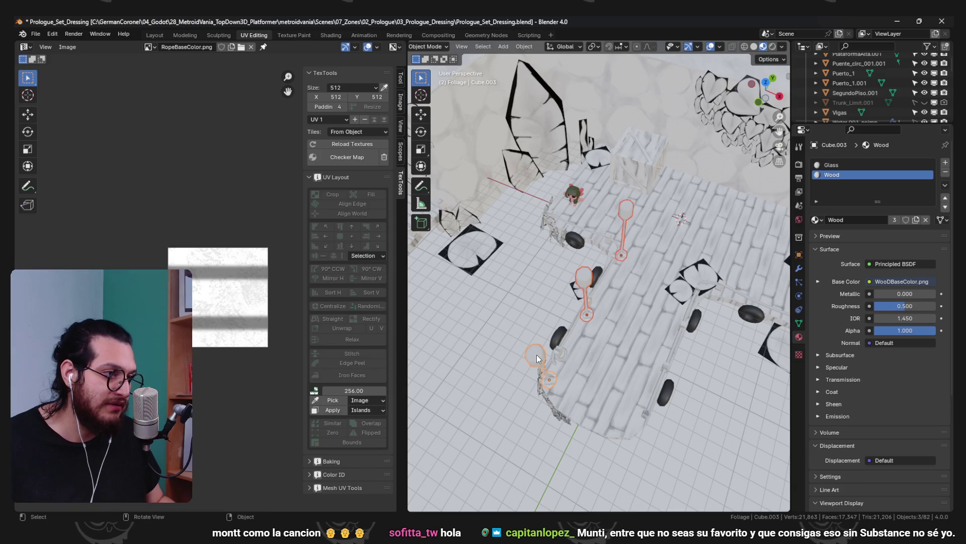
Duplicate the three lamp posts, offset the copies along X, and save Prologue_Set_Dressing.blend
key("shift+d")
key("x")
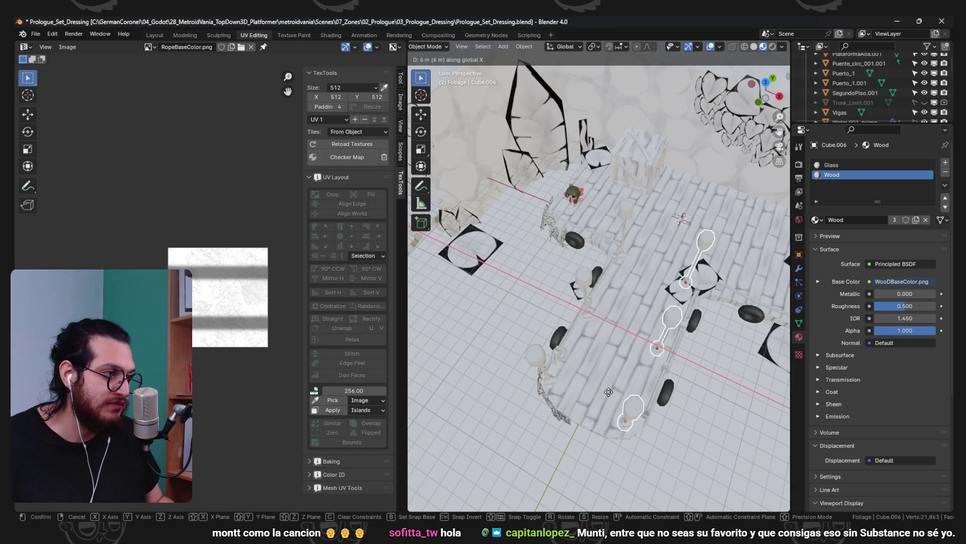
left_click(612, 394)
mouse_move(636, 341)
left_mouse_down()
mouse_move(671, 275)
mouse_move(718, 285)
mouse_move(639, 294)
mouse_move(673, 287)
mouse_move(591, 276)
mouse_move(632, 354)
left_mouse_up()
key("ctrl+s")
key("alt+Tab")
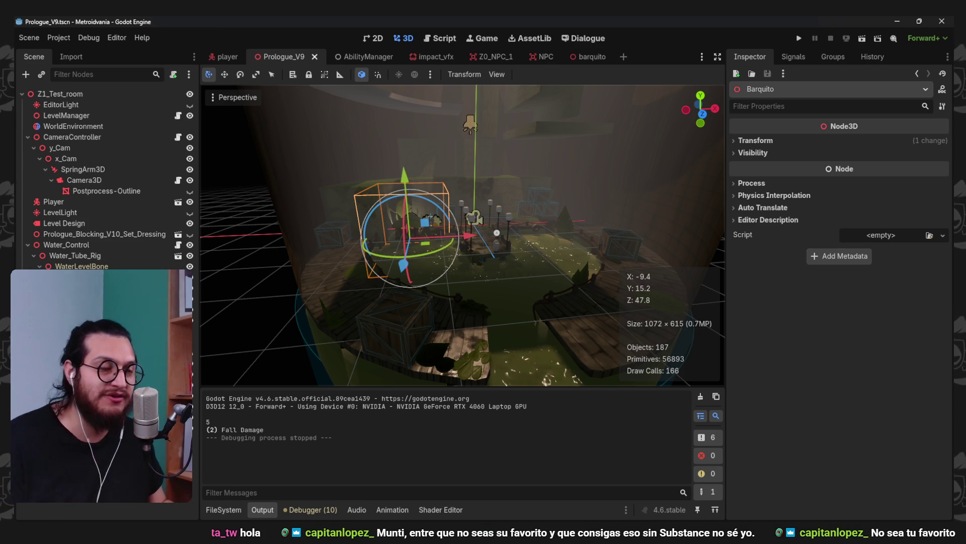
Reveal Prologue_Set_Dressing.blend in the FileSystem and open its Advanced Import Settings from the Import tab
scroll(514, 283, "up", 5)
mouse_move(514, 284)
left_mouse_down()
mouse_move(464, 243)
mouse_move(515, 241)
mouse_move(516, 278)
mouse_move(473, 270)
mouse_move(471, 212)
mouse_move(501, 198)
mouse_move(488, 189)
mouse_move(331, 445)
left_mouse_up()
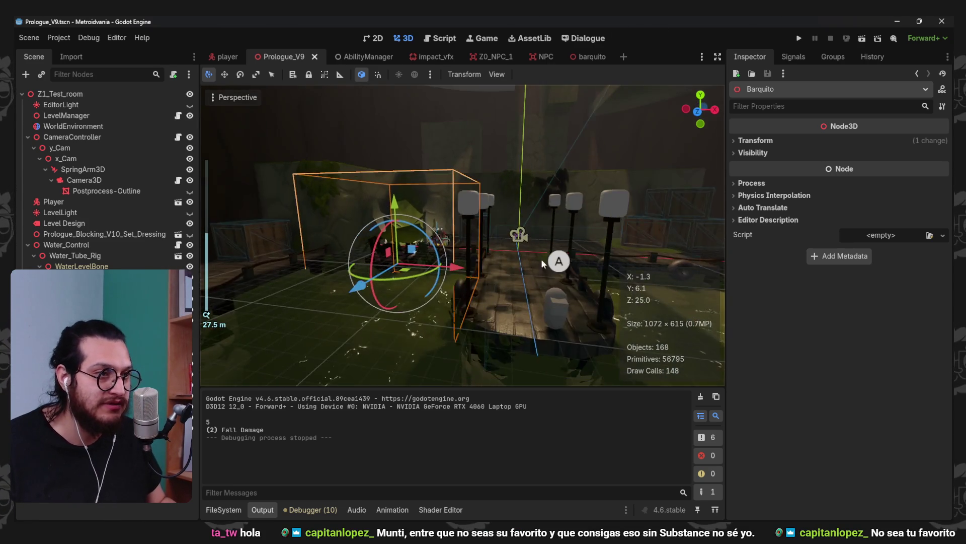
scroll(463, 240, "up", 5)
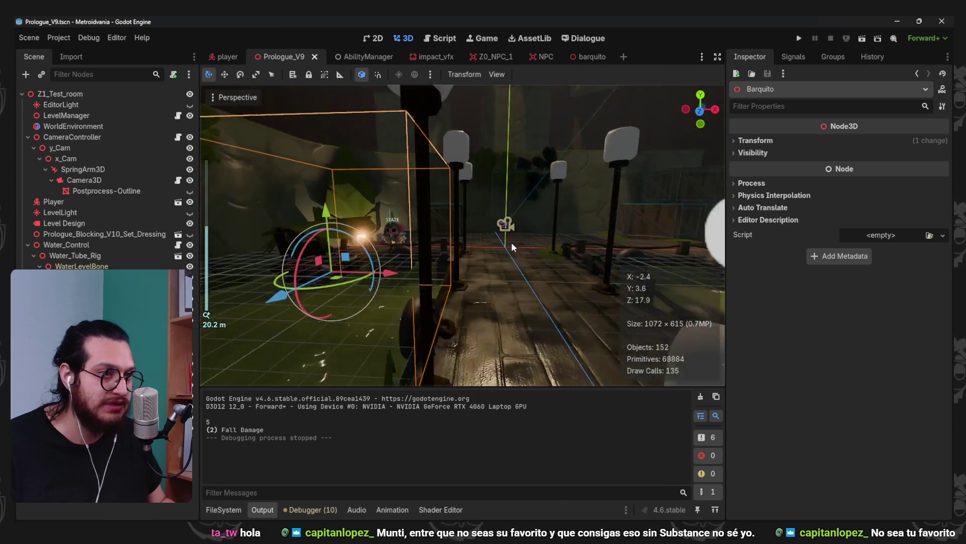
scroll(473, 270, "up", 5)
scroll(471, 213, "down", 5)
scroll(488, 189, "up", 2)
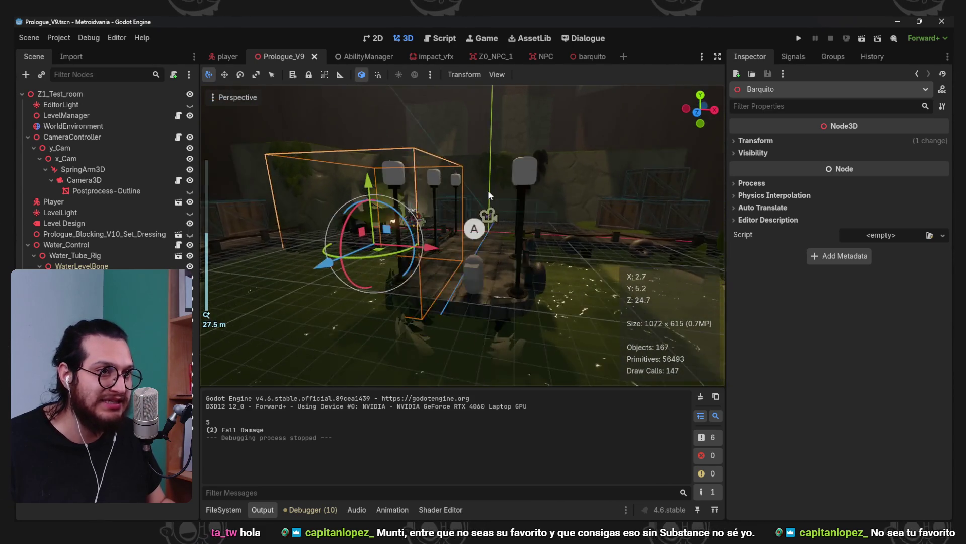
left_click(230, 508)
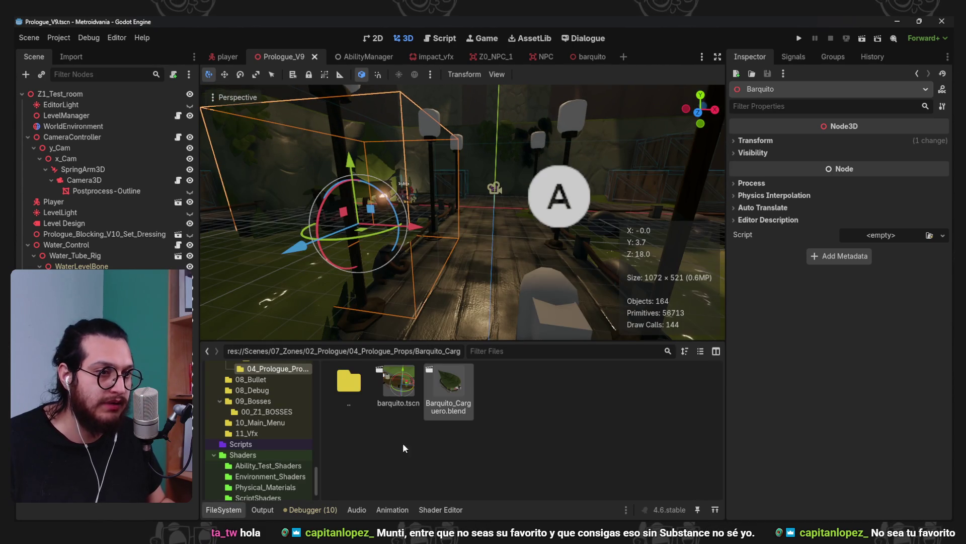
right_click(98, 234)
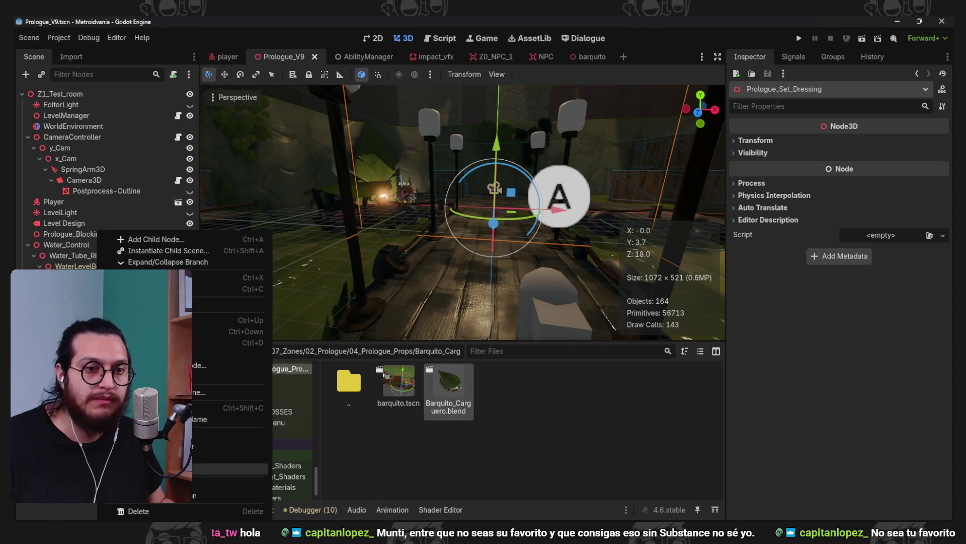
left_click(166, 483)
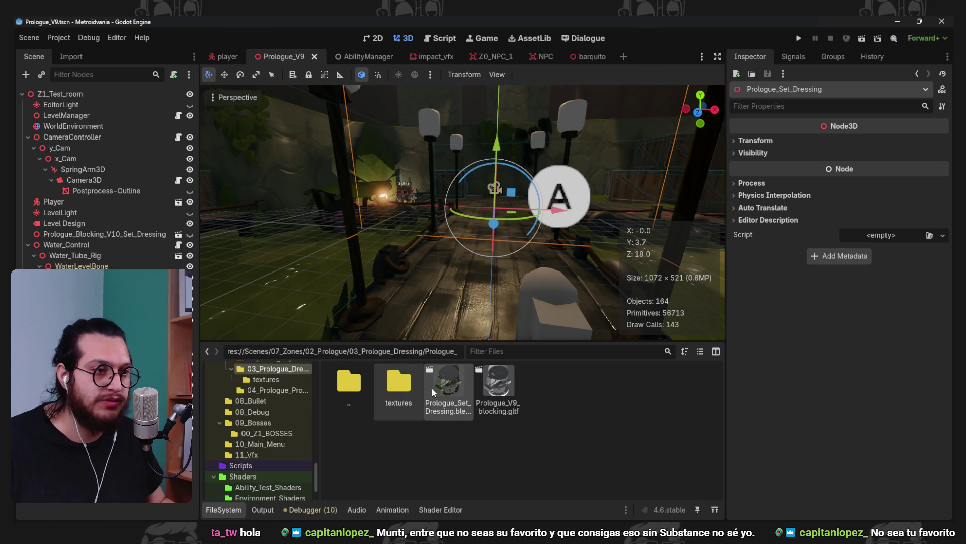
left_click(69, 57)
left_click(93, 509)
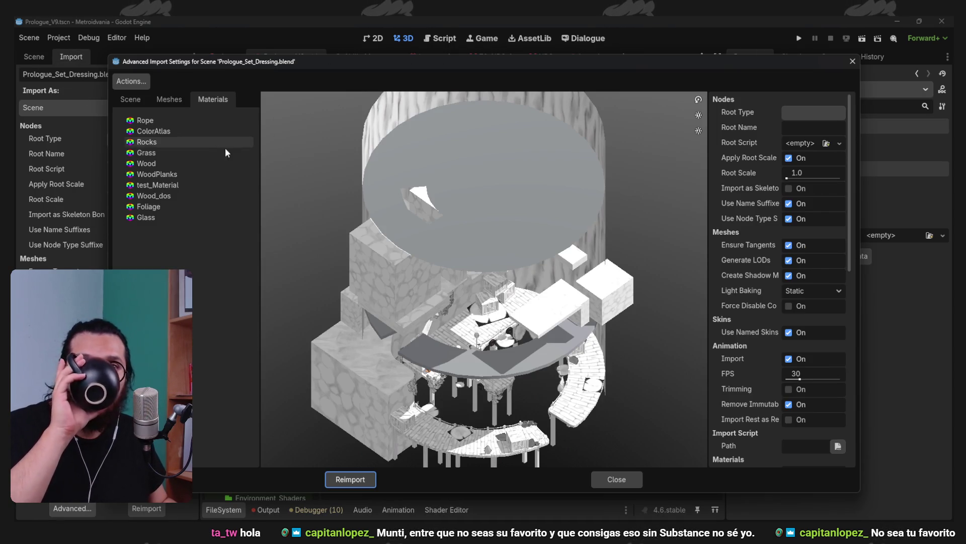
Make the Glass material use an external material file from Shaders/Physical_Materials
left_click(194, 217)
left_click(791, 112)
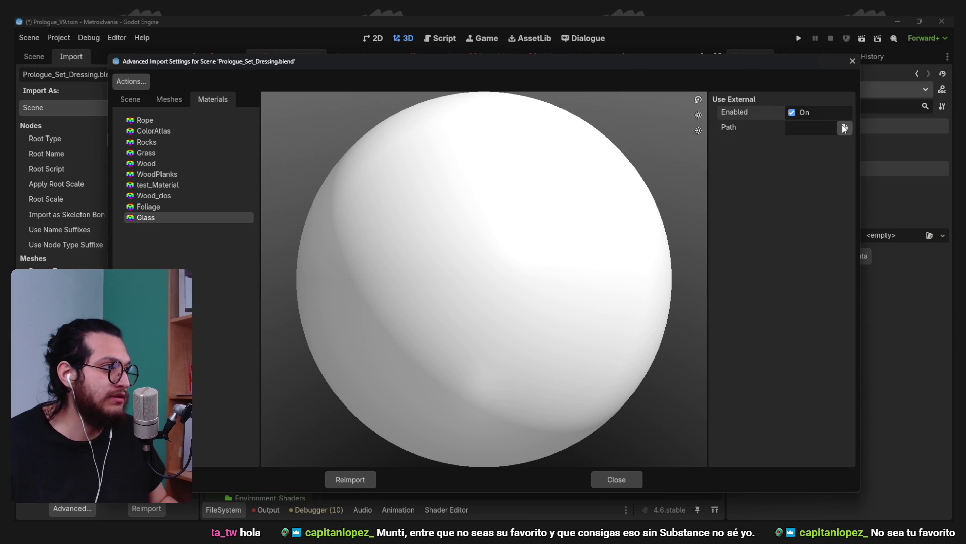
left_click(845, 127)
double_click(582, 170)
double_click(433, 169)
double_click(582, 224)
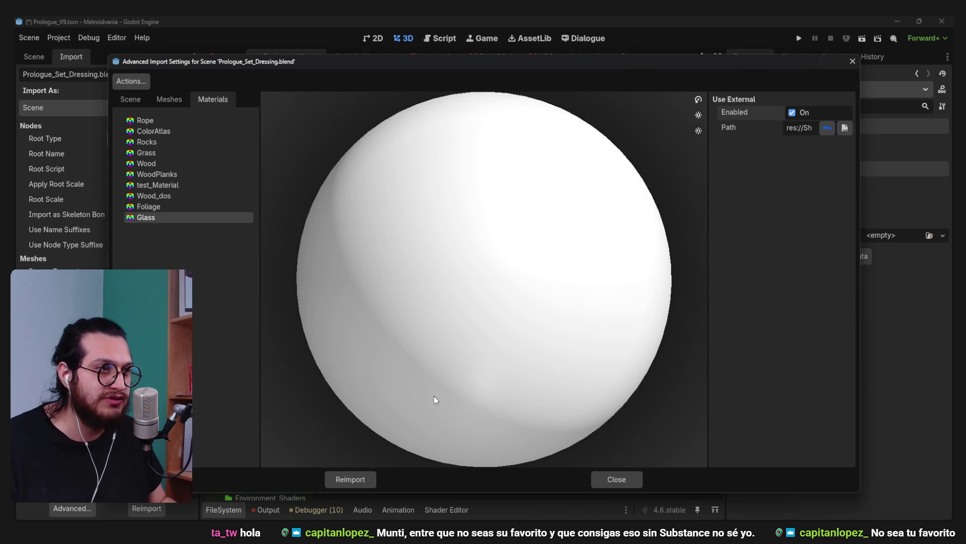
Reimport the set dressing with the new Glass material setting
left_click(369, 480)
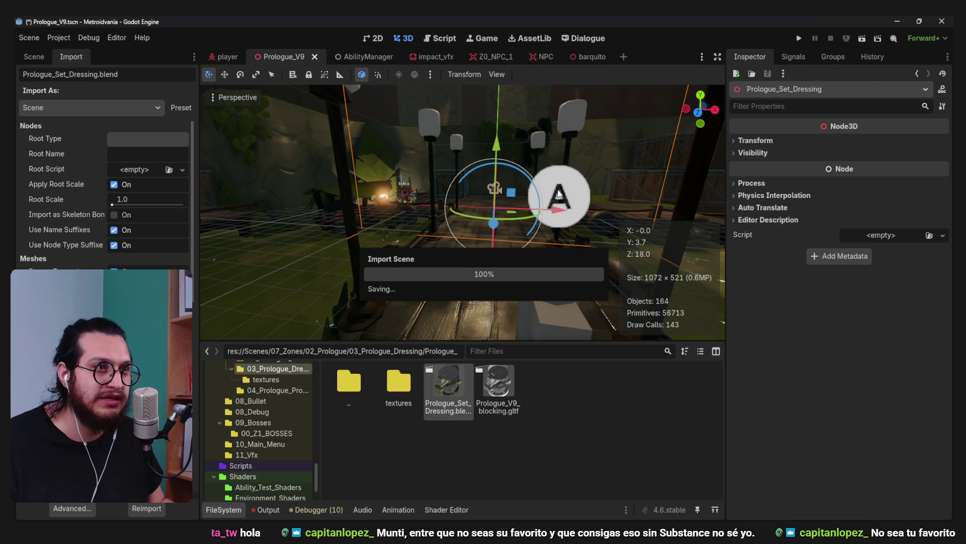
scroll(497, 166, "down", 5)
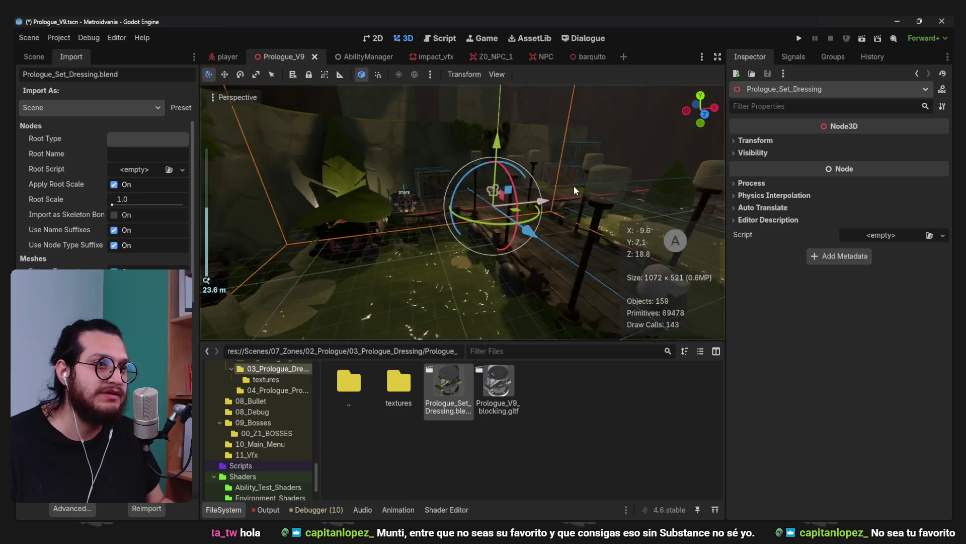
scroll(599, 166, "up", 2)
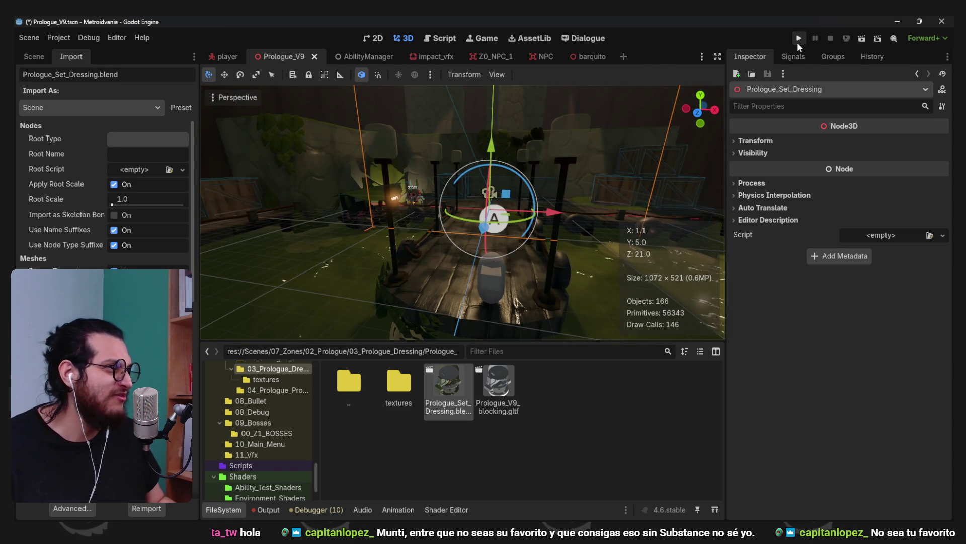
left_click(798, 41)
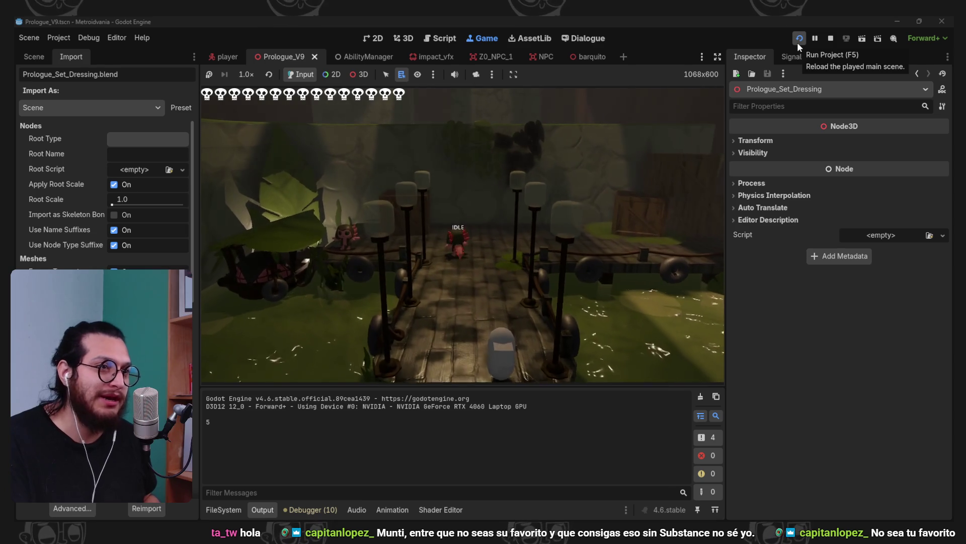
key("w")
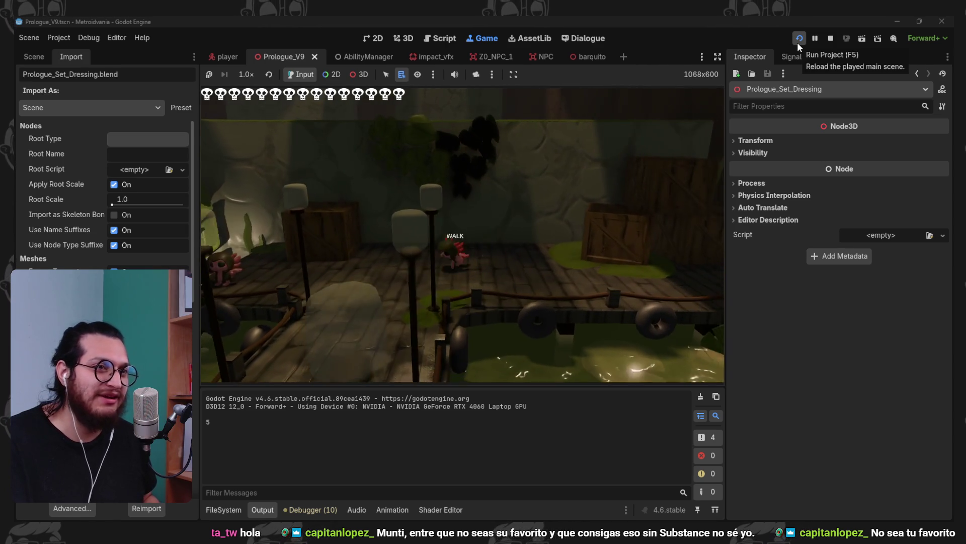
key("w")
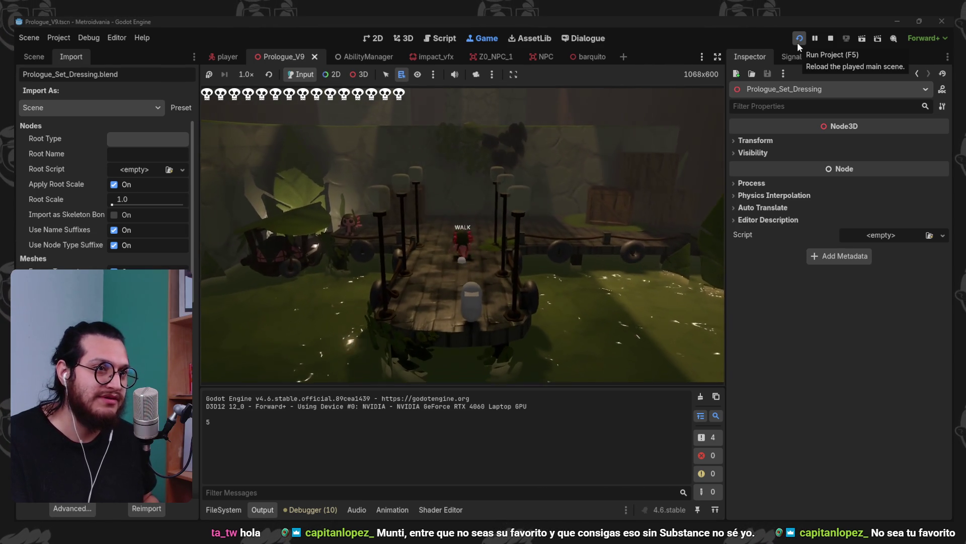
key("w")
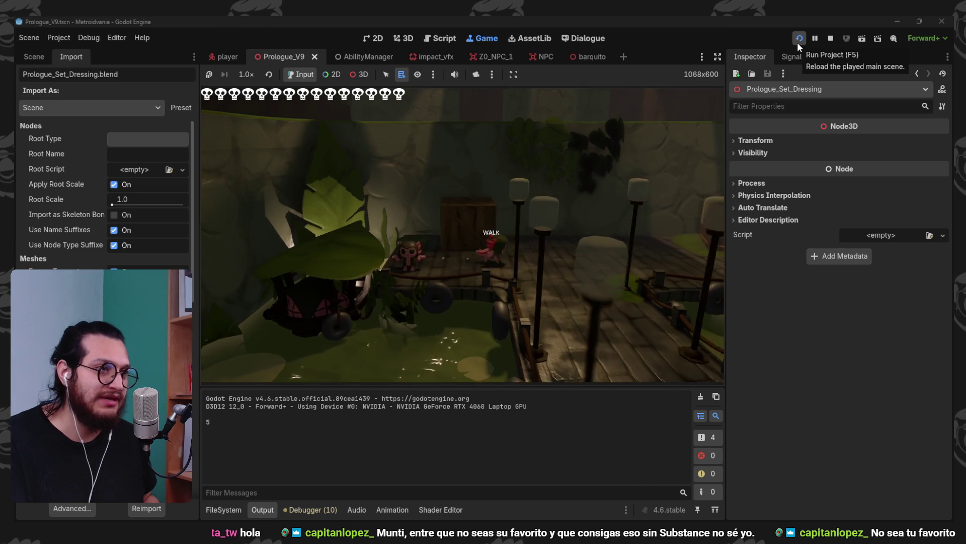
key("w")
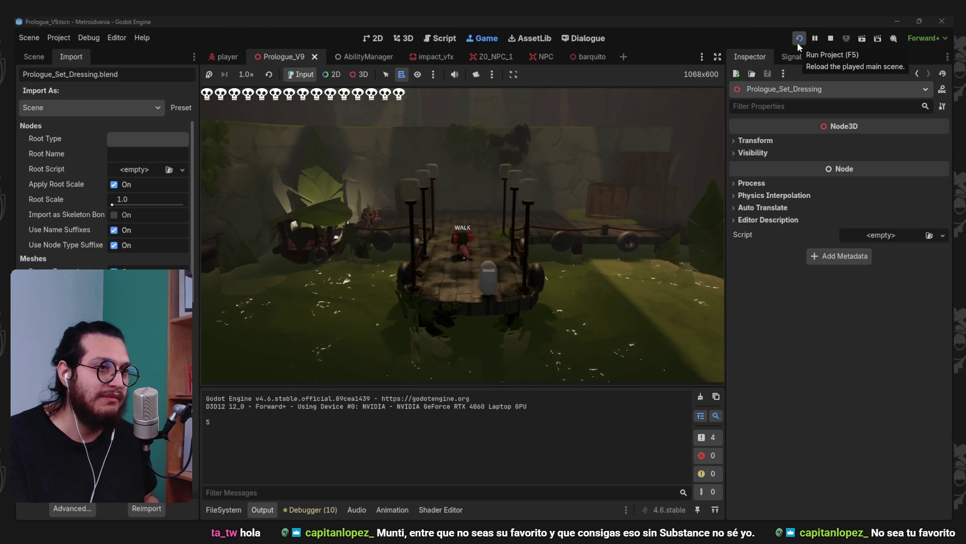
key("s")
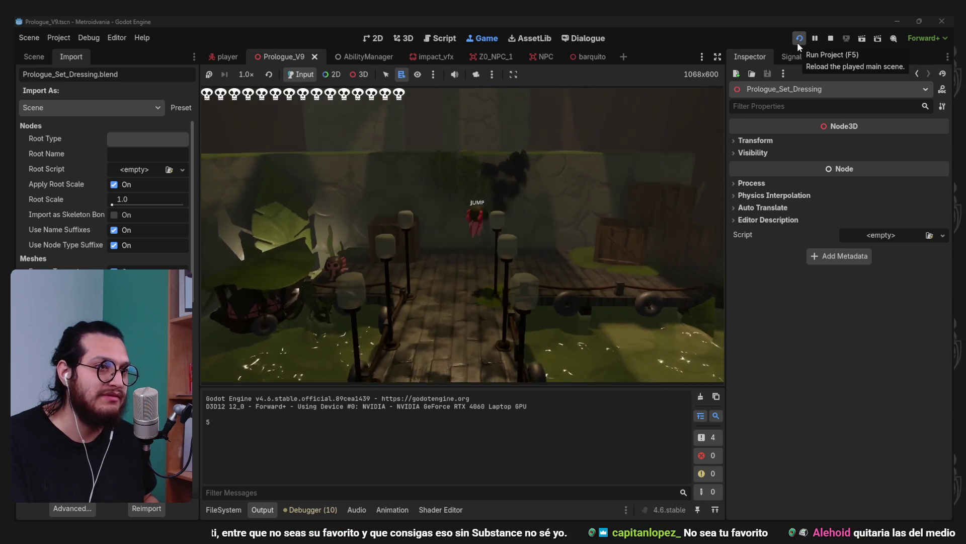
key("w")
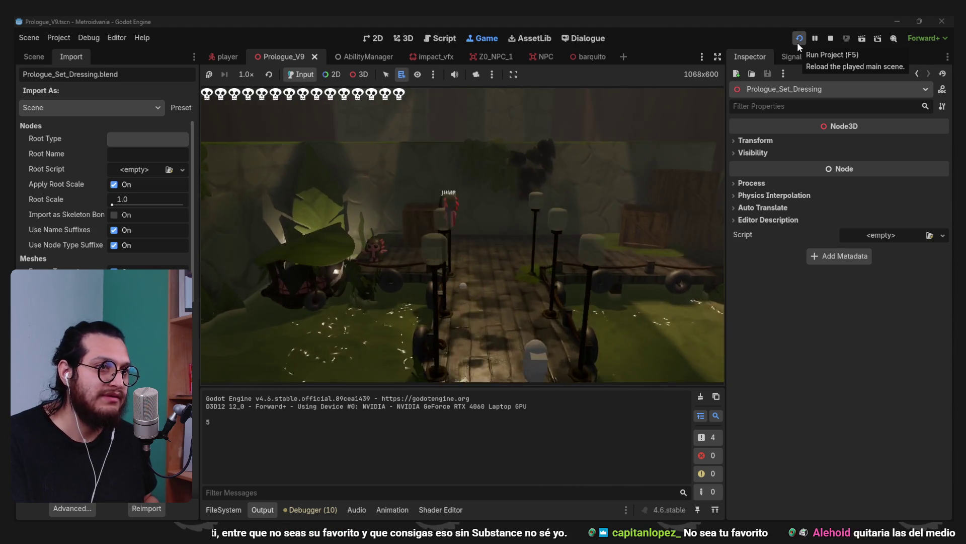
key("w")
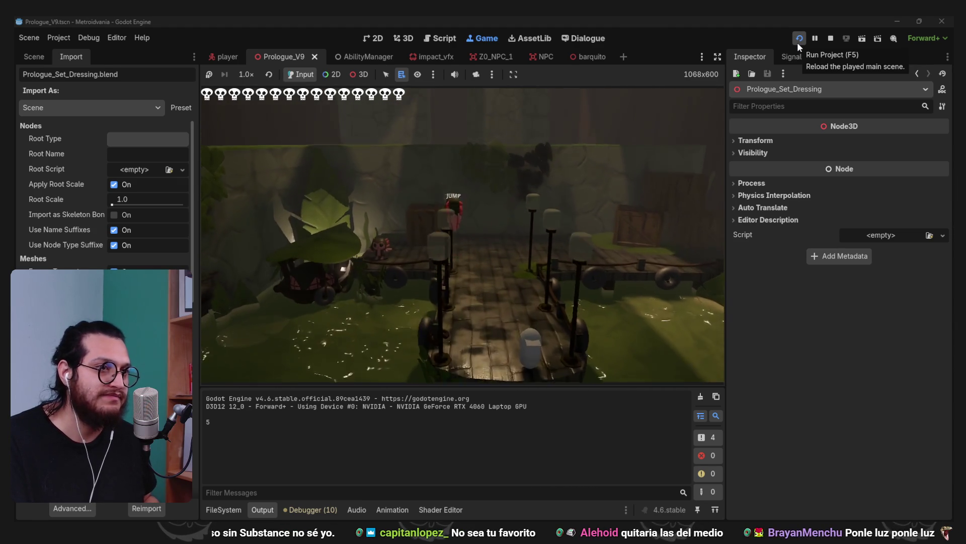
key("w")
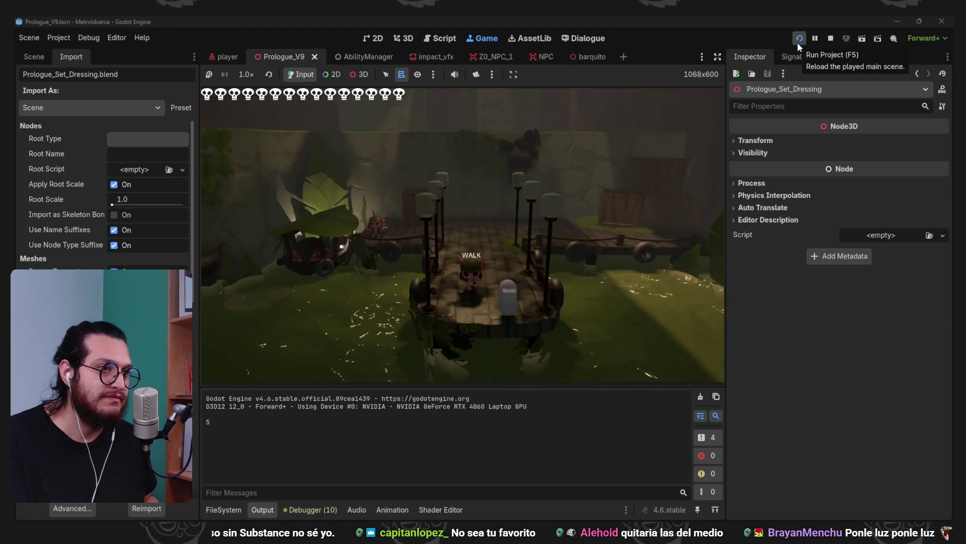
key("w")
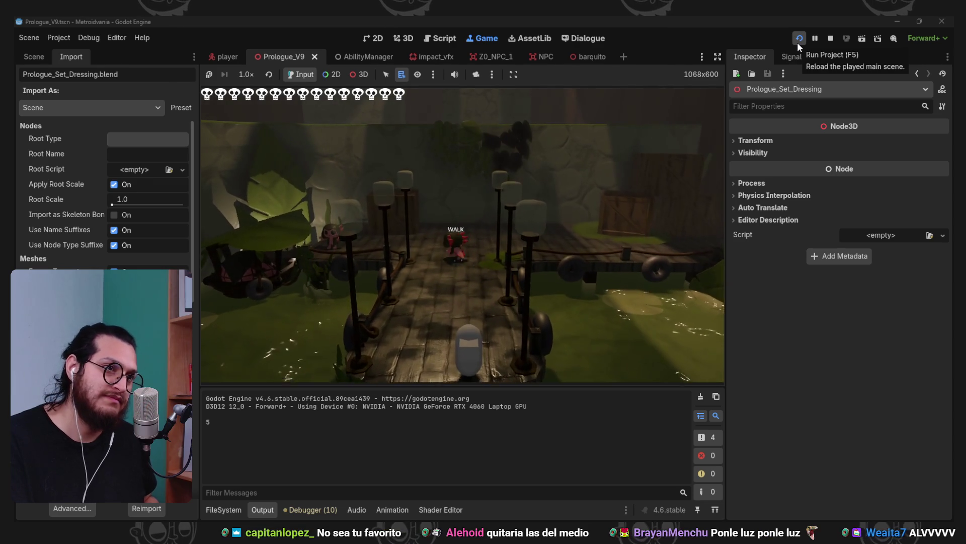
key("w")
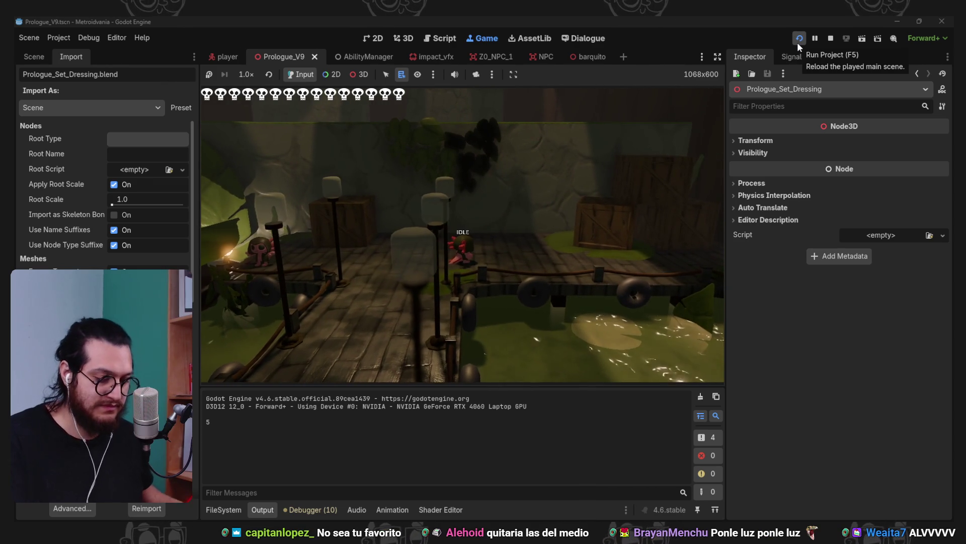
key("F8")
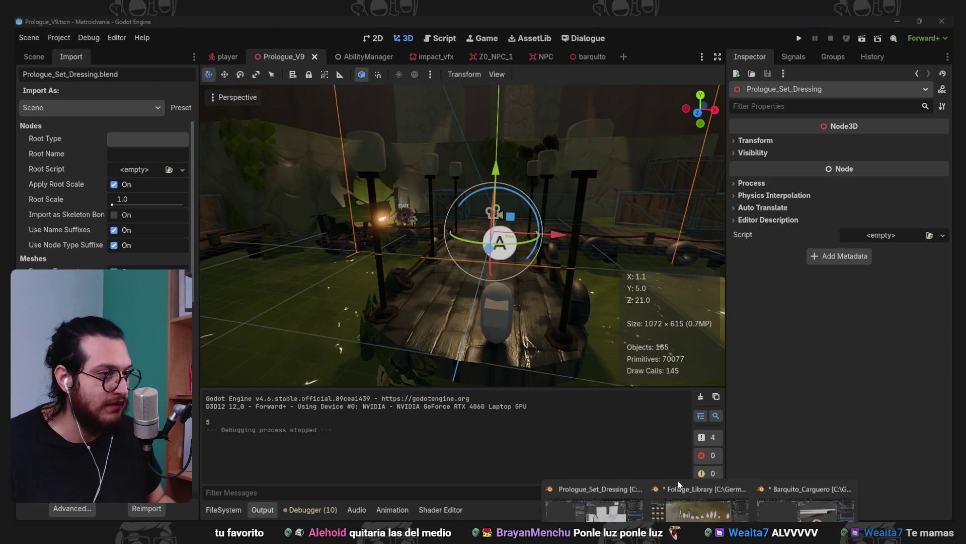
Bring the set dressing window forward and quit the other Blender window, answering its save prompt
mouse_move(753, 479)
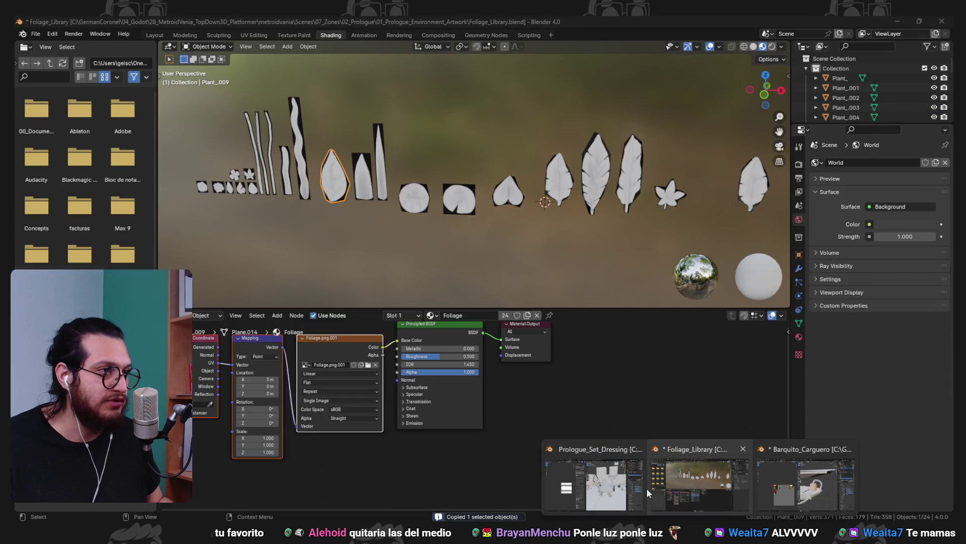
left_click(639, 486)
left_click_drag(618, 279, 633, 244)
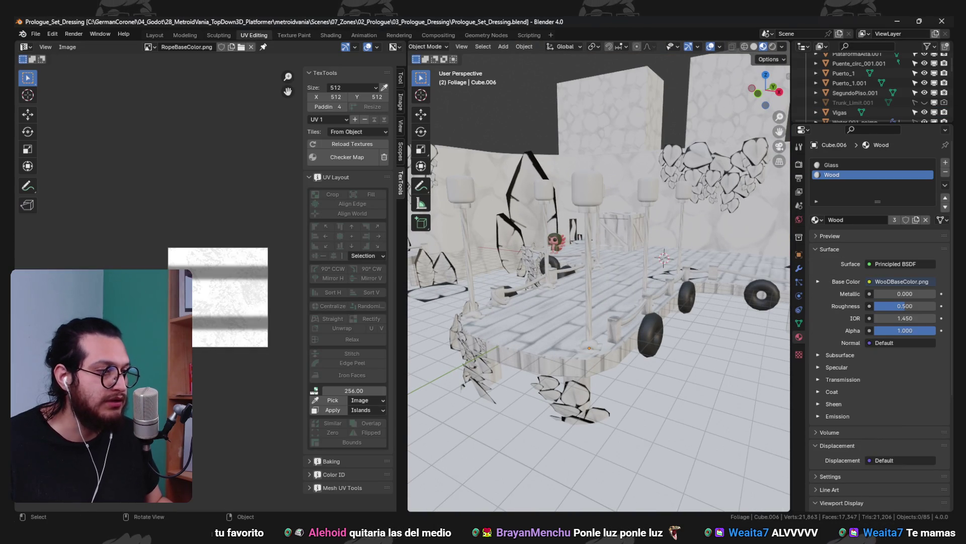
left_click(783, 475)
key("ctrl+q")
left_click(499, 291)
Lower lamp post Cube.002's geometry 3.4 m along Z in Edit Mode, then return to Object Mode
mouse_move(553, 288)
left_mouse_down()
mouse_move(660, 195)
mouse_move(578, 161)
left_mouse_up()
left_click(579, 161)
key("Tab")
key("z")
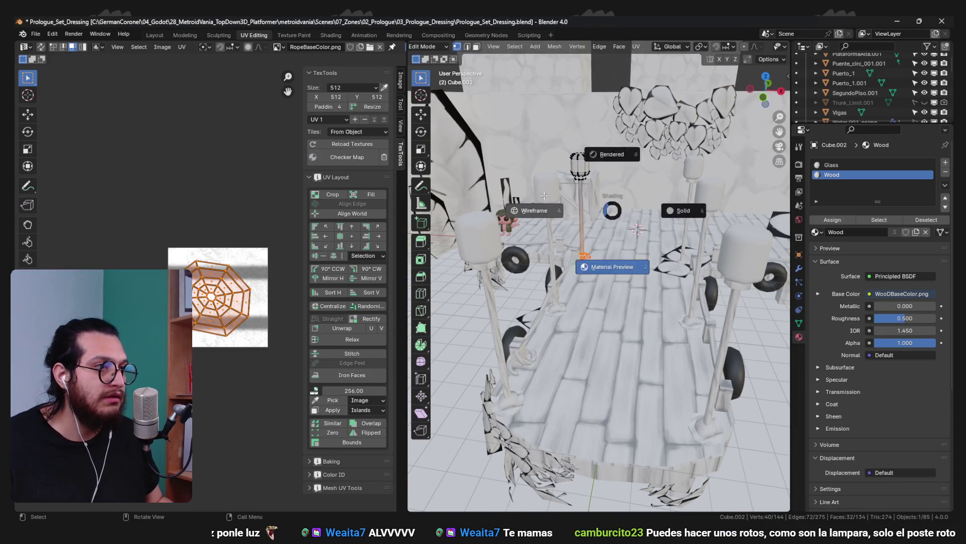
left_click(531, 197)
key("shift+z")
key("g")
key("z")
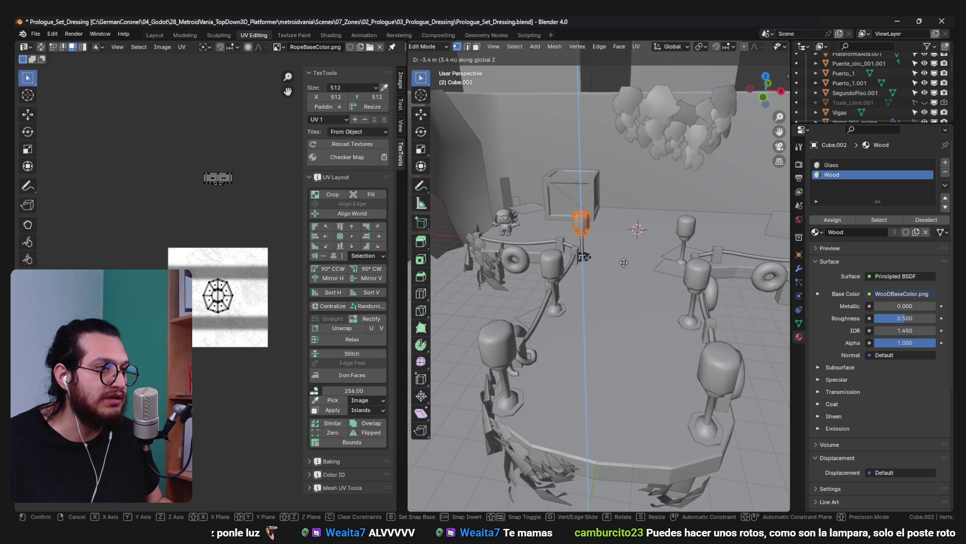
left_click(622, 247)
key("Tab")
mouse_move(678, 243)
left_mouse_down()
mouse_move(609, 241)
mouse_move(661, 273)
left_mouse_up()
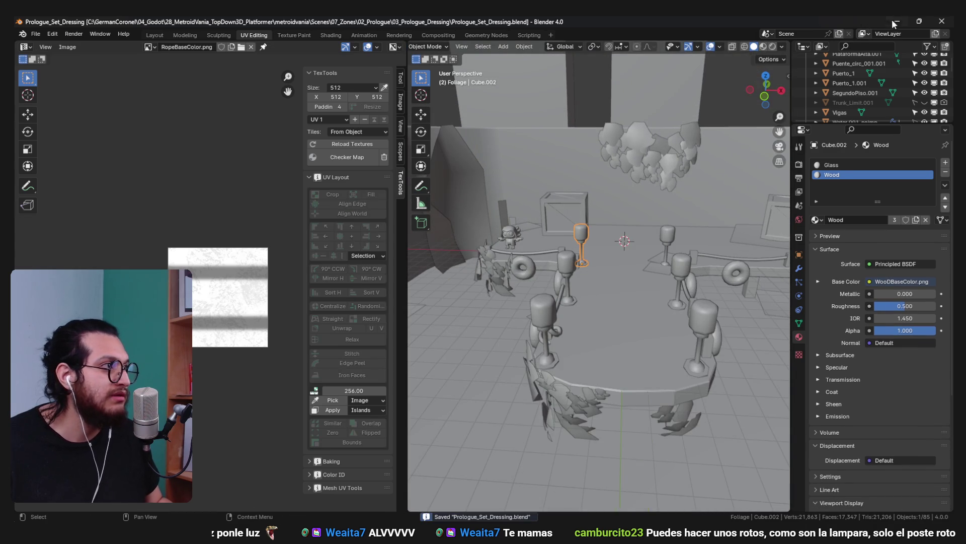
left_click(896, 21)
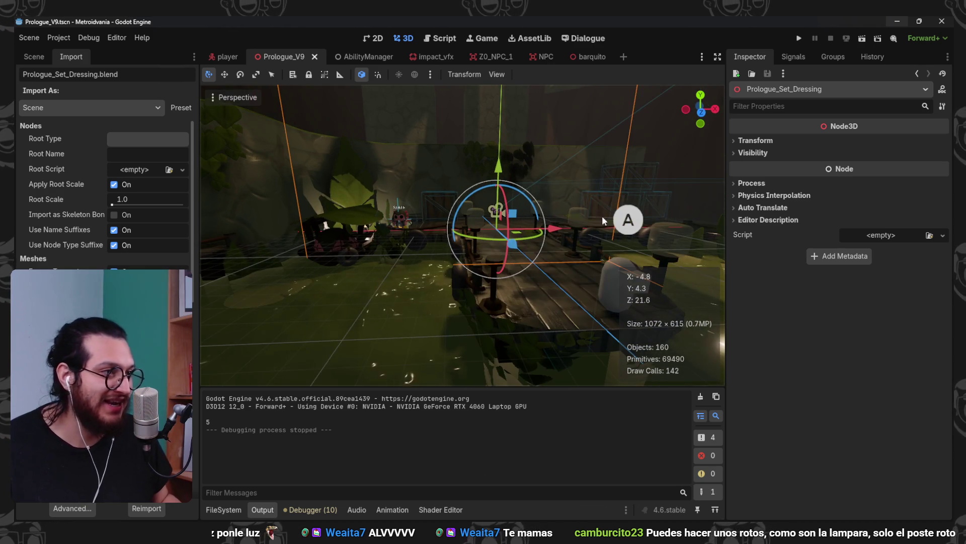
Play-test the level by walking, dashing and jumping, stop it with F8, and show the Scene tree
left_click(799, 38)
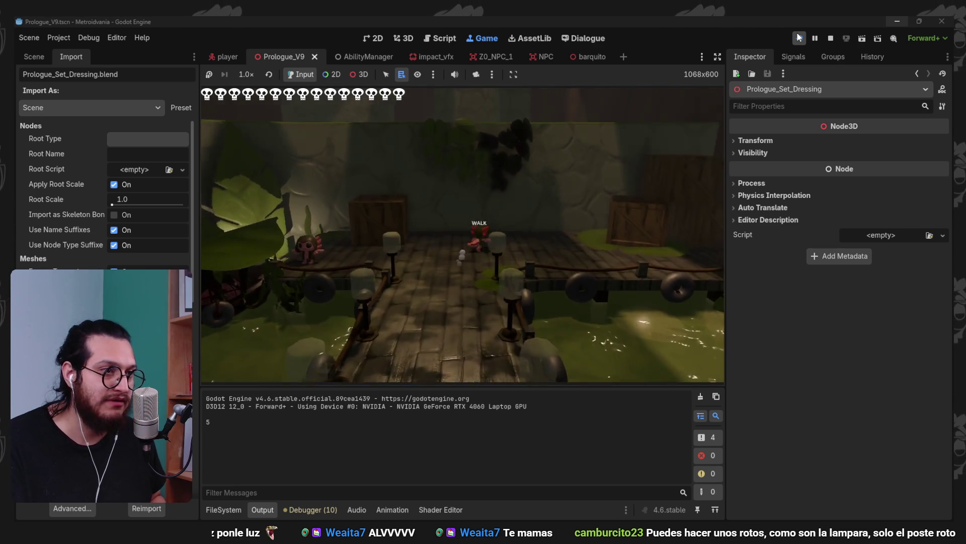
key("a")
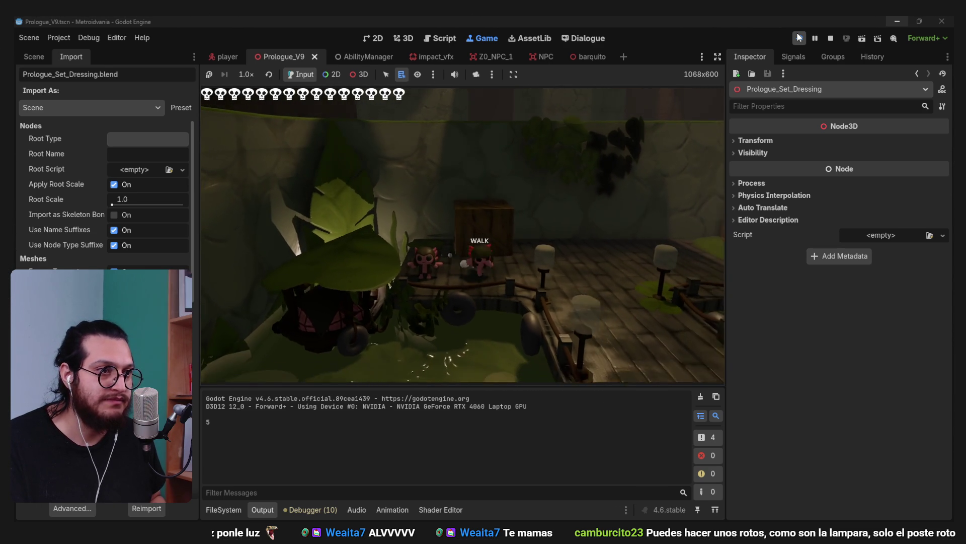
key("shift")
key("w")
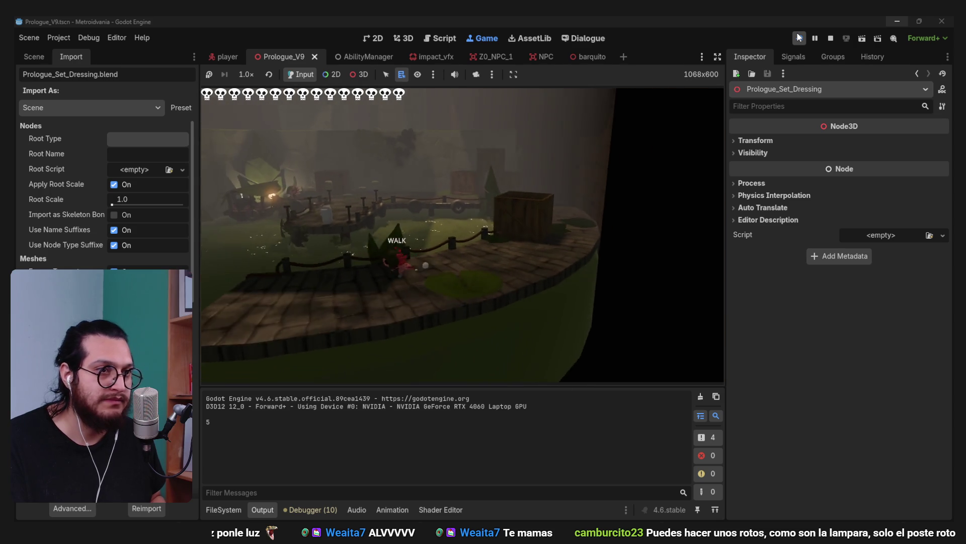
key("space")
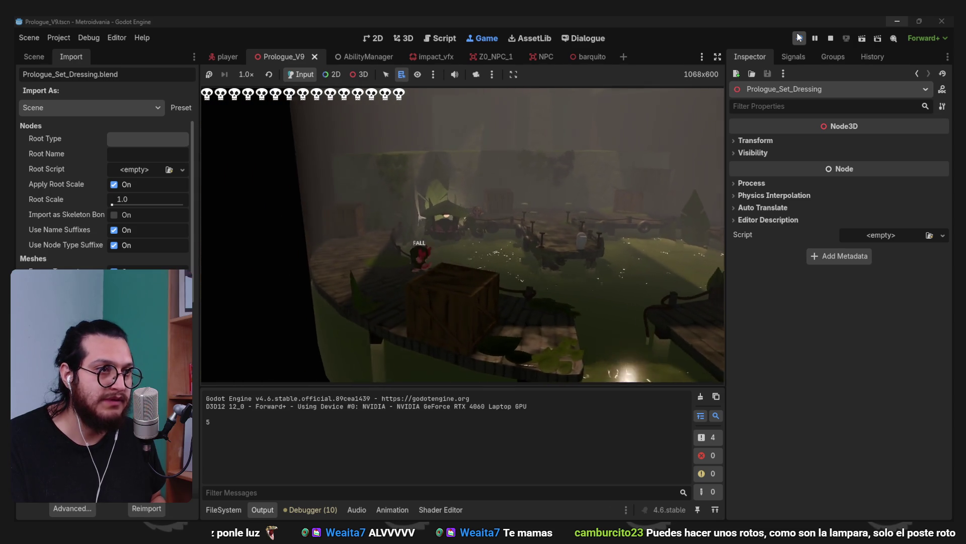
key("F8")
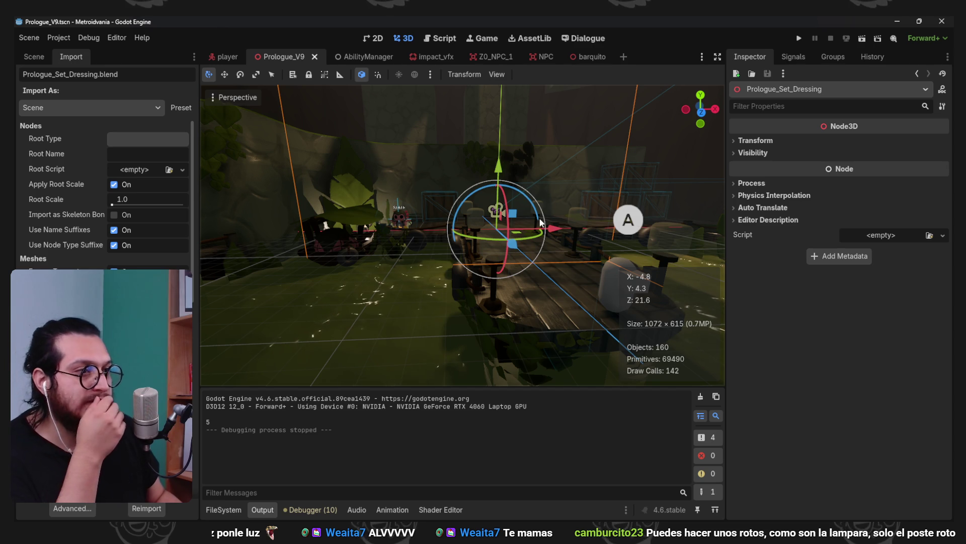
left_click(40, 58)
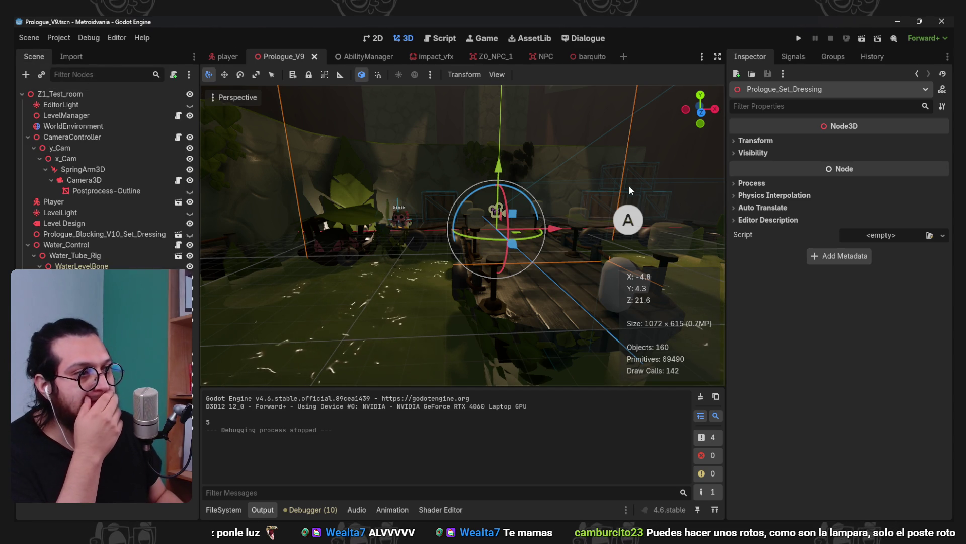
scroll(479, 206, "up", 3)
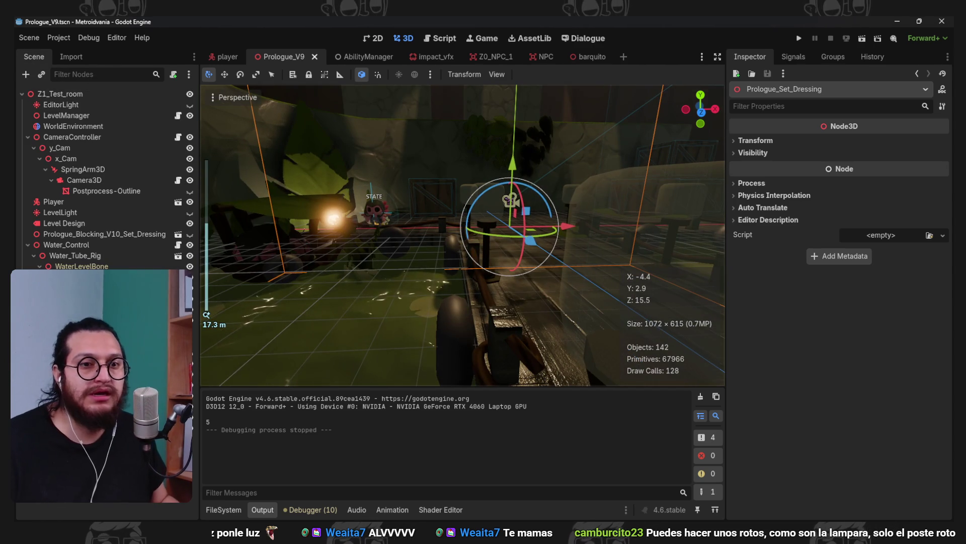
In the barquito scene, move the LightSource sphere along Z and Y and set its radius to 0.468
left_click(589, 56)
scroll(558, 195, "up", 5)
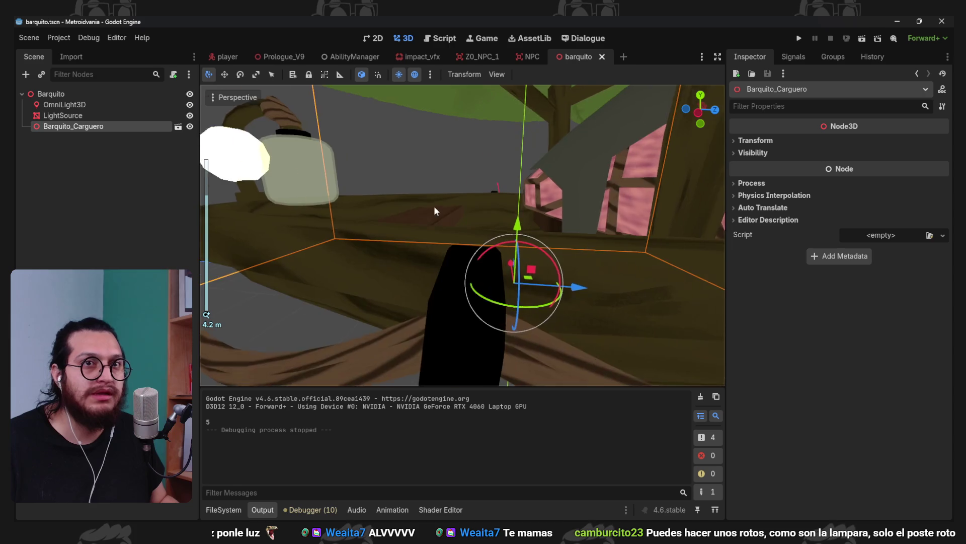
left_click(62, 115)
scroll(409, 171, "down", 5)
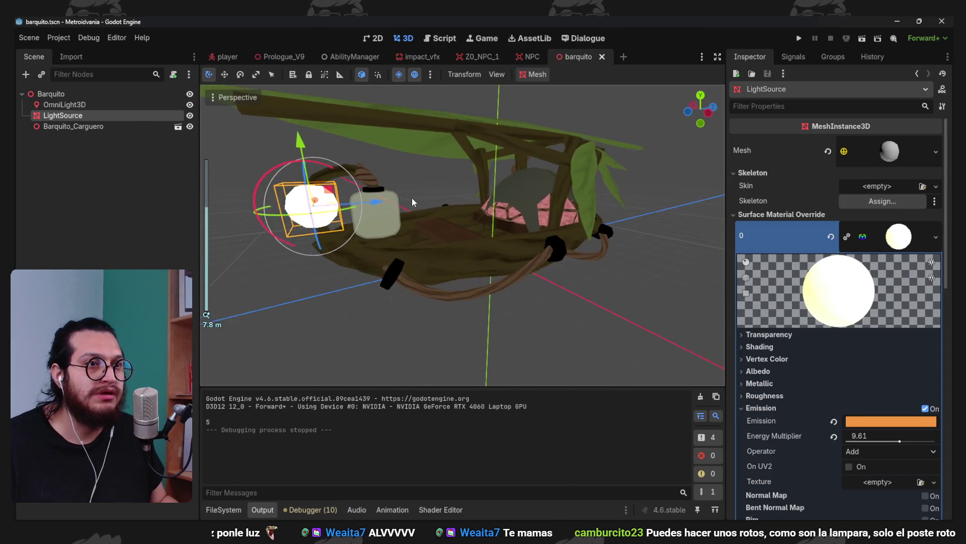
scroll(360, 217, "up", 3)
left_click_drag(397, 171, 458, 182)
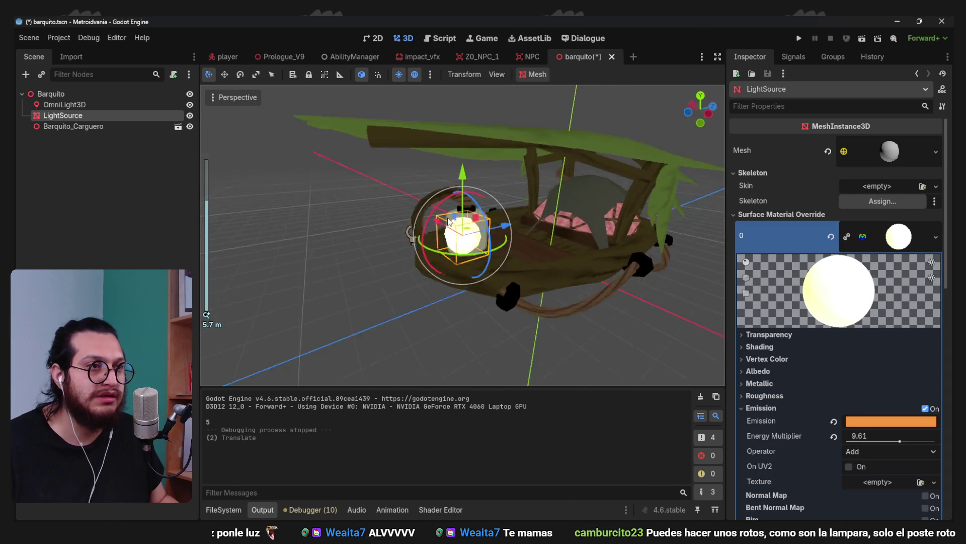
scroll(526, 222, "up", 3)
left_click_drag(524, 228, 524, 227)
left_click_drag(466, 169, 460, 164)
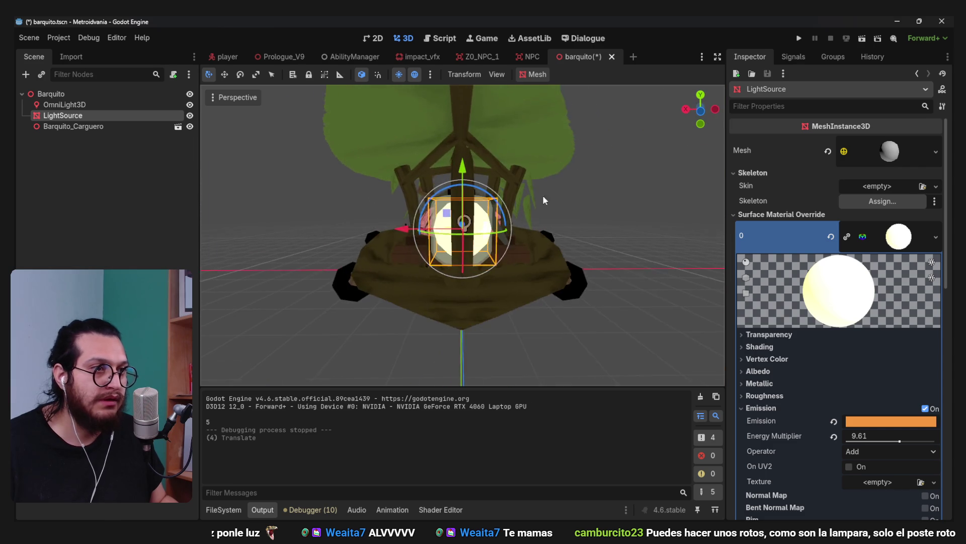
scroll(405, 233, "up", 2)
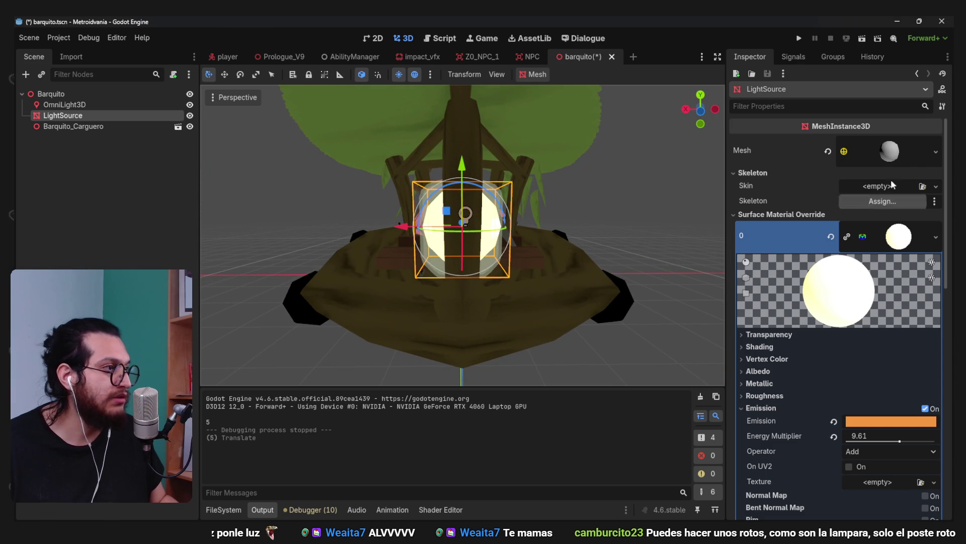
left_click(885, 154)
left_click_drag(877, 250, 874, 251)
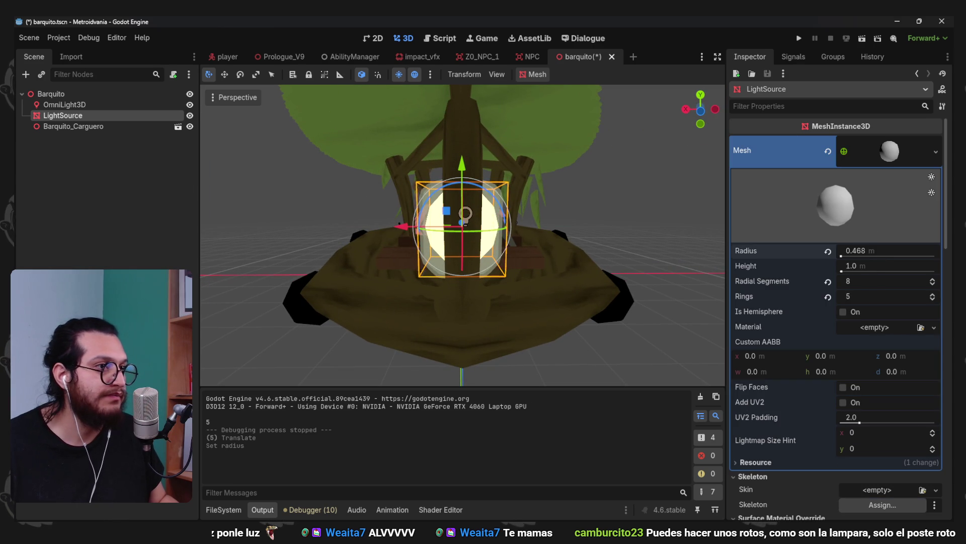
Move the OmniLight3D onto the lamp and save the barquito scene
mouse_move(599, 260)
left_mouse_down()
mouse_move(415, 258)
mouse_move(366, 241)
mouse_move(537, 198)
mouse_move(473, 168)
left_mouse_up()
scroll(468, 170, "down", 2)
left_click(64, 104)
mouse_move(224, 139)
left_mouse_down()
mouse_move(443, 222)
mouse_move(561, 233)
mouse_move(546, 233)
mouse_move(569, 255)
left_mouse_up()
scroll(563, 237, "up", 2)
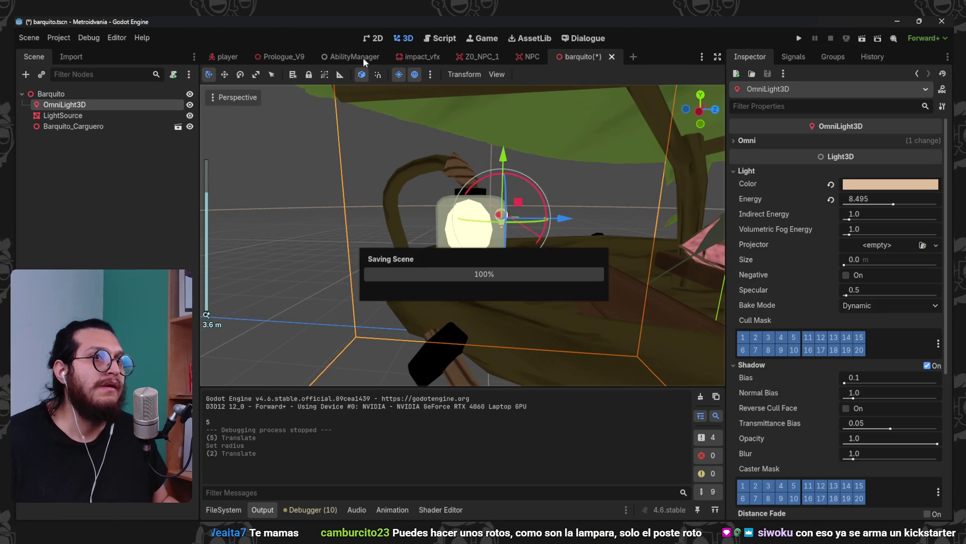
key("ctrl+s")
Review the updated boat lamp in Prologue_V9, then bring Blender back to the front
left_click(281, 55)
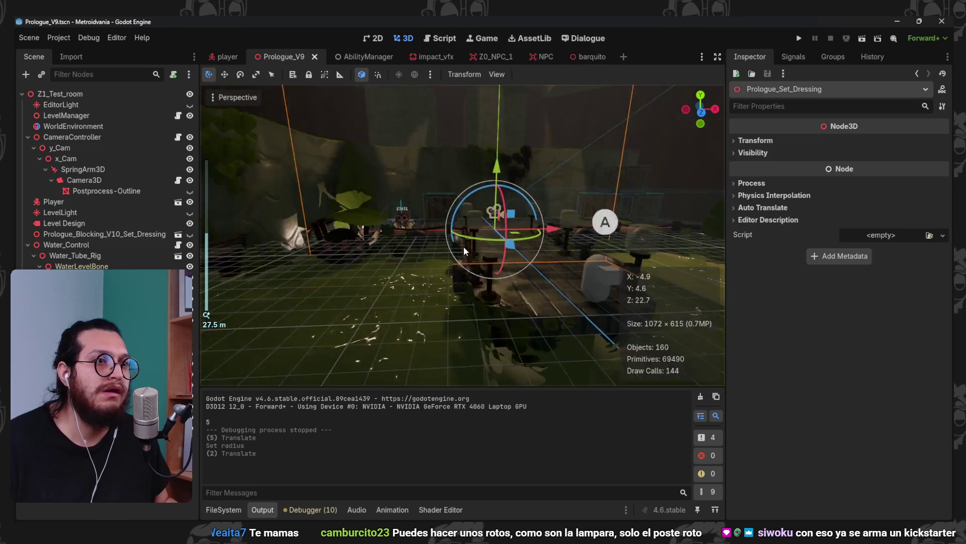
mouse_move(445, 186)
left_mouse_down()
mouse_move(347, 164)
mouse_move(448, 153)
mouse_move(443, 170)
mouse_move(512, 203)
mouse_move(453, 191)
mouse_move(670, 426)
left_mouse_up()
scroll(453, 191, "up", 3)
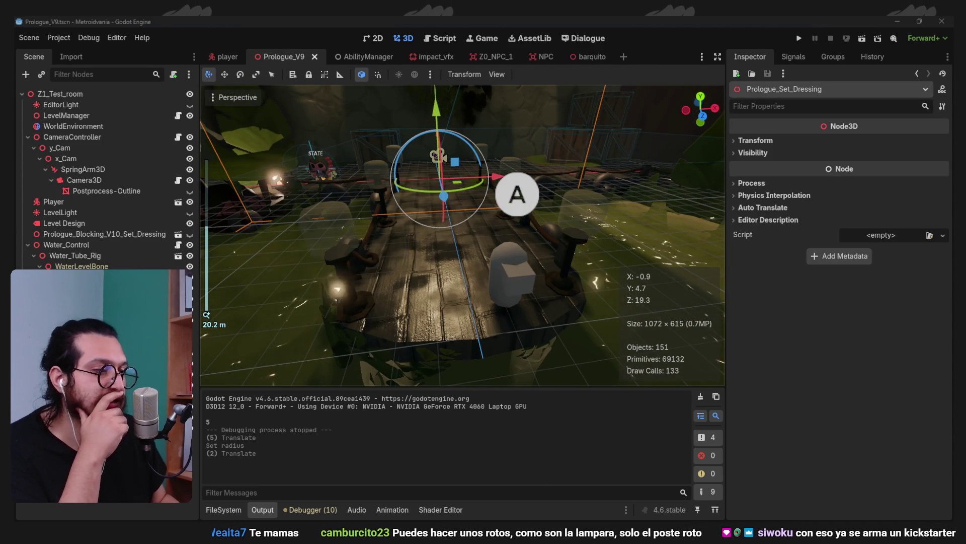
left_click(744, 491)
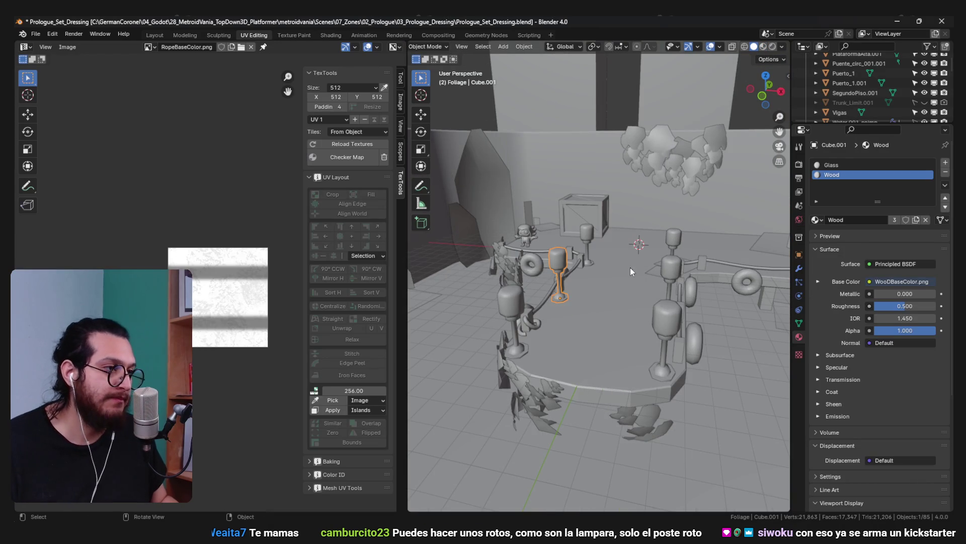
Delete the selected lamp post and frame another lamp post near the rope fence
key("Delete")
mouse_move(574, 252)
left_mouse_down()
mouse_move(605, 263)
mouse_move(581, 292)
left_mouse_up()
scroll(582, 291, "up", 5)
mouse_move(620, 237)
left_mouse_down()
mouse_move(590, 181)
mouse_move(634, 225)
mouse_move(619, 271)
left_mouse_up()
left_click(607, 280)
key("KP_Decimal")
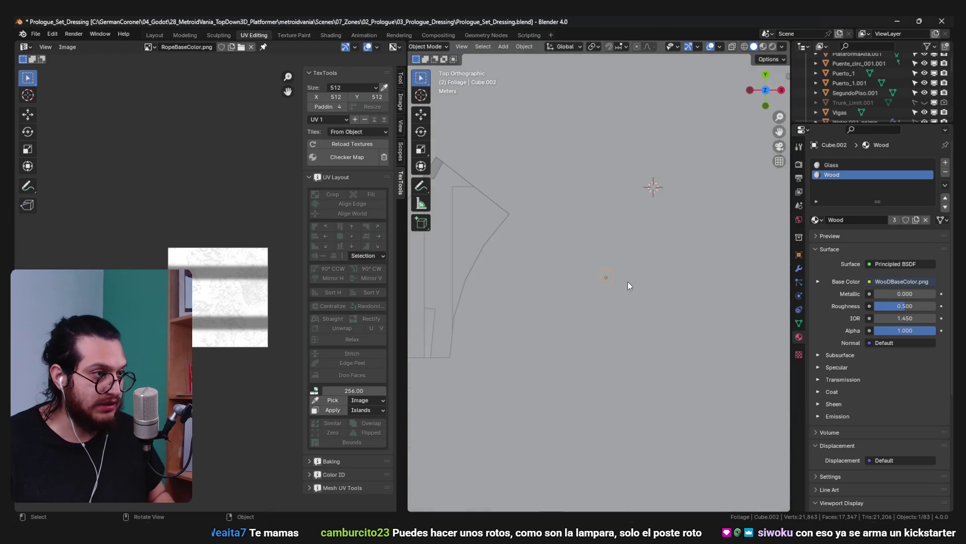
scroll(642, 262, "down", 8)
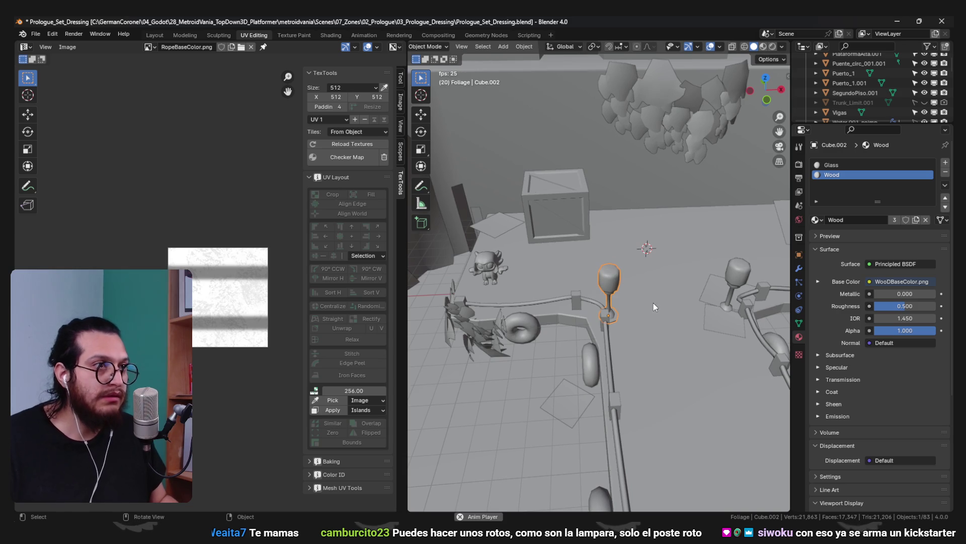
Duplicate the lamp post and slide it along Y to a new spot on the platform
key("shift+d")
key("y")
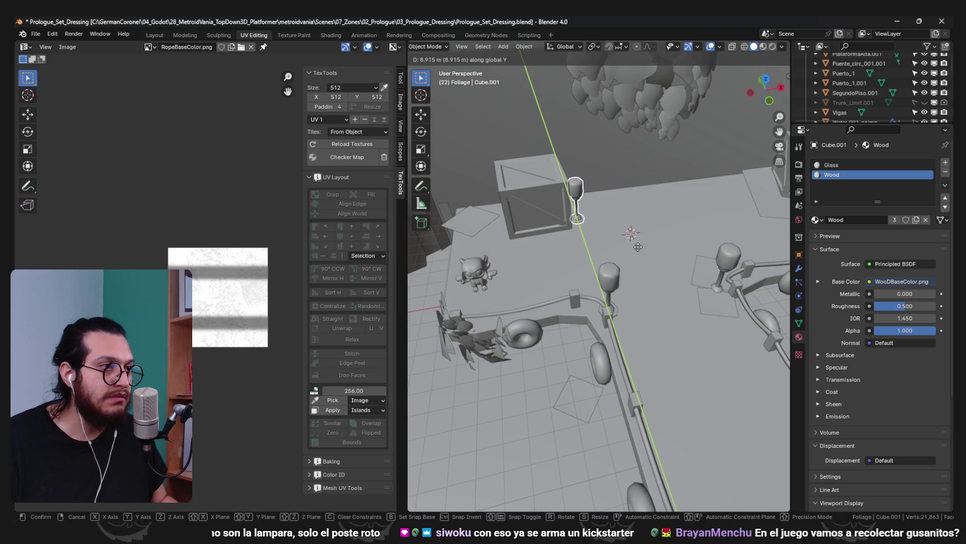
left_click(628, 240)
key("g")
key("y")
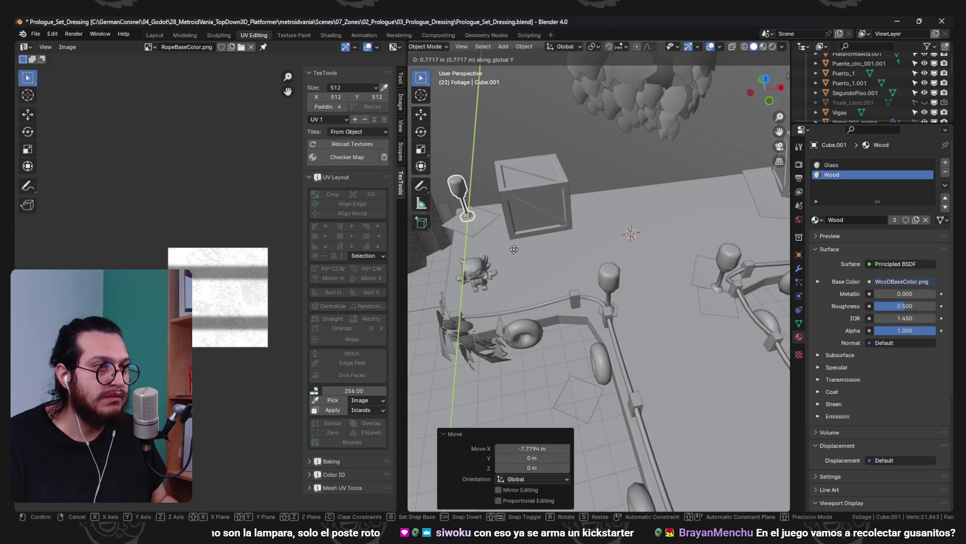
left_click(509, 241)
key("KP_Decimal")
scroll(510, 248, "down", 5)
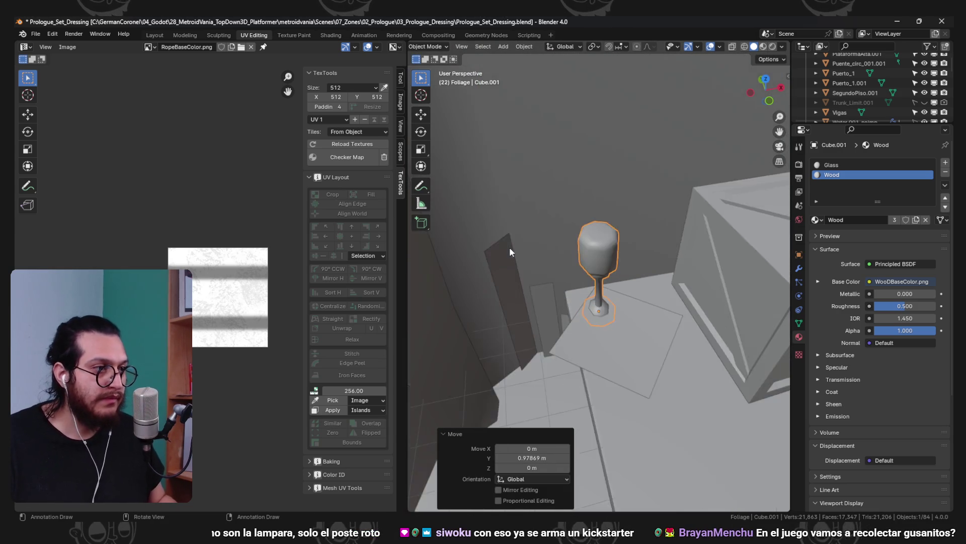
scroll(509, 247, "up", 3)
key("g")
key("y")
left_click(669, 359)
Make another copy of the lamp post for a further spot around the platform
scroll(669, 360, "down", 6)
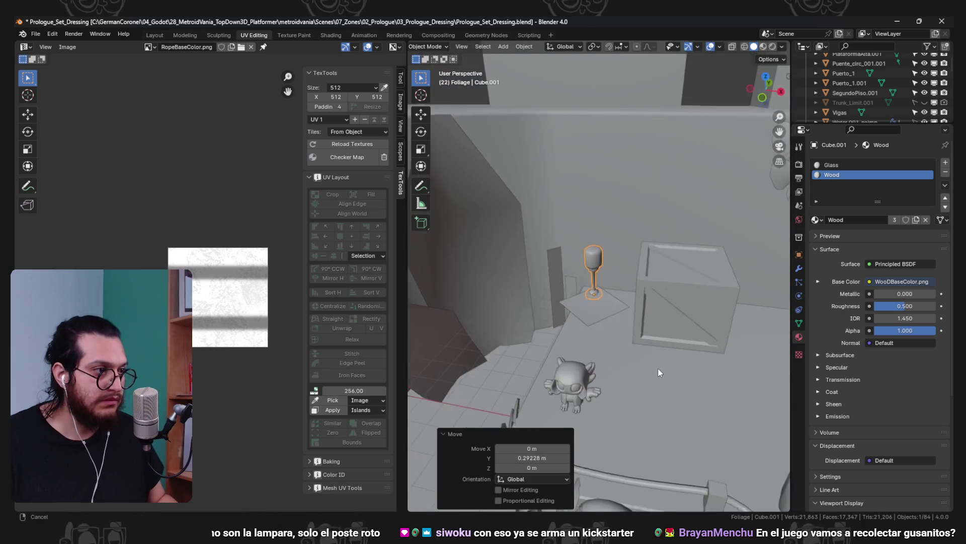
scroll(588, 308, "down", 4)
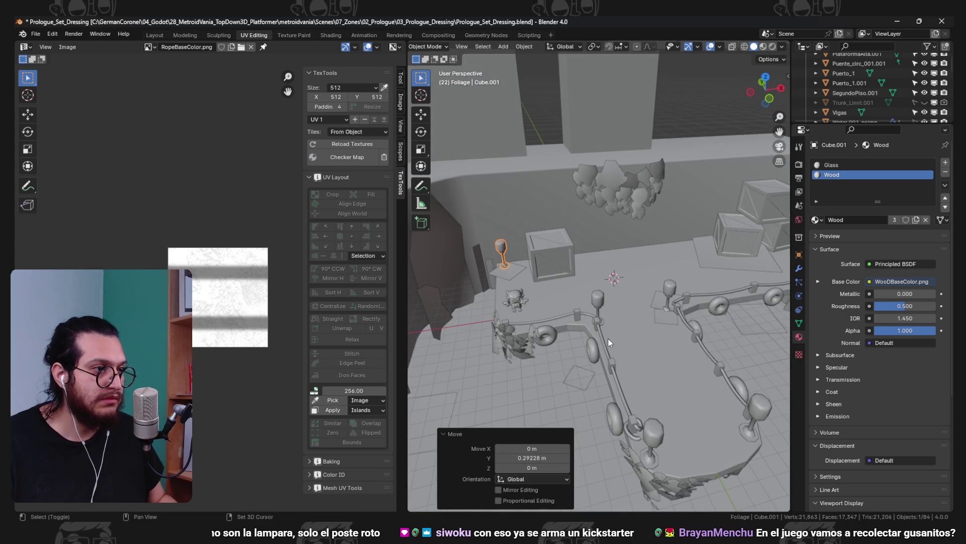
scroll(530, 315, "up", 2)
scroll(521, 292, "up", 1)
key("shift+d")
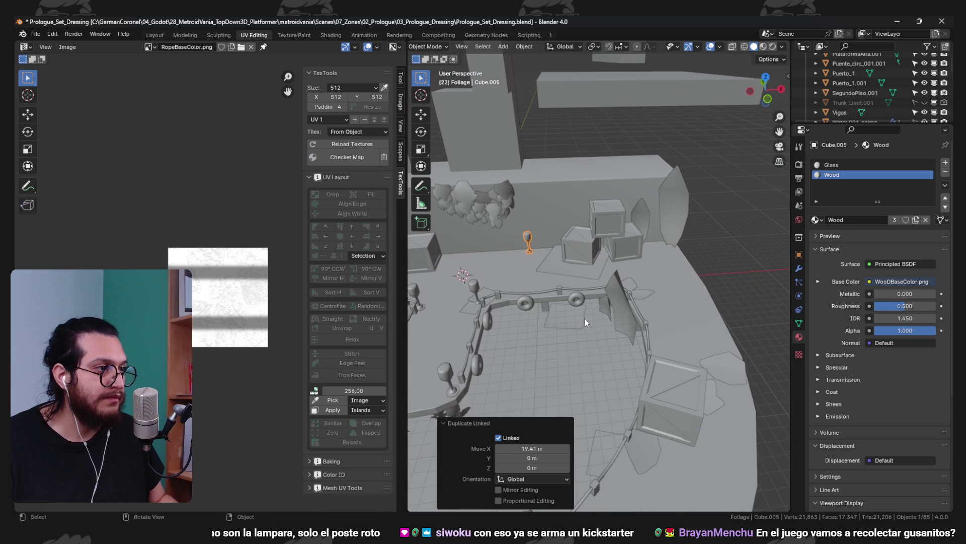
Place a linked lamp-post copy along the railing, sliding it on X then Y
key("alt+d")
key("x")
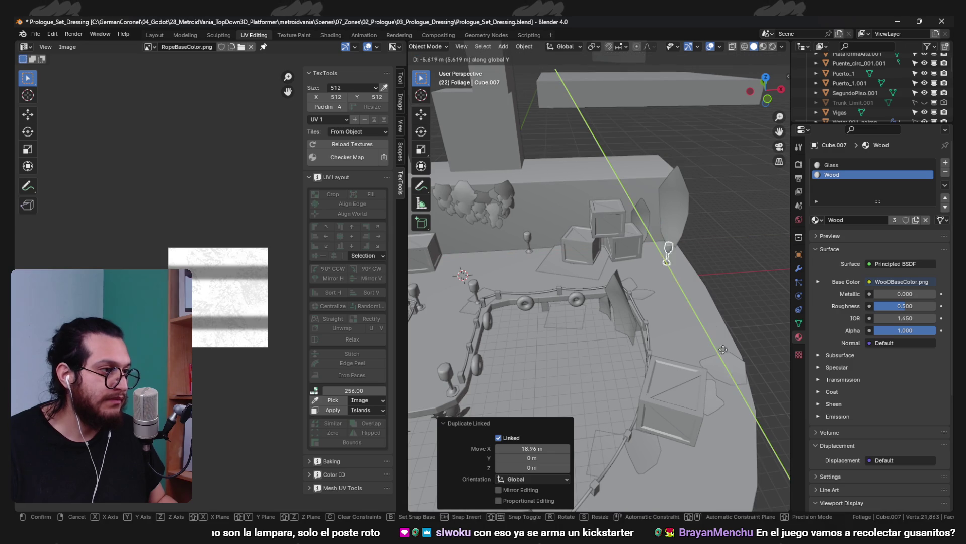
left_click(738, 399)
mouse_move(689, 398)
left_mouse_down()
mouse_move(664, 359)
mouse_move(600, 324)
left_mouse_up()
key("g")
key("y")
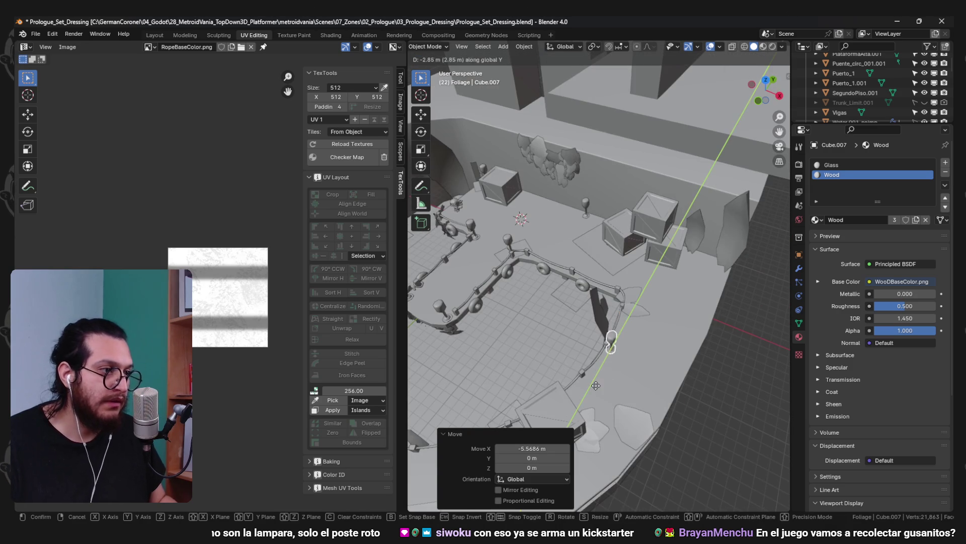
left_click(597, 391)
mouse_move(596, 392)
left_mouse_down()
mouse_move(659, 344)
mouse_move(686, 343)
mouse_move(638, 366)
mouse_move(660, 379)
mouse_move(642, 393)
mouse_move(692, 383)
mouse_move(697, 368)
left_mouse_up()
Add another linked lamp-post copy further along the rope railing
key("alt+d")
key("y")
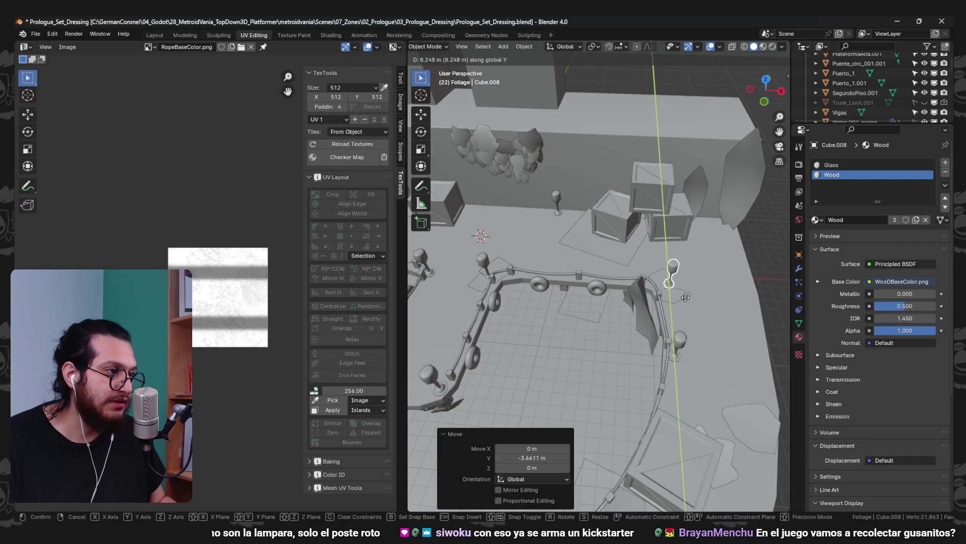
key("y")
left_click(647, 294)
mouse_move(647, 294)
left_mouse_down()
mouse_move(669, 288)
mouse_move(680, 314)
mouse_move(664, 282)
left_mouse_up()
From another lamp post, place a linked copy onto the fence and frame it
left_click(691, 307)
scroll(691, 307, "down", 5)
key("alt+d")
key("x")
key("y")
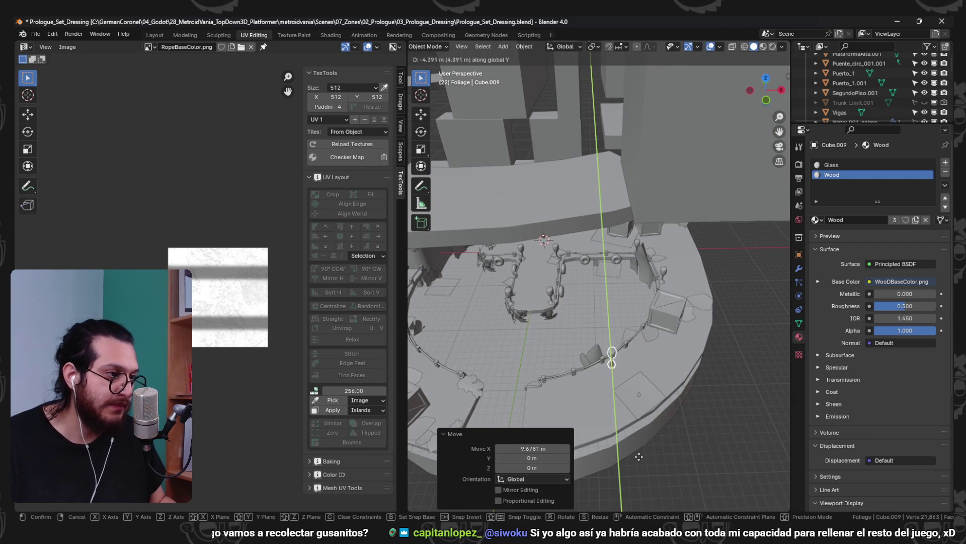
left_click(618, 448)
key("KP_Decimal")
scroll(636, 318, "down", 5)
mouse_move(636, 318)
left_mouse_down()
mouse_move(550, 375)
mouse_move(530, 355)
mouse_move(584, 325)
mouse_move(589, 358)
left_mouse_up()
Reposition that lamp post along X, Y and freely until it sits on the railing
key("g")
key("y")
key("x")
left_click(632, 355)
key("g")
key("y")
left_click(626, 325)
key("g")
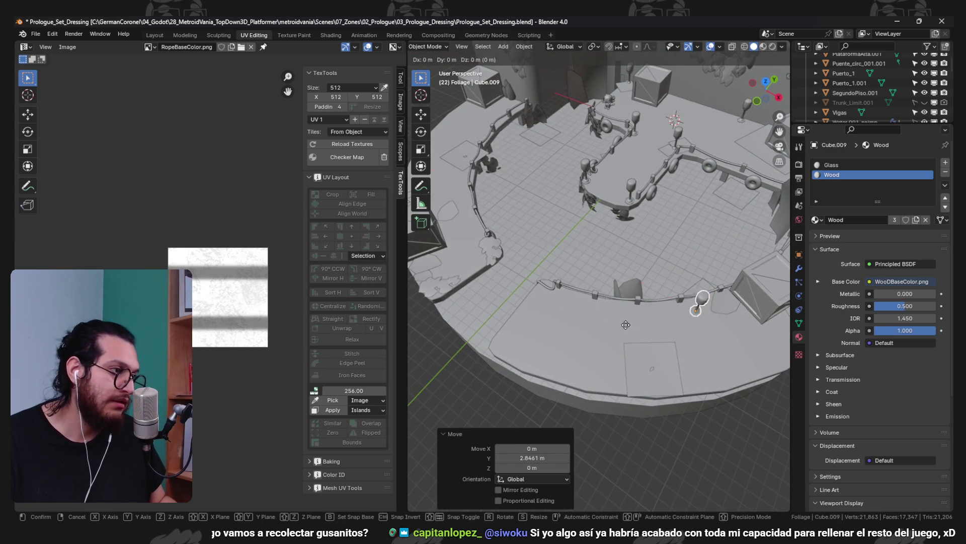
left_click(602, 331)
Duplicate the lamp post and set the copy's X and Y position by the fence
key("shift+d")
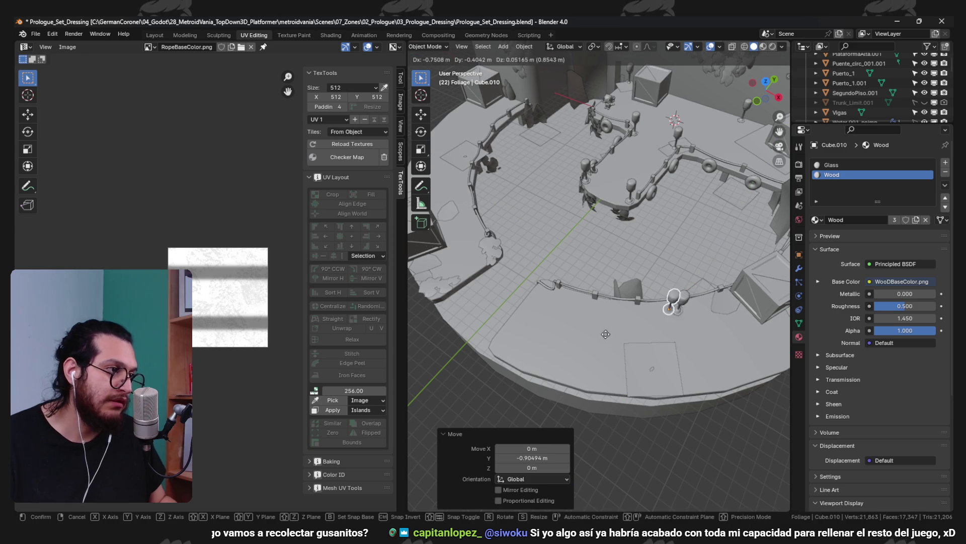
left_click(498, 328)
key("g")
key("y")
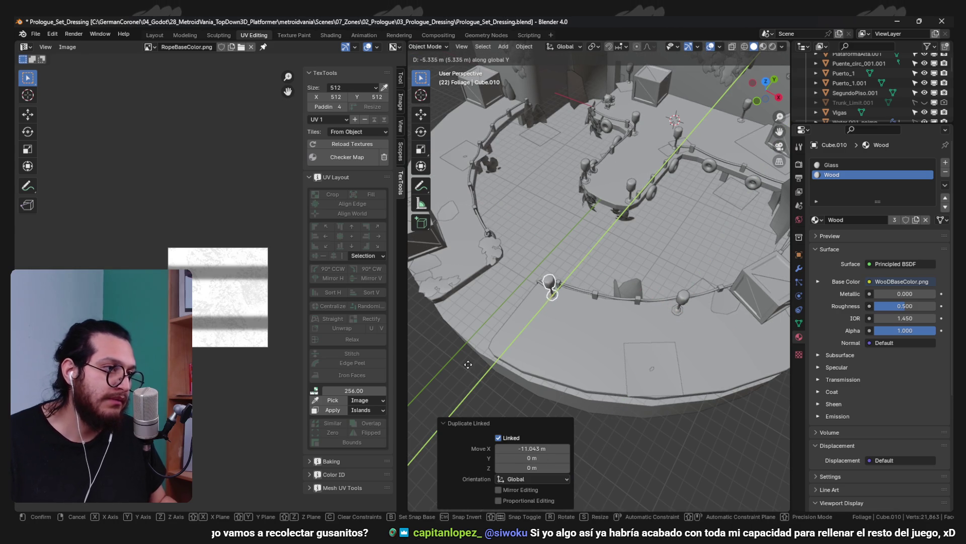
left_click(468, 364)
mouse_move(469, 364)
left_mouse_down()
mouse_move(542, 318)
mouse_move(579, 310)
mouse_move(518, 302)
mouse_move(502, 313)
mouse_move(558, 322)
mouse_move(558, 337)
mouse_move(505, 334)
mouse_move(618, 346)
left_mouse_up()
Duplicate the lamp post again, placing the copy along X then Y
key("shift+d")
key("x")
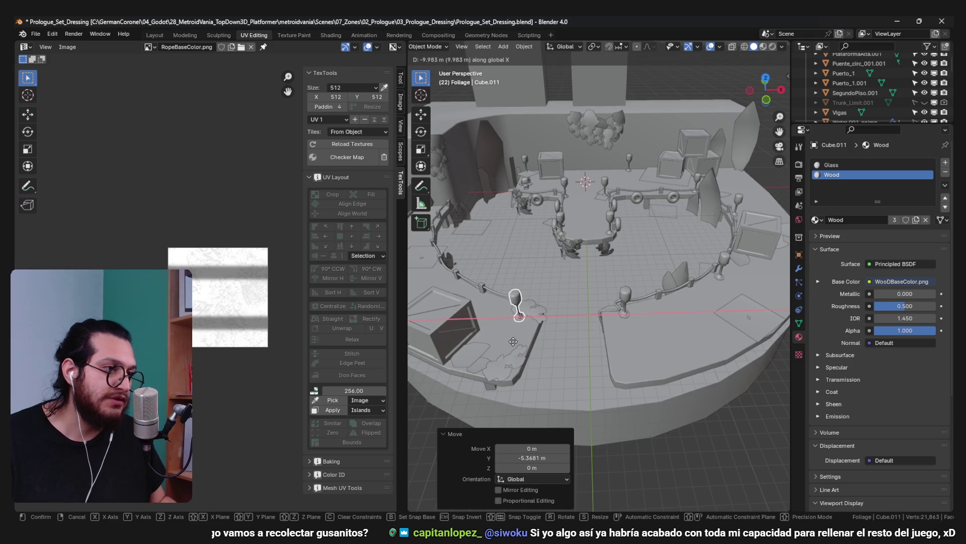
left_click(478, 339)
key("g")
key("y")
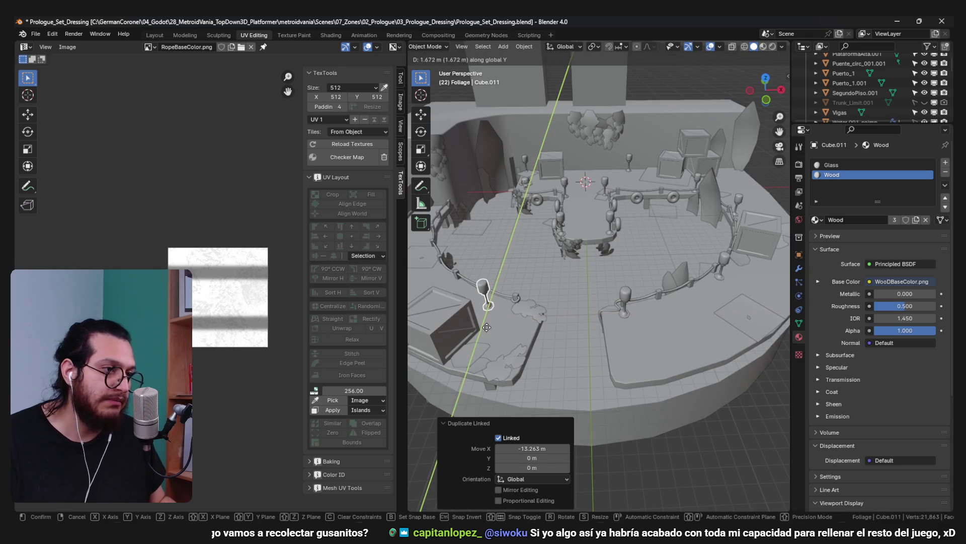
left_click(488, 313)
Fine-tune this lamp copy's placement with further X and Y moves
key("g")
key("x")
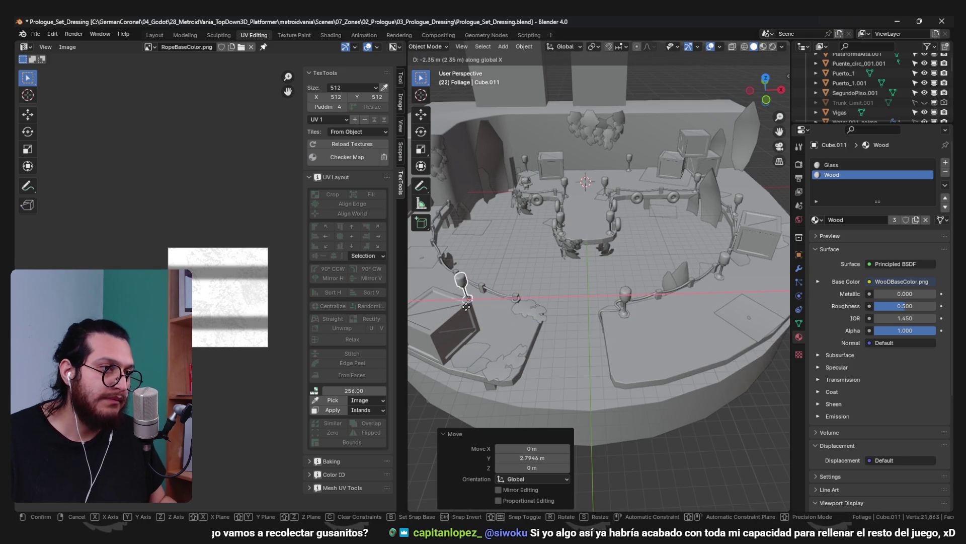
left_click(506, 316)
key("g")
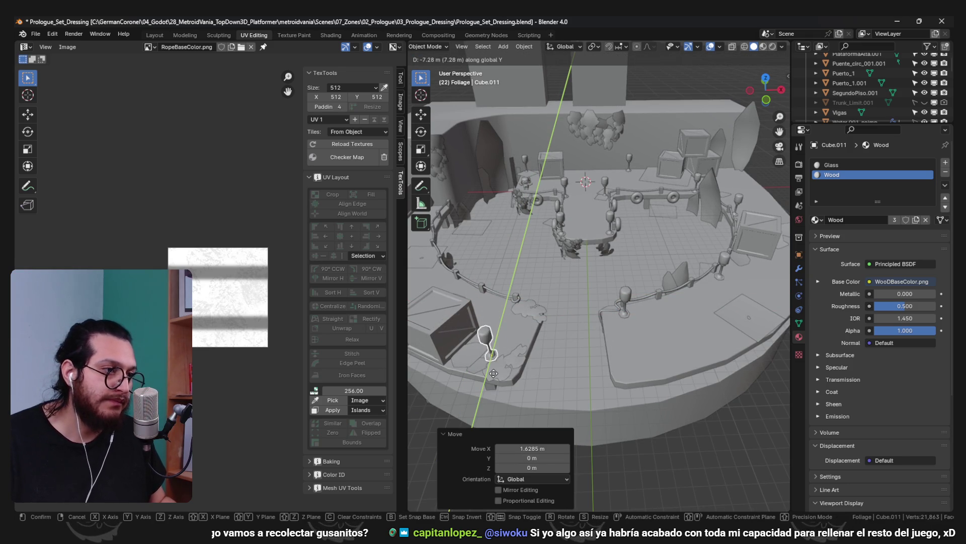
key("x")
left_click(513, 393)
key("g")
key("y")
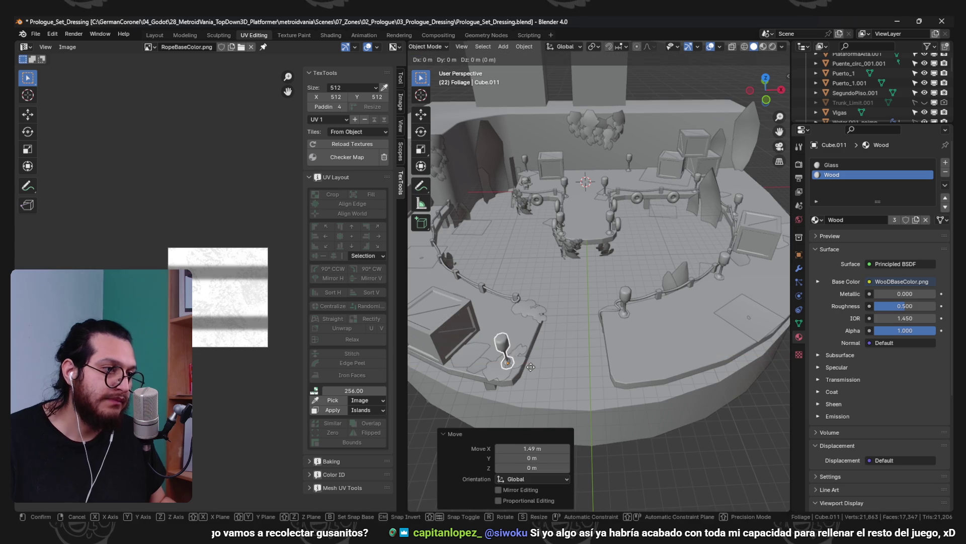
left_click(532, 375)
Duplicate one more lamp post and set it along Y beside the railing
key("shift+d")
key("y")
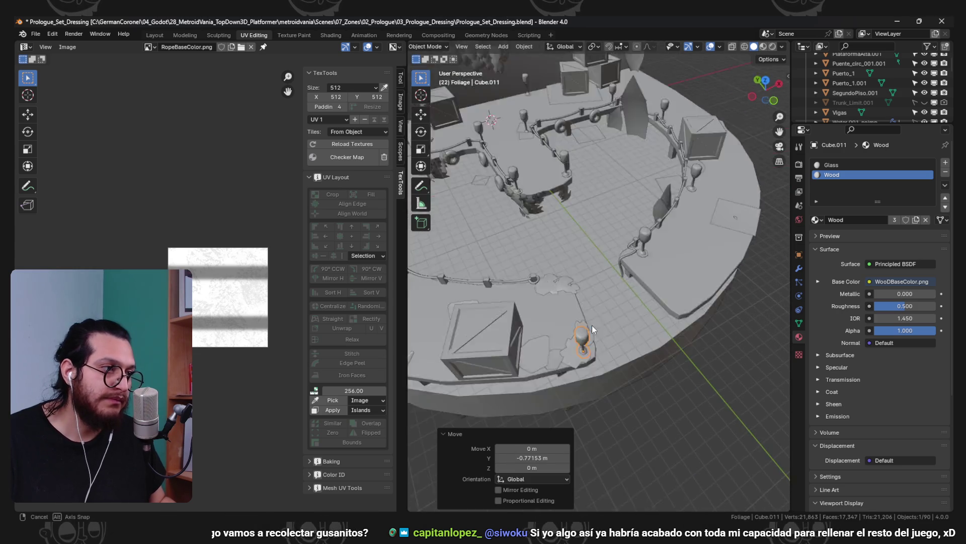
key("y")
key("y")
scroll(545, 285, "down", 5)
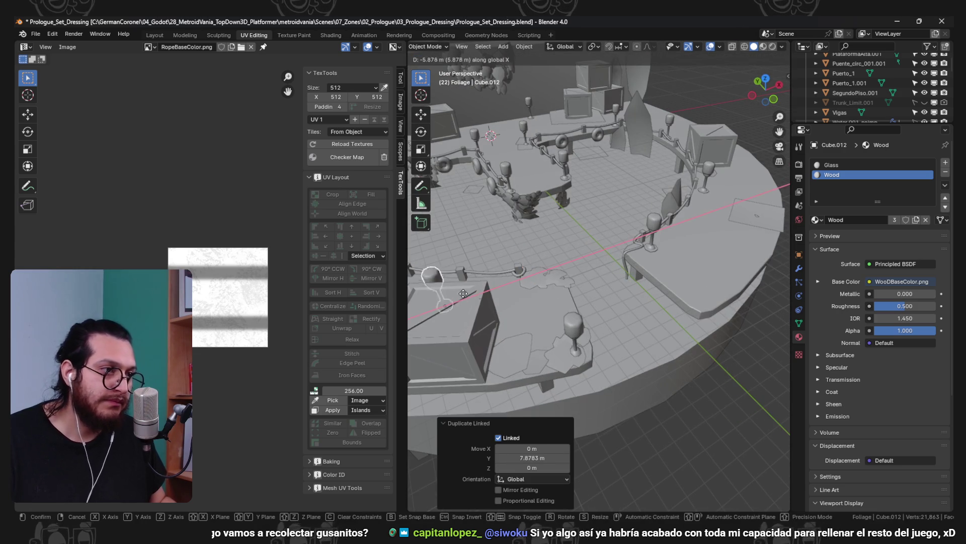
key("y")
left_click(579, 295)
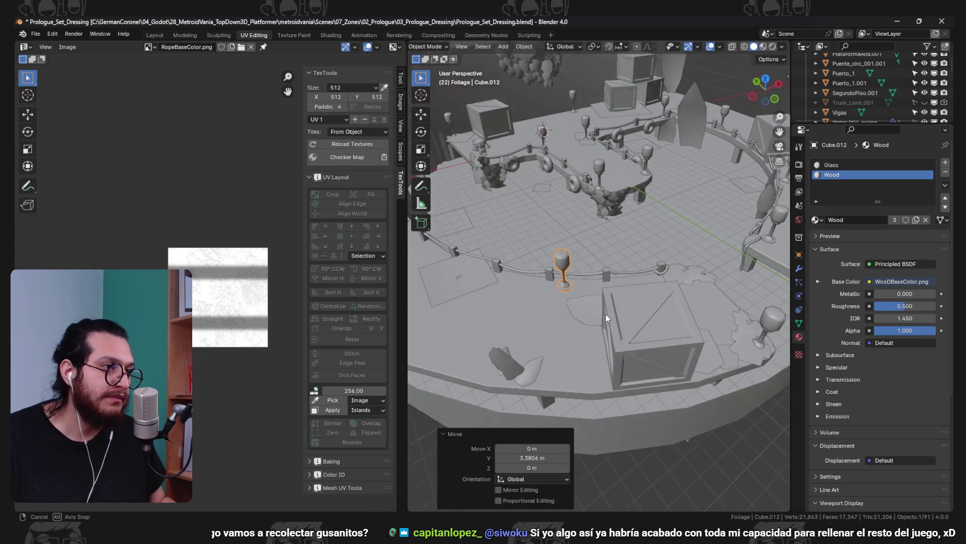
Adjust the newest lamp beside the railing, inspect it, then go to top orthographic view
key("x")
key("y")
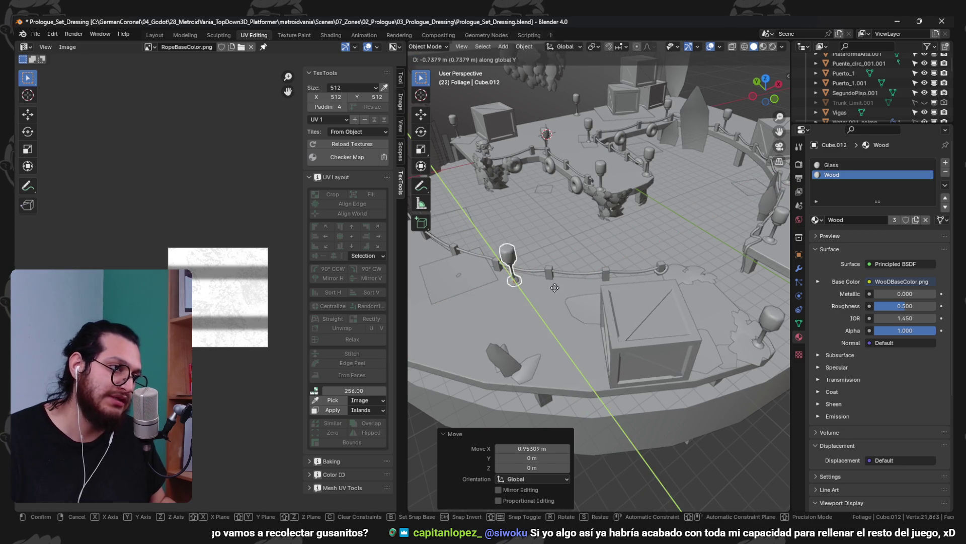
left_click(554, 287)
scroll(557, 291, "down", 5)
mouse_move(556, 291)
left_mouse_down()
mouse_move(517, 278)
mouse_move(572, 283)
mouse_move(496, 269)
mouse_move(539, 291)
left_mouse_up()
scroll(640, 316, "up", 8)
left_click_drag(639, 316, 603, 311)
scroll(614, 328, "down", 3)
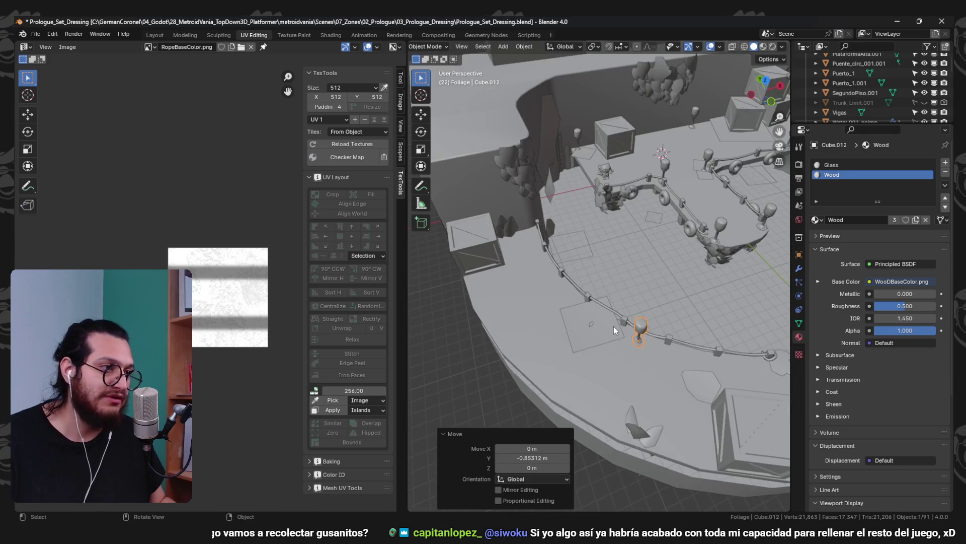
key("KP_7")
In wireframe, place a lamp copy from above, then raise a new linked copy vertically
key("shift+z")
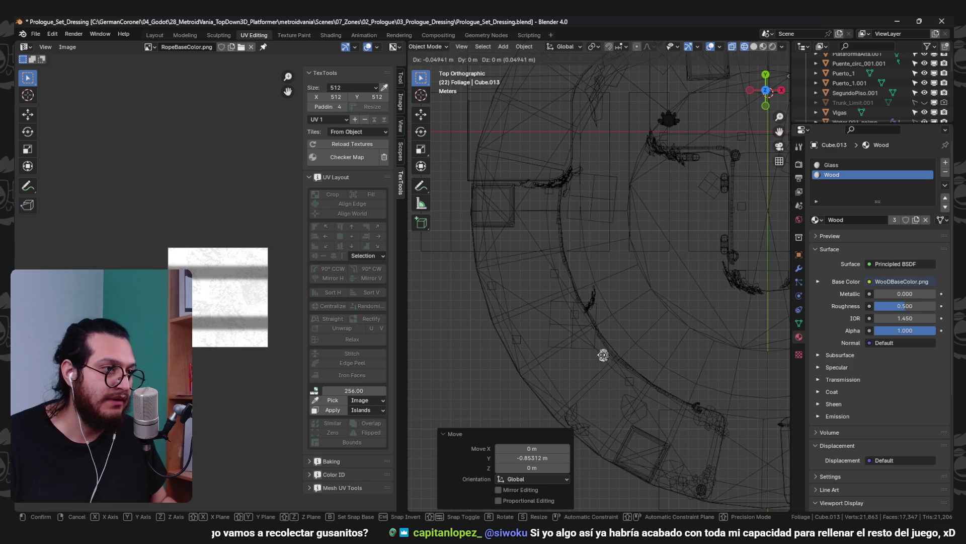
left_click(482, 240)
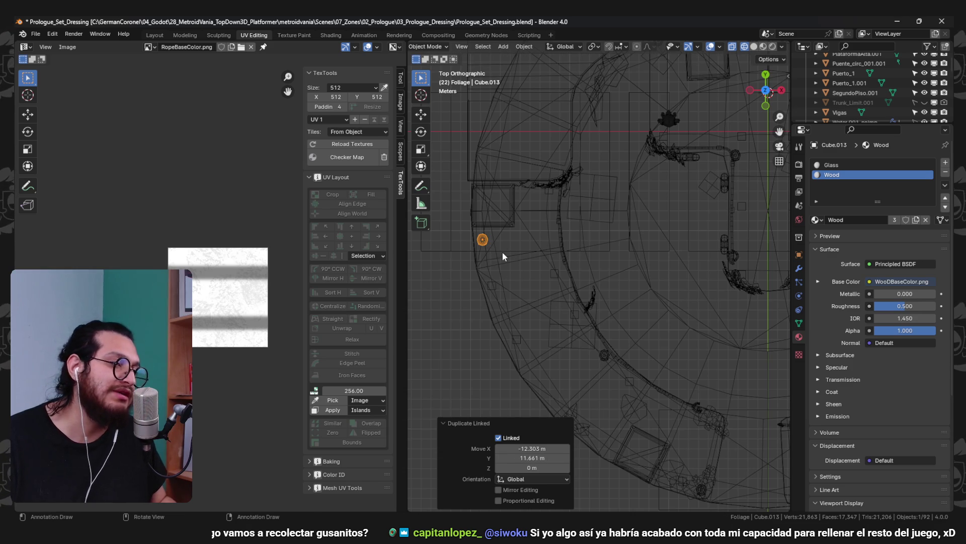
mouse_move(541, 245)
left_mouse_down()
mouse_move(516, 234)
mouse_move(589, 260)
mouse_move(584, 250)
mouse_move(605, 254)
mouse_move(593, 287)
mouse_move(644, 295)
left_mouse_up()
key("alt+d")
key("z")
left_click(605, 256)
key("shift+z")
Shift the lamp copy along Y and raise it 0.6 m onto the wall block top
key("g")
key("y")
left_click(569, 274)
key("KP_Decimal")
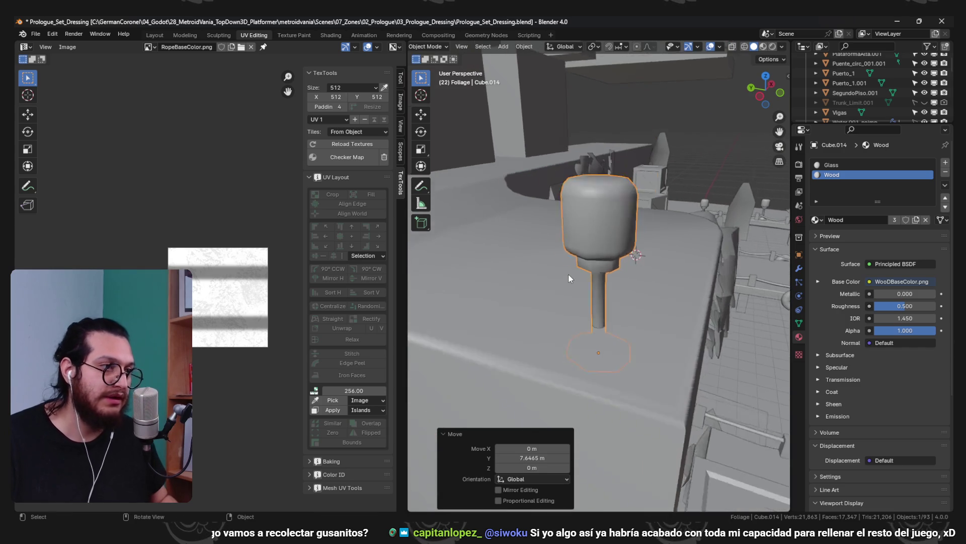
key("g")
key("z")
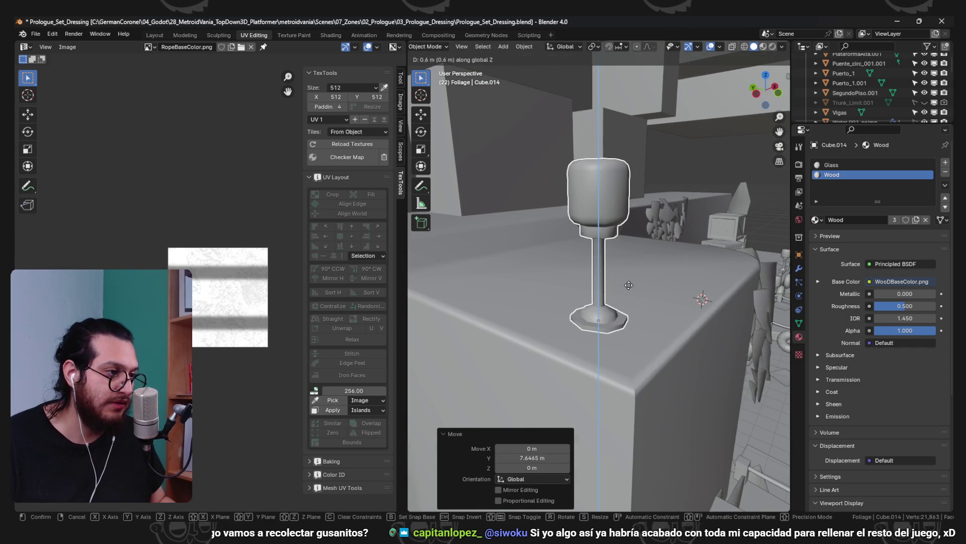
left_click(628, 285)
key("KP_Decimal")
key("g")
key("z")
left_click(613, 346)
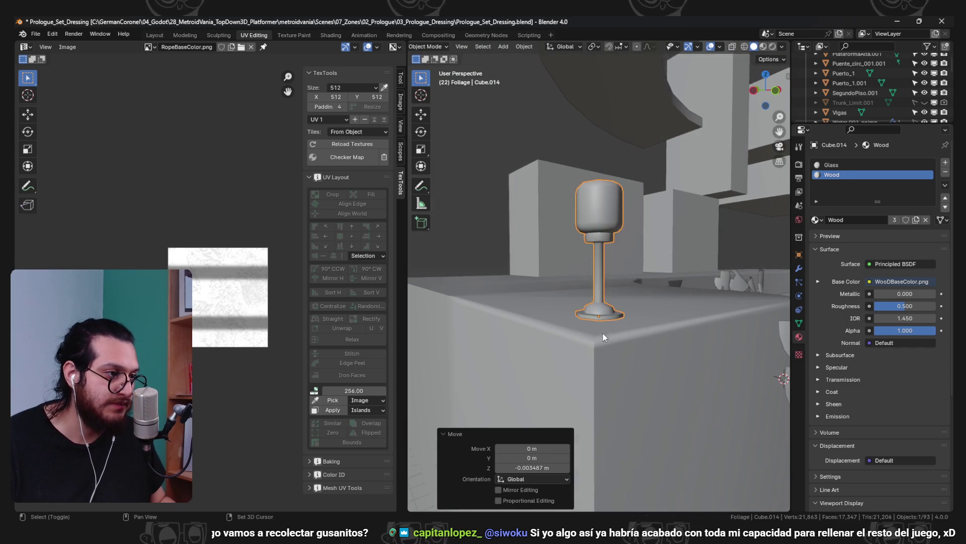
Slide Cube.014 along Y to its spot on the wall, about 1.0116 m
scroll(599, 348, "down", 4)
key("g")
key("y")
left_click(563, 351)
key("g")
key("x")
key("y")
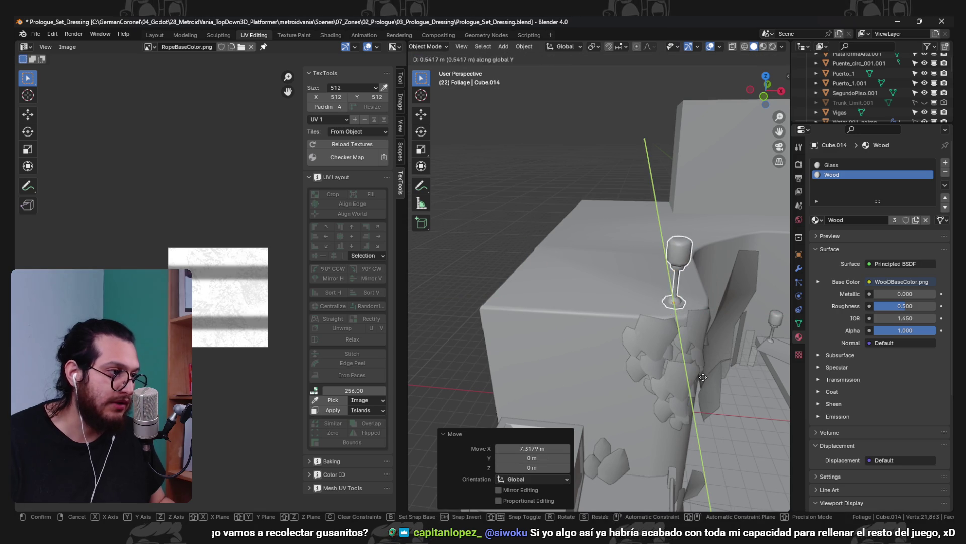
left_click(698, 373)
Inspect the placed lamps, then select lamp Cube.002 and enter Edit Mode
scroll(699, 373, "down", 4)
scroll(672, 347, "up", 2)
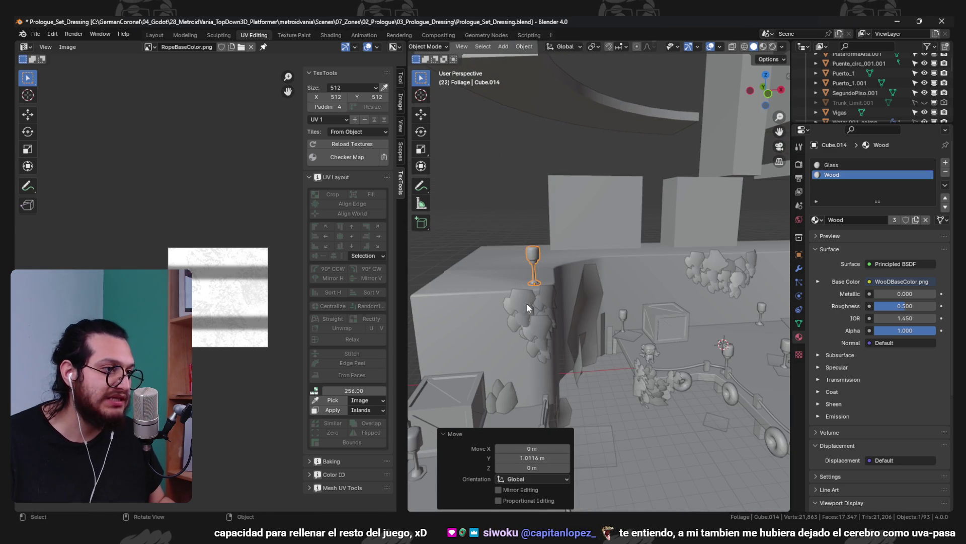
scroll(620, 263, "down", 4)
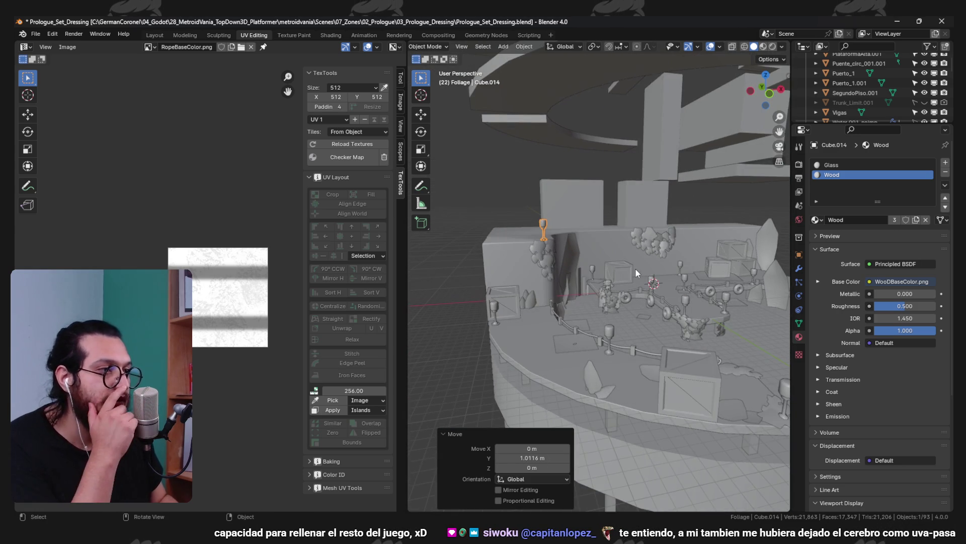
scroll(635, 267, "up", 3)
mouse_move(602, 285)
left_mouse_down()
mouse_move(617, 300)
mouse_move(708, 306)
mouse_move(643, 300)
mouse_move(653, 304)
mouse_move(693, 302)
mouse_move(654, 292)
mouse_move(662, 295)
mouse_move(655, 304)
mouse_move(697, 301)
mouse_move(616, 288)
left_mouse_up()
mouse_move(723, 340)
left_mouse_down()
mouse_move(733, 343)
mouse_move(703, 342)
mouse_move(732, 351)
mouse_move(714, 342)
left_mouse_up()
scroll(616, 298, "up", 3)
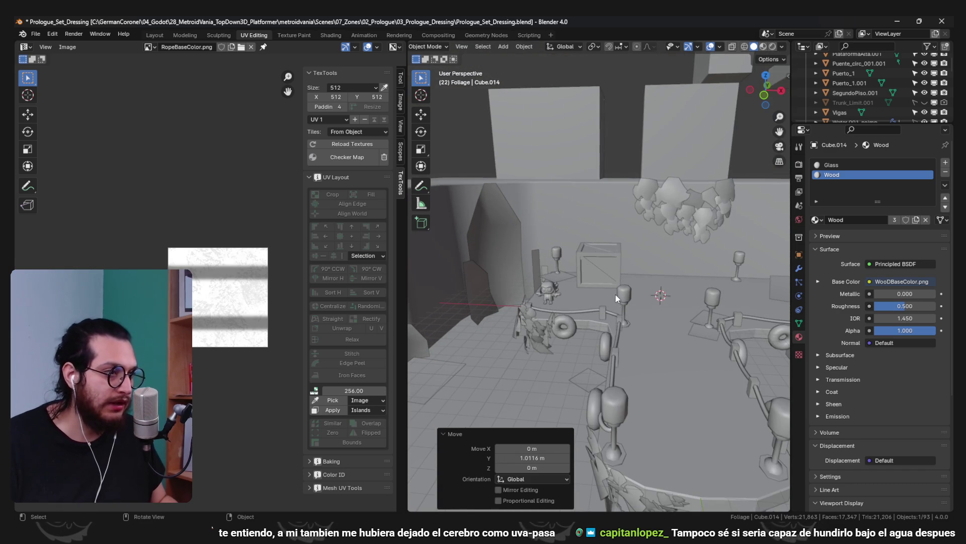
left_click(629, 298)
key("Tab")
Select the ring of lamp-head faces in X-ray and frame the lamp head
scroll(654, 297, "up", 3)
scroll(657, 297, "up", 5)
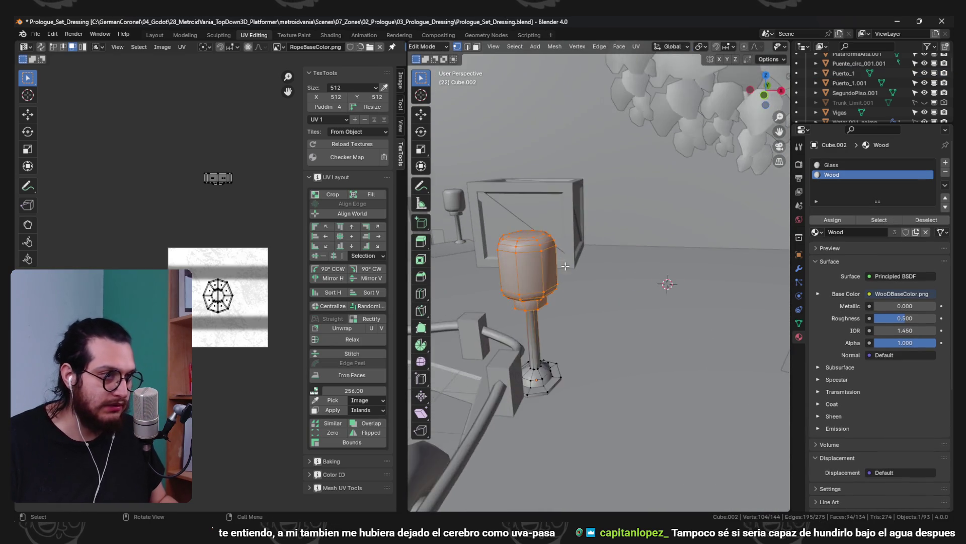
key("3")
left_click(486, 252, "alt")
key("alt+z")
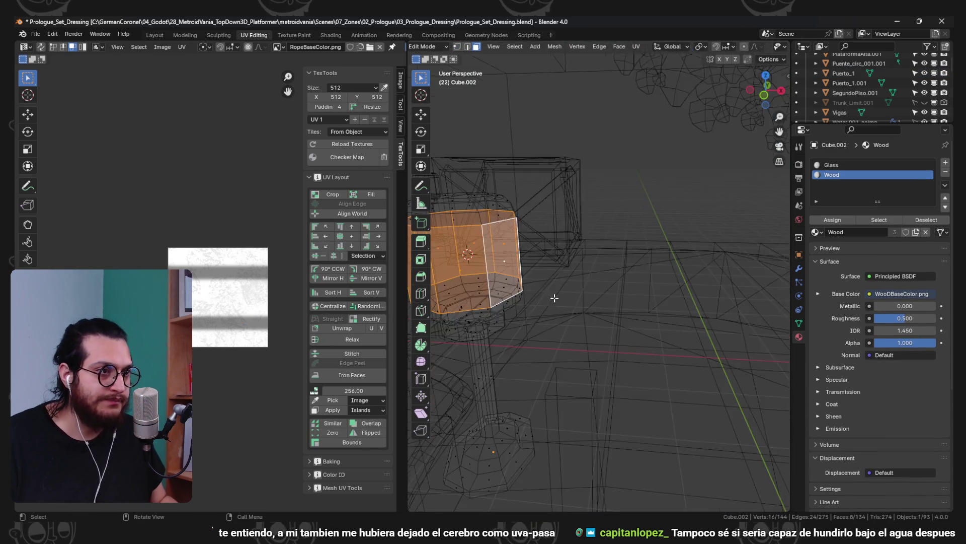
key("KP_Decimal")
Add an 8-vertex cylinder and scale it to 0.259 inside the lamp head
key("shift+a")
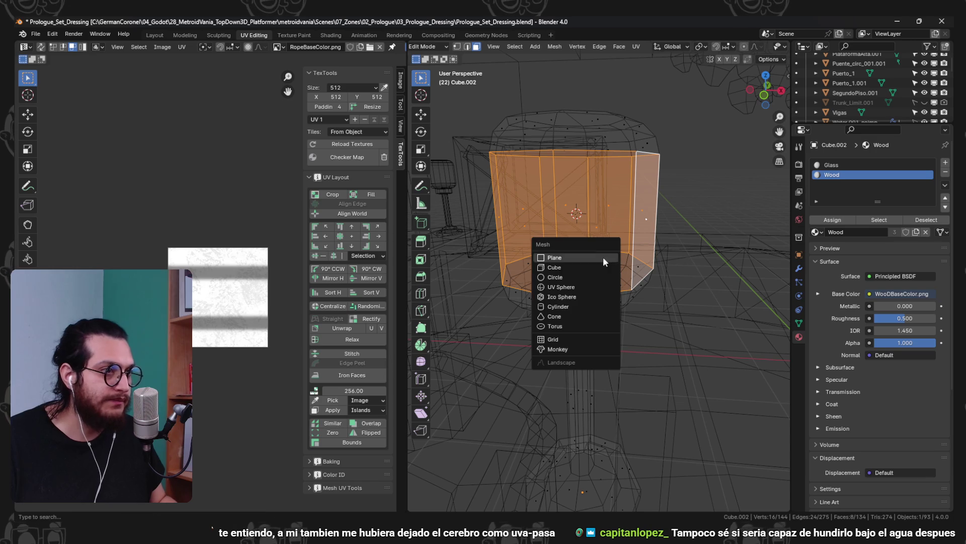
left_click(558, 306)
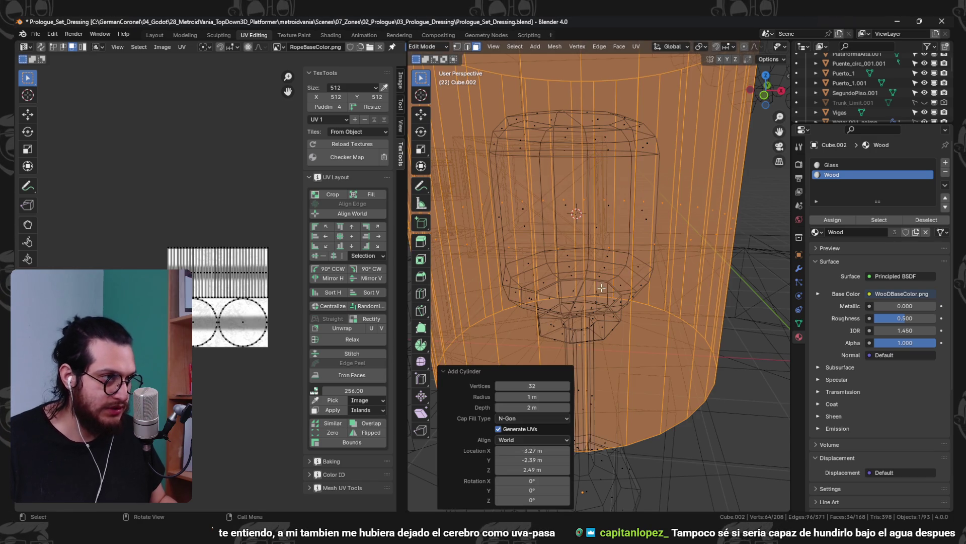
left_click(542, 385)
type("8")
key("Return")
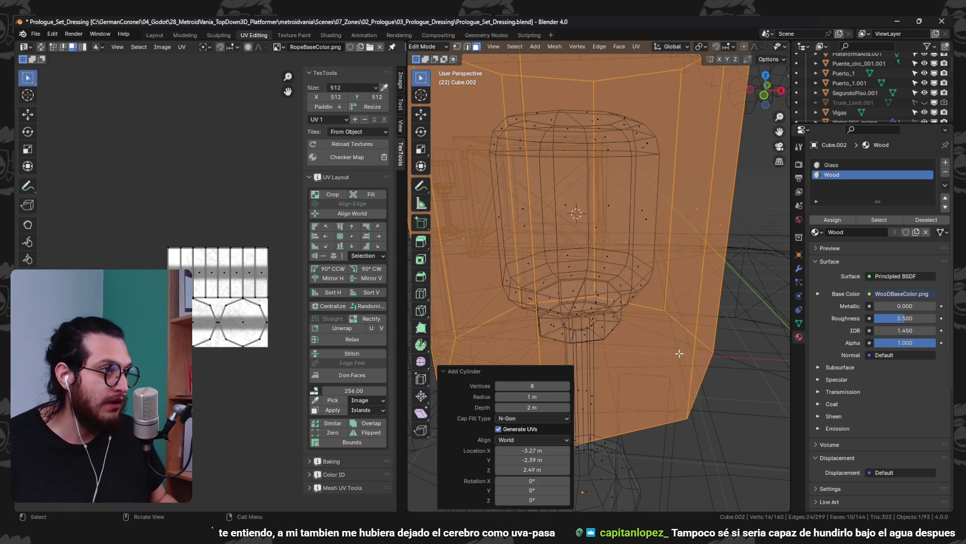
key("s")
left_click(598, 175)
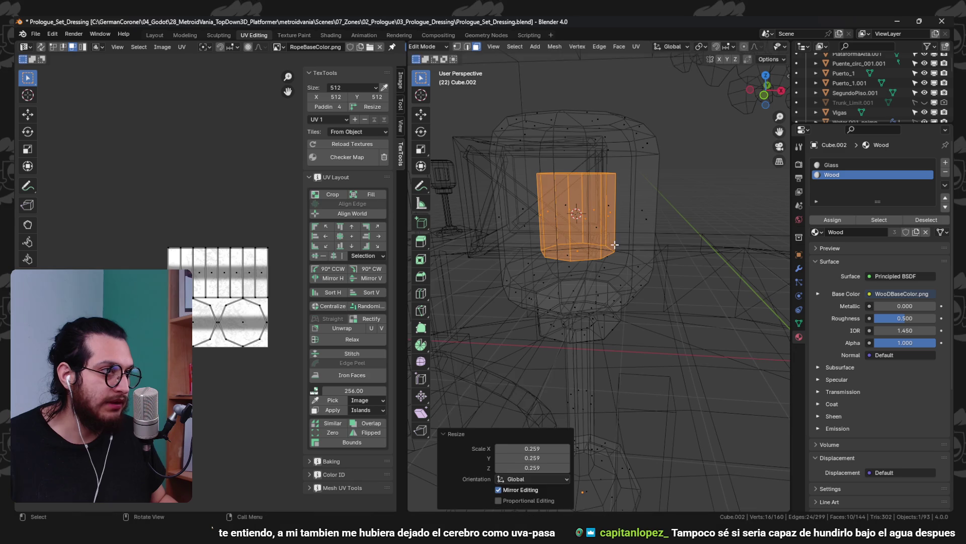
Extrude the cylinder's top edge loop inward
key("2")
key("alt+a")
left_click(578, 171, "alt")
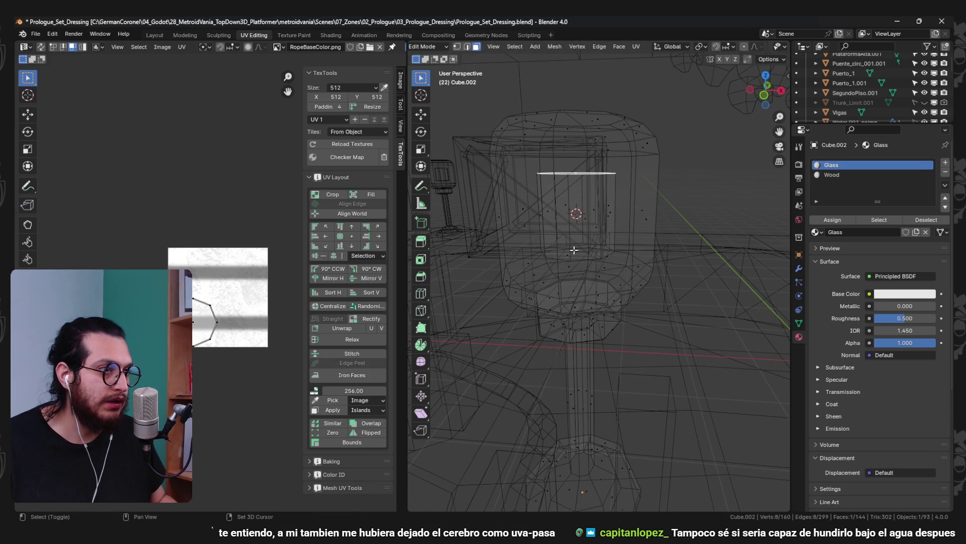
key("e")
left_click(577, 184)
Select the whole inner cylinder and scale it to 1.259 on Z
key("alt+a")
key("l")
key("s")
key("z")
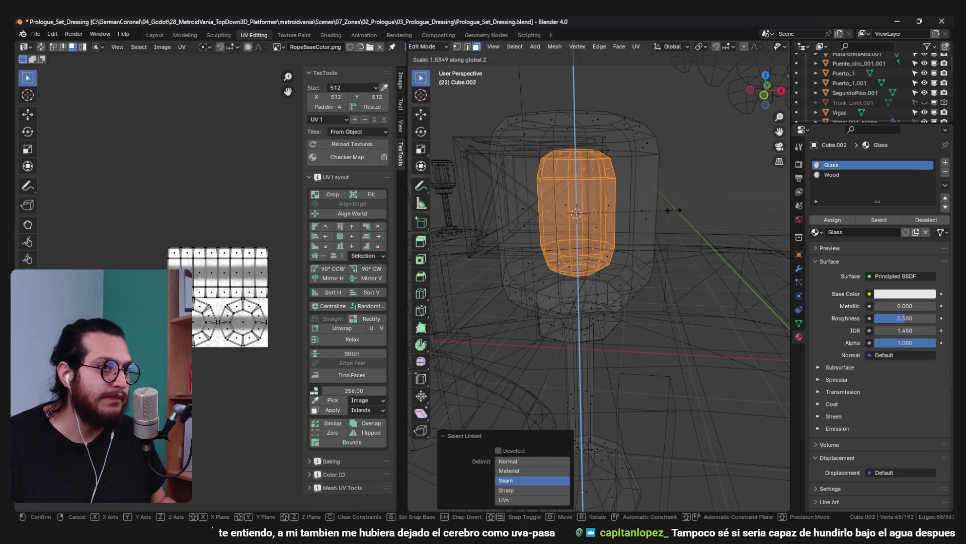
left_click(676, 210)
key("s")
key("z")
left_click(673, 209)
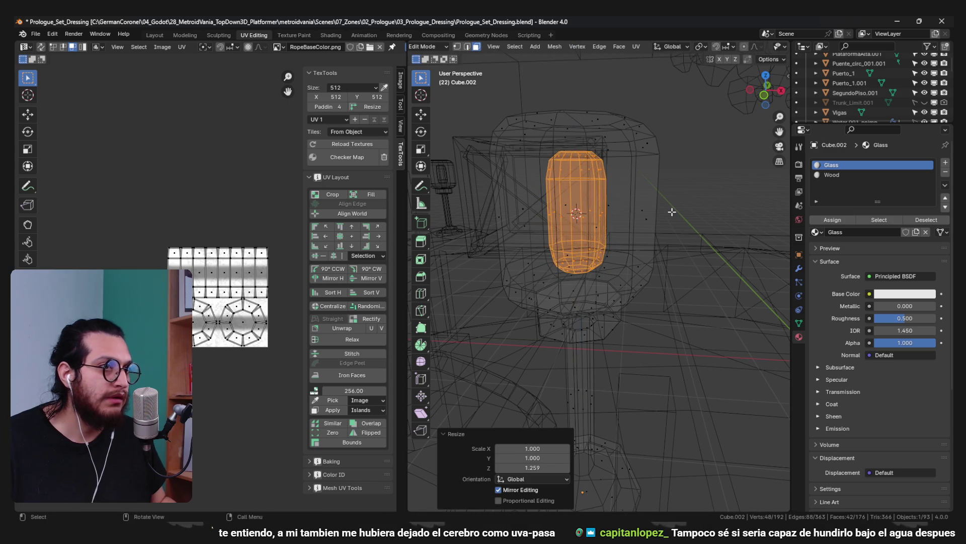
Add a third material slot with a new material named 'Material'
scroll(772, 205, "down", 3)
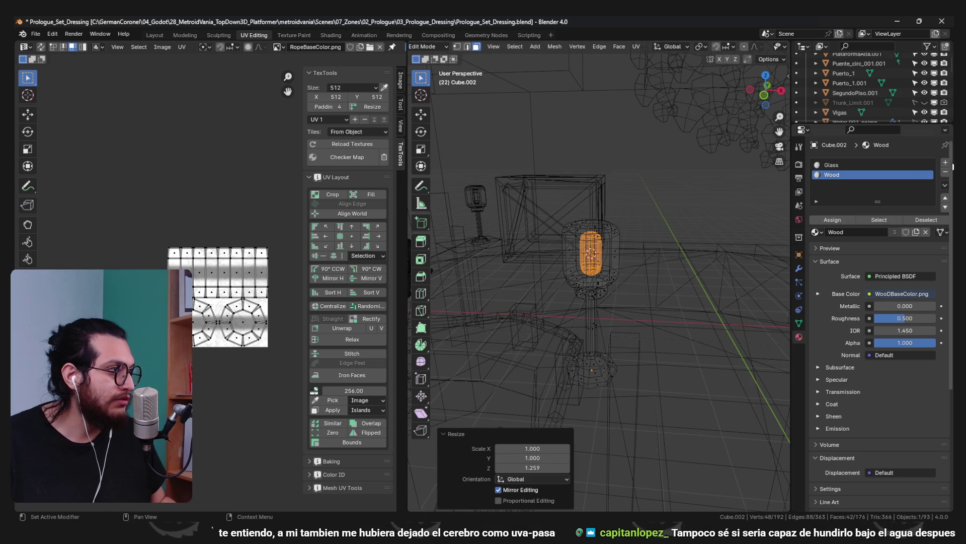
left_click(945, 162)
left_click(830, 232)
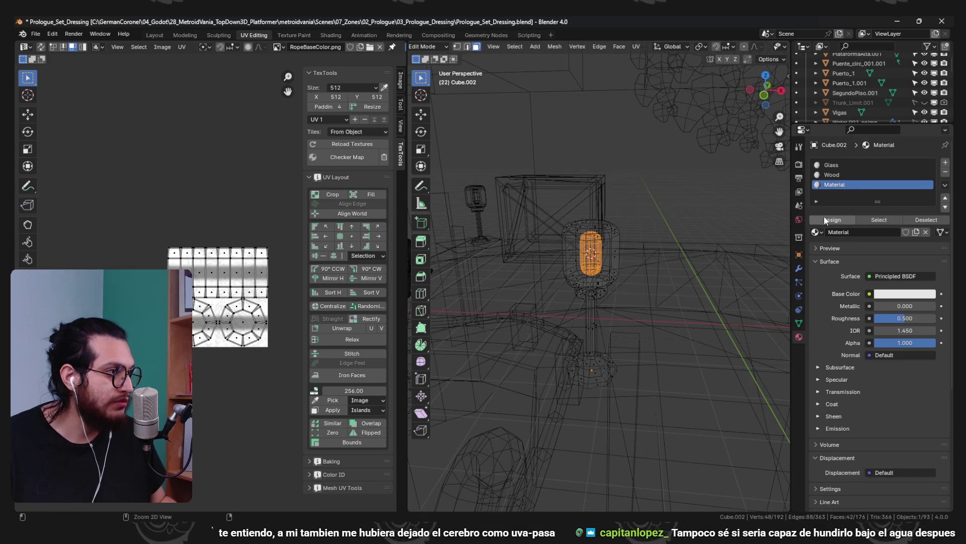
Drop the blank material slot and give a third slot a new material named Emissive
key("ctrl+z")
key("ctrl+z")
left_click(816, 232)
left_click(836, 321)
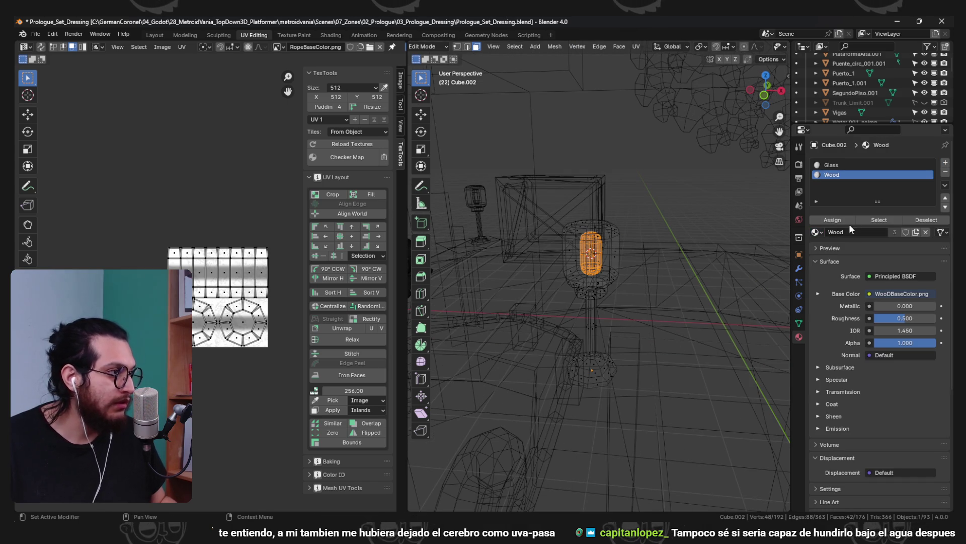
left_click(946, 163)
left_click(846, 232)
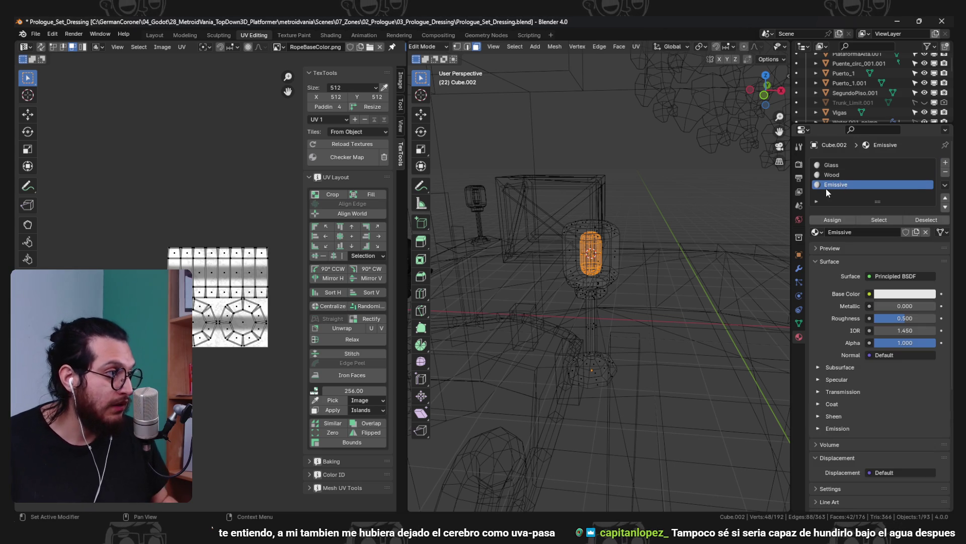
scroll(559, 240, "down", 3)
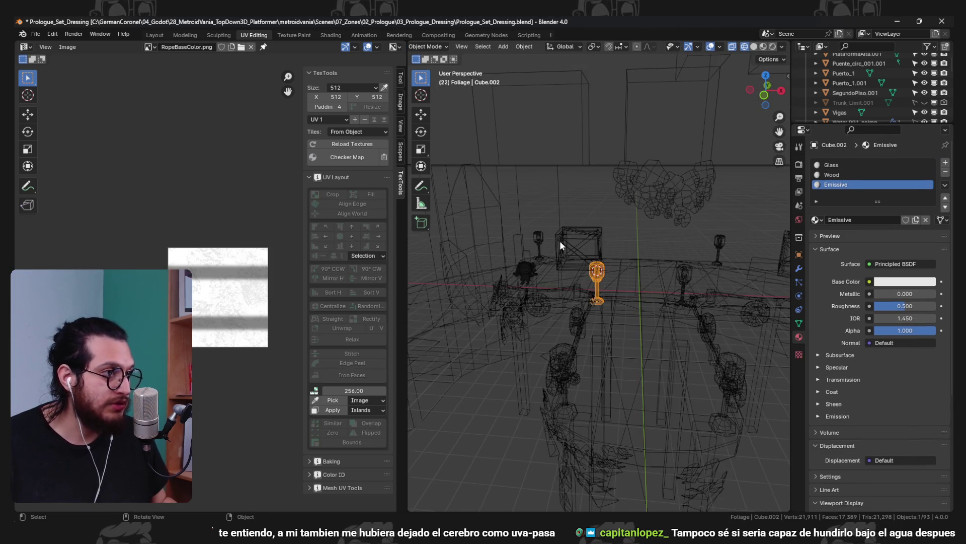
Return to Object Mode with material preview, save Prologue_Set_Dressing.blend and go back to Godot
key("Tab")
key("shift+z")
scroll(673, 331, "down", 3)
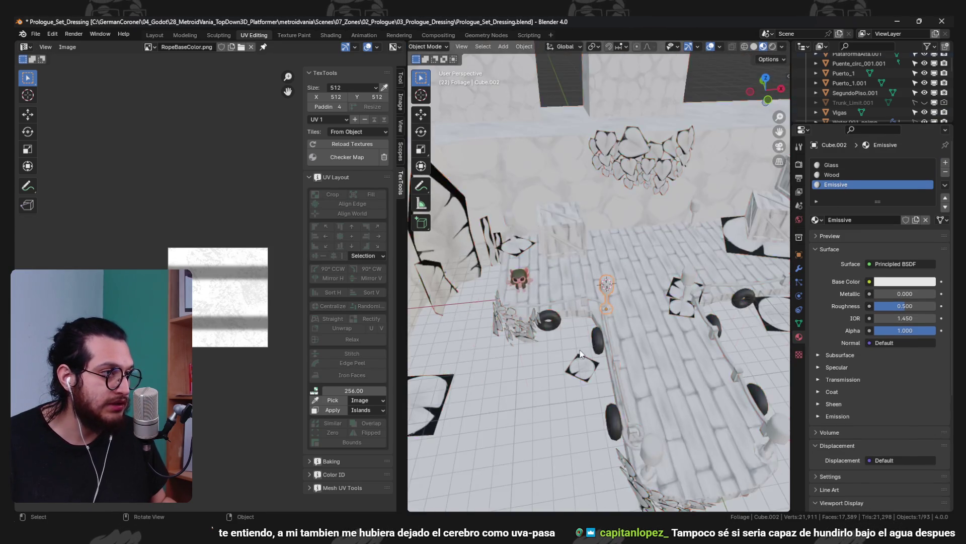
key("ctrl+s")
key("alt+Tab")
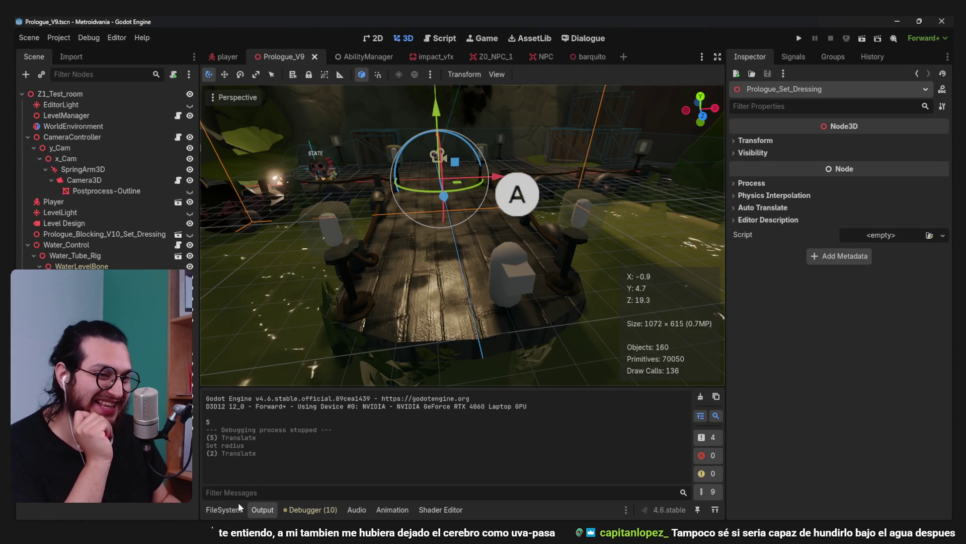
Open the set dressing .blend's advanced import settings on its Emissive material
left_click(224, 509)
scroll(206, 496, "down", 3)
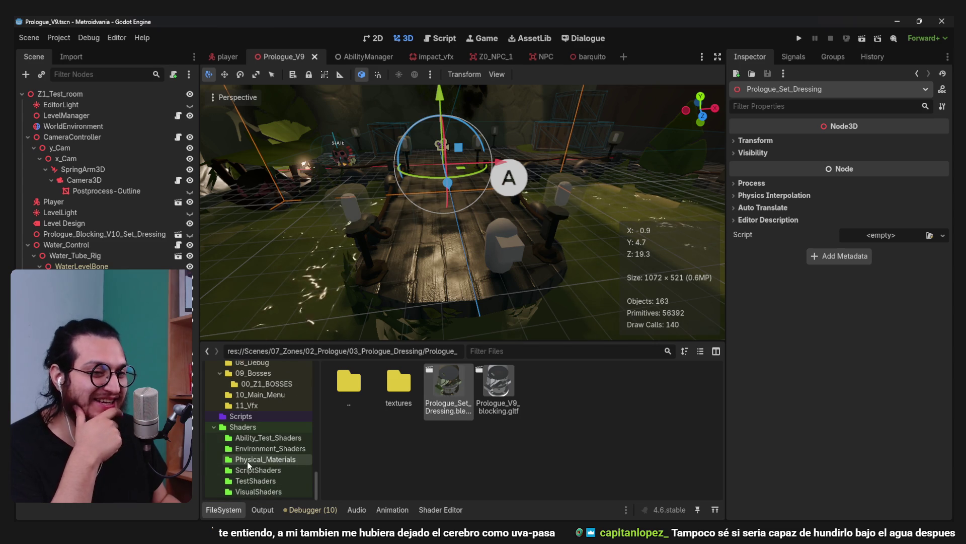
left_click(71, 57)
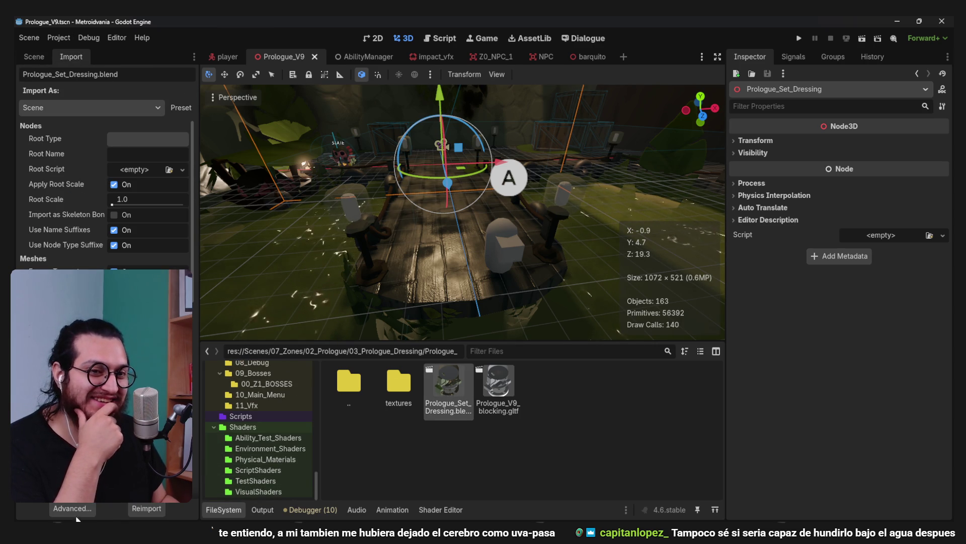
left_click(146, 508)
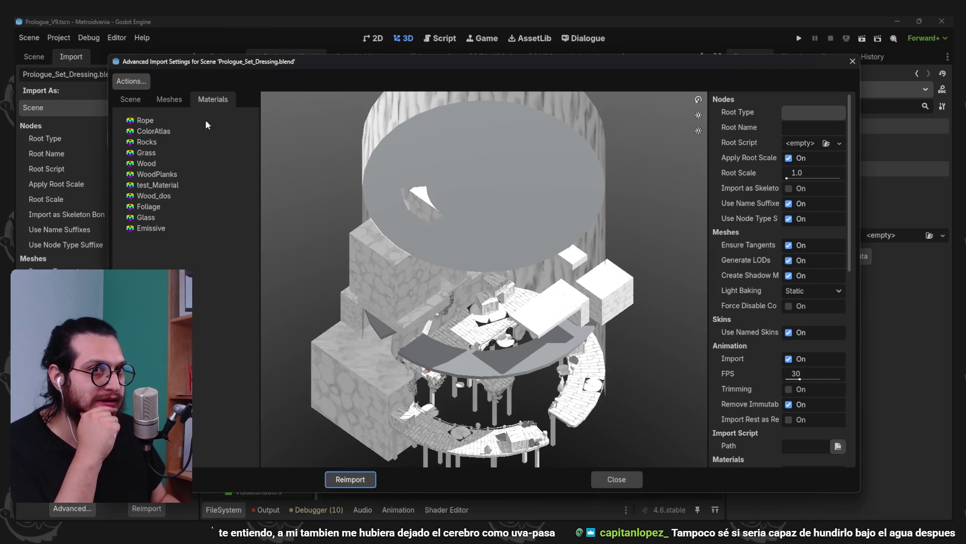
left_click(161, 228)
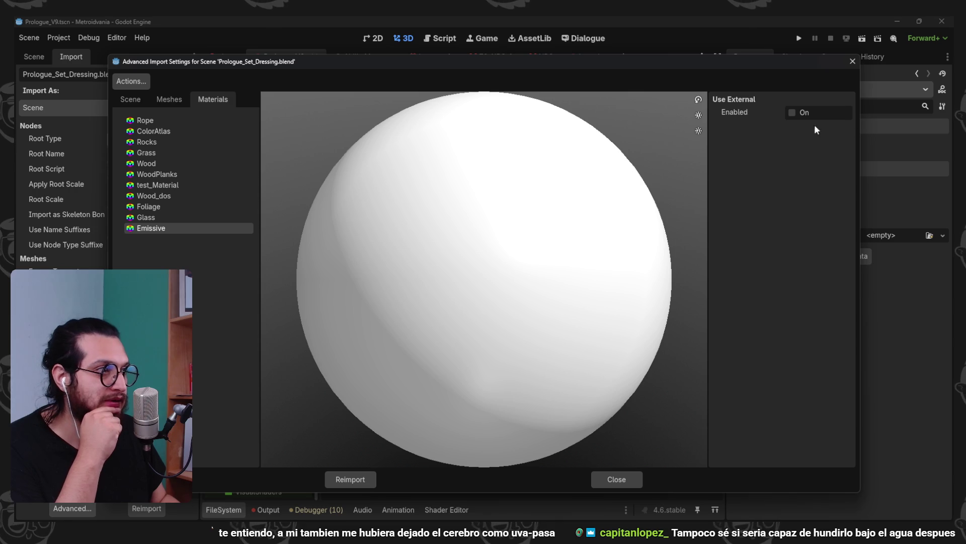
Set Emissive to external Shaders/Physical_Materials/Emissive.tres, reimport, and view the glowing lamps
left_click(798, 113)
left_click(845, 128)
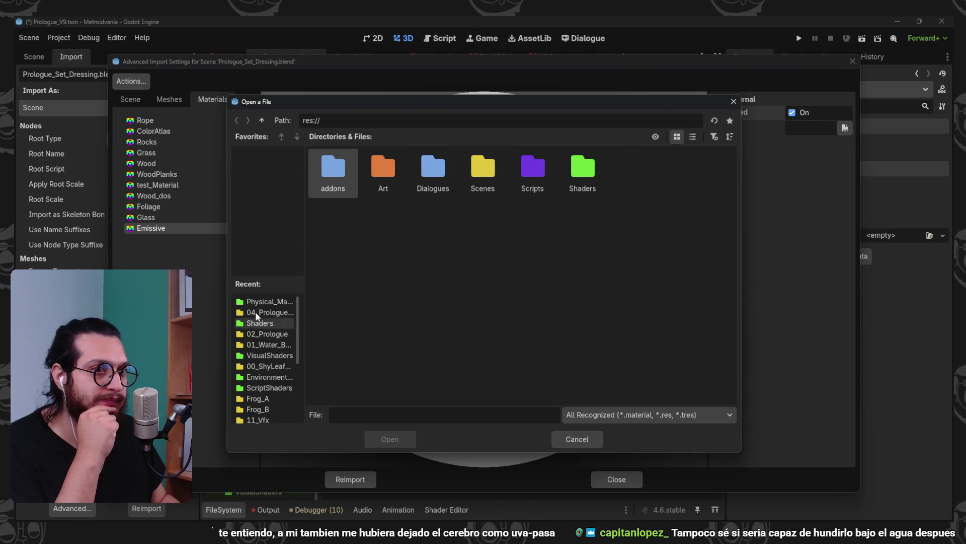
left_click(267, 301)
left_click(385, 187)
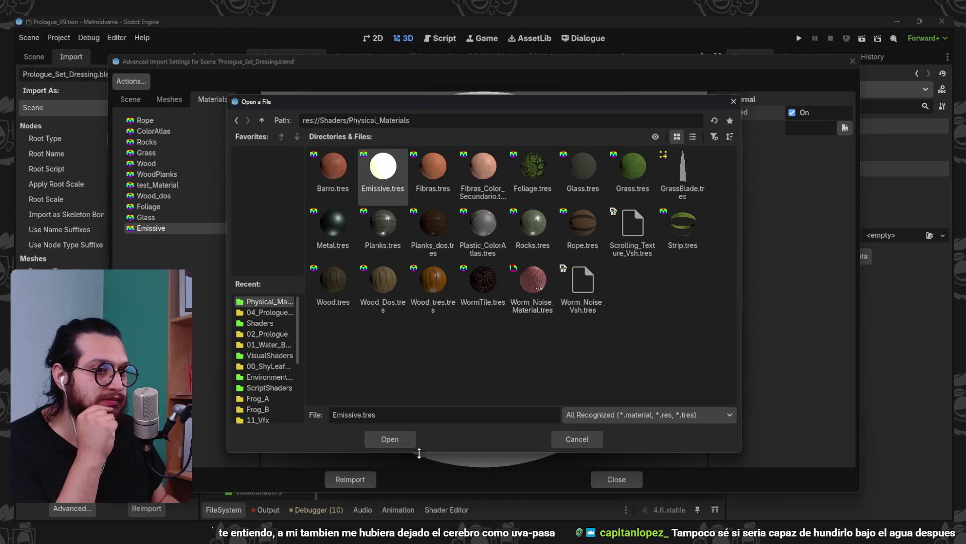
left_click(390, 439)
left_click(350, 479)
mouse_move(627, 187)
left_mouse_down()
mouse_move(554, 187)
mouse_move(529, 166)
mouse_move(584, 198)
mouse_move(536, 178)
left_mouse_up()
scroll(477, 219, "up", 2)
mouse_move(476, 219)
left_mouse_down()
mouse_move(433, 244)
mouse_move(517, 223)
mouse_move(548, 235)
mouse_move(502, 210)
mouse_move(503, 261)
mouse_move(455, 240)
mouse_move(511, 221)
mouse_move(491, 213)
mouse_move(525, 224)
left_mouse_up()
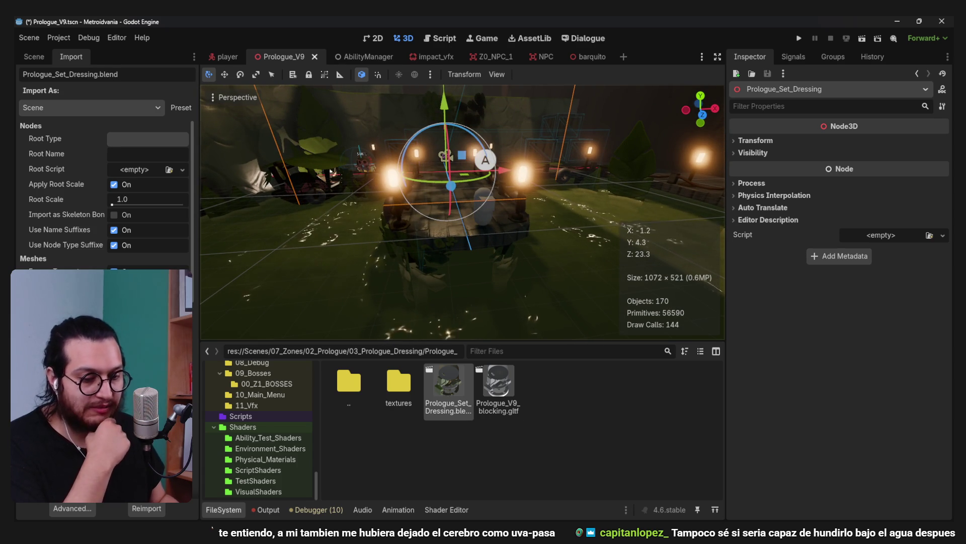
Save Prologue_V9, then run it, walking right and jumping onto the wooden walkway before stopping
key("ctrl+s")
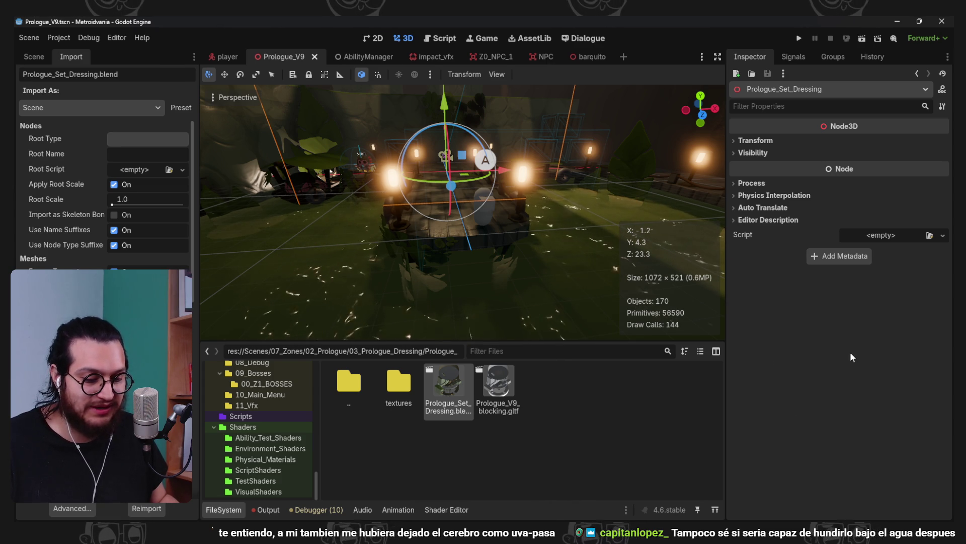
left_click(799, 39)
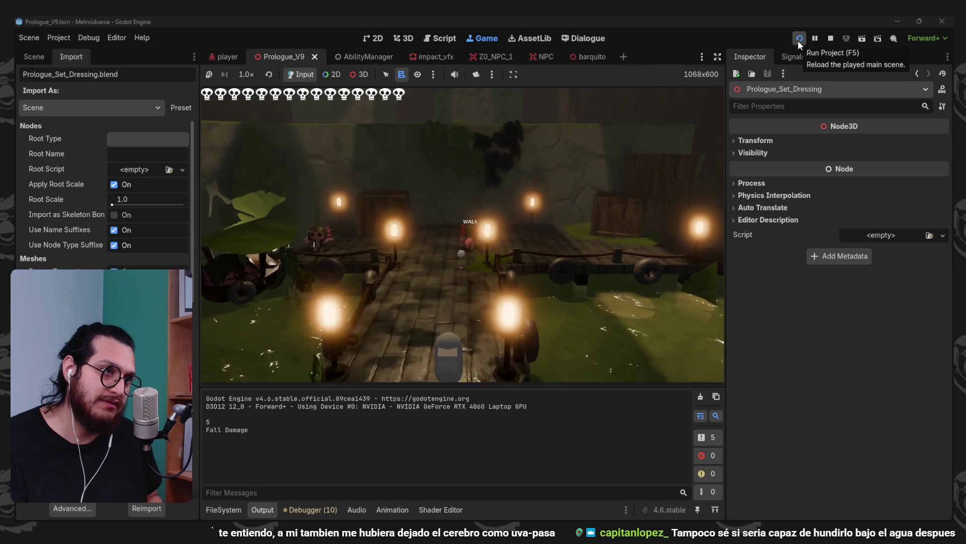
key("d")
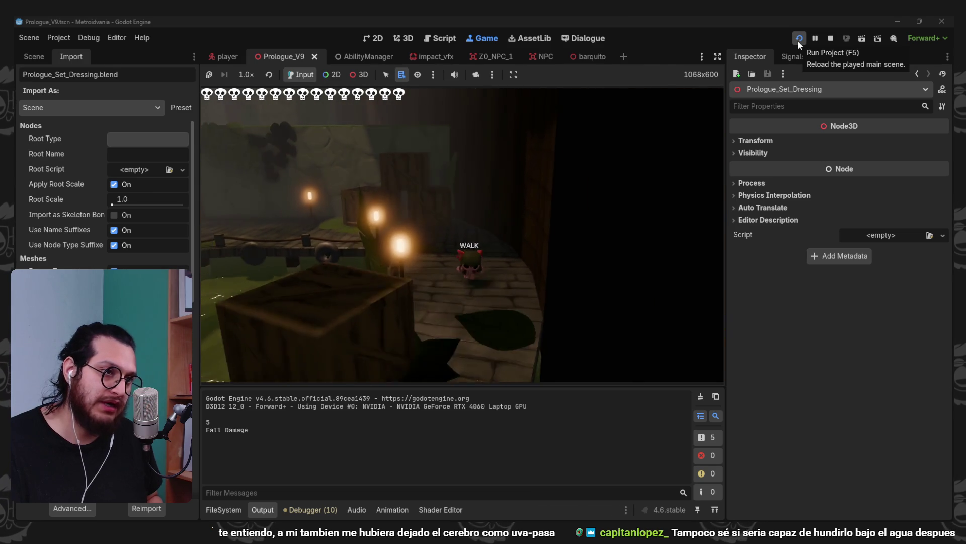
key("d")
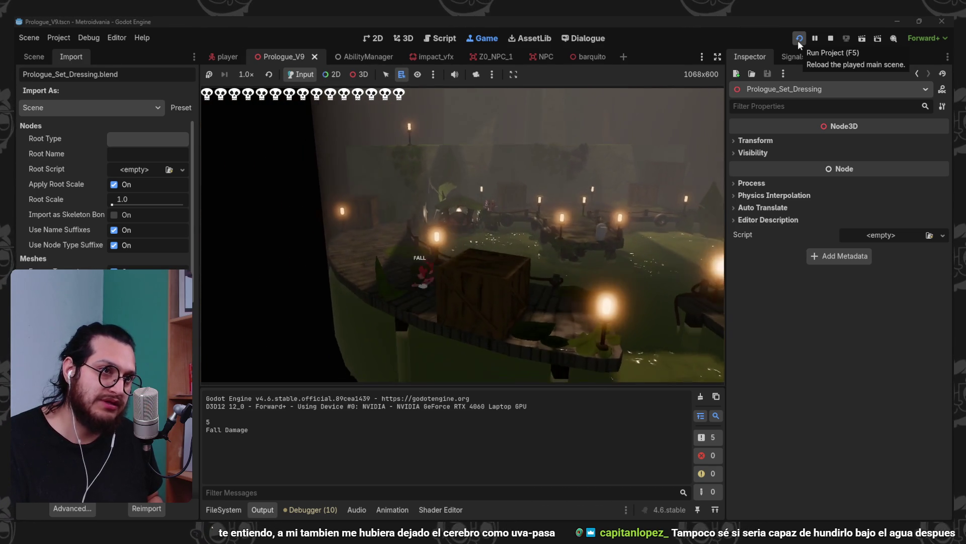
key("space")
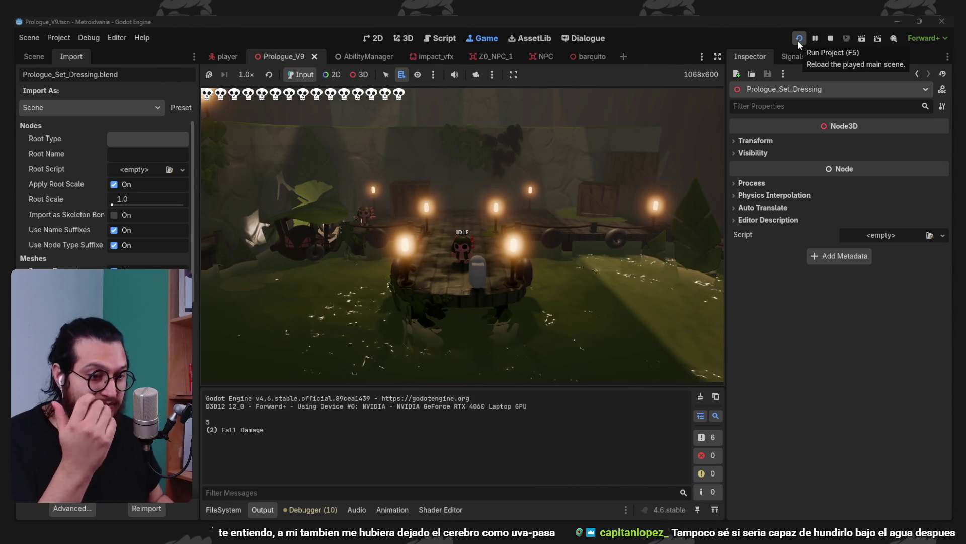
left_click(800, 39)
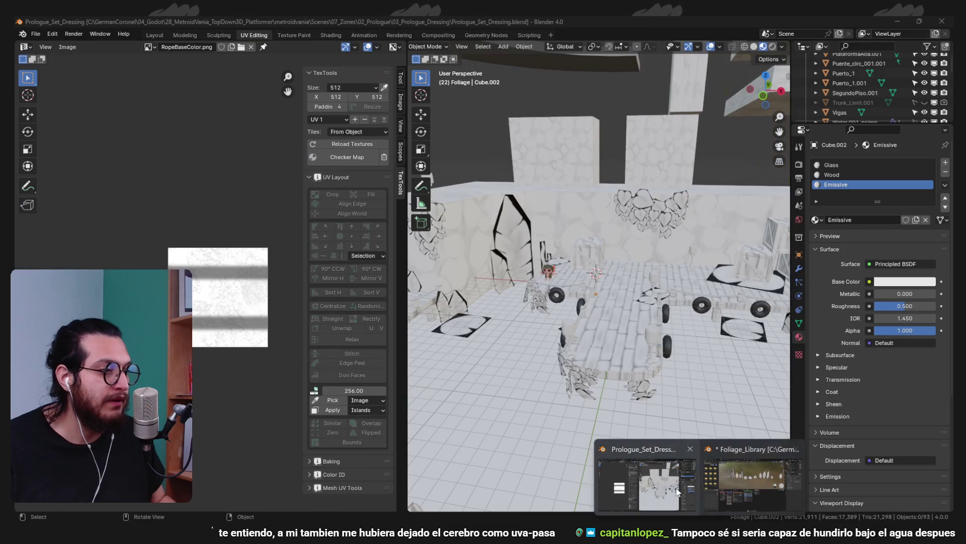
Move lamp Cube.002's inner glowing capsule in Edit Mode, then save and return to Godot
left_click(735, 478)
left_click(593, 283)
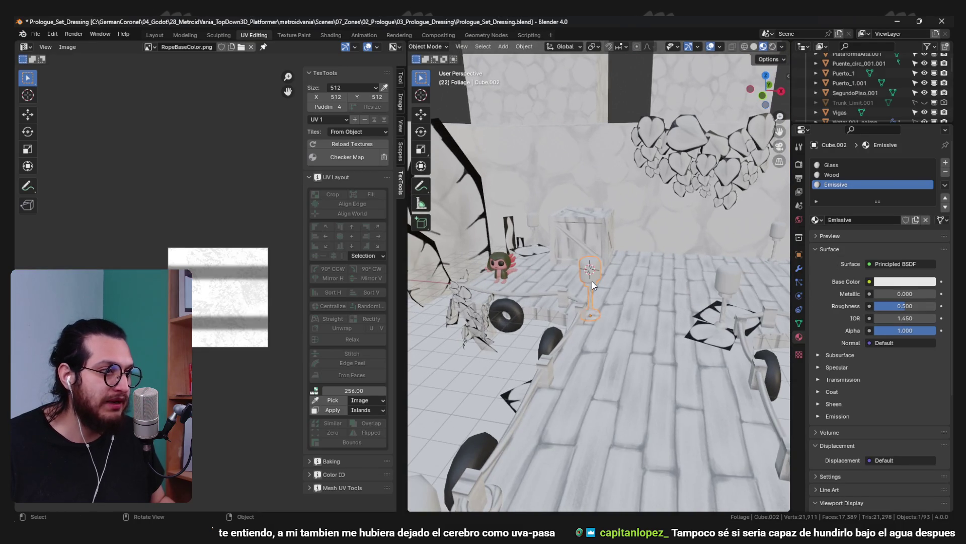
key("Tab")
key("shift+z")
key("g")
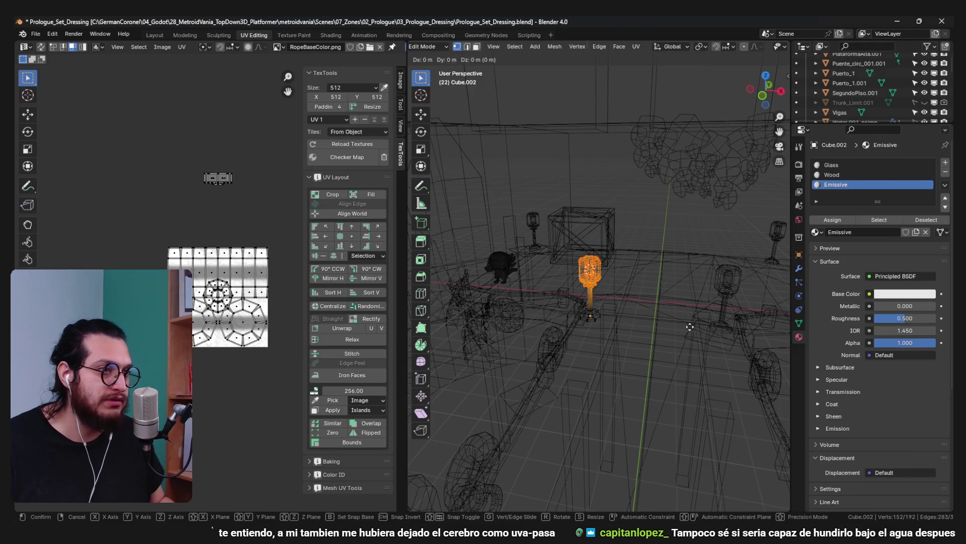
left_click(677, 271)
key("ctrl+z")
key("ctrl+z")
key("ctrl+z")
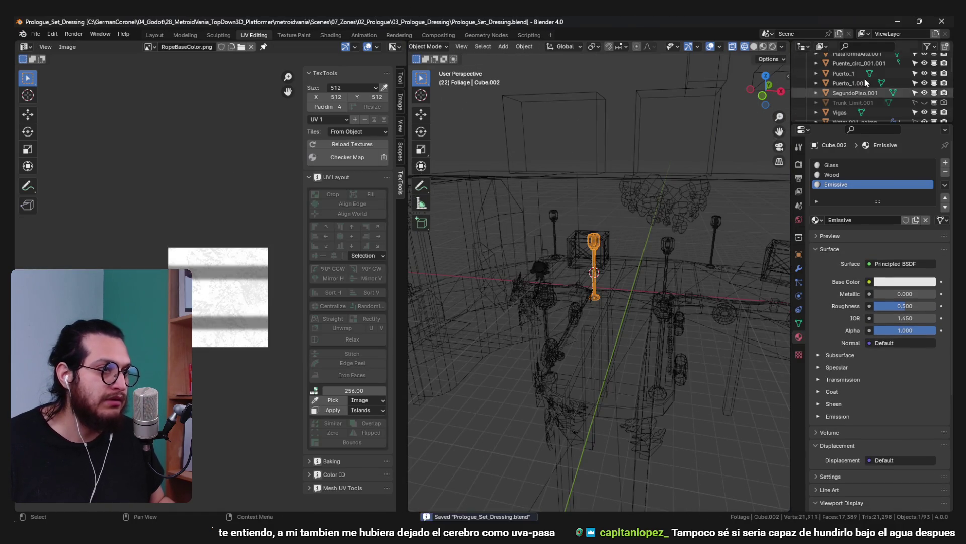
left_click(897, 21)
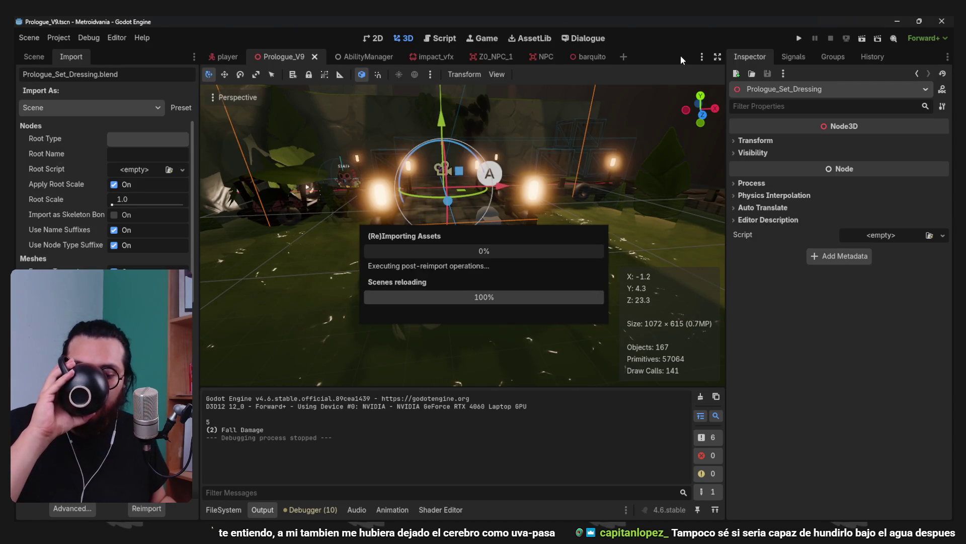
Run the reimported scene, walk the character right then left, and stop it with F8
left_click(800, 40)
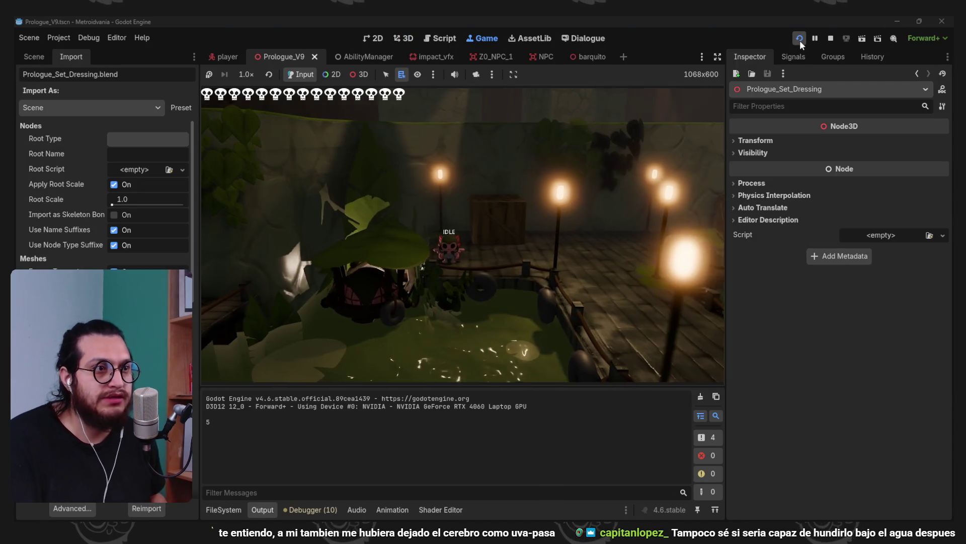
key("d")
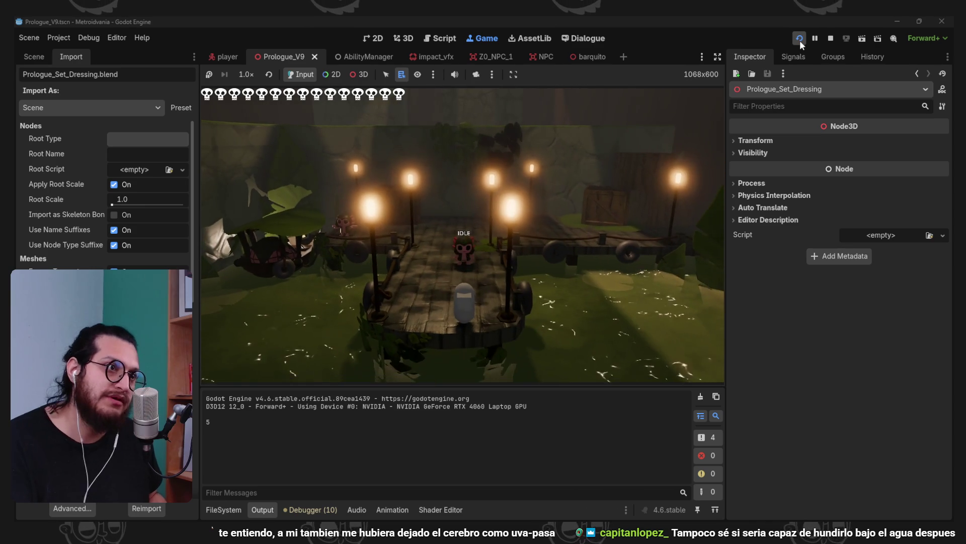
key("a")
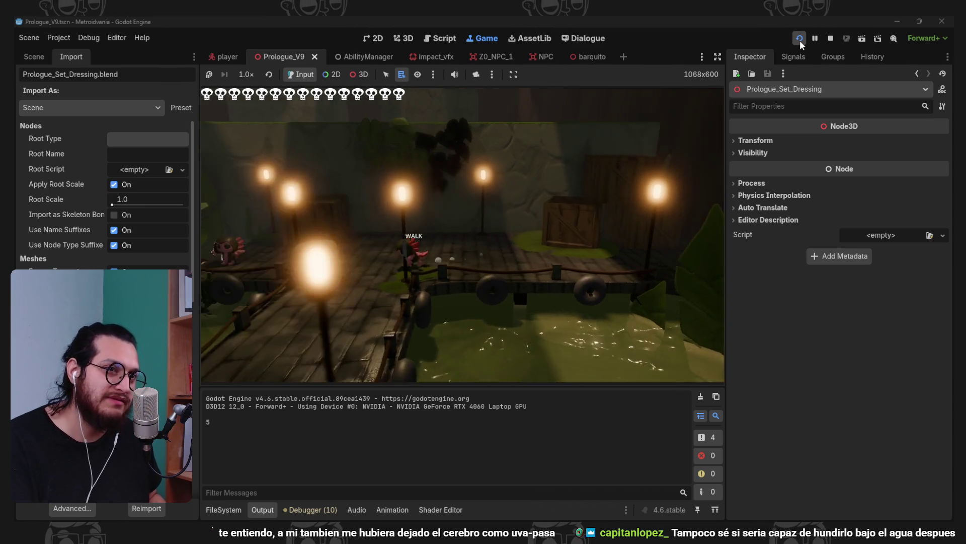
key("F8")
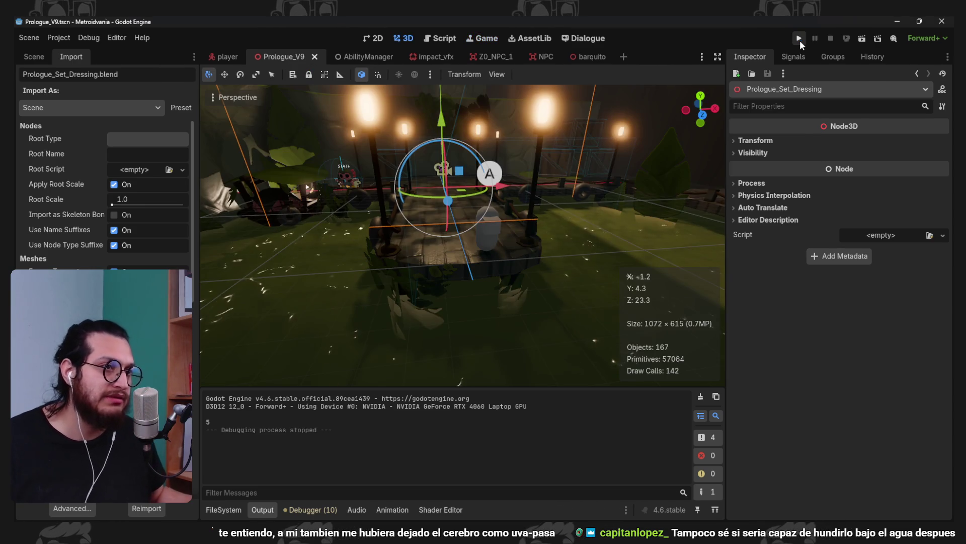
Back in Blender, put lamp post Cube.002 in Edit Mode and frame it in view
key("alt+Tab")
key("Tab")
key("KP_Decimal")
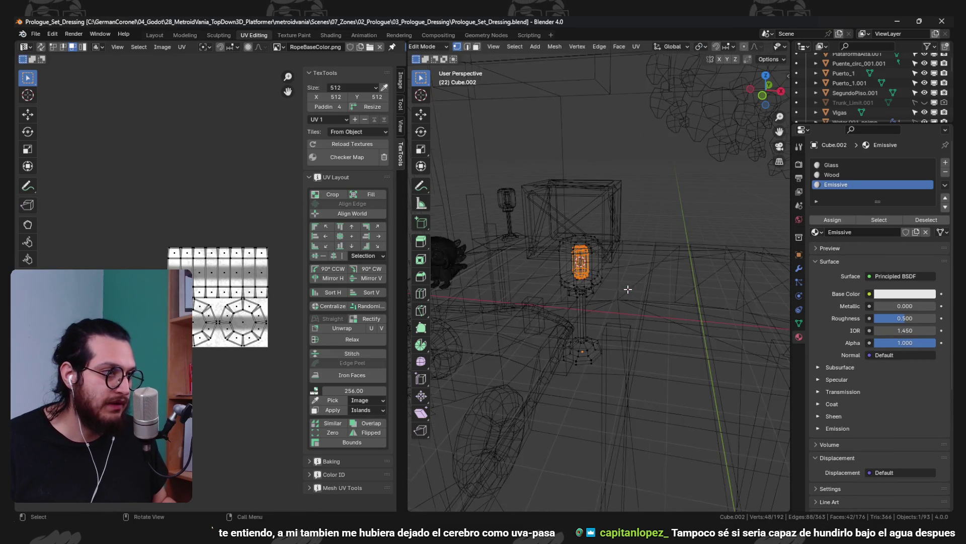
Delete Cube.002's inner glowing capsule vertices, save the .blend and head back to Godot
left_click_drag(638, 260, 765, 226)
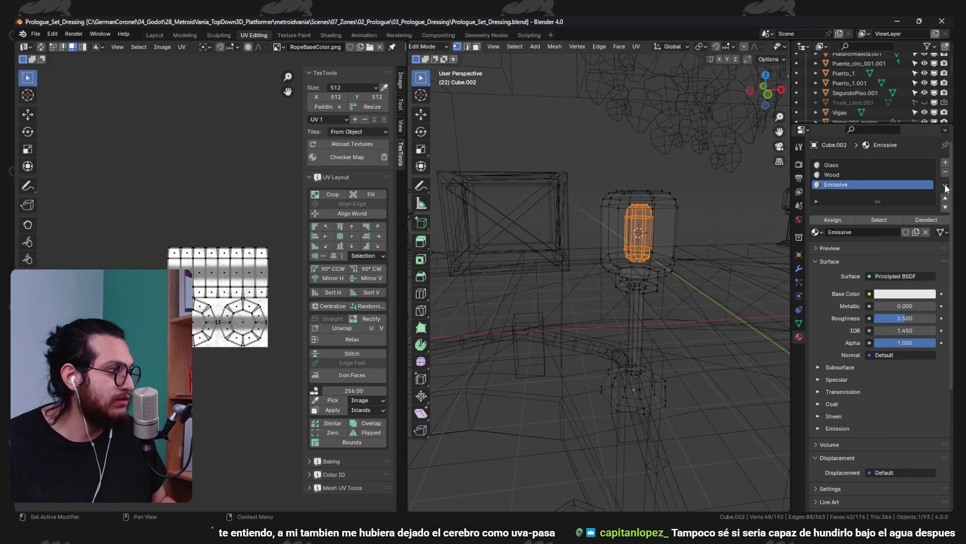
left_click_drag(693, 249, 579, 244)
key("a")
key("ctrl+z")
key("x")
left_click(676, 246)
key("a")
key("ctrl+s")
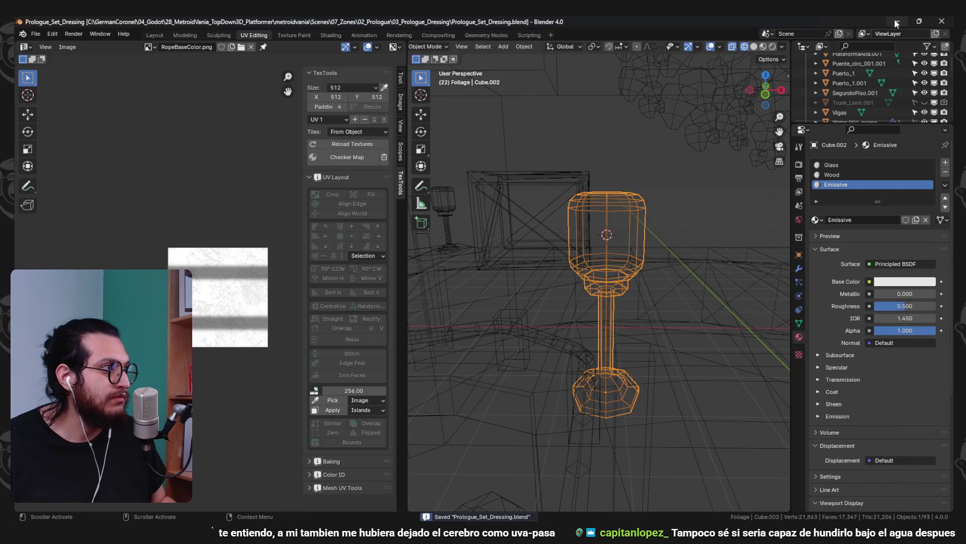
left_click(889, 17)
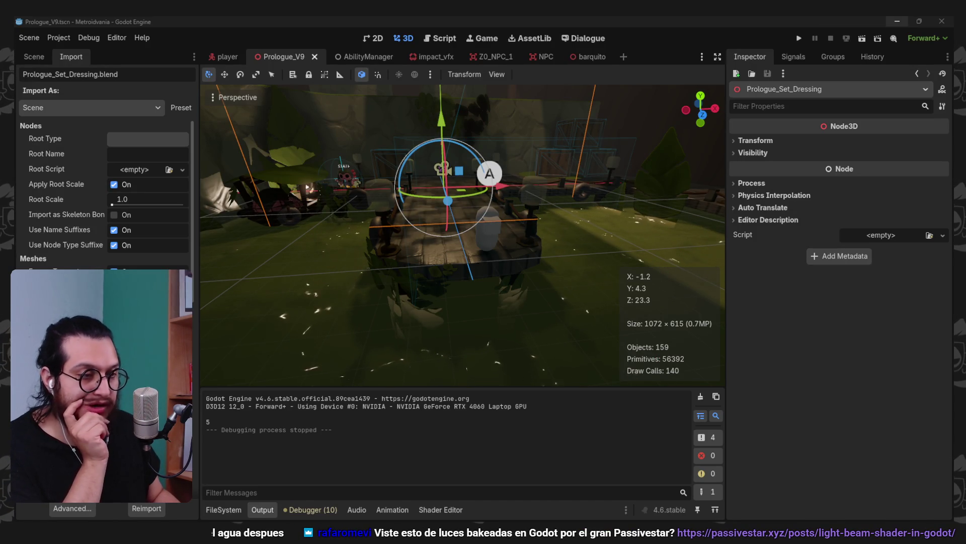
left_click(799, 38)
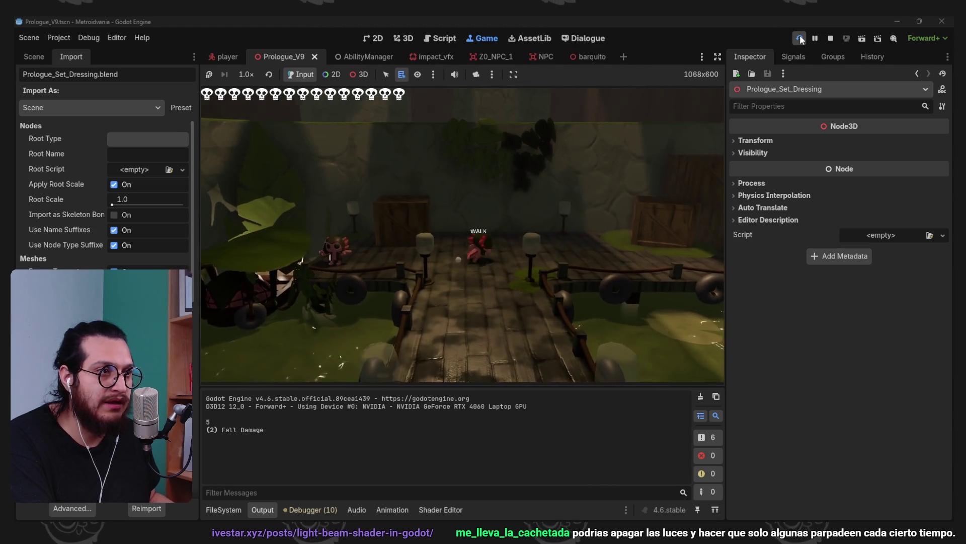
key("d")
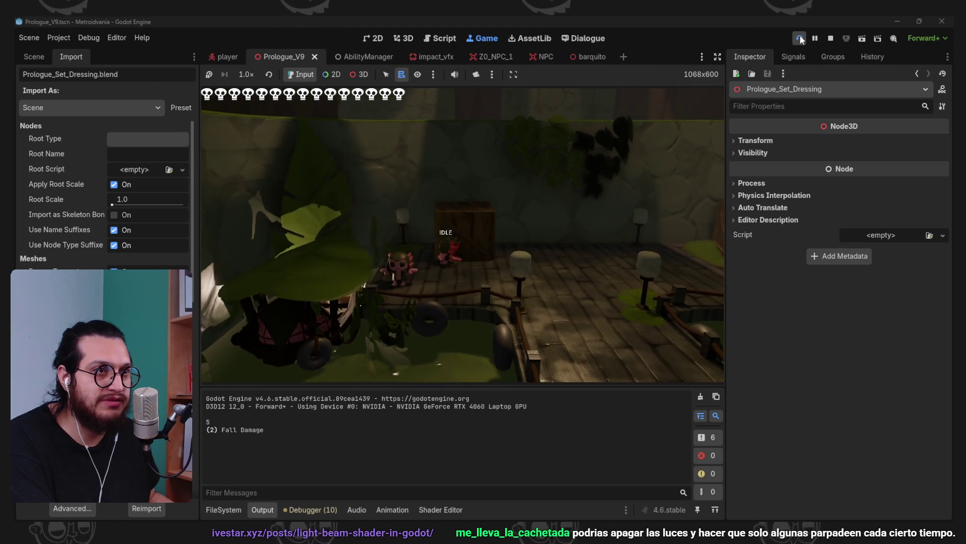
key("d")
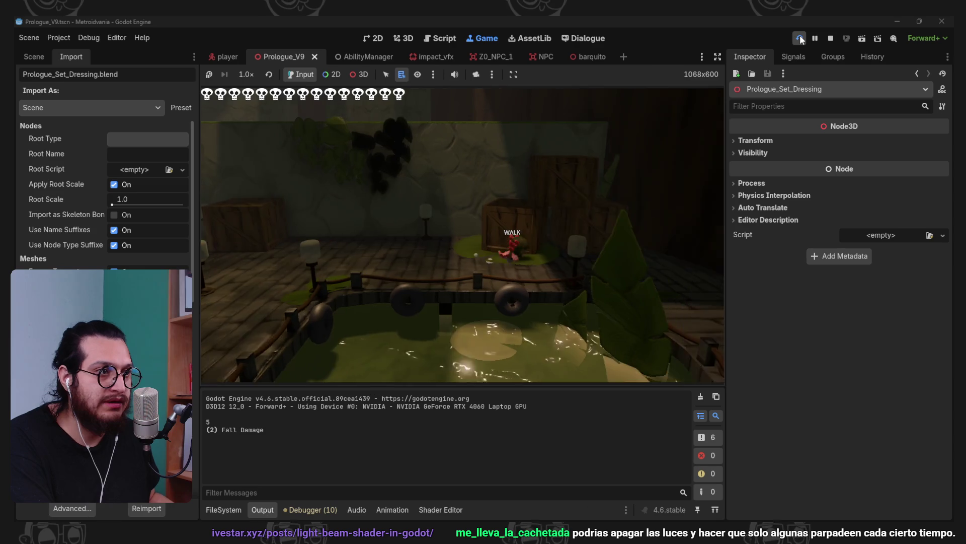
key("d")
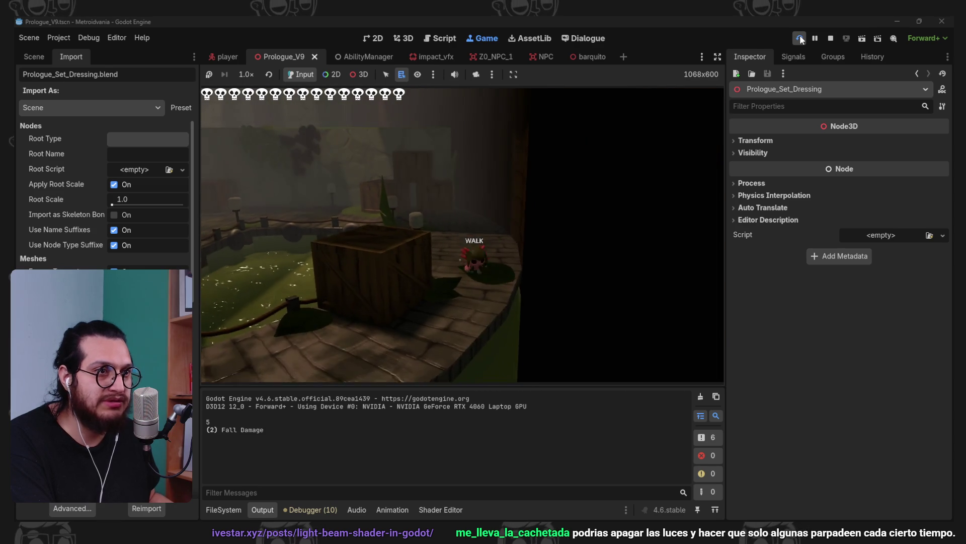
key("d")
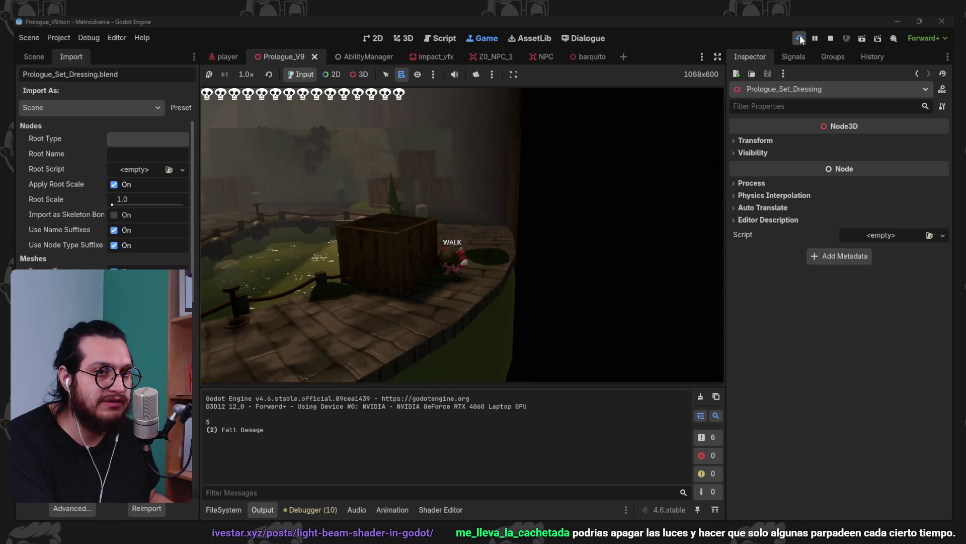
key("d")
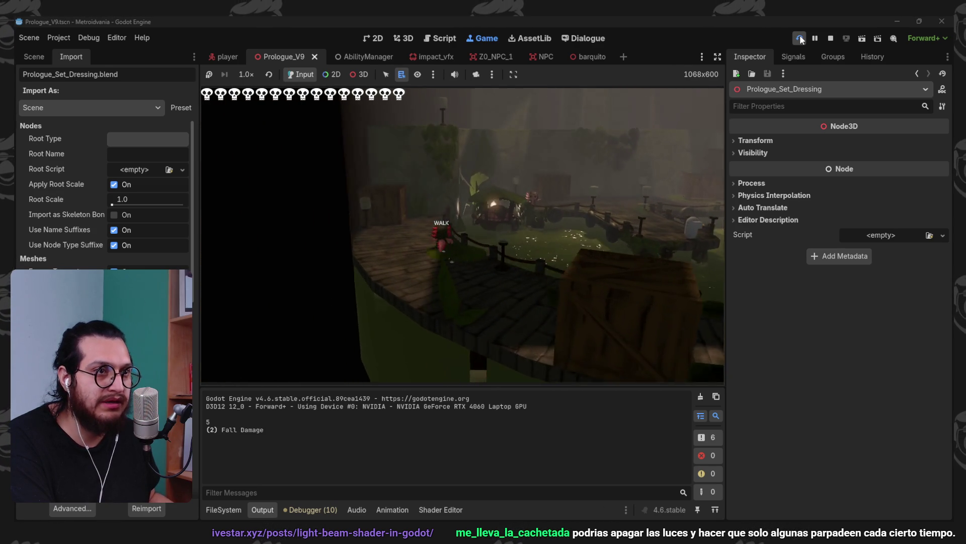
key("F8")
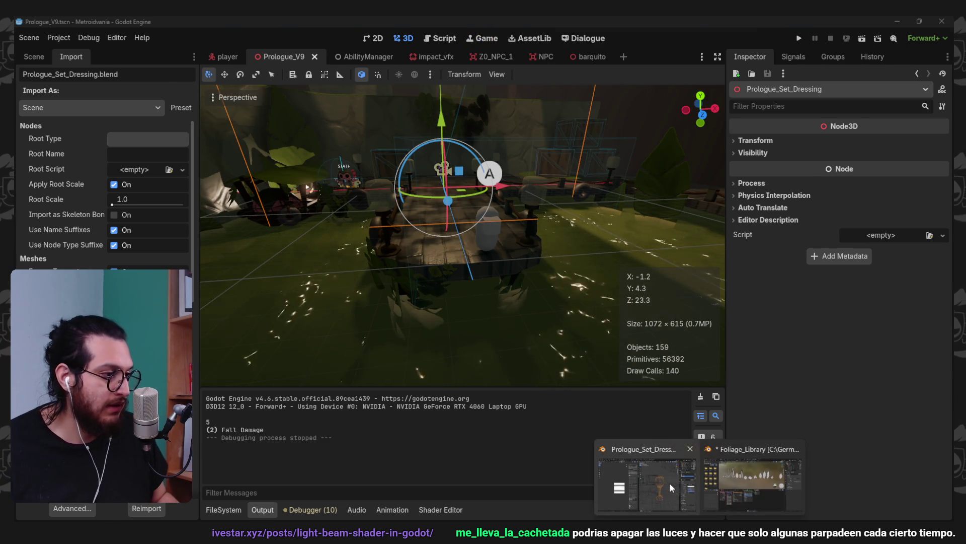
Delete the selected post objects and one more unwanted object from the set dressing
left_click(668, 481)
mouse_move(582, 301)
left_mouse_down()
mouse_move(619, 274)
mouse_move(611, 313)
mouse_move(621, 310)
mouse_move(546, 412)
left_mouse_up()
left_click(546, 412)
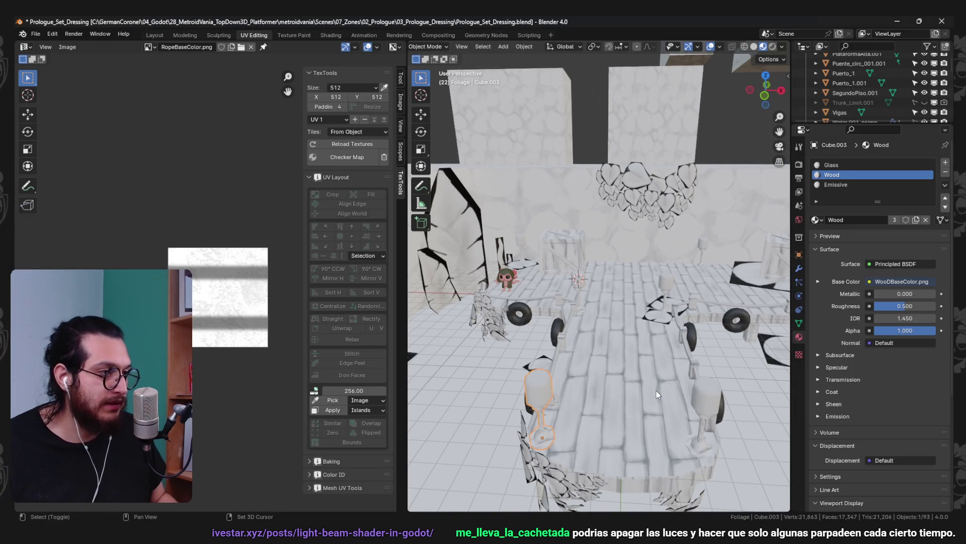
left_click(714, 399)
left_click(706, 247)
key("Delete")
Look over the crates side, save Prologue_Set_Dressing.blend and return to Godot
mouse_move(670, 258)
left_mouse_down()
mouse_move(613, 299)
mouse_move(508, 241)
mouse_move(604, 304)
mouse_move(648, 311)
mouse_move(638, 324)
mouse_move(562, 284)
mouse_move(630, 261)
left_mouse_up()
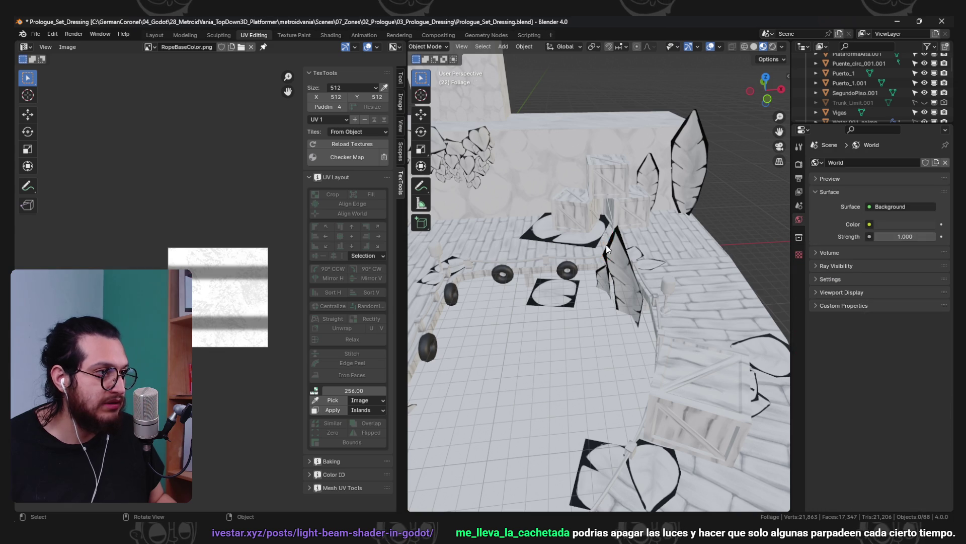
scroll(662, 285, "down", 5)
scroll(662, 285, "up", 3)
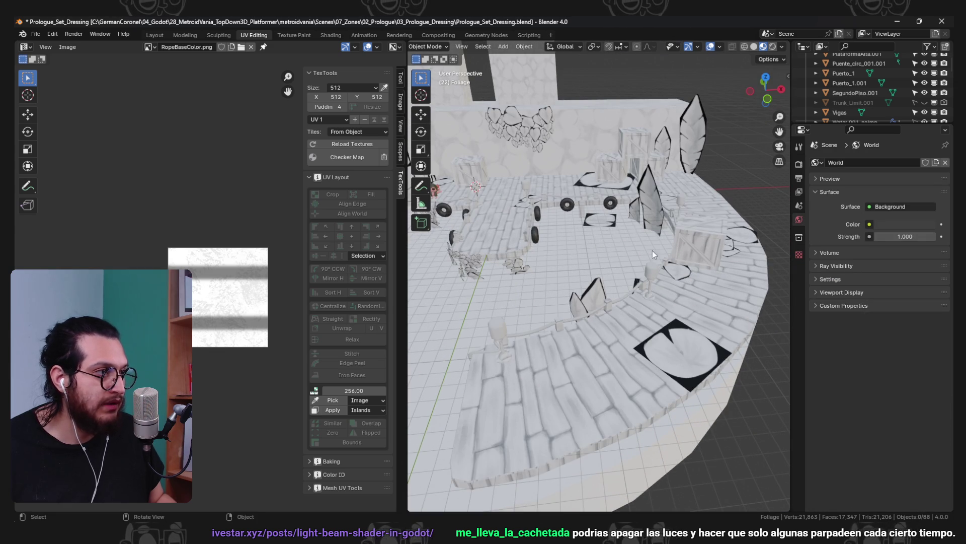
scroll(629, 282, "down", 2)
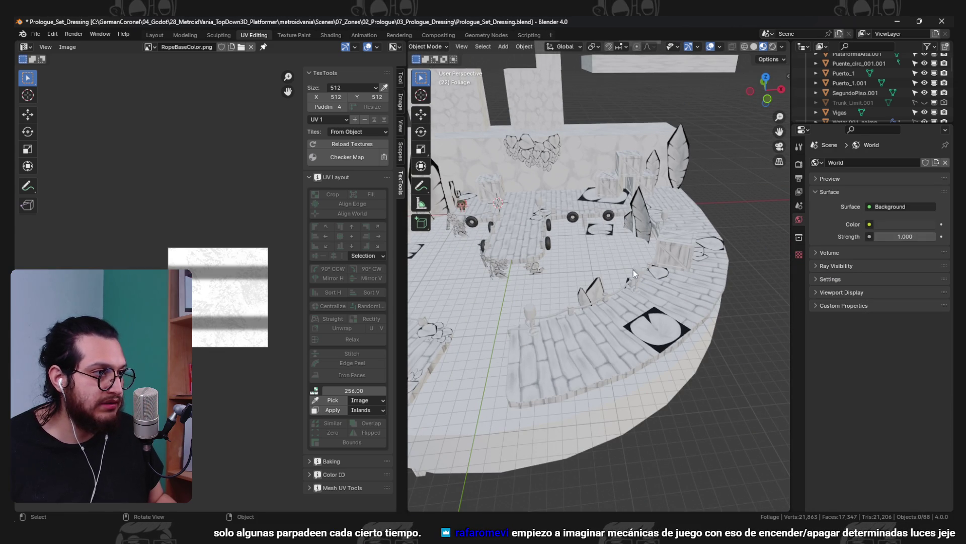
mouse_move(632, 270)
left_mouse_down()
mouse_move(593, 288)
mouse_move(612, 274)
mouse_move(630, 277)
mouse_move(600, 294)
left_mouse_up()
key("ctrl+s")
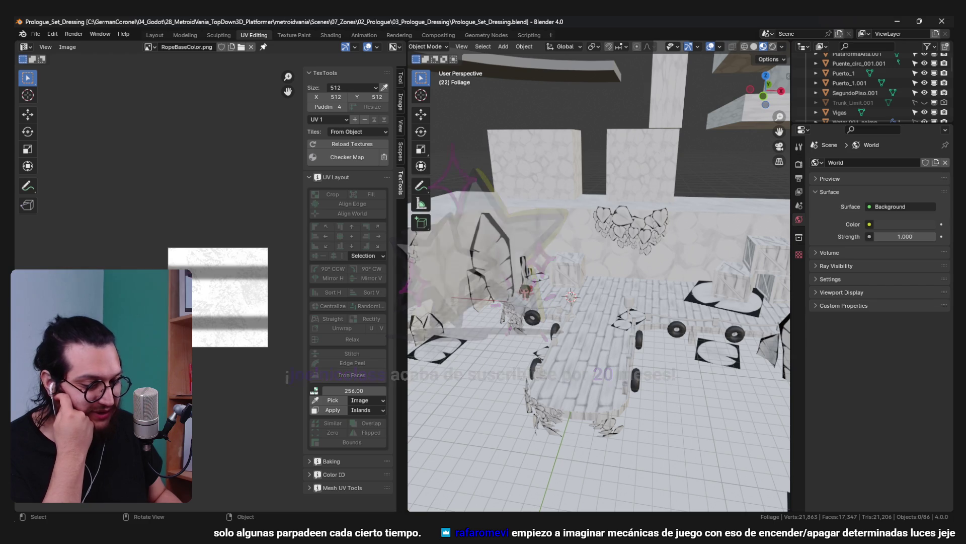
scroll(347, 251, "down", 2)
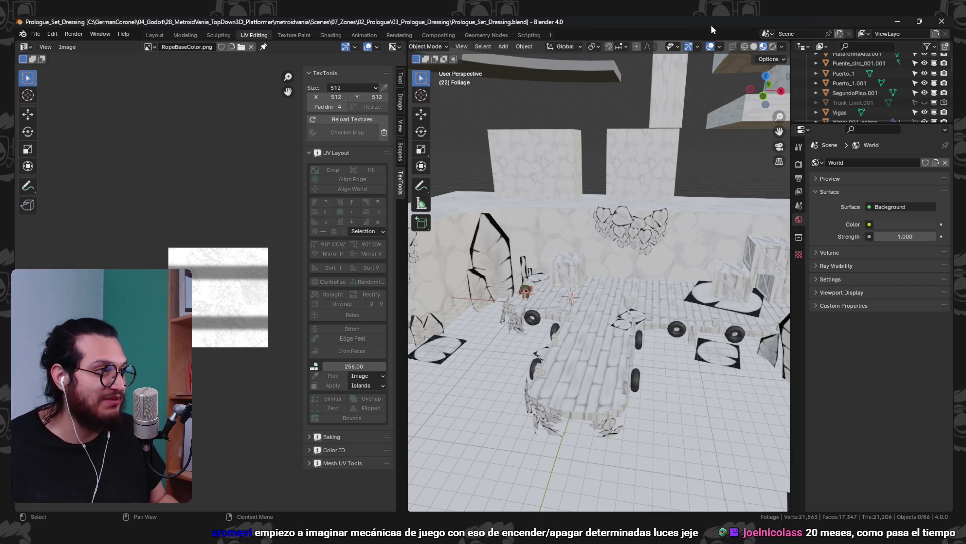
key("alt+Tab")
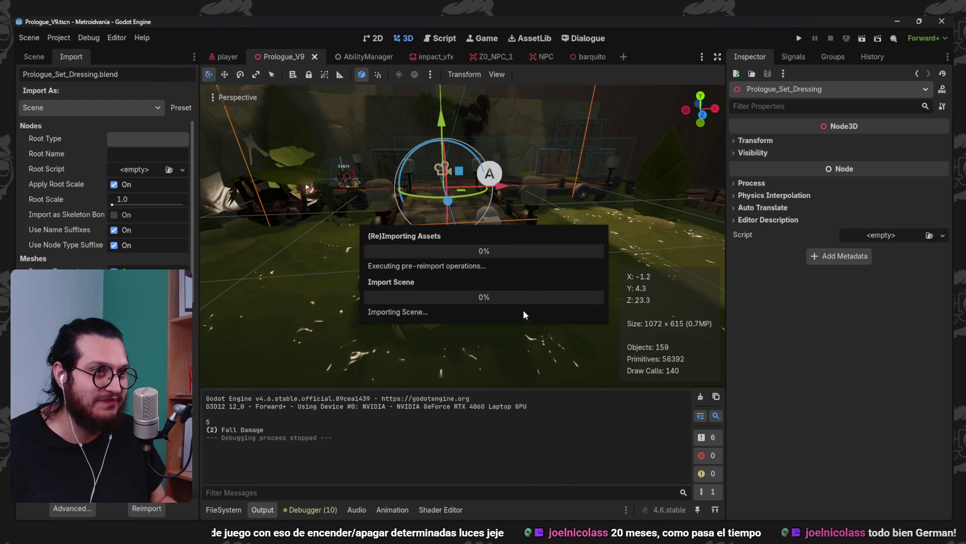
scroll(390, 231, "up", 3)
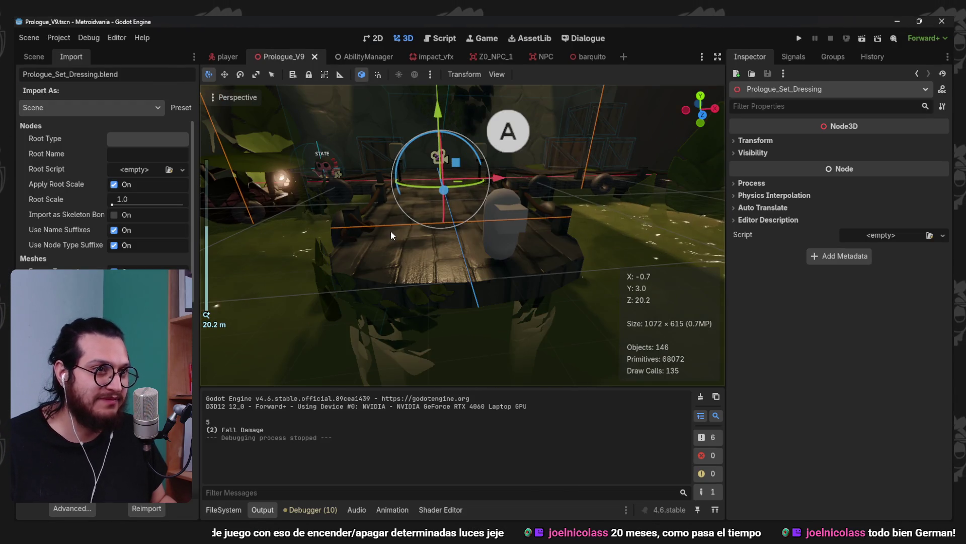
Run the reimported Prologue_V9, walk the character forward on the platform, stop with F8, then switch to the browser
scroll(497, 323, "down", 4)
mouse_move(497, 324)
left_mouse_down()
mouse_move(479, 222)
mouse_move(514, 224)
left_mouse_up()
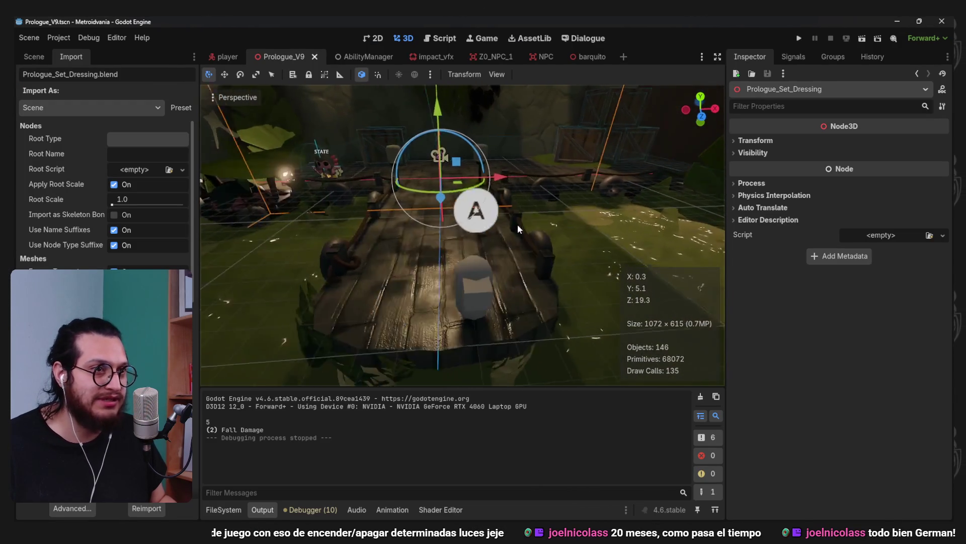
left_click(800, 40)
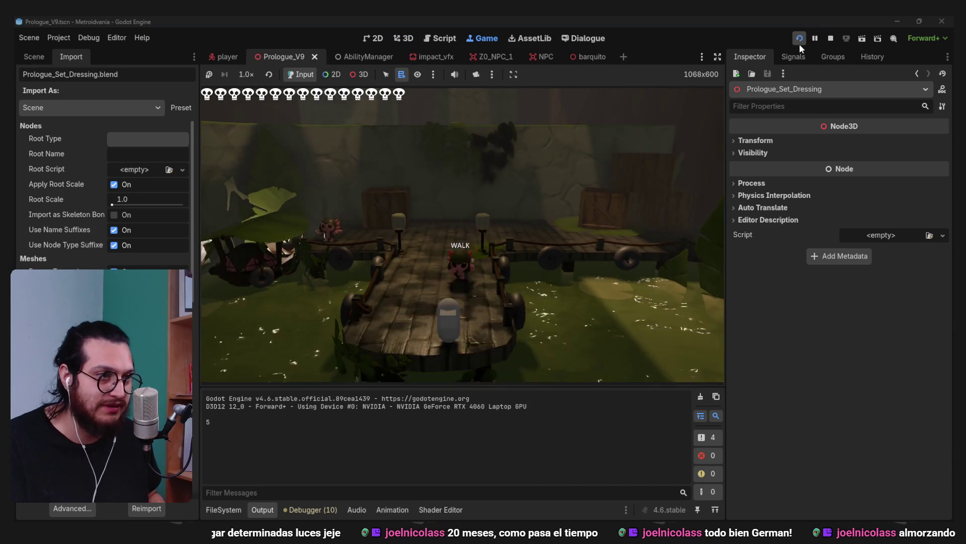
key("w")
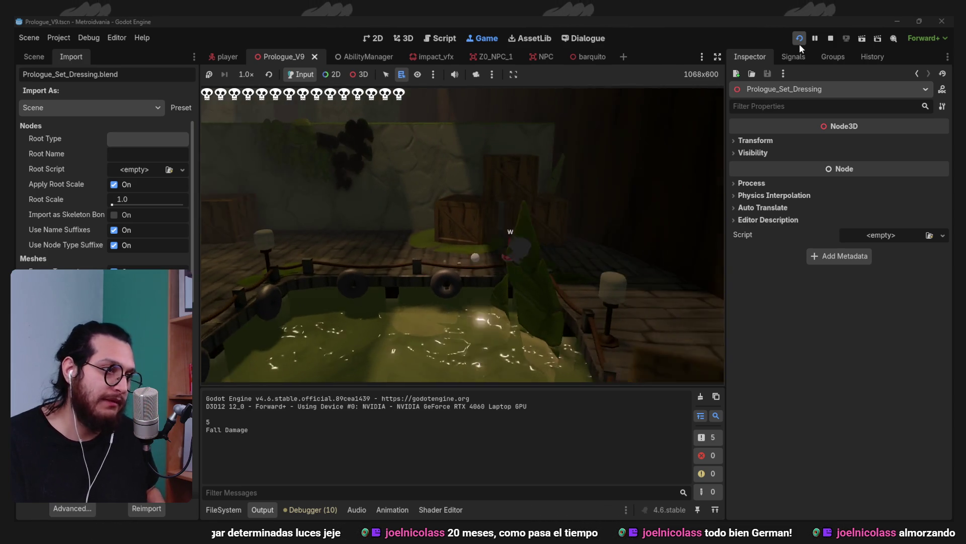
key("F8")
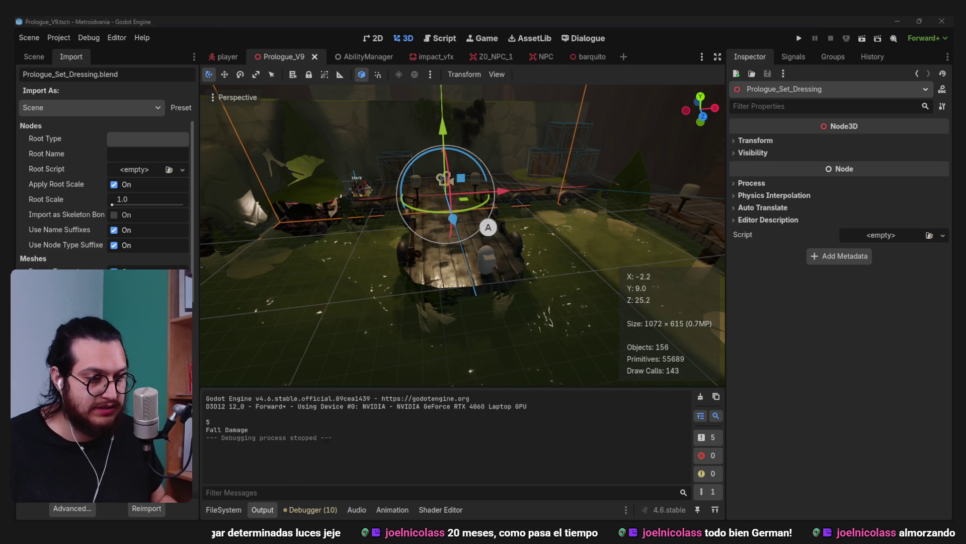
key("alt+Tab")
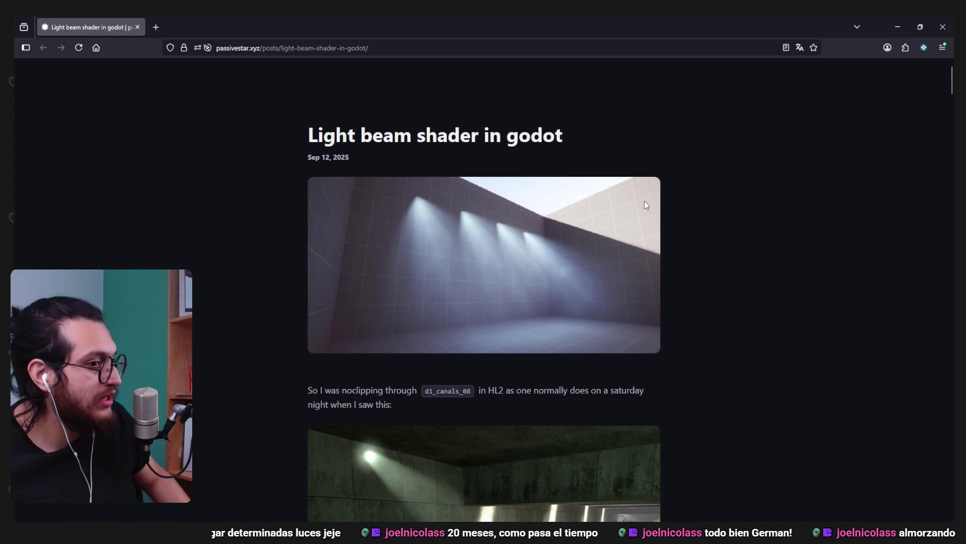
Scroll through the passivestar Light beam shader article down to its comments
scroll(646, 204, "down", 4)
scroll(637, 196, "down", 14)
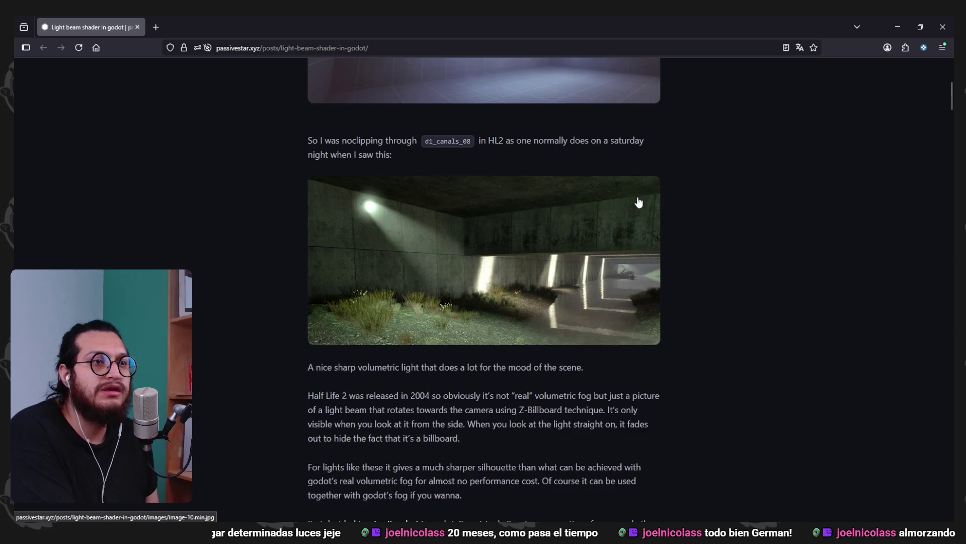
scroll(793, 276, "down", 3)
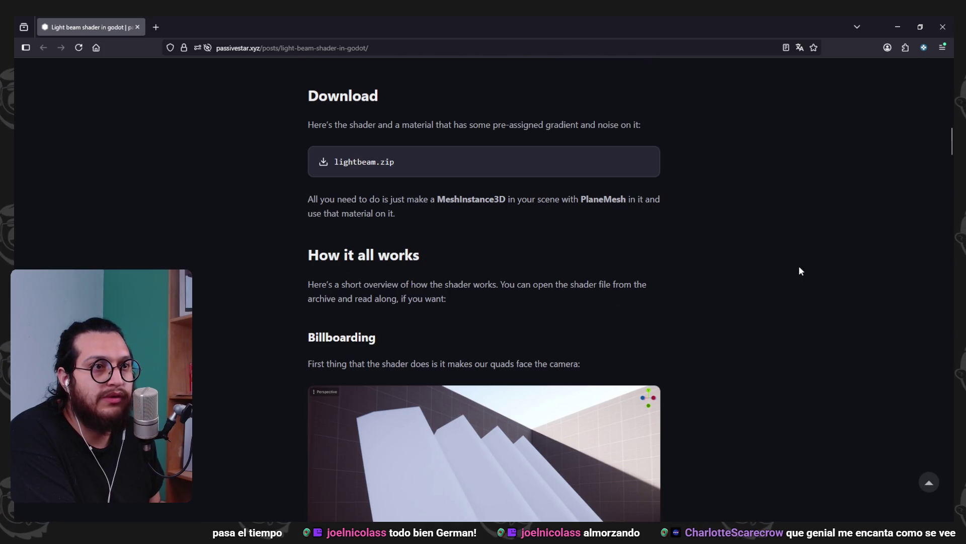
scroll(801, 270, "down", 8)
scroll(799, 271, "down", 20)
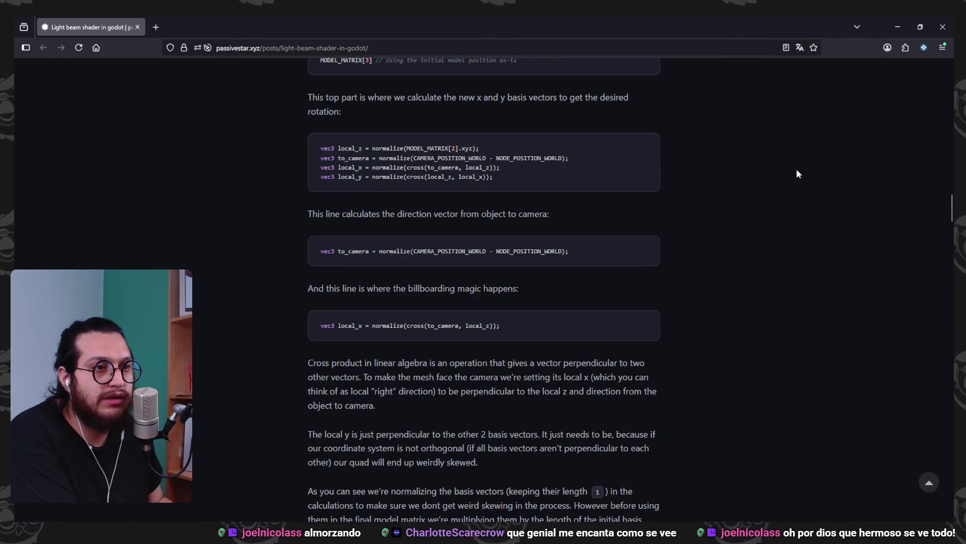
scroll(786, 201, "down", 15)
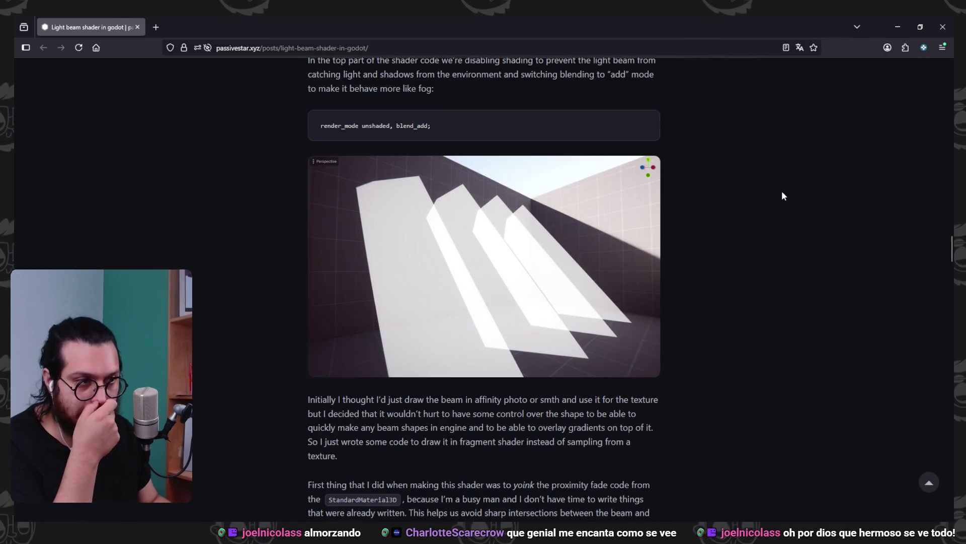
scroll(775, 206, "down", 20)
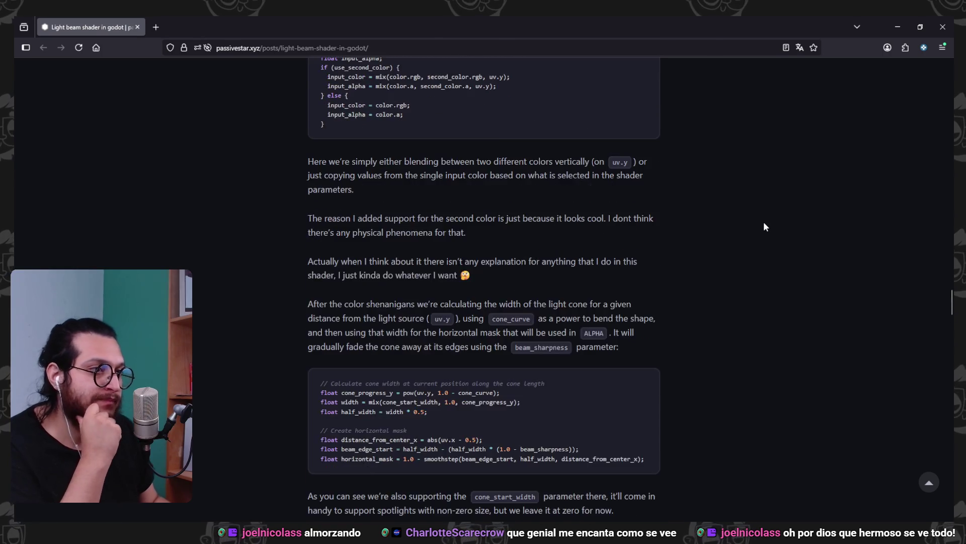
scroll(763, 226, "down", 5)
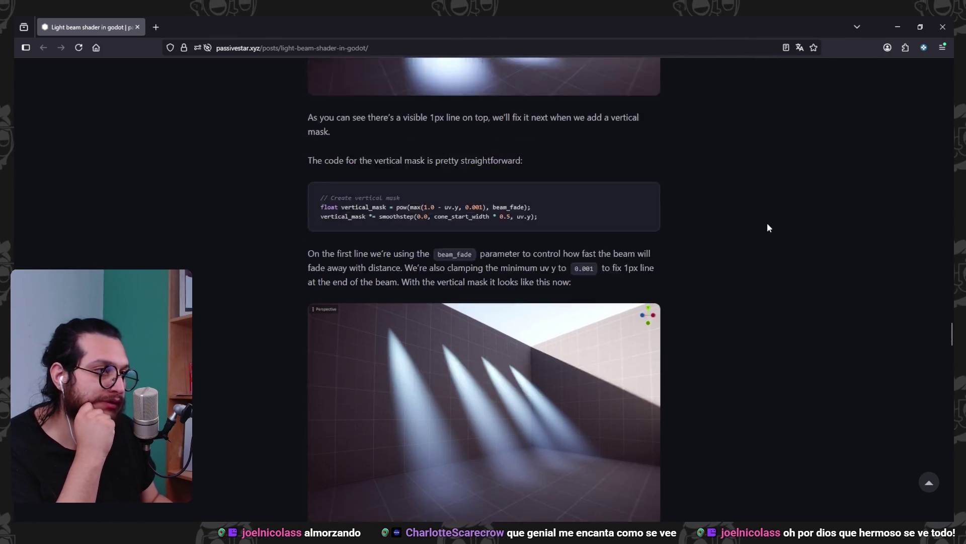
scroll(738, 293, "down", 5)
scroll(738, 287, "down", 15)
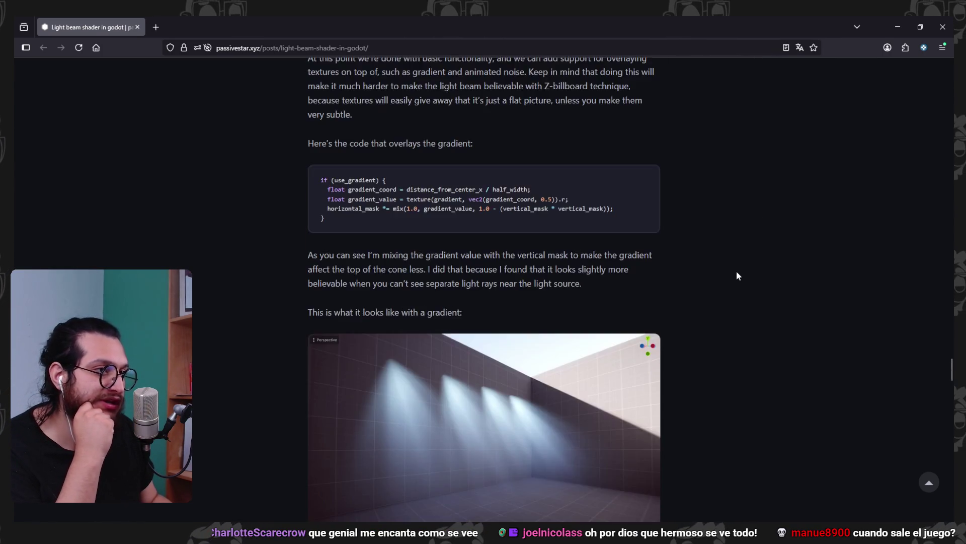
scroll(735, 270, "down", 10)
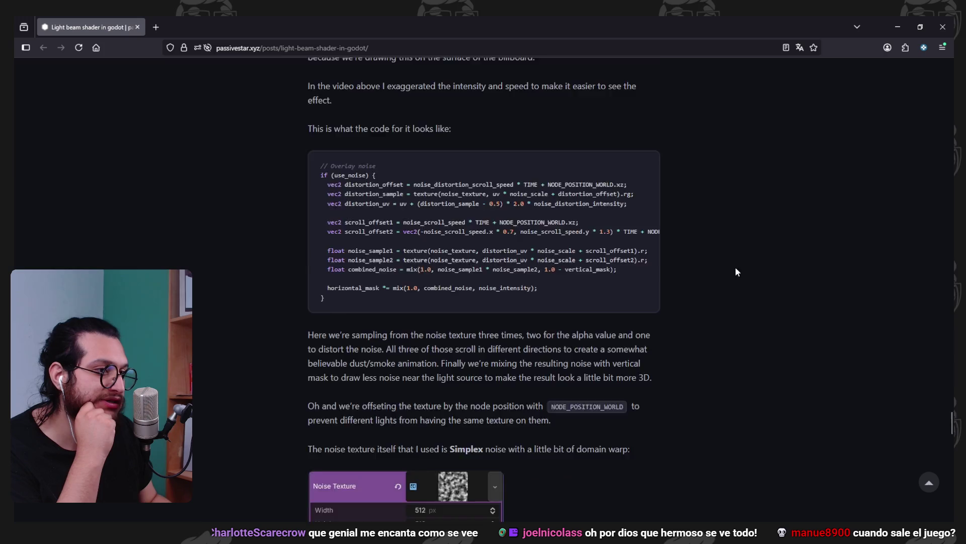
scroll(735, 305, "down", 20)
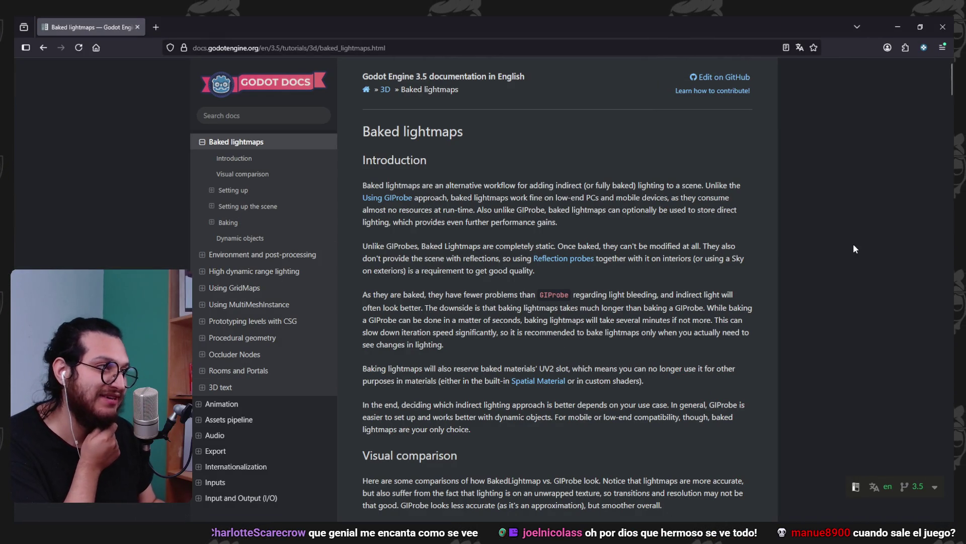
Scroll through the whole Baked lightmaps docs page, then minimize the browser to reveal Godot
scroll(626, 261, "down", 1)
scroll(793, 363, "down", 10)
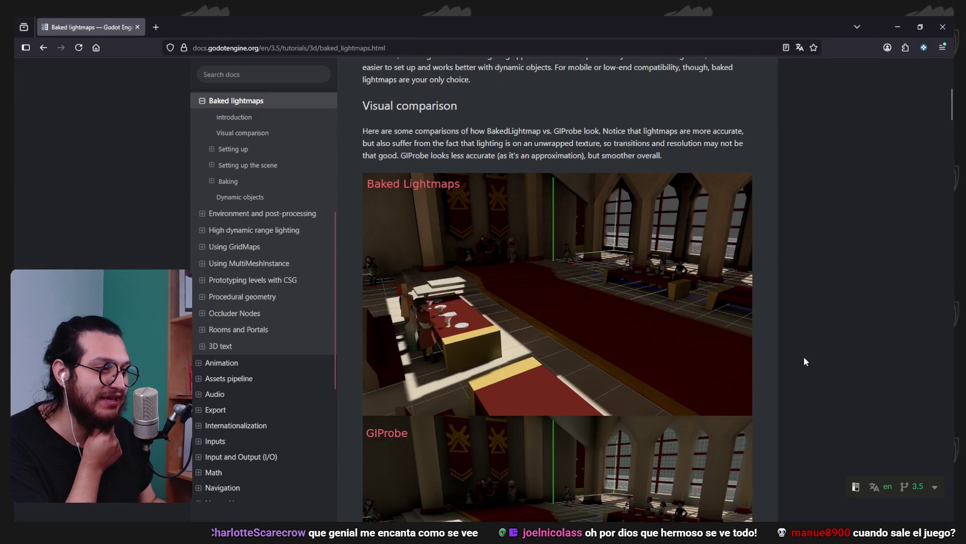
scroll(804, 357, "up", 10)
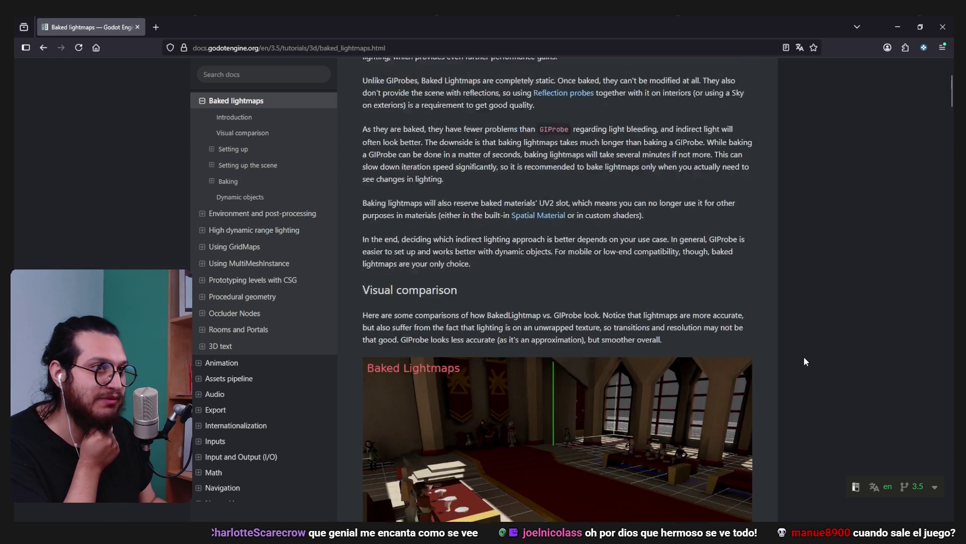
scroll(805, 357, "down", 6)
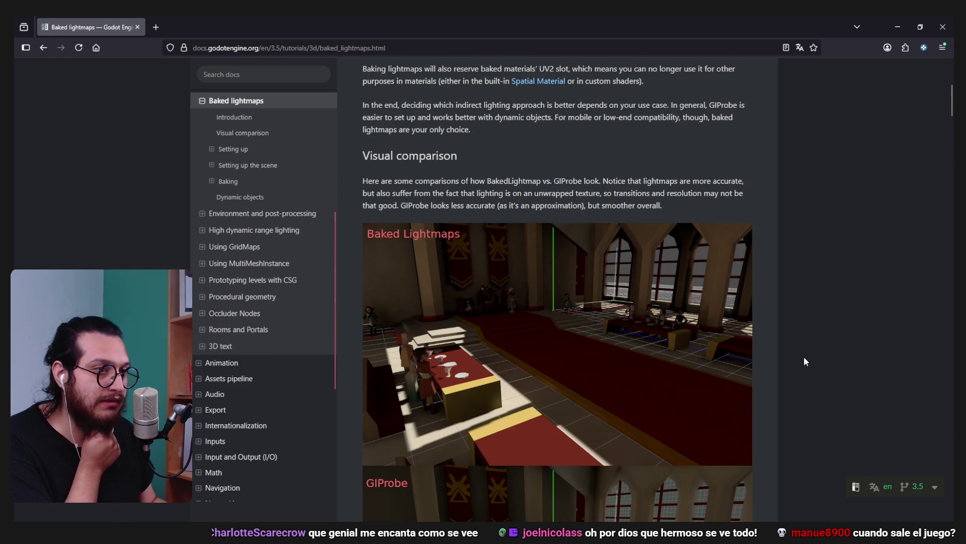
scroll(804, 358, "down", 4)
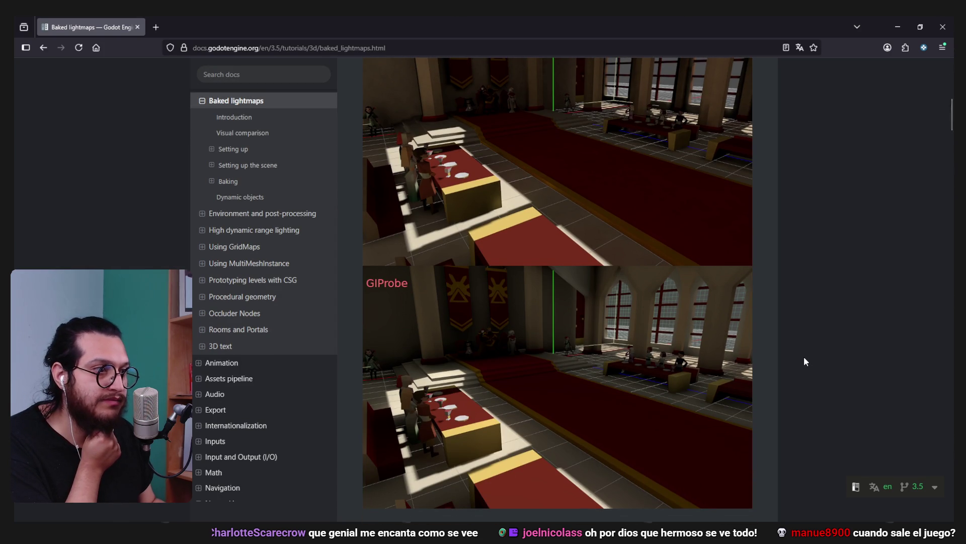
scroll(550, 345, "up", 7)
scroll(550, 345, "down", 15)
scroll(550, 346, "down", 3)
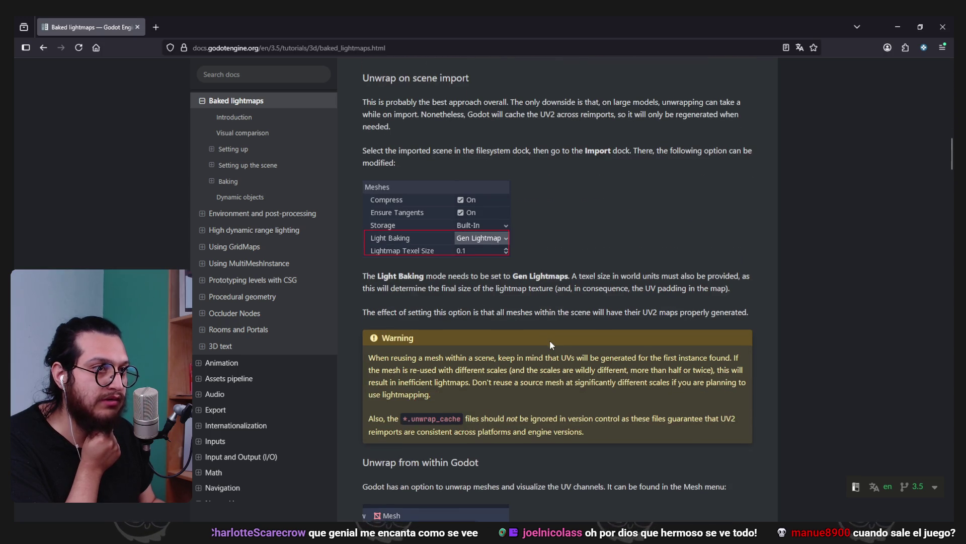
scroll(550, 345, "down", 2)
scroll(655, 276, "down", 4)
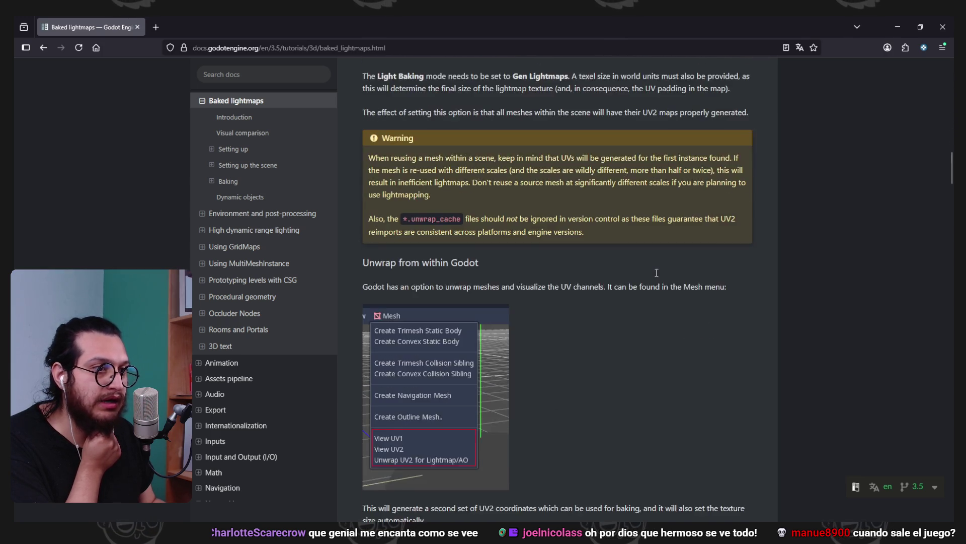
scroll(655, 276, "down", 1)
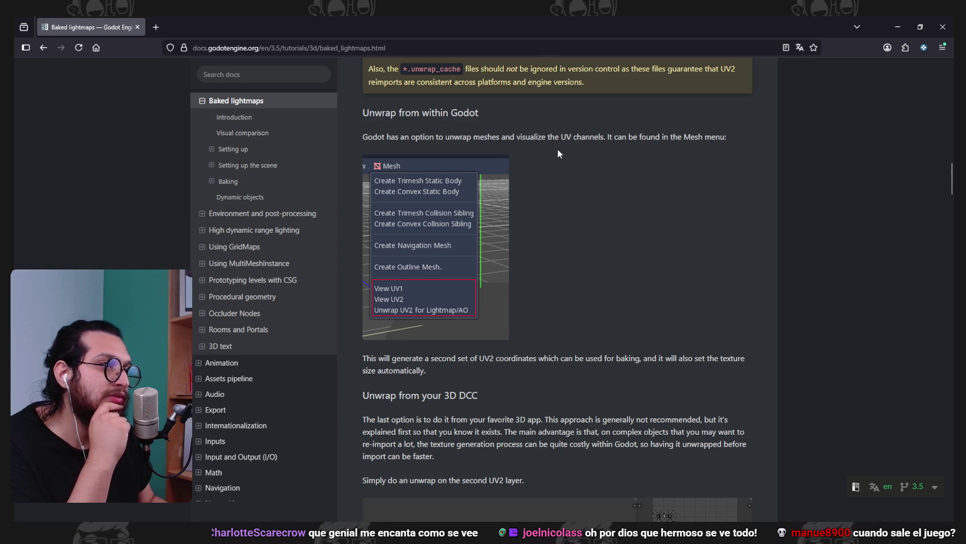
scroll(721, 327, "down", 5)
scroll(864, 381, "down", 1)
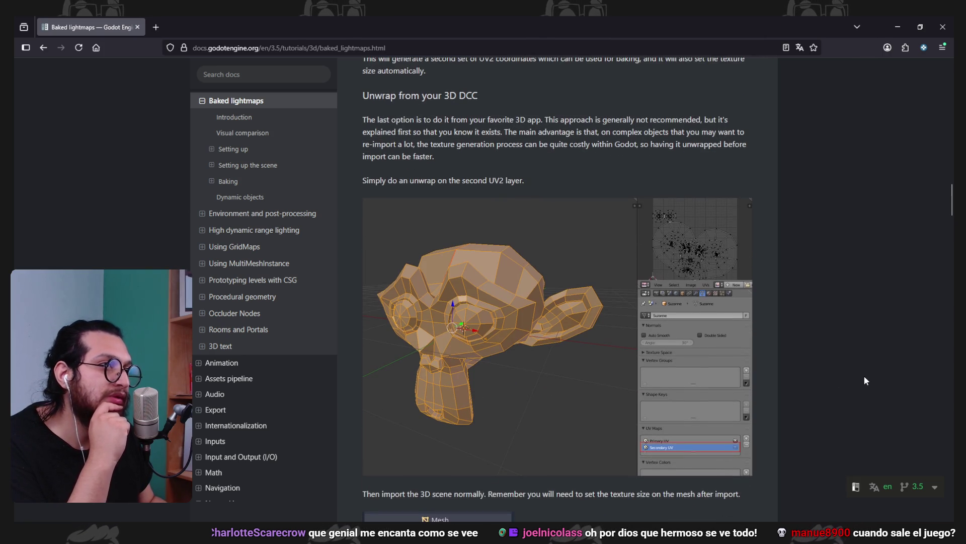
scroll(865, 381, "down", 1)
scroll(865, 381, "down", 1)
scroll(865, 380, "down", 2)
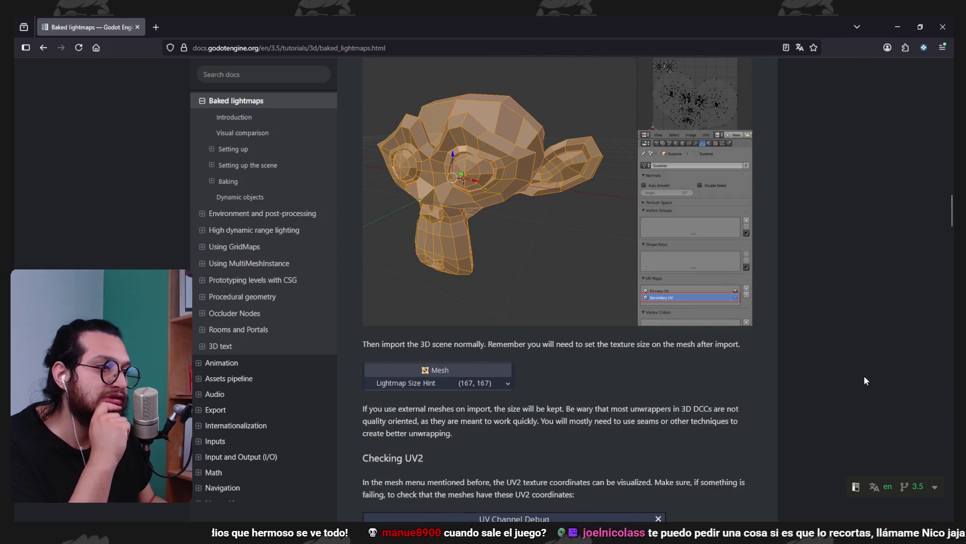
scroll(787, 344, "down", 4)
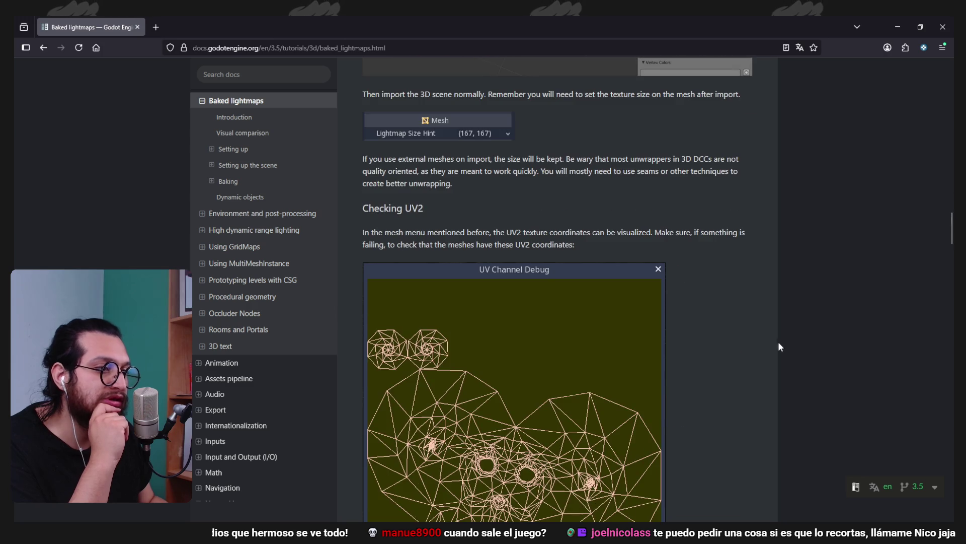
scroll(718, 323, "down", 7)
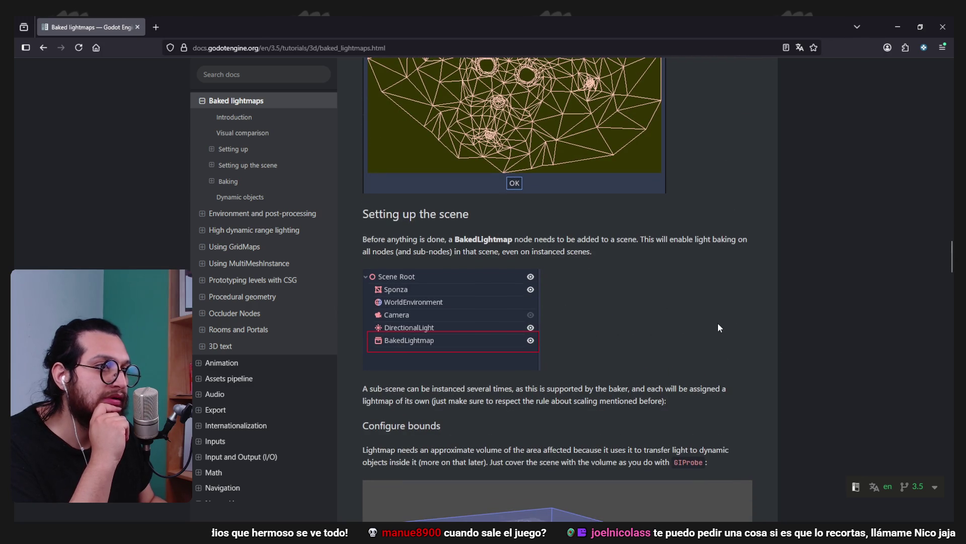
scroll(633, 329, "down", 2)
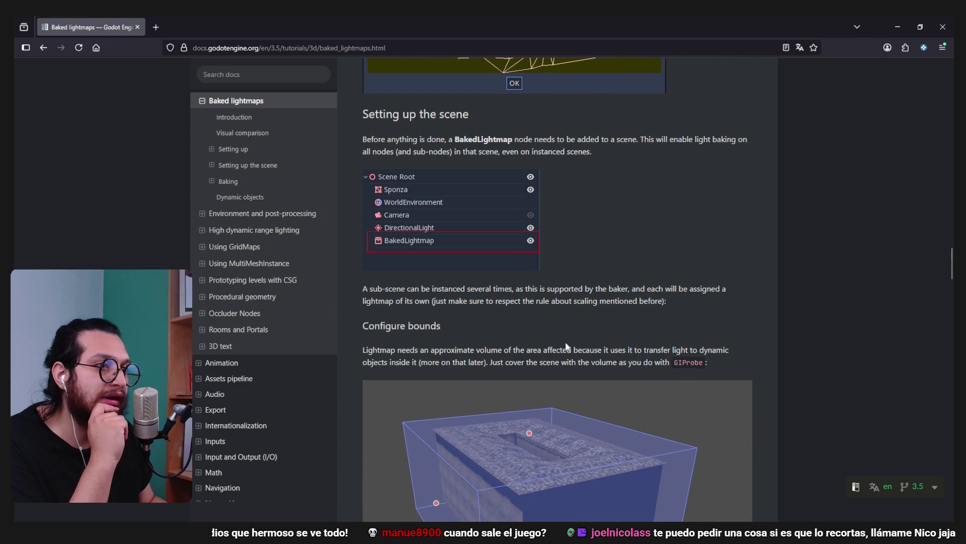
scroll(528, 335, "down", 1)
scroll(627, 365, "down", 7)
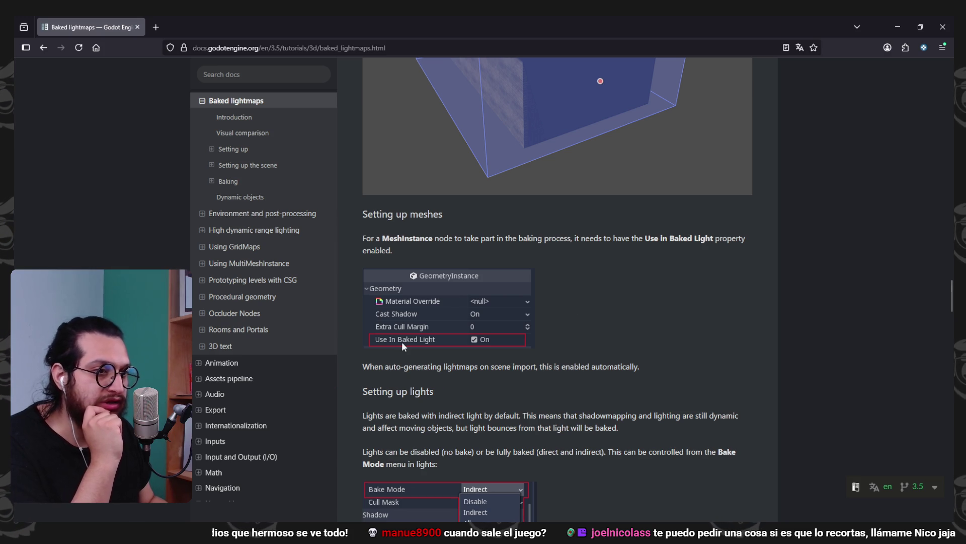
scroll(617, 386, "down", 1)
scroll(617, 386, "down", 3)
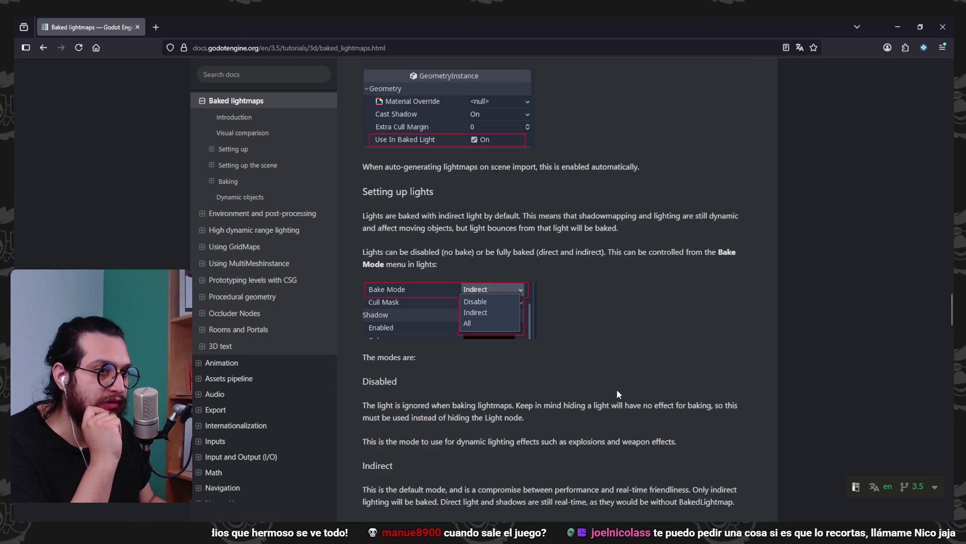
scroll(618, 394, "down", 9)
scroll(618, 394, "down", 2)
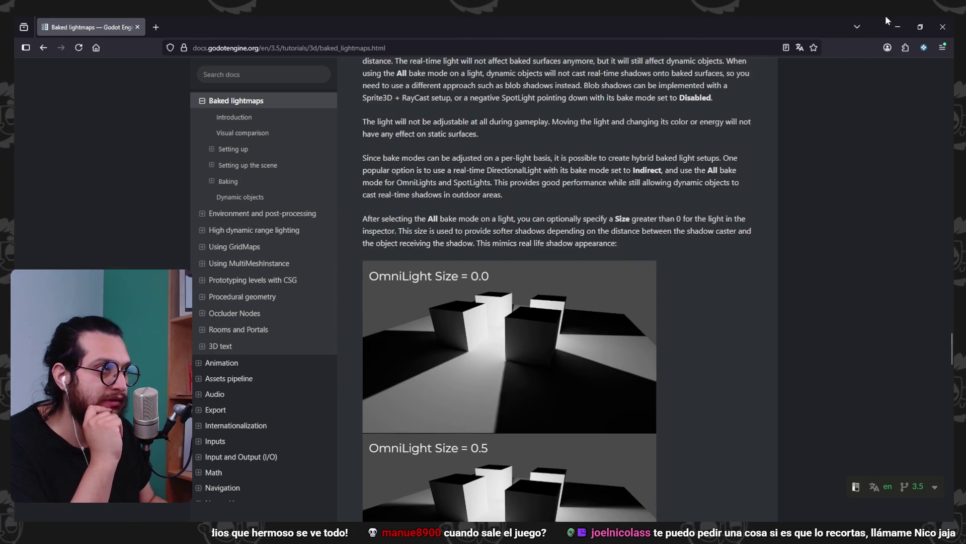
left_click(897, 27)
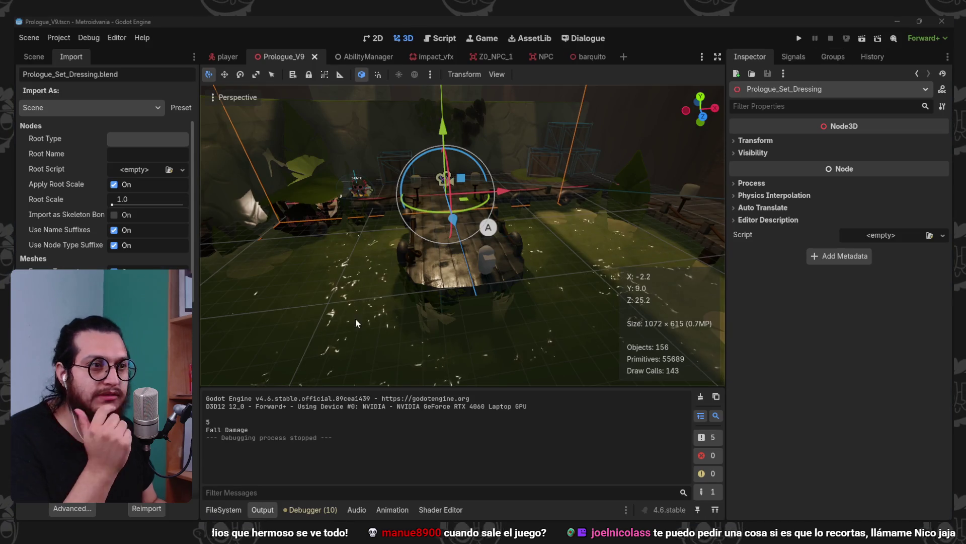
Briefly hide the Ligthing node to preview the scene without it, then make it visible again
left_click(34, 56)
left_click(445, 178)
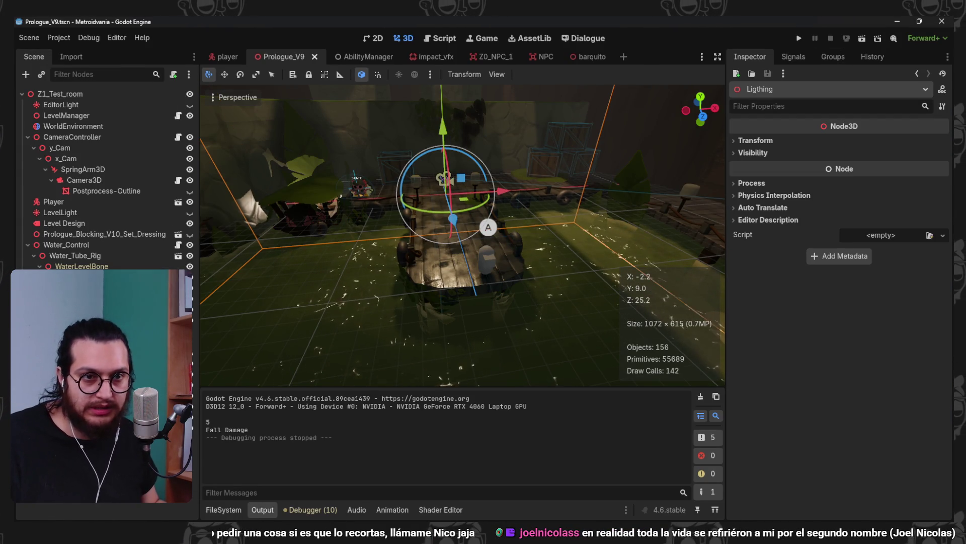
key("h")
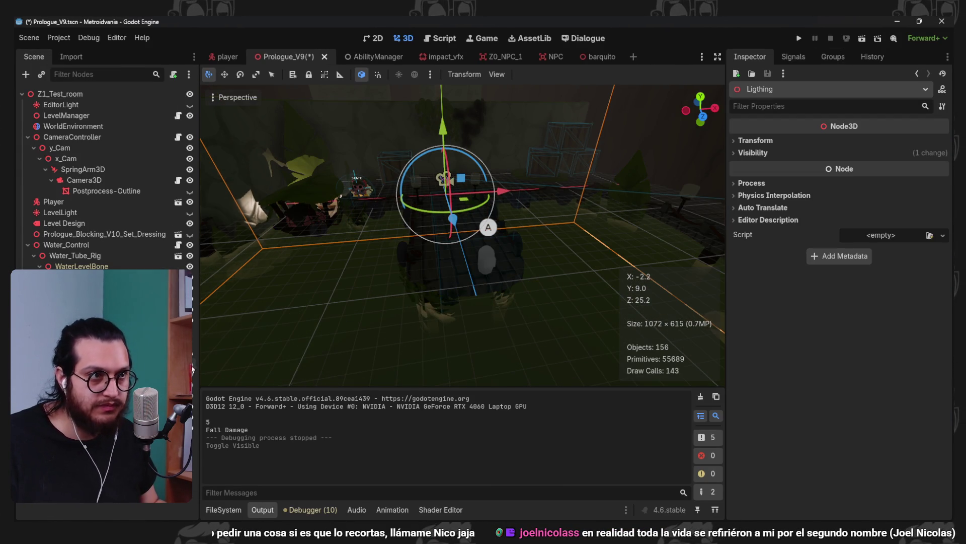
scroll(336, 221, "down", 3)
scroll(336, 221, "up", 3)
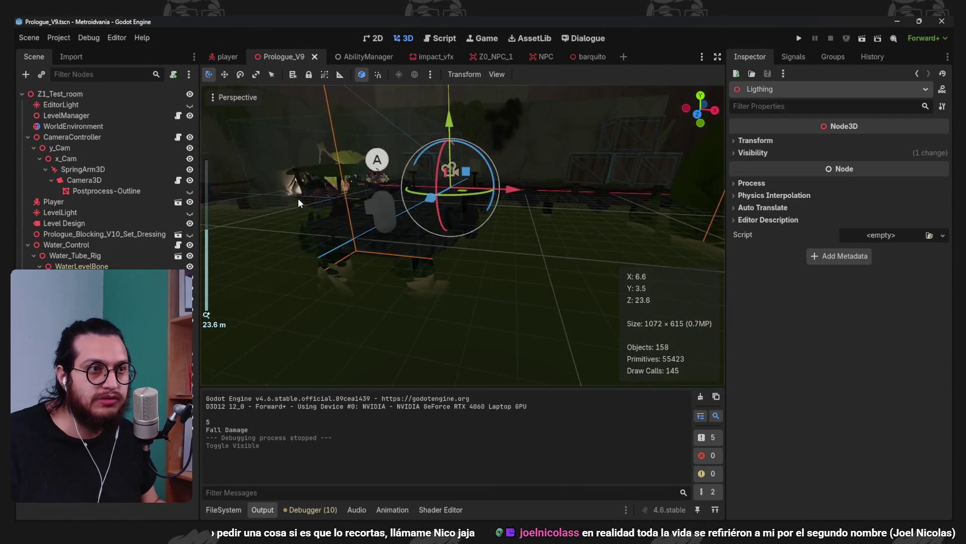
left_click(336, 222)
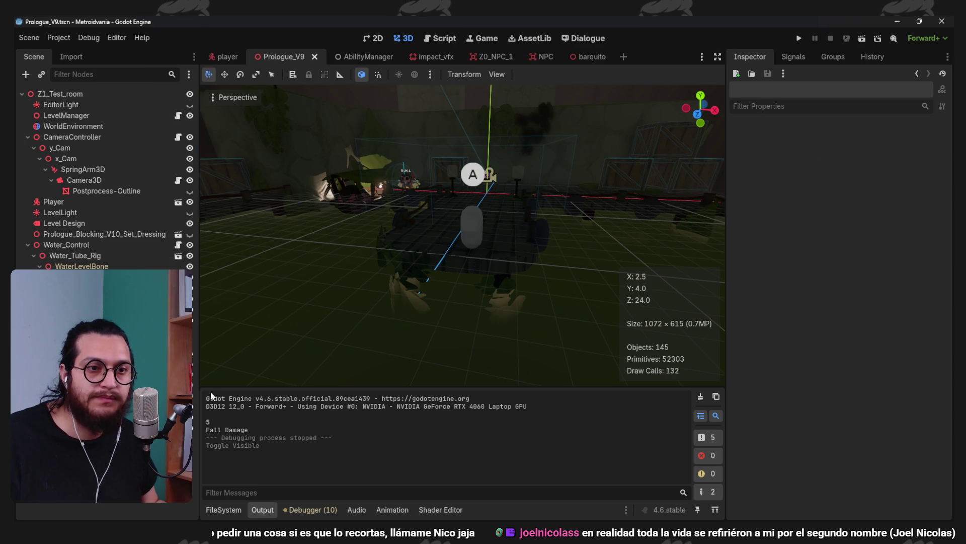
left_click(192, 372)
Hide two of the spotlights, save the scene, and open the Create New Node dialog
left_click(463, 327)
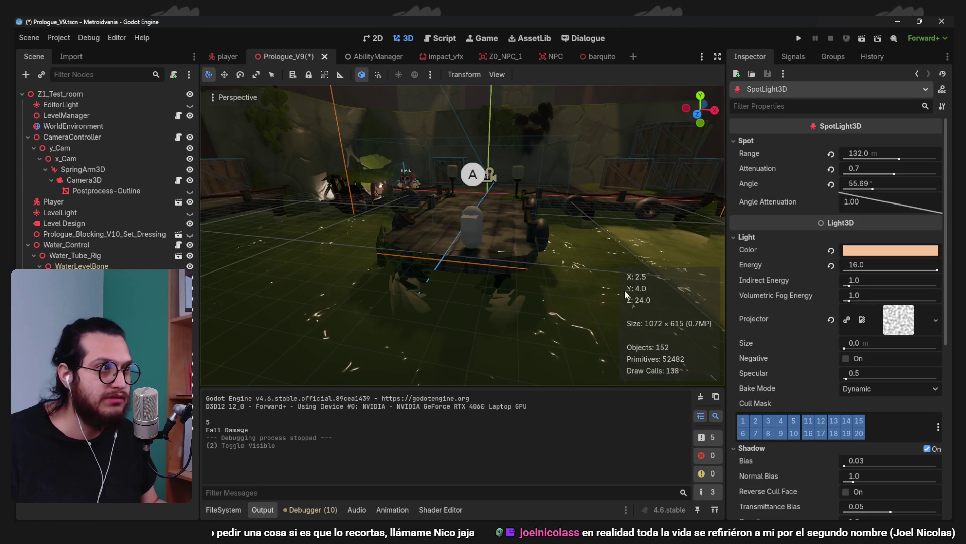
left_click(193, 382)
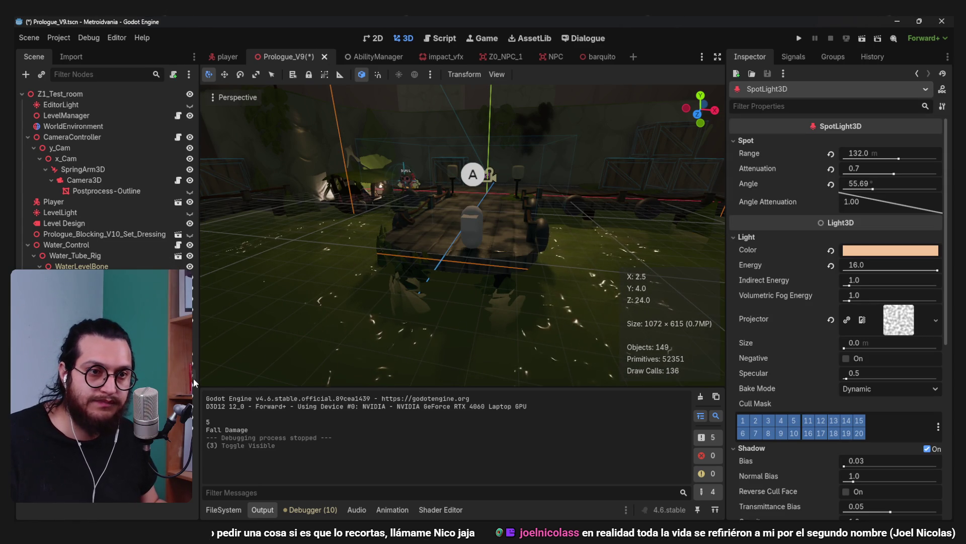
left_click(192, 382)
key("ctrl+s")
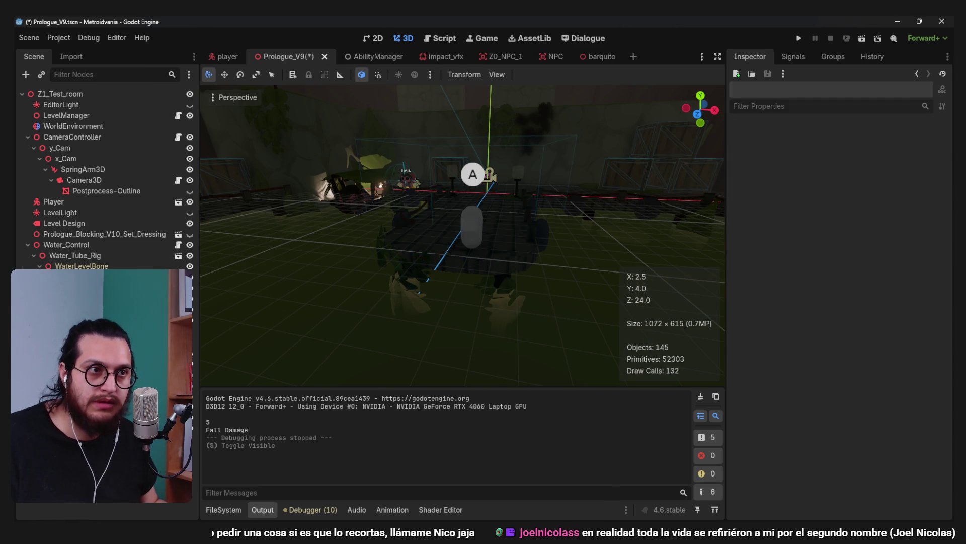
key("ctrl+a")
Add a VoxelGI node and size its volume to 79 m deep and 45 m tall
type("v")
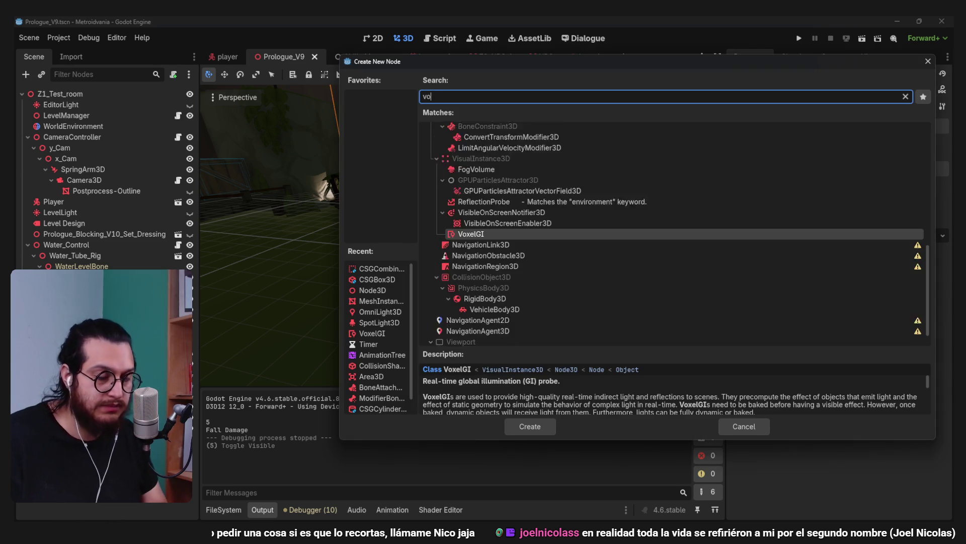
type("oxelgi")
key("Return")
scroll(435, 221, "down", 5)
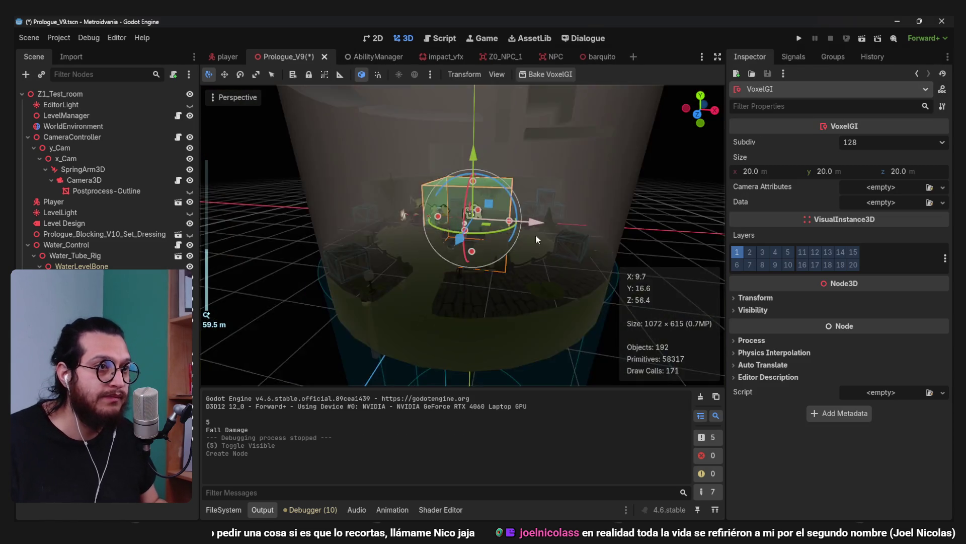
mouse_move(442, 226)
left_mouse_down()
mouse_move(407, 247)
mouse_move(352, 214)
mouse_move(325, 216)
mouse_move(370, 210)
mouse_move(354, 210)
left_mouse_up()
scroll(463, 197, "down", 3)
mouse_move(463, 197)
left_mouse_down()
mouse_move(480, 114)
mouse_move(484, 175)
mouse_move(491, 161)
left_mouse_up()
scroll(492, 161, "up", 10)
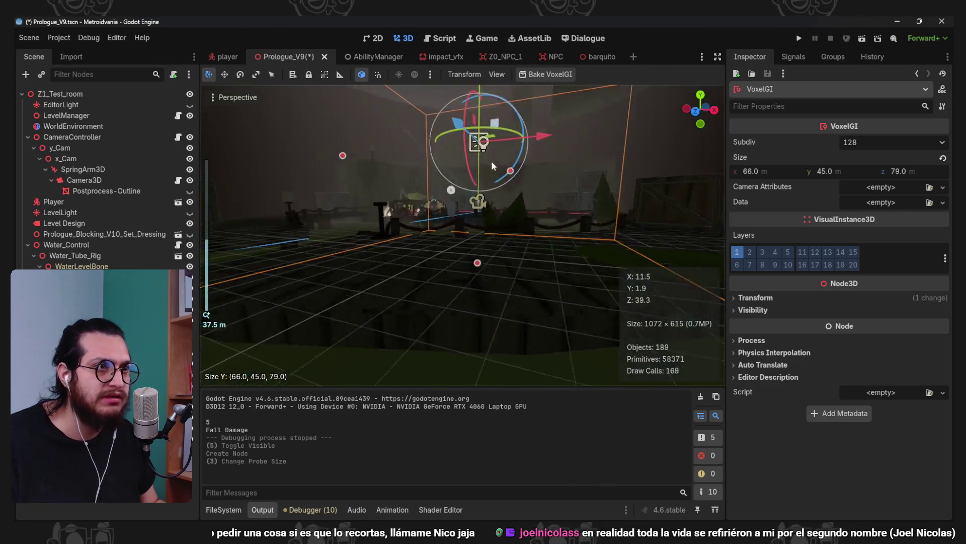
Bake the VoxelGI data to a Prologue_VoxeGI file in the 04_Prologue_Props folder
left_click(551, 76)
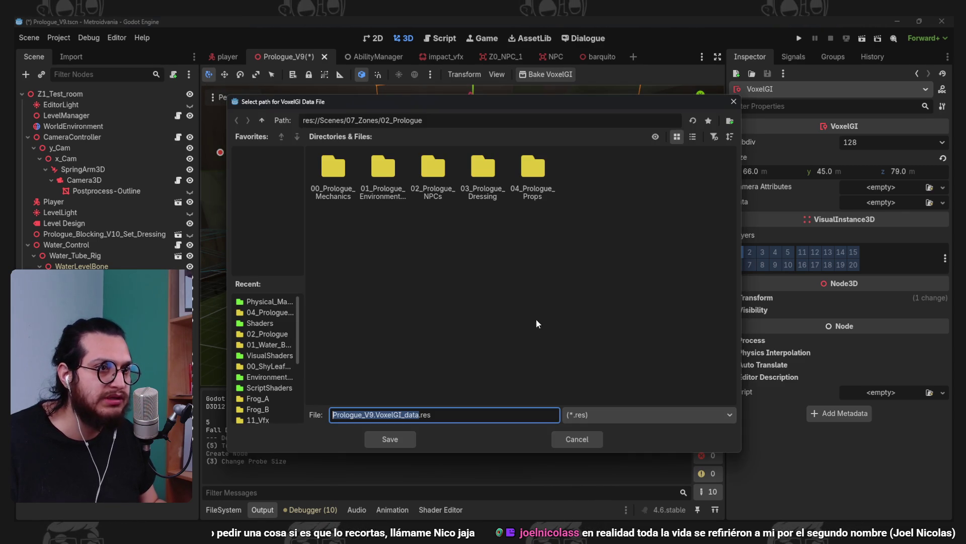
left_click(533, 174)
left_click(416, 252)
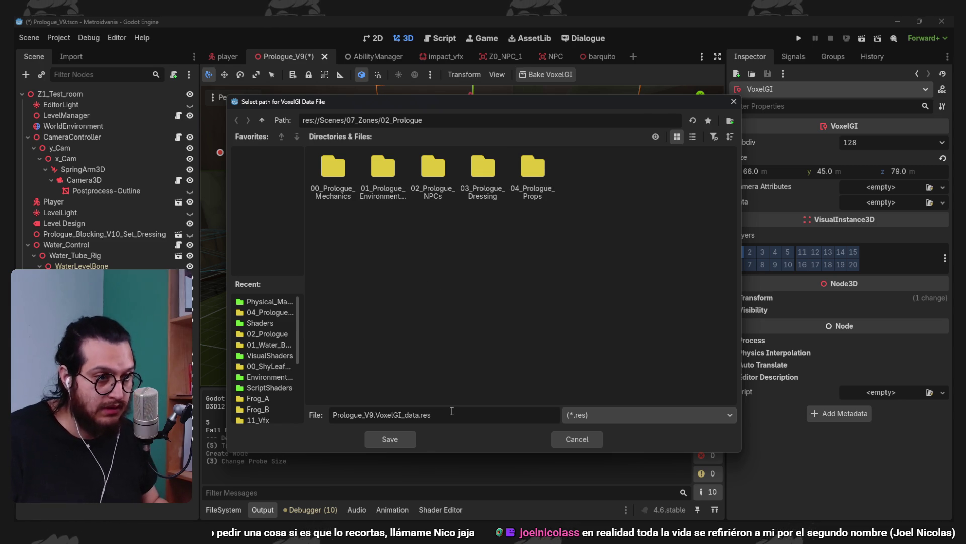
key("ctrl+a")
type("Prlogue")
key("BackSpace")
key("BackSpace")
key("BackSpace")
type("ologue_Voxe")
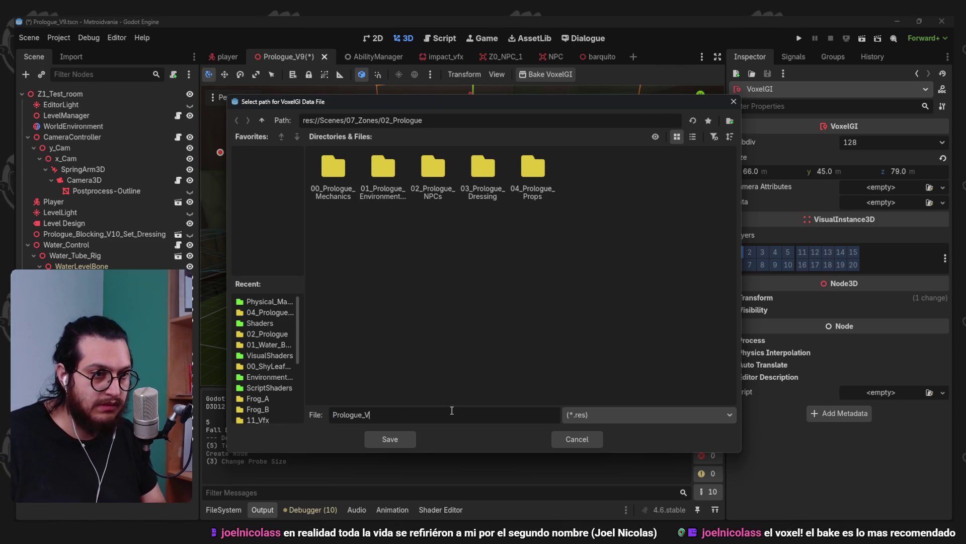
type("GI")
key("Return")
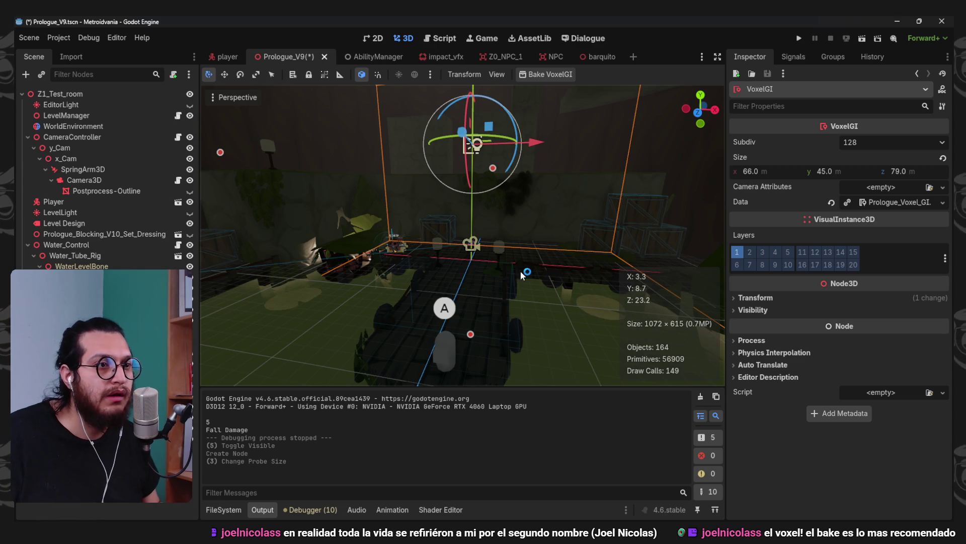
Turn on Interior in the VoxelGI data, then bring up the set dressing's import options
left_click(898, 203)
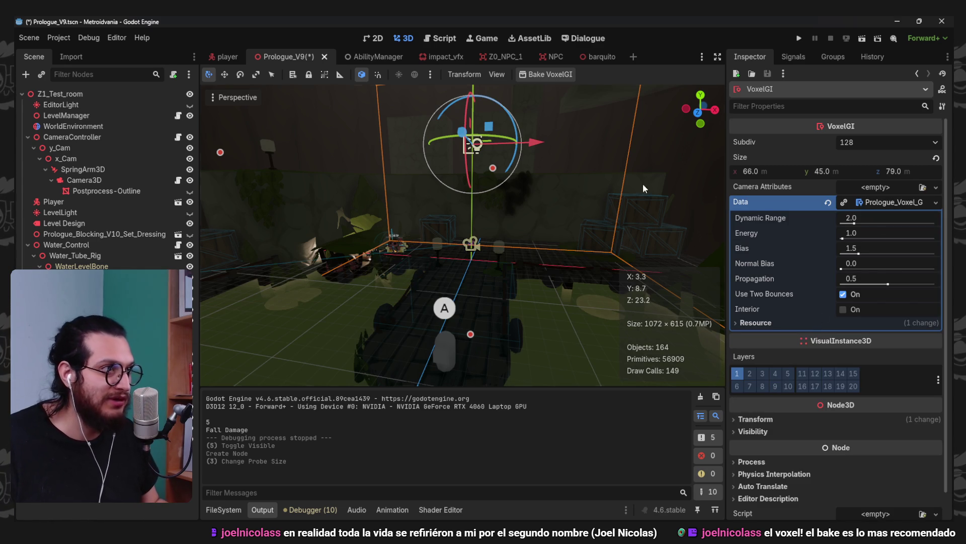
left_click(844, 309)
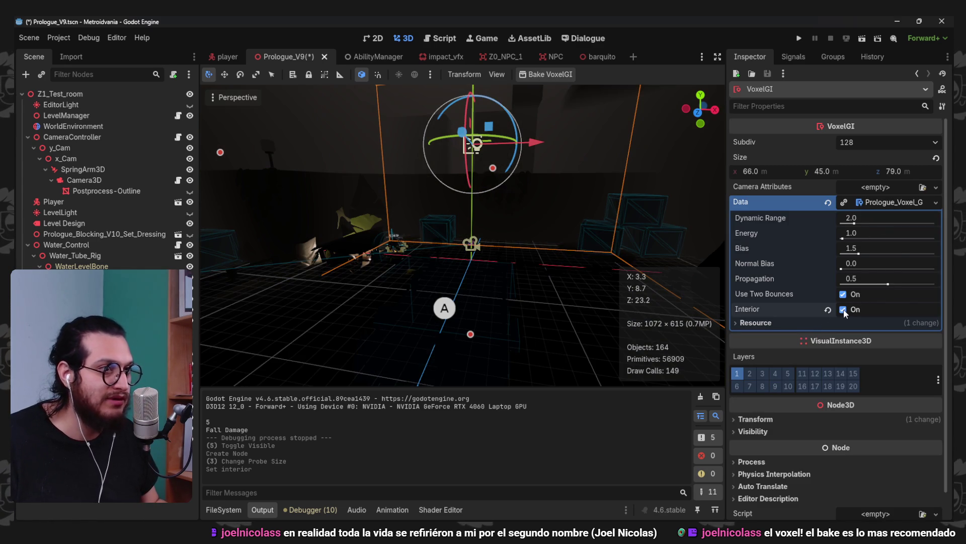
left_click(373, 303)
scroll(421, 215, "up", 5)
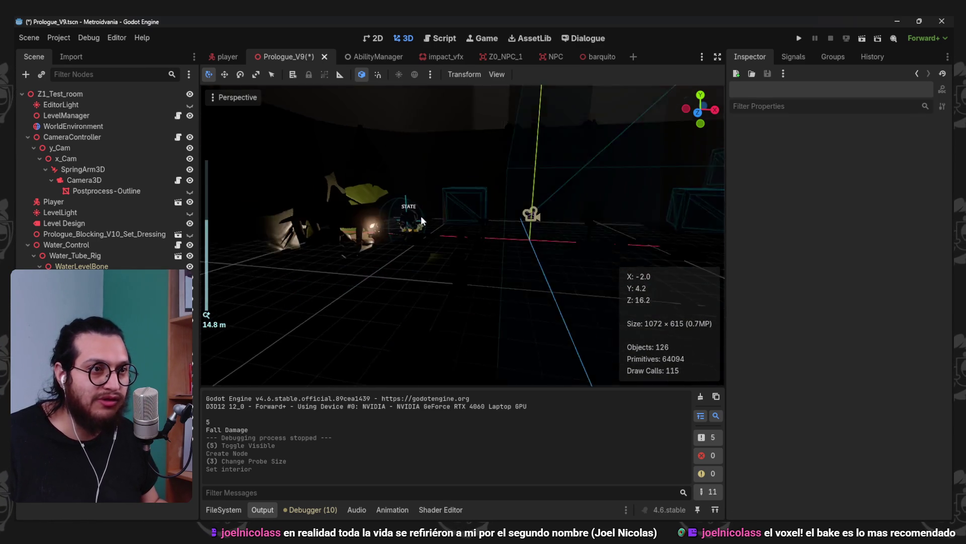
scroll(524, 292, "down", 4)
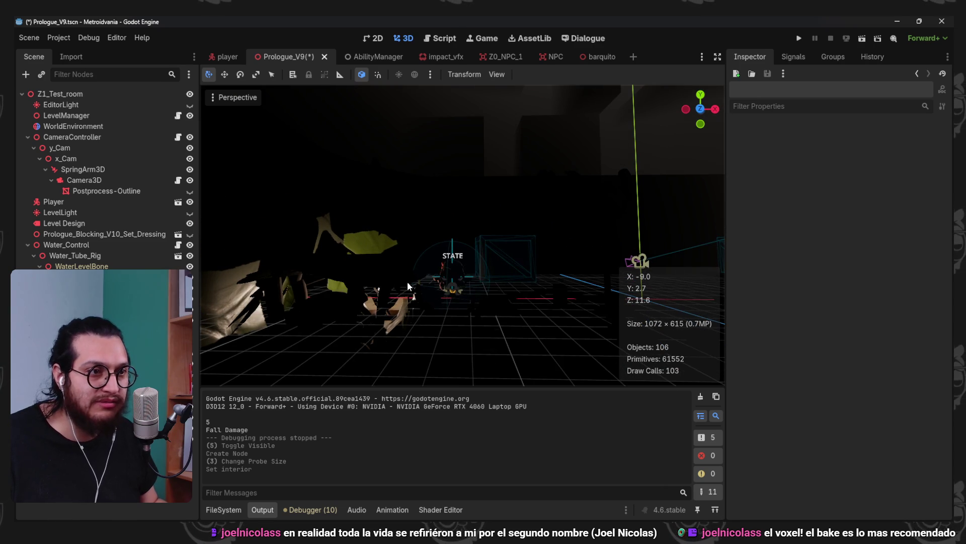
scroll(428, 282, "down", 3)
scroll(419, 240, "up", 4)
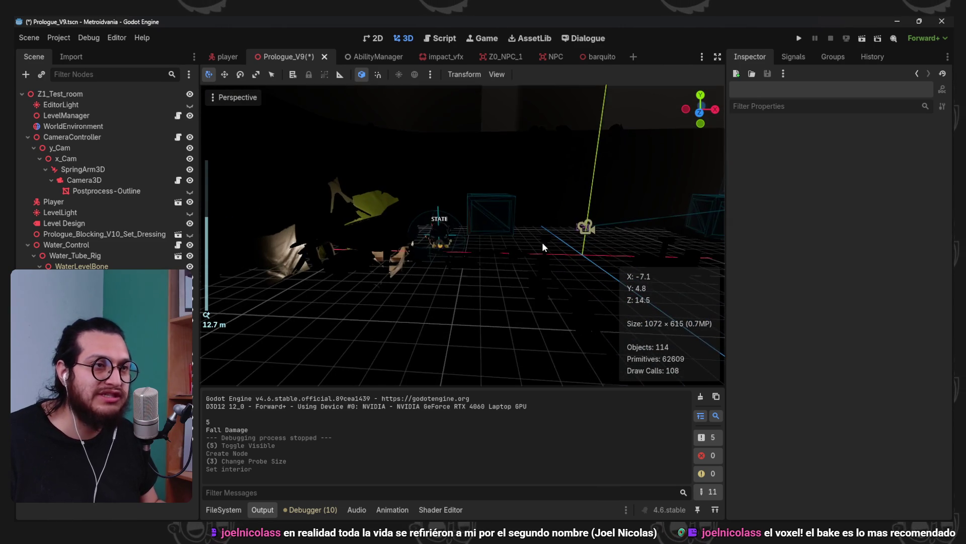
left_click(71, 56)
In the set dressing's advanced import settings, set the scene's Light Baking to Static Lightmaps
left_click(86, 505)
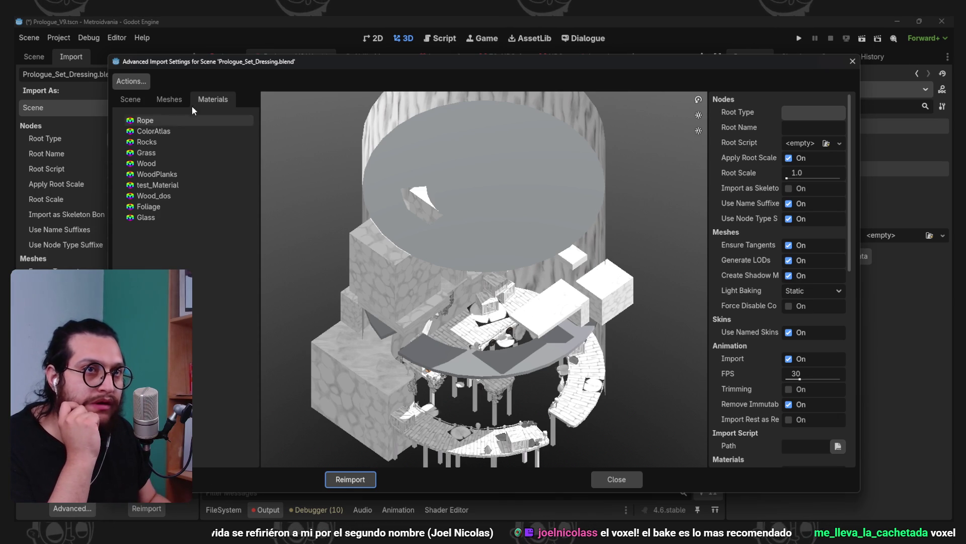
left_click(176, 97)
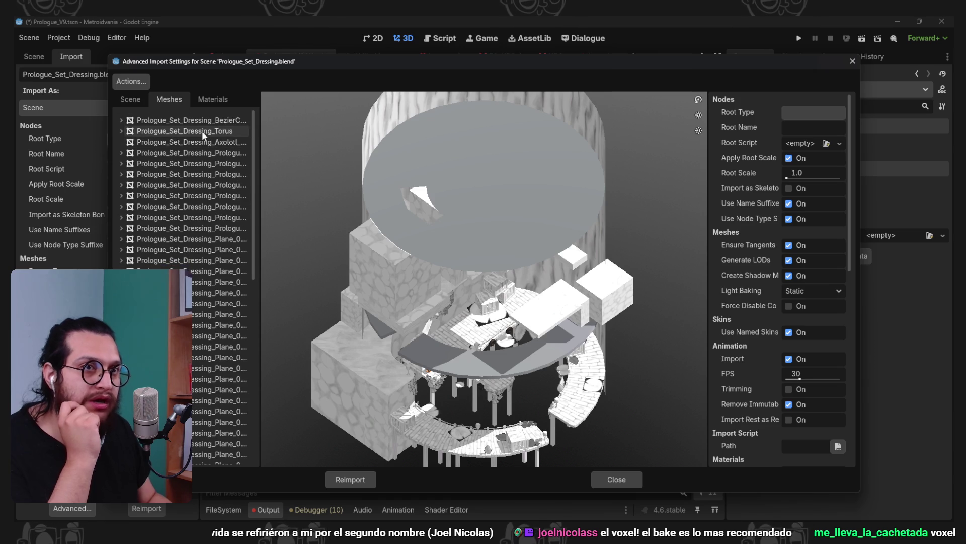
left_click(201, 121)
scroll(217, 302, "down", 5)
left_click(224, 453)
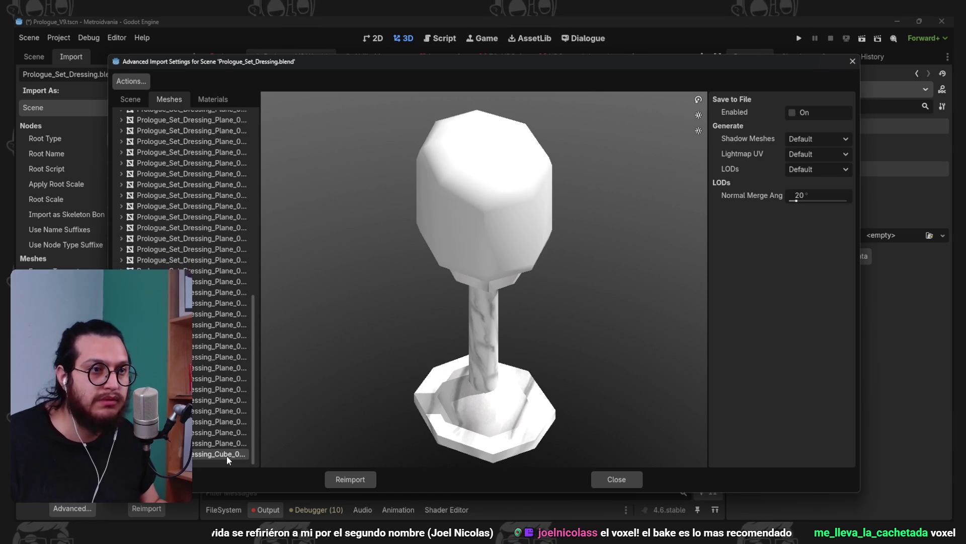
scroll(227, 453, "up", 10)
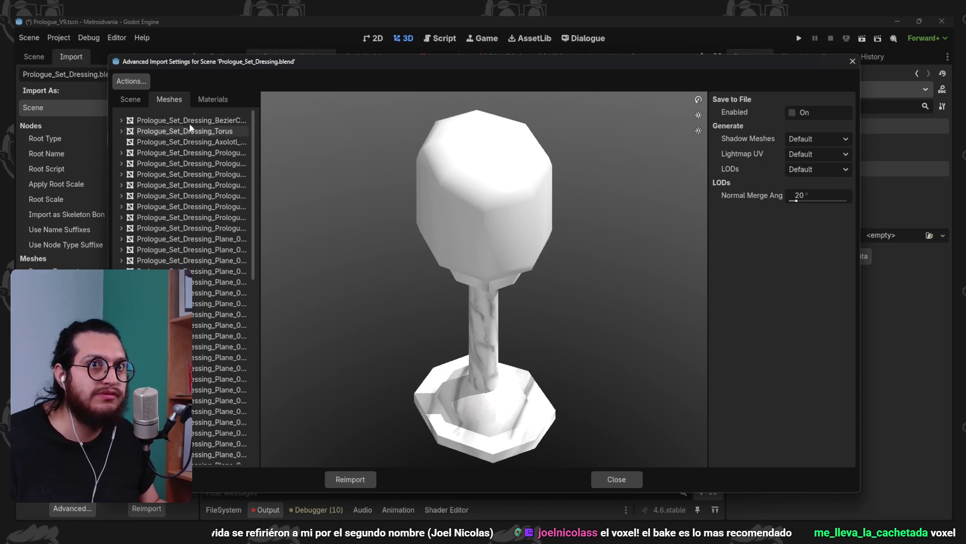
left_click(131, 100)
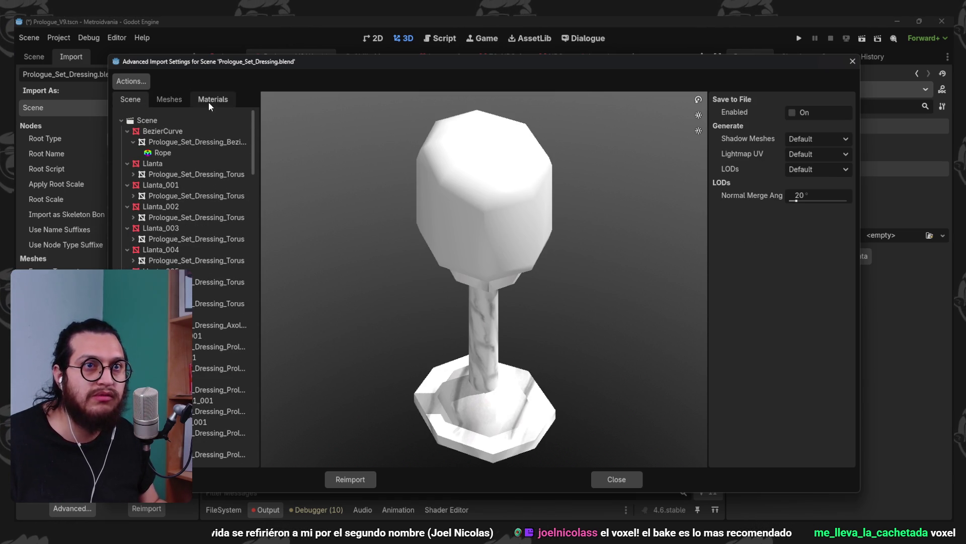
left_click(147, 120)
scroll(741, 267, "down", 2)
scroll(741, 266, "up", 3)
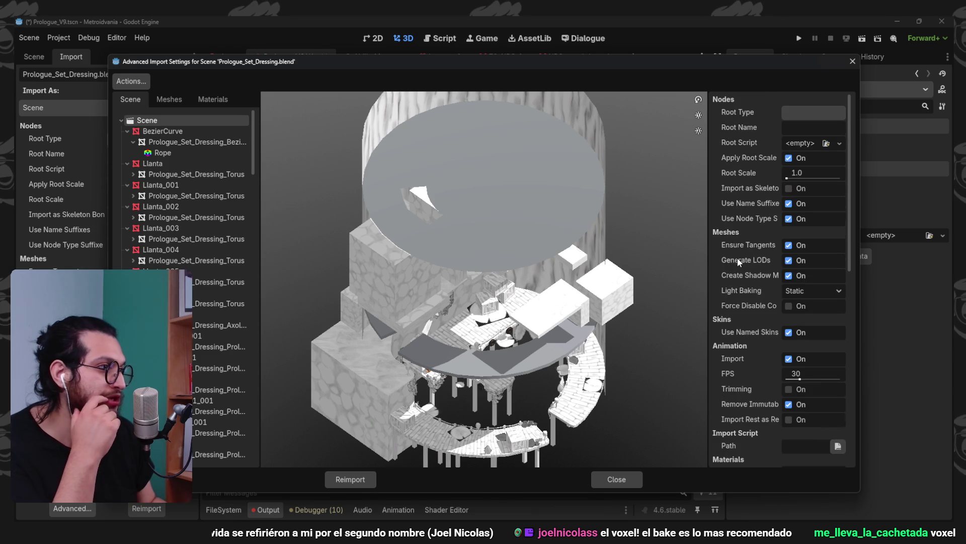
left_click(810, 290)
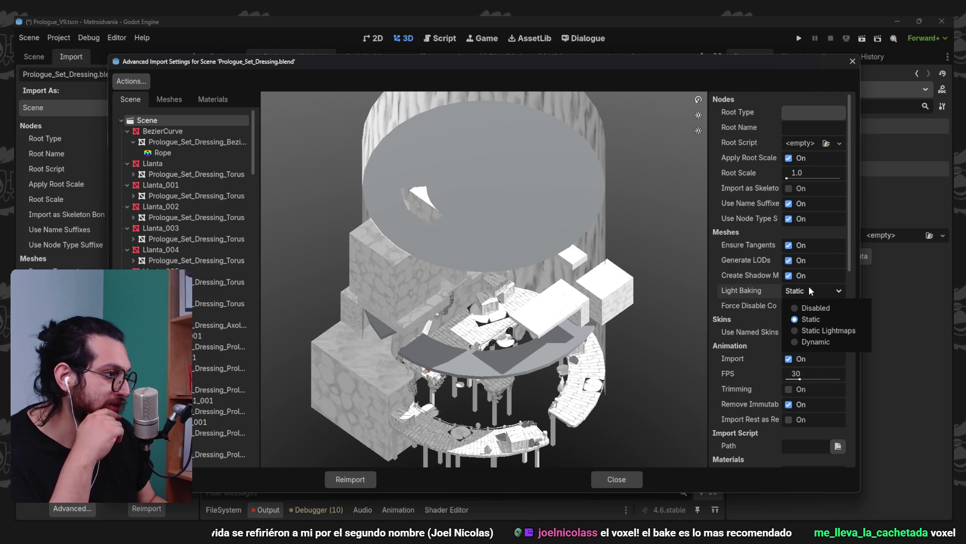
left_click(811, 328)
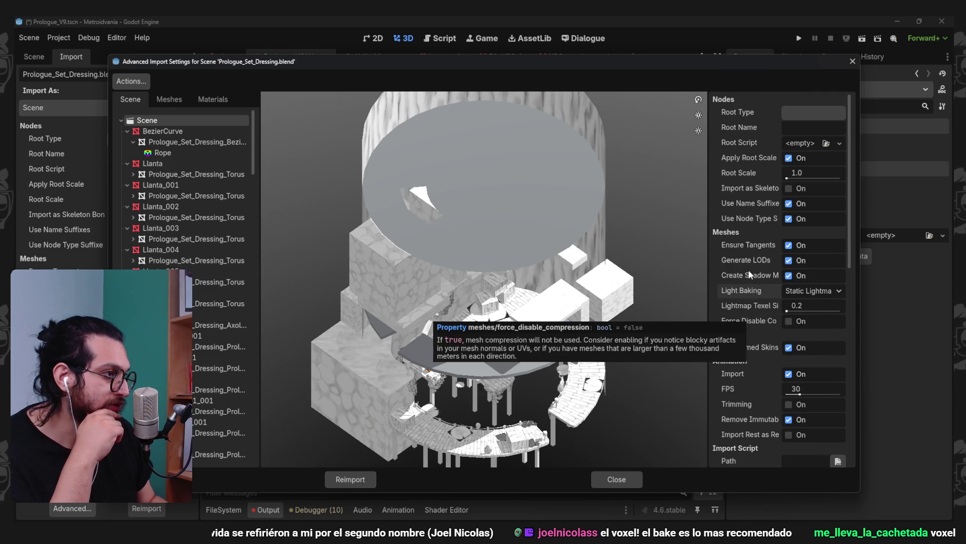
Enable the Torus mesh's lightmap UV option on Default, then return to the scene import settings
scroll(752, 290, "down", 1)
scroll(762, 272, "down", 4)
scroll(762, 272, "down", 5)
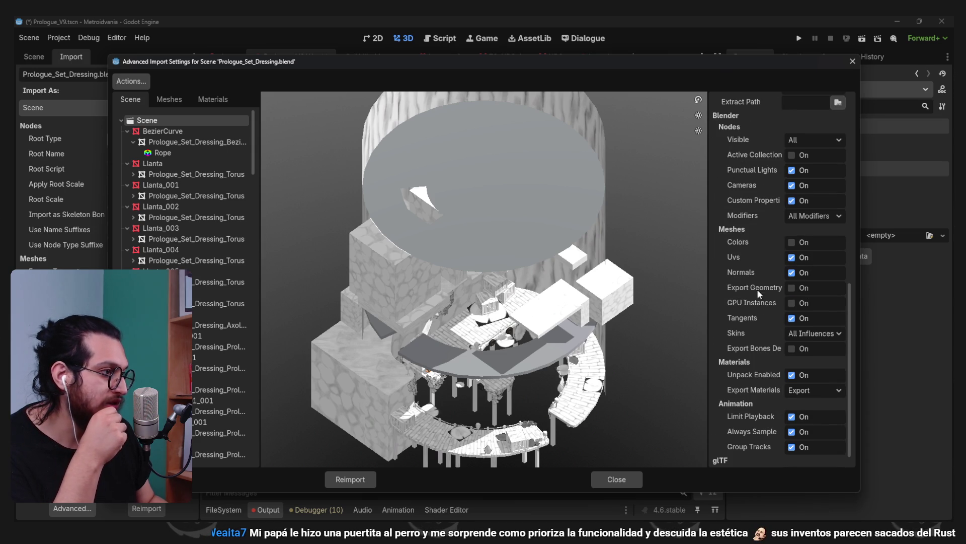
scroll(757, 289, "down", 1)
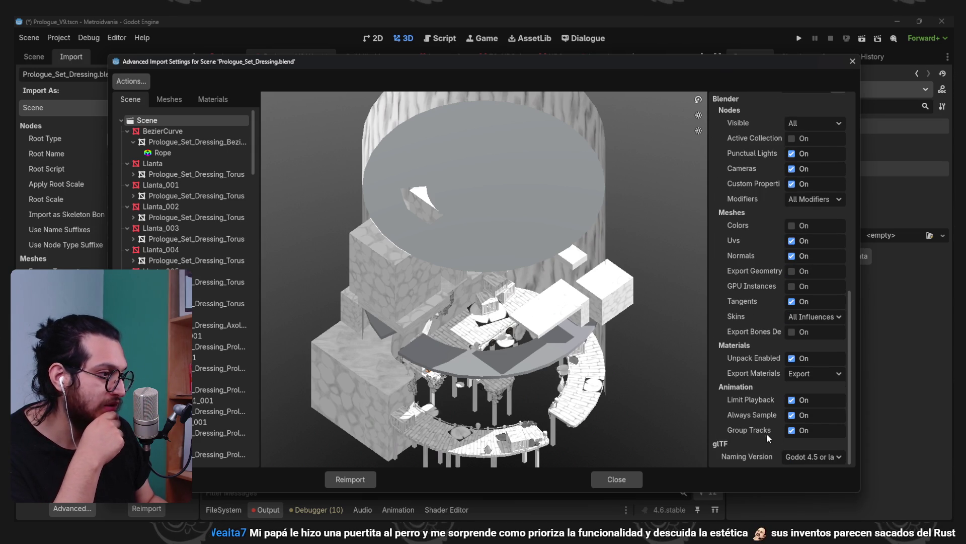
scroll(769, 422, "up", 15)
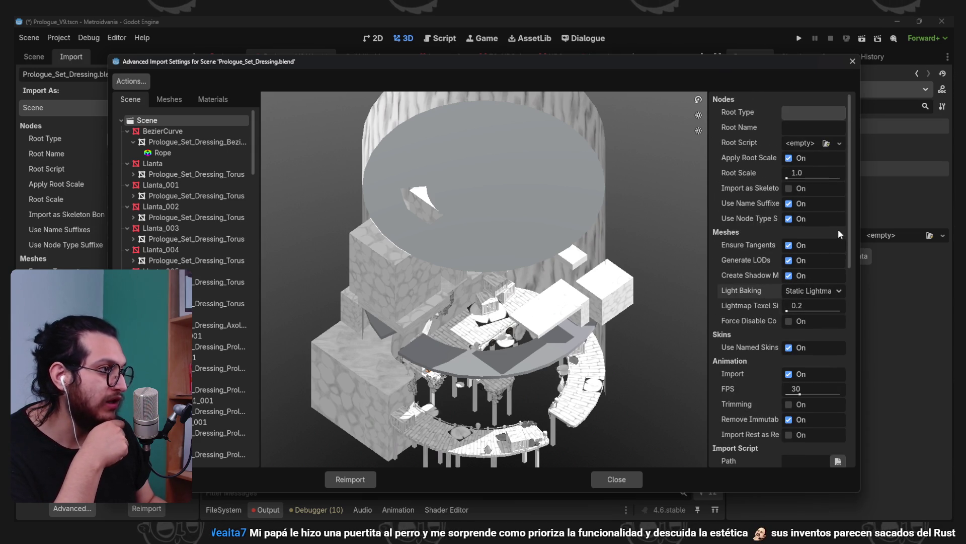
left_click(169, 99)
left_click(164, 131)
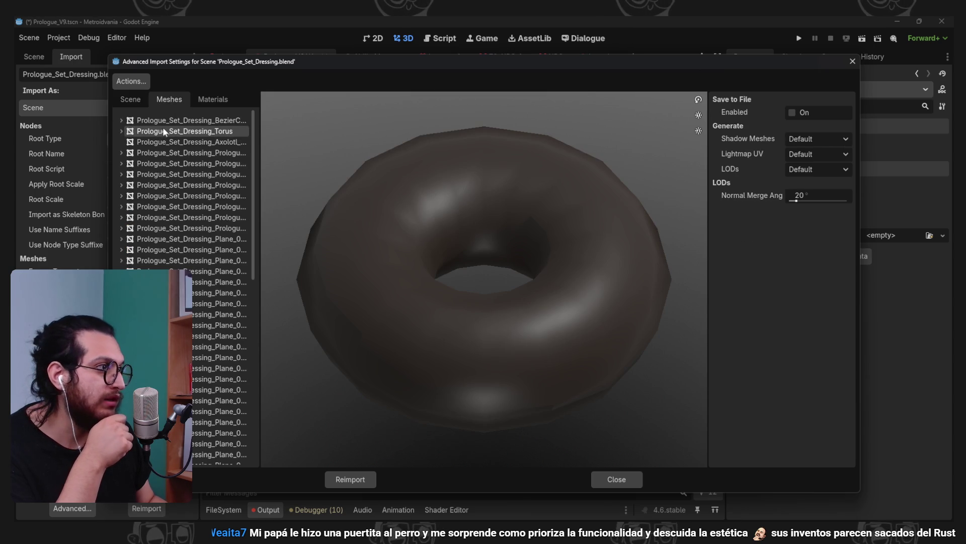
left_click(801, 154)
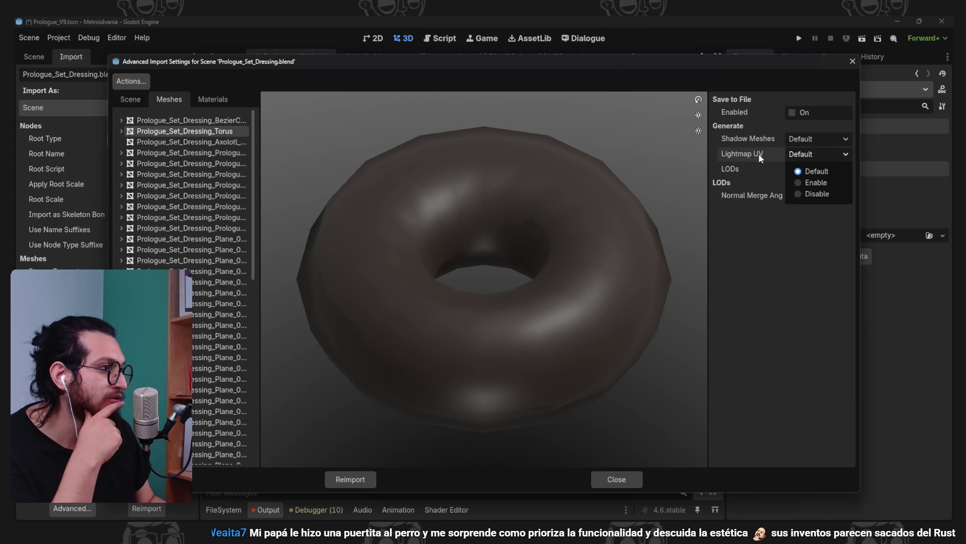
left_click(778, 160)
left_click(130, 99)
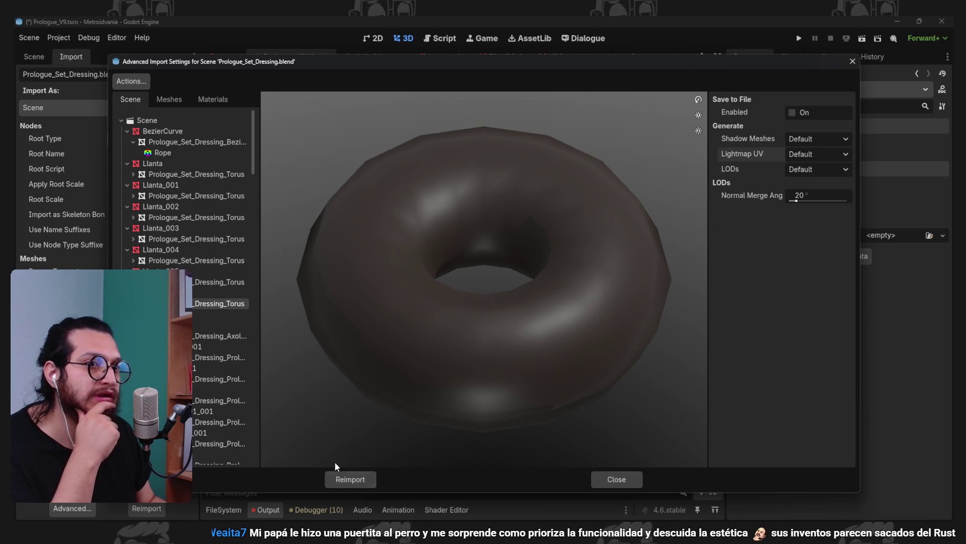
left_click(147, 120)
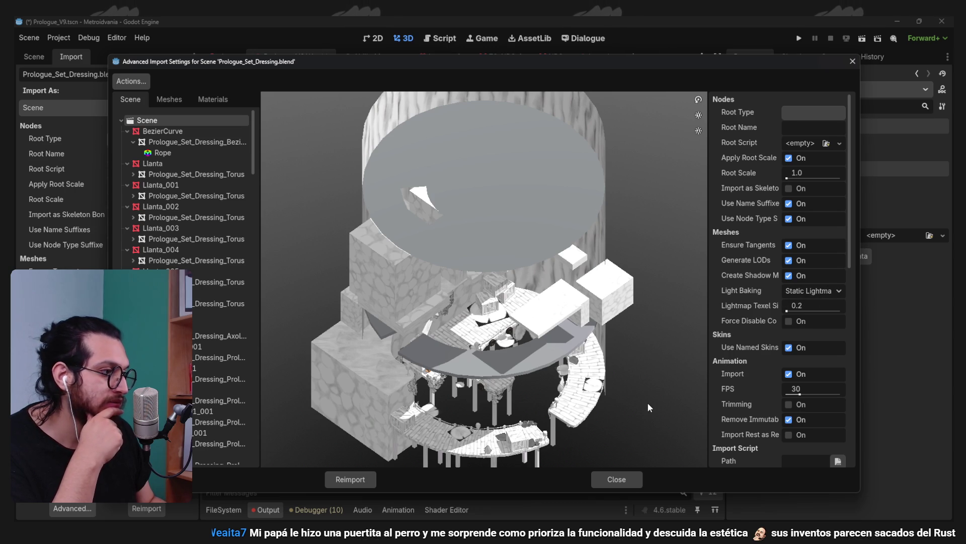
Reimport the set dressing with the new settings and delete the VoxelGI node
left_click(351, 477)
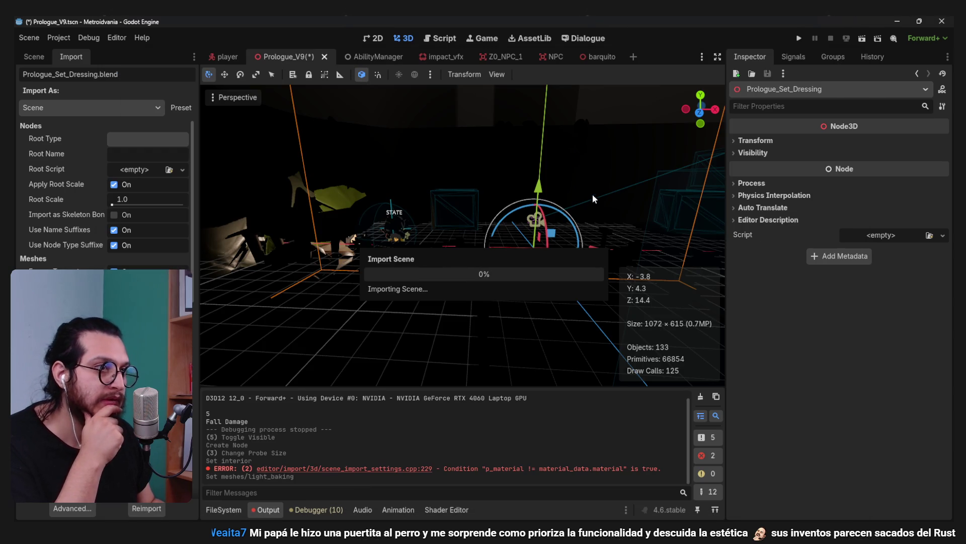
left_click(29, 57)
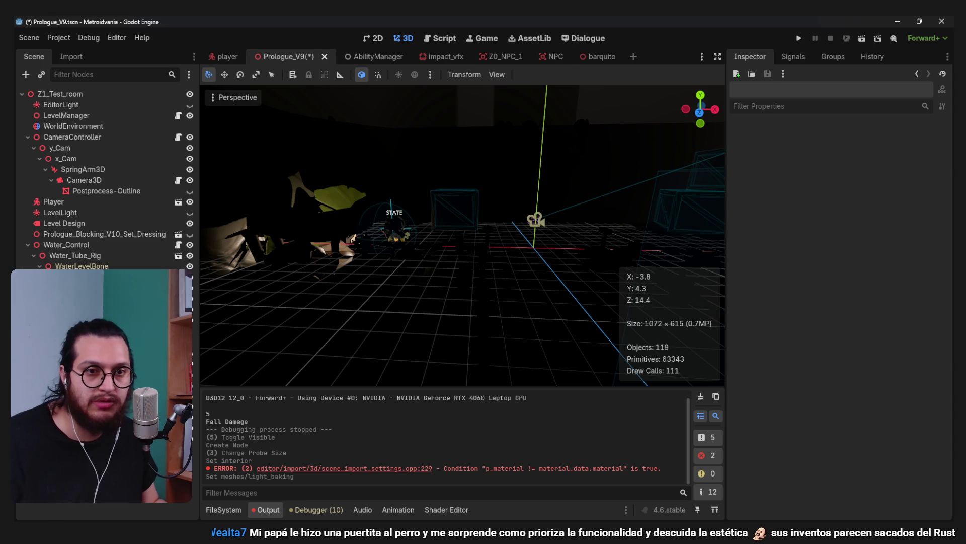
key("Delete")
key("Return")
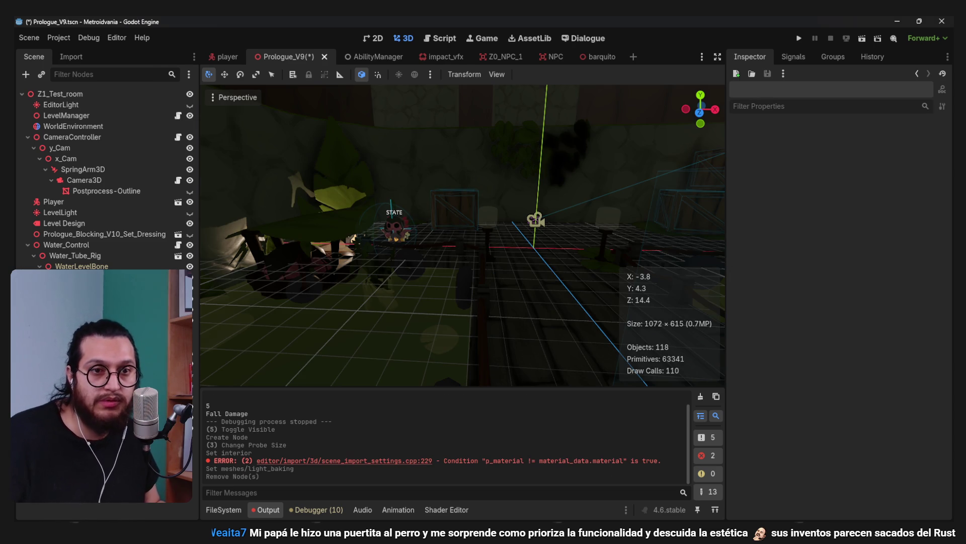
Add a Node3D named Lighting under Z1_Test_room
left_click(65, 93)
key("ctrl+a")
type("node3")
key("Return")
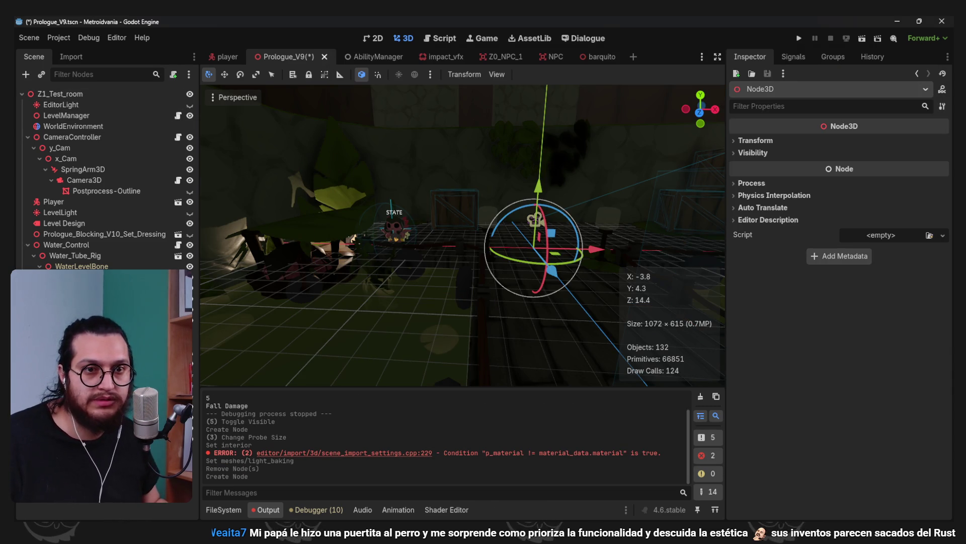
key("Return")
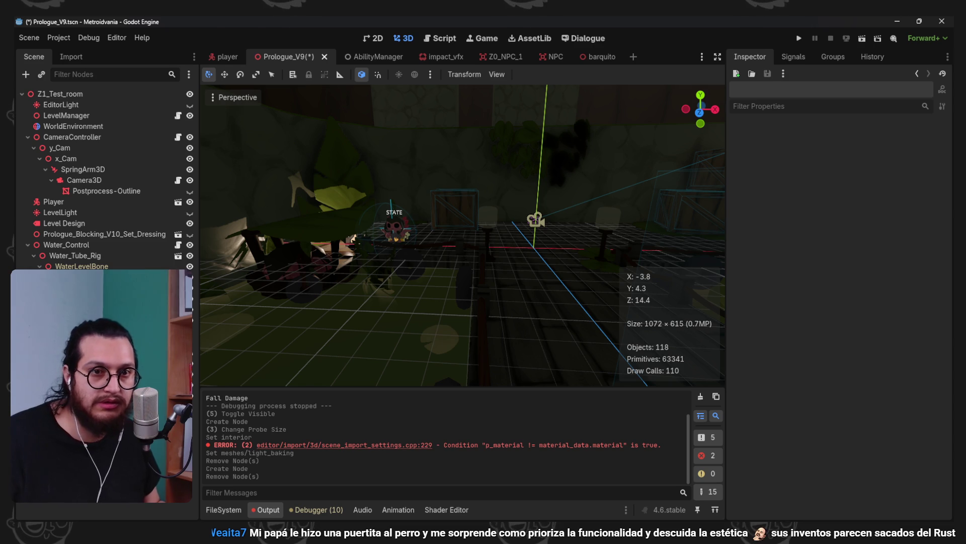
left_click(535, 220)
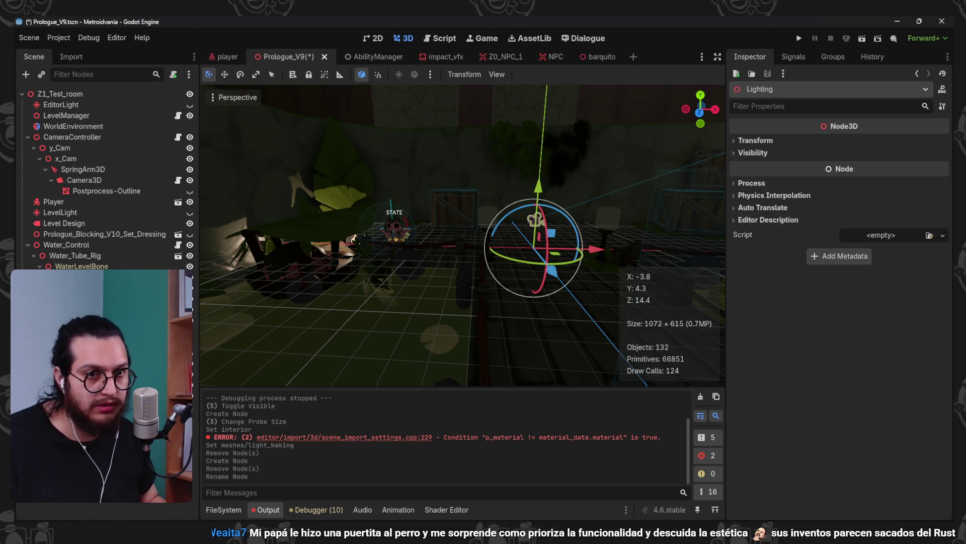
Add a LightmapGI child under Lighting and read its class documentation
key("ctrl+a")
type("bake")
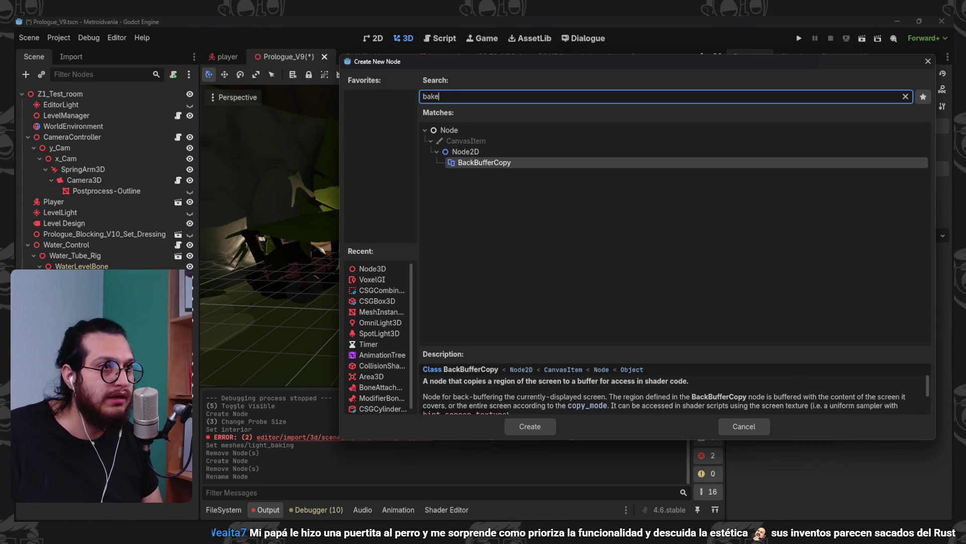
type("light")
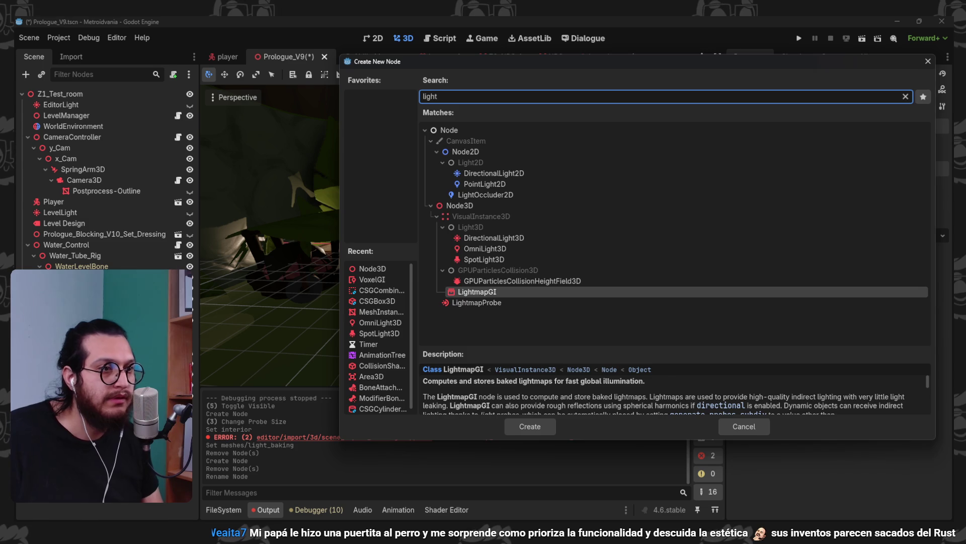
key("Return")
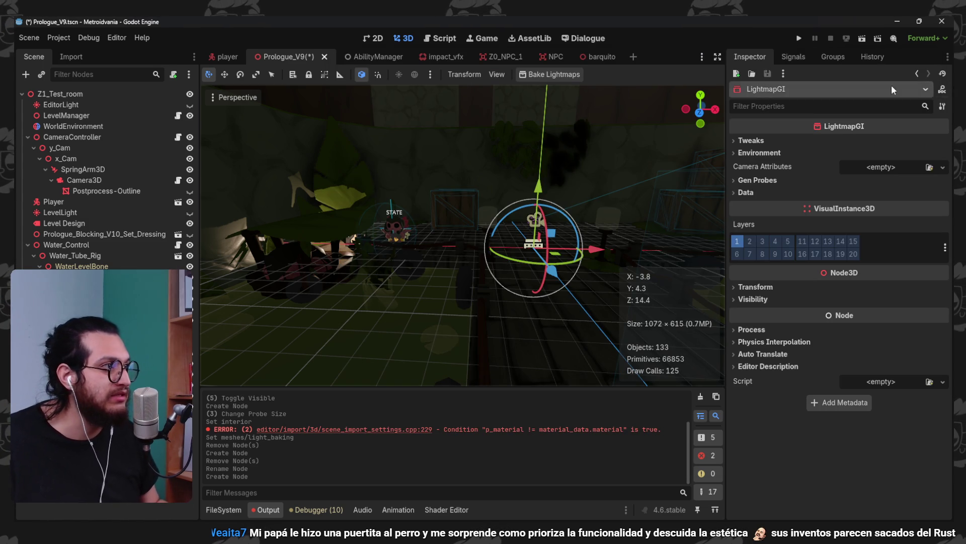
left_click(943, 89)
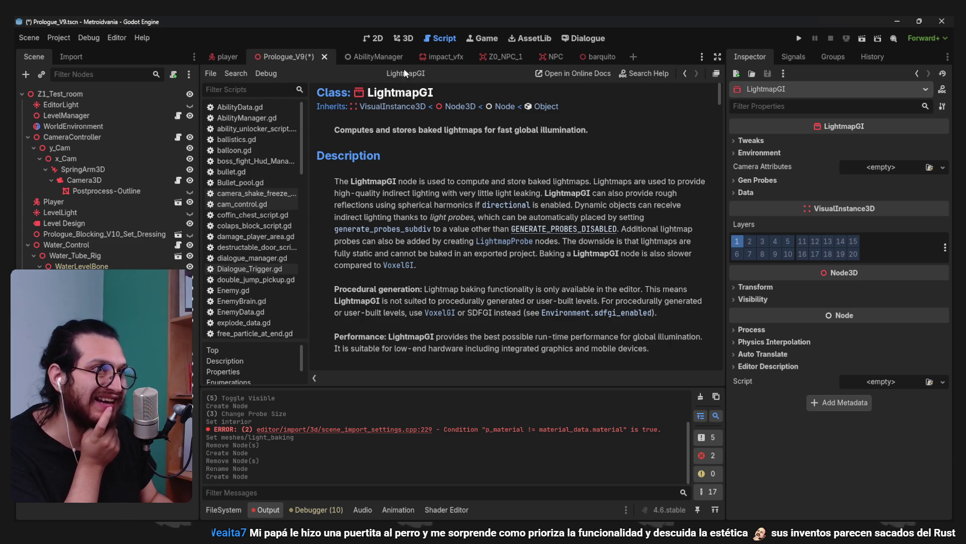
left_click(410, 34)
With LightmapGI selected, bring up the Create New Node list searching 'light'
left_click(340, 314)
left_click(533, 244)
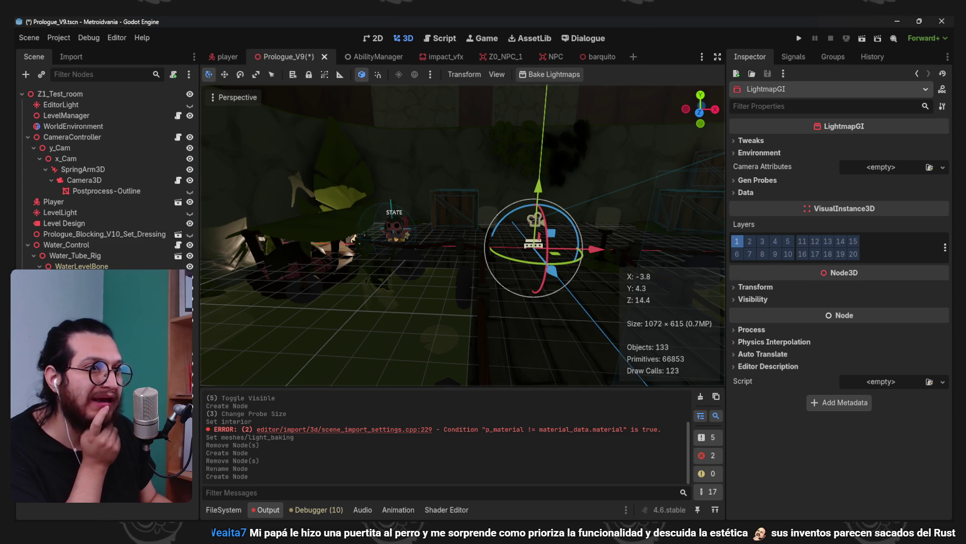
left_click(550, 185)
left_click(533, 244)
left_click(25, 74)
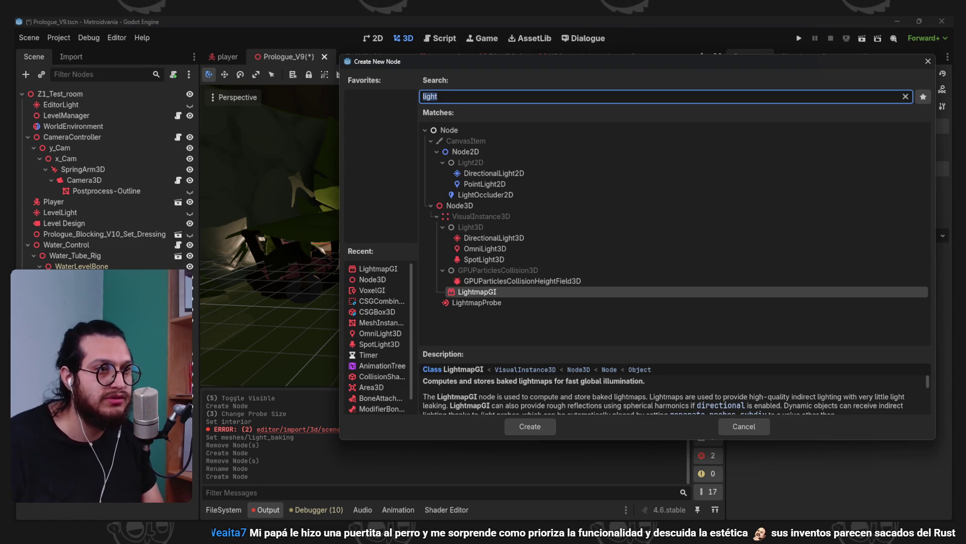
Add an OmniLight3D and move it into place in the room
key("Up")
key("Up")
key("Up")
key("Up")
key("Return")
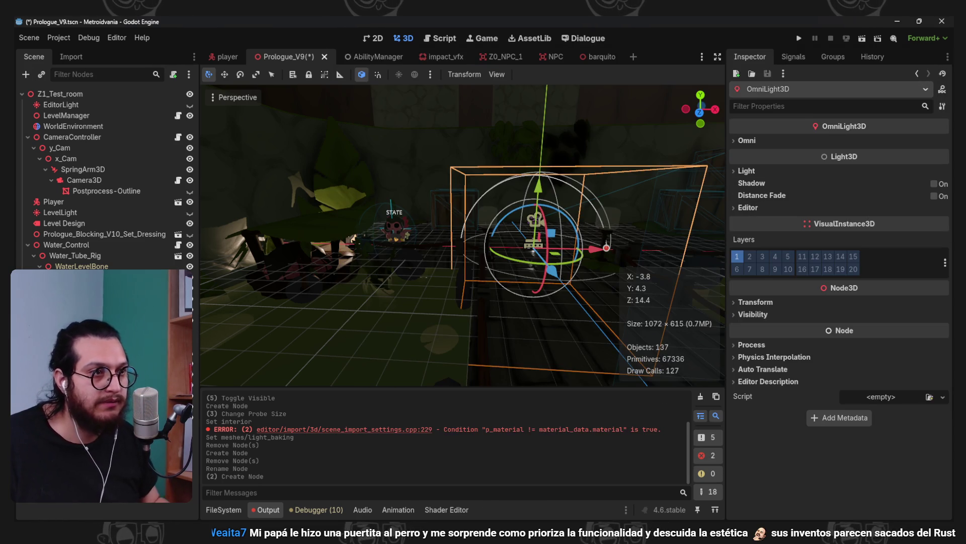
mouse_move(498, 294)
left_mouse_down()
mouse_move(439, 254)
mouse_move(567, 239)
mouse_move(538, 227)
left_mouse_up()
key("f")
scroll(504, 226, "up", 3)
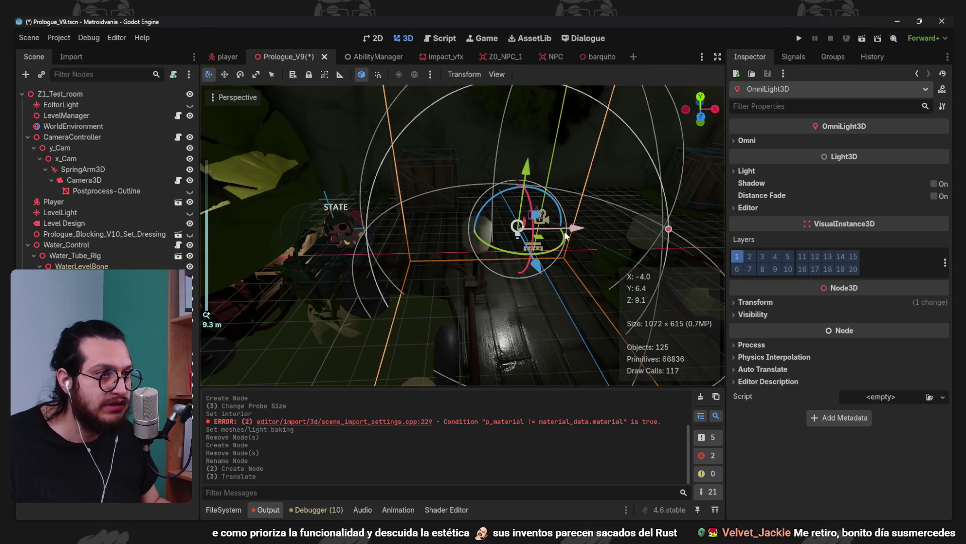
left_click_drag(475, 182, 473, 193)
scroll(472, 229, "up", 3)
left_click_drag(377, 240, 371, 241)
mouse_move(503, 168)
left_mouse_down()
mouse_move(458, 156)
mouse_move(462, 148)
left_mouse_up()
left_click_drag(558, 250, 559, 249)
key("f")
left_click(350, 222)
Shrink the omni light's radius to 6.0 and enable its shadows
scroll(503, 242, "down", 5)
scroll(544, 257, "up", 3)
mouse_move(579, 234)
left_mouse_down()
mouse_move(639, 244)
mouse_move(592, 254)
mouse_move(587, 265)
left_mouse_up()
scroll(587, 265, "down", 3)
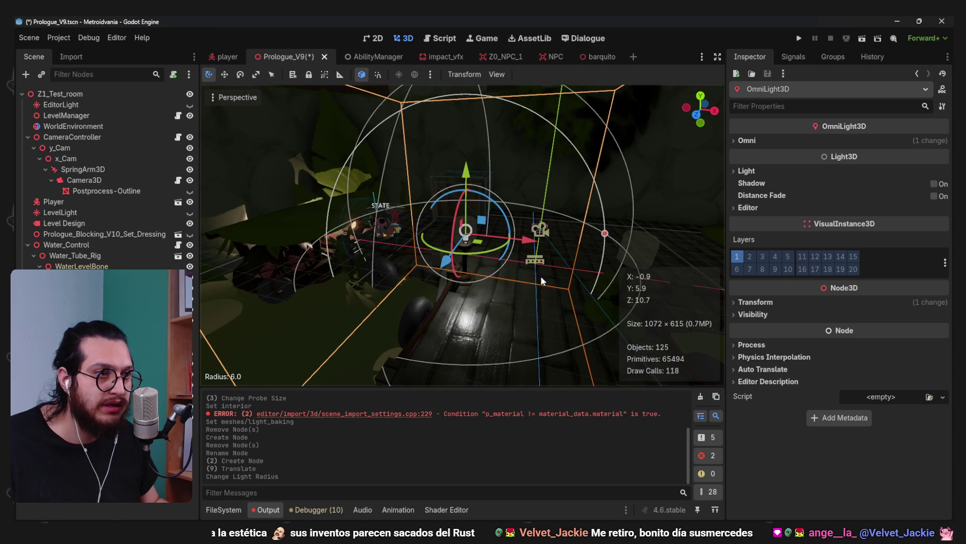
left_click(933, 184)
scroll(464, 246, "up", 3)
mouse_move(464, 247)
left_mouse_down()
mouse_move(490, 282)
mouse_move(466, 256)
left_mouse_up()
scroll(500, 303, "up", 1)
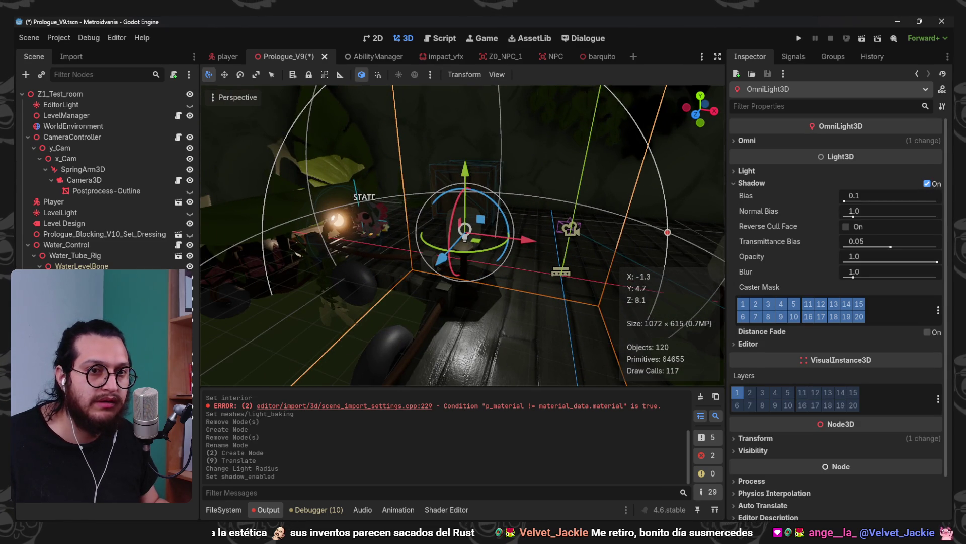
left_click(551, 107)
Bake lightmaps to a Prlogue_Bake_Map file and dismiss the no-lightmappable-meshes warning
left_click(551, 76)
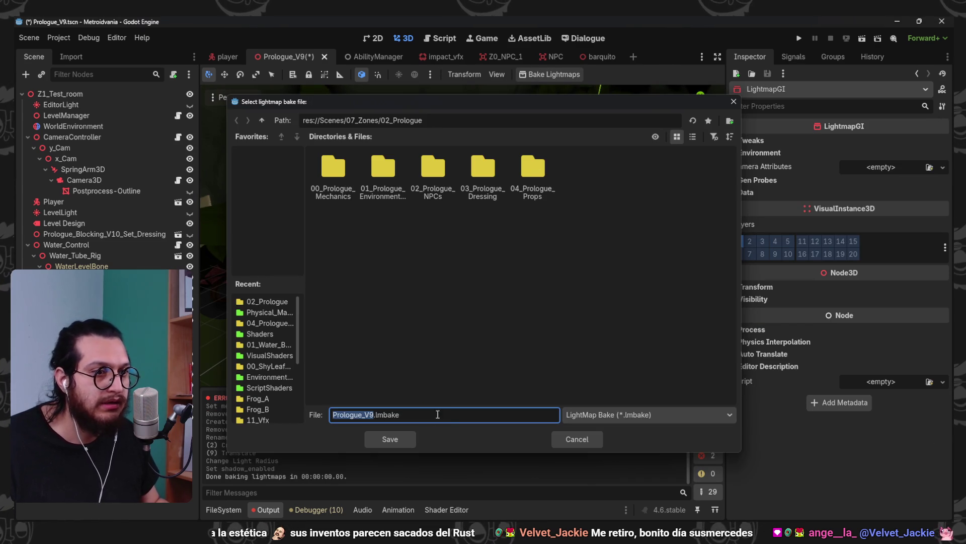
type("Prlogue_Bake_Map")
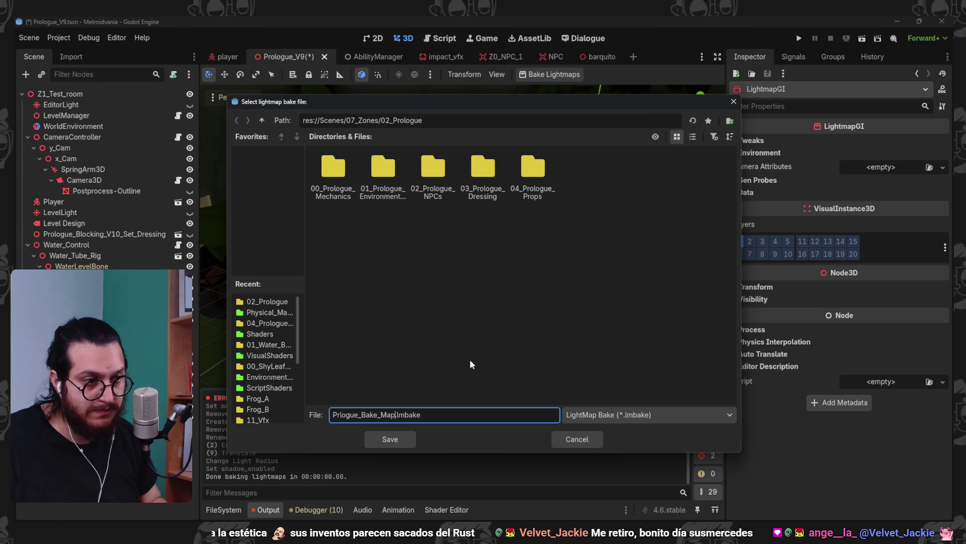
key("Return")
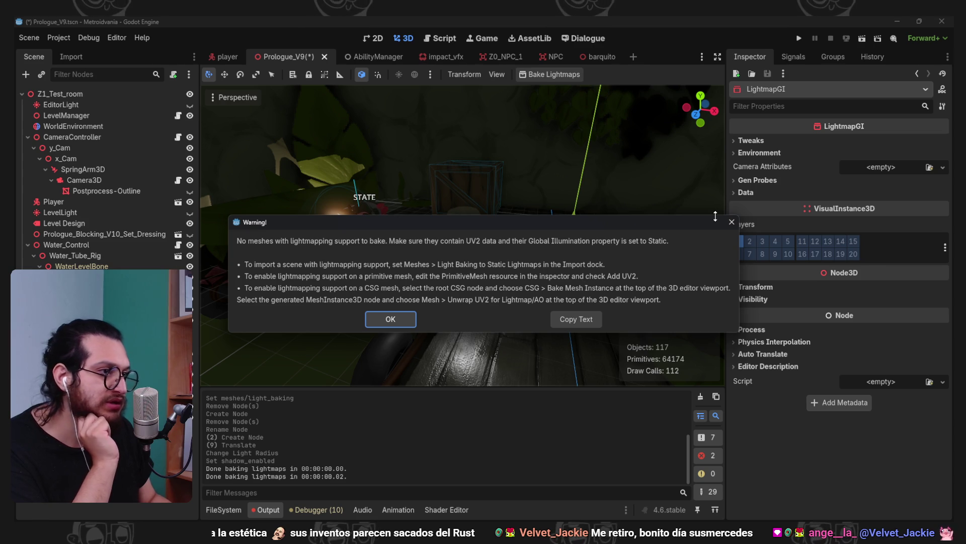
key("Return")
Select the Prologue_Set_Dressing node and show its import settings
left_click(464, 230)
left_click(383, 302)
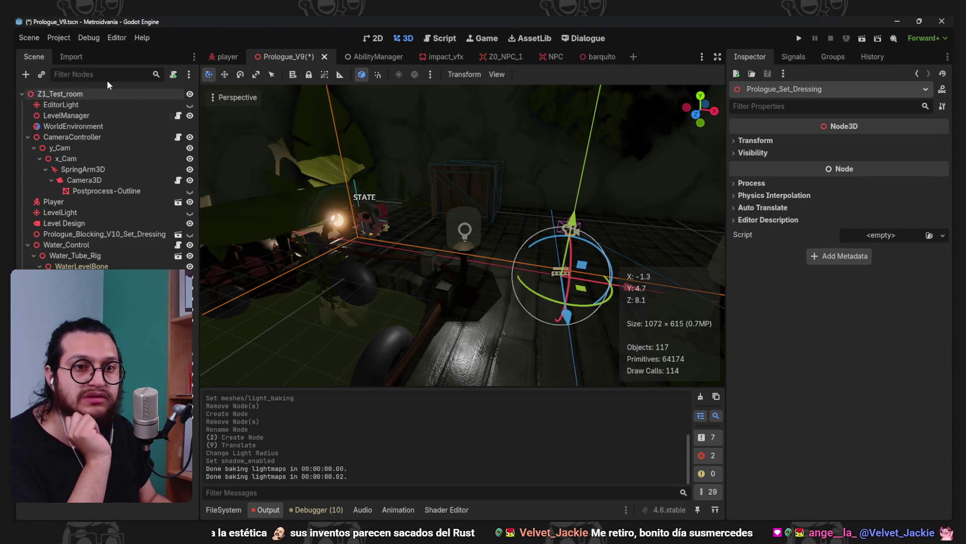
left_click(71, 57)
Switch the .blend's mesh Light Baking from Static Lightmaps to Static and reimport it
left_click(146, 507)
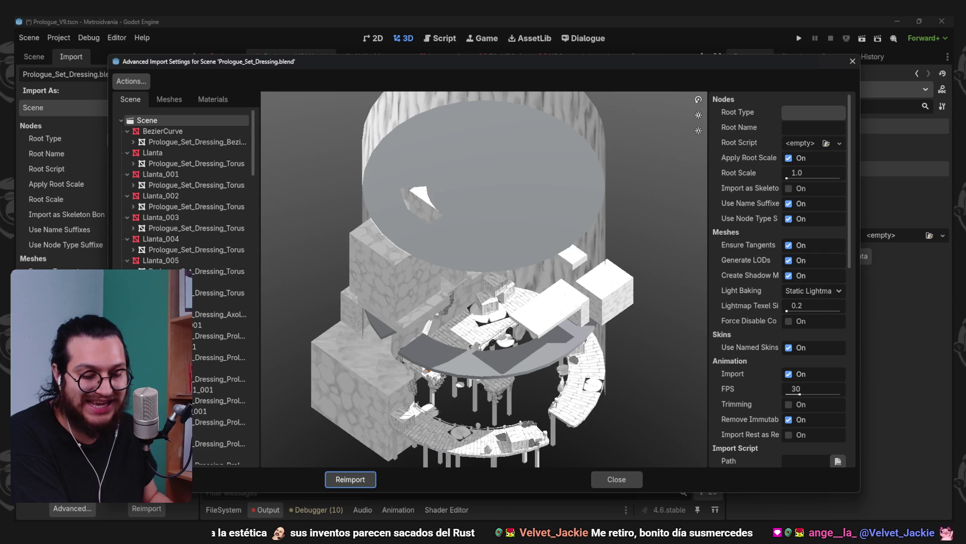
left_click(216, 99)
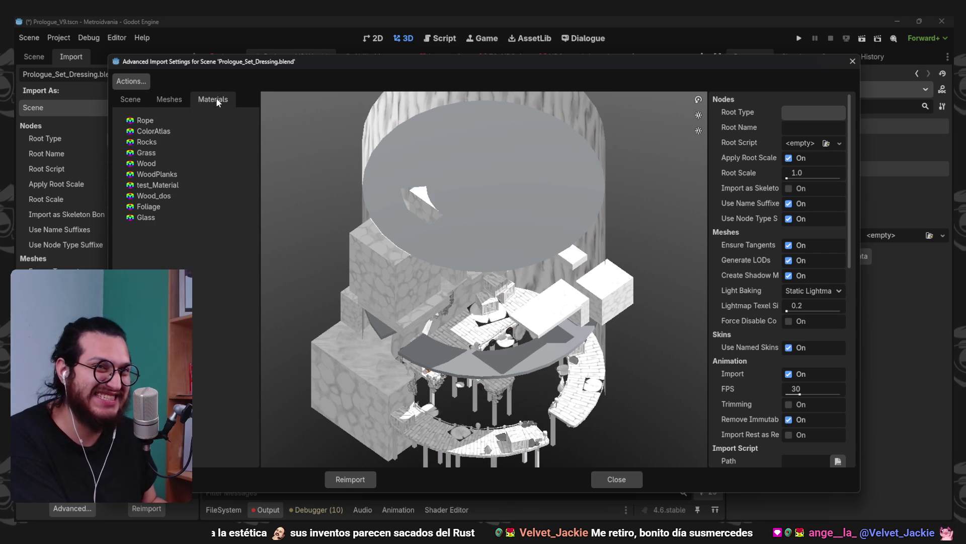
left_click(156, 101)
left_click(129, 100)
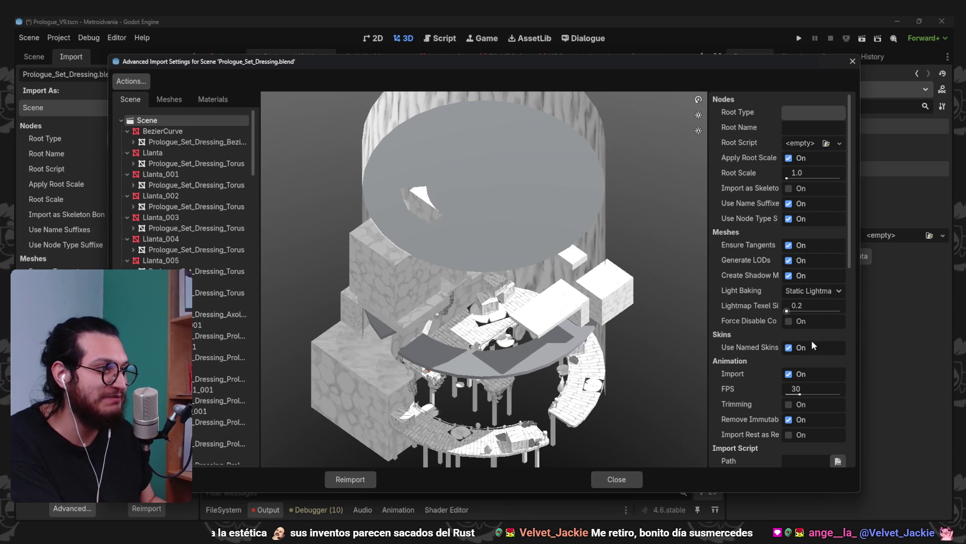
scroll(763, 343, "down", 5)
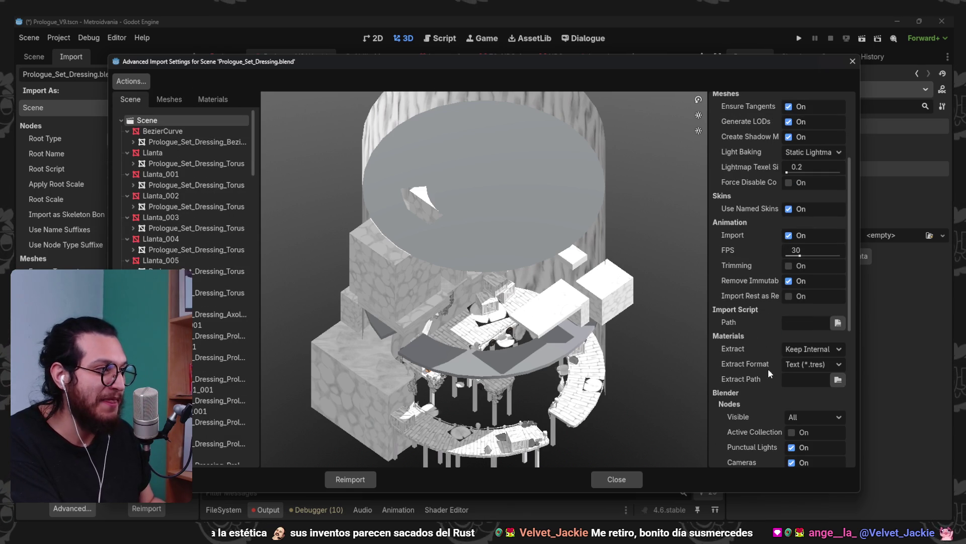
left_click(810, 152)
left_click(828, 179)
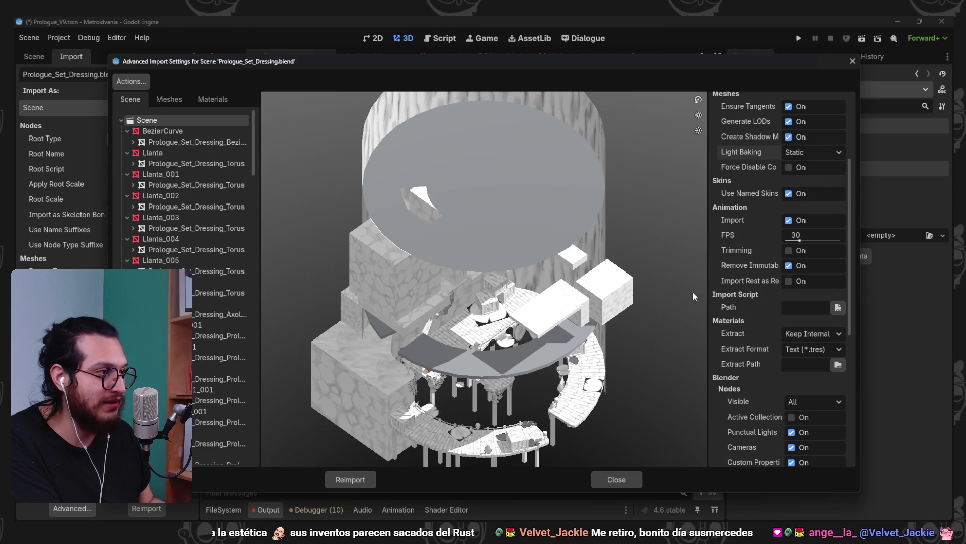
left_click(352, 477)
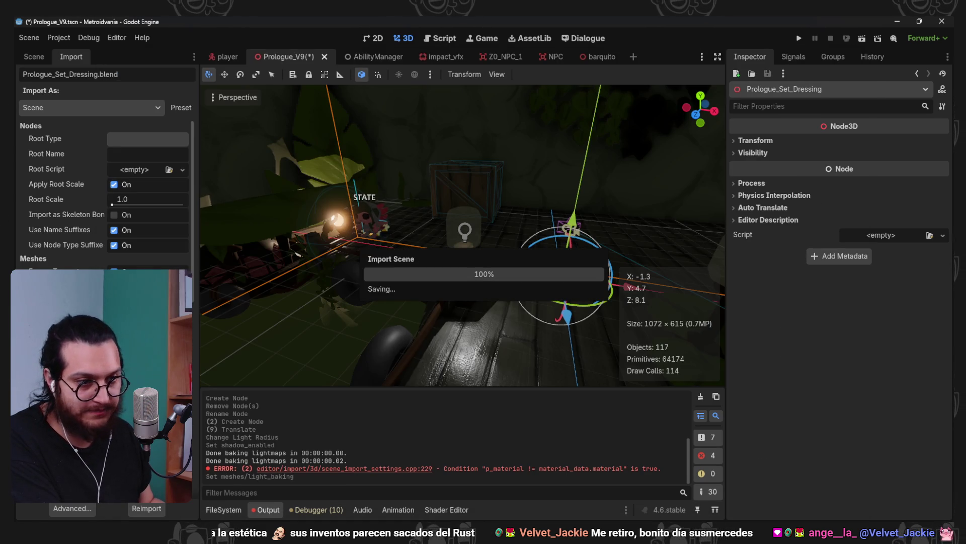
left_click(45, 56)
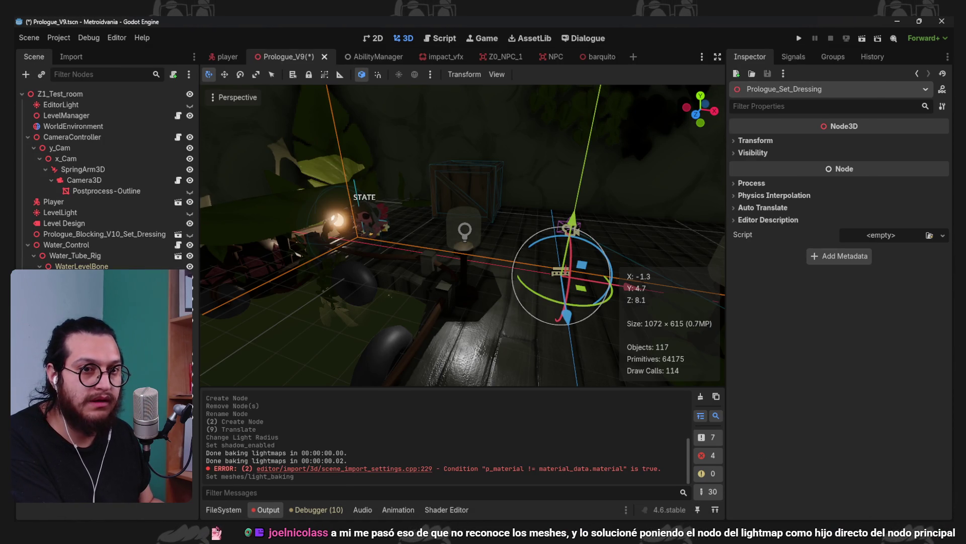
Rebake the LightmapGI to Prologue_BakeMap.lmbake and dismiss the no-lightmappable-meshes warning
left_click(575, 104)
left_click(538, 75)
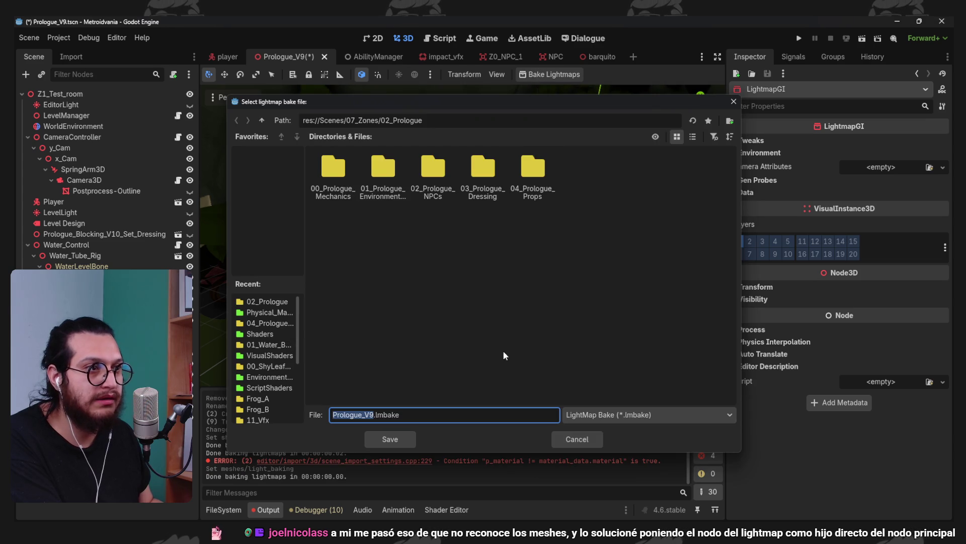
key("BackSpace")
key("BackSpace")
key("BackSpace")
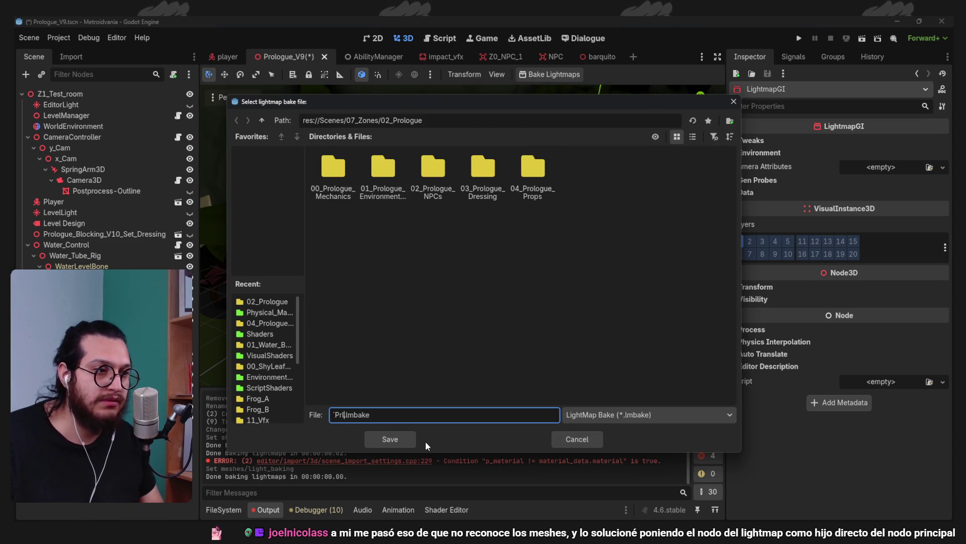
type("Prologue_B")
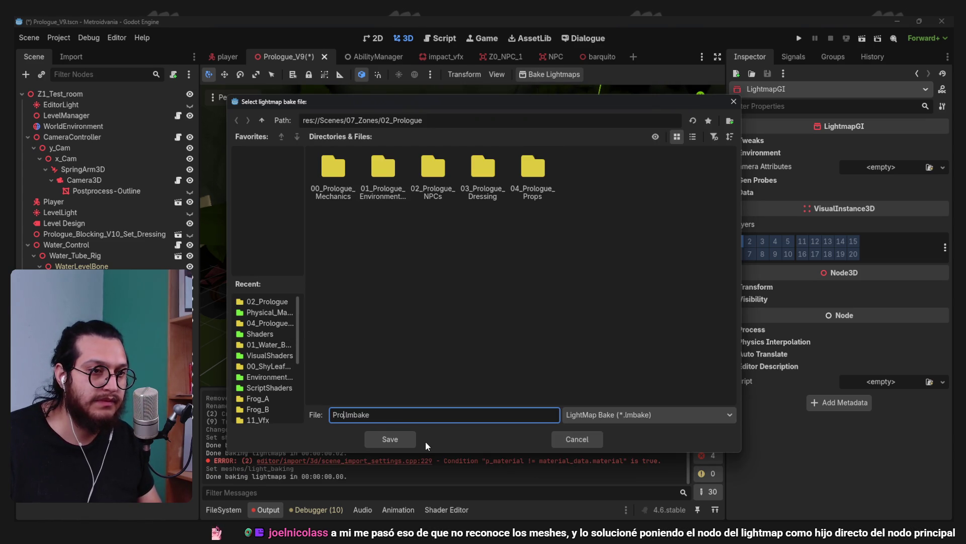
type("akeMap")
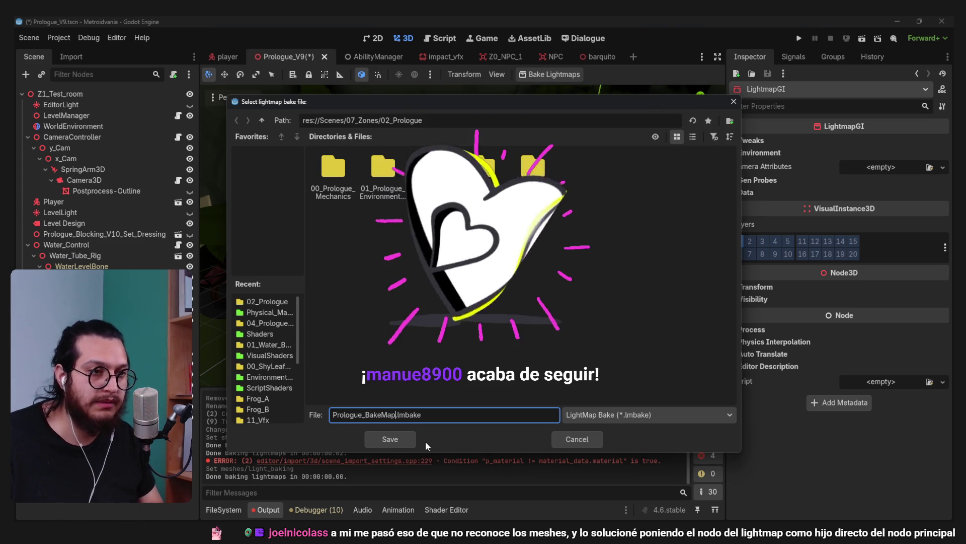
left_click(381, 436)
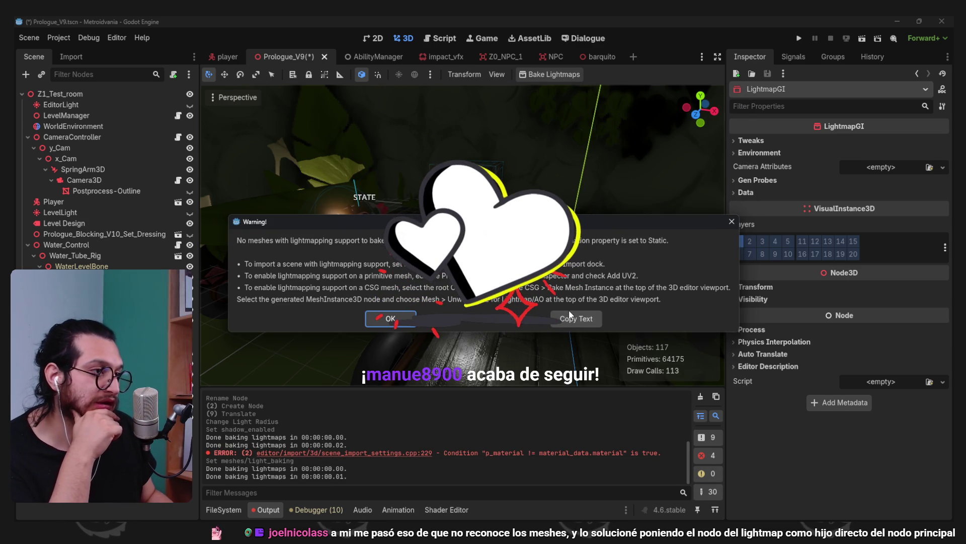
left_click(390, 319)
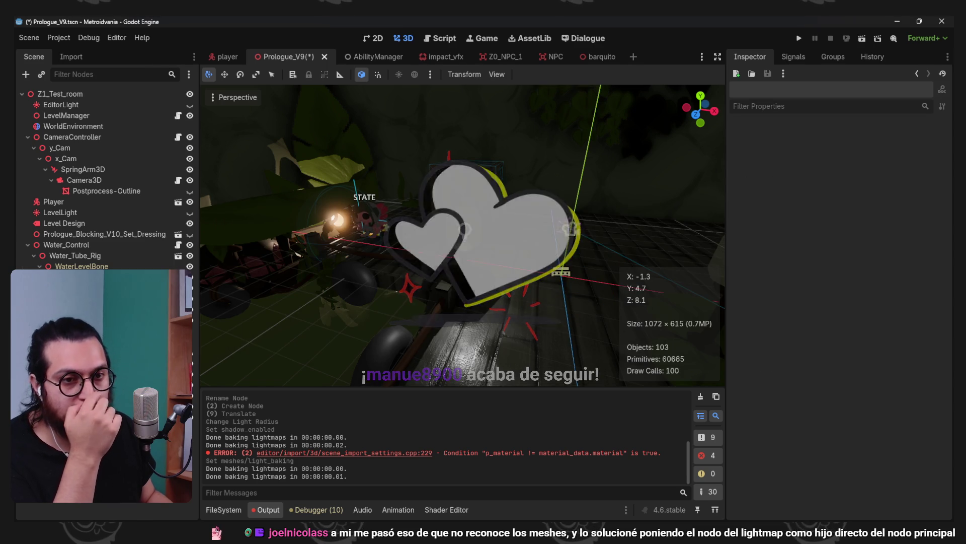
left_click(391, 321)
right_click(118, 237)
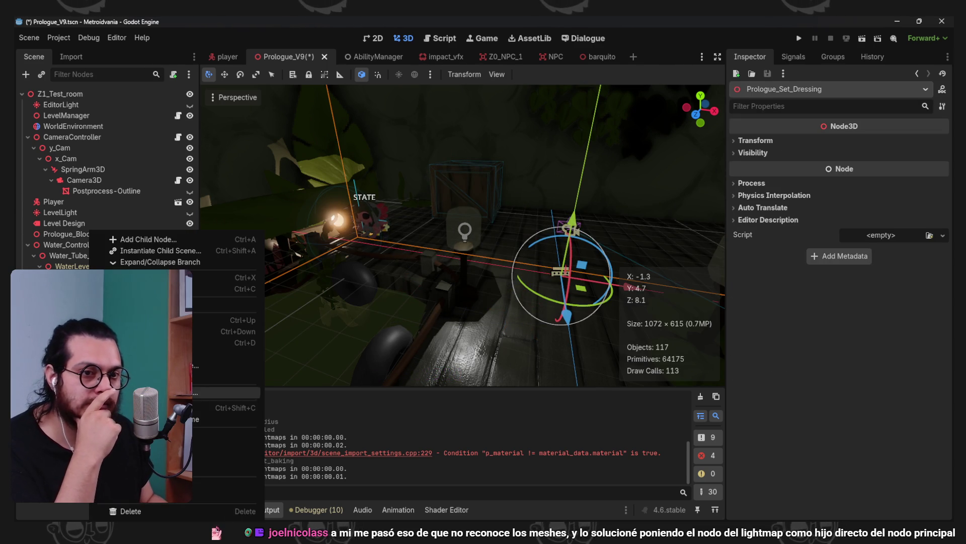
left_click(146, 443)
left_click(75, 176)
scroll(100, 176, "down", 10)
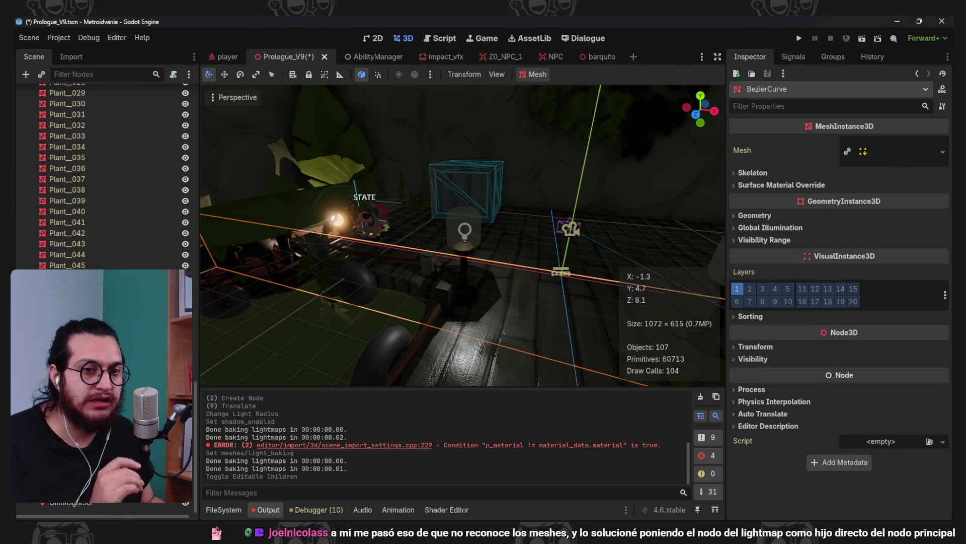
left_click(67, 265, "shift")
left_click(533, 75)
left_click(577, 168)
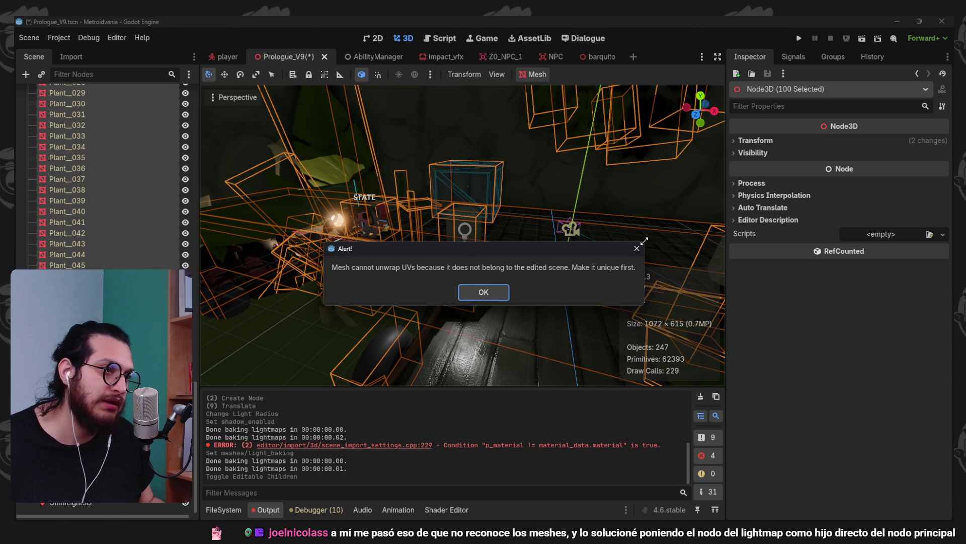
left_click(484, 292)
scroll(403, 252, "up", 3)
scroll(109, 228, "up", 15)
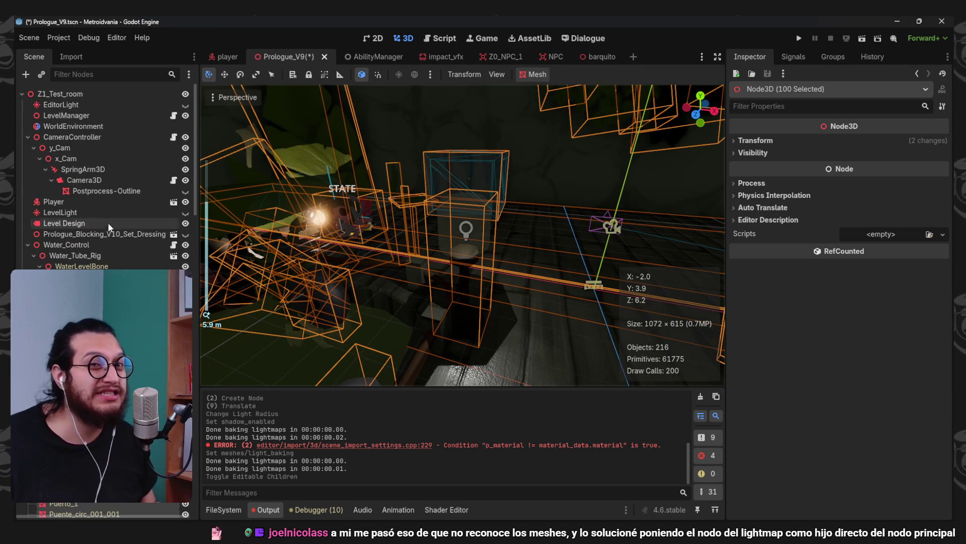
left_click(609, 211)
left_click(607, 184)
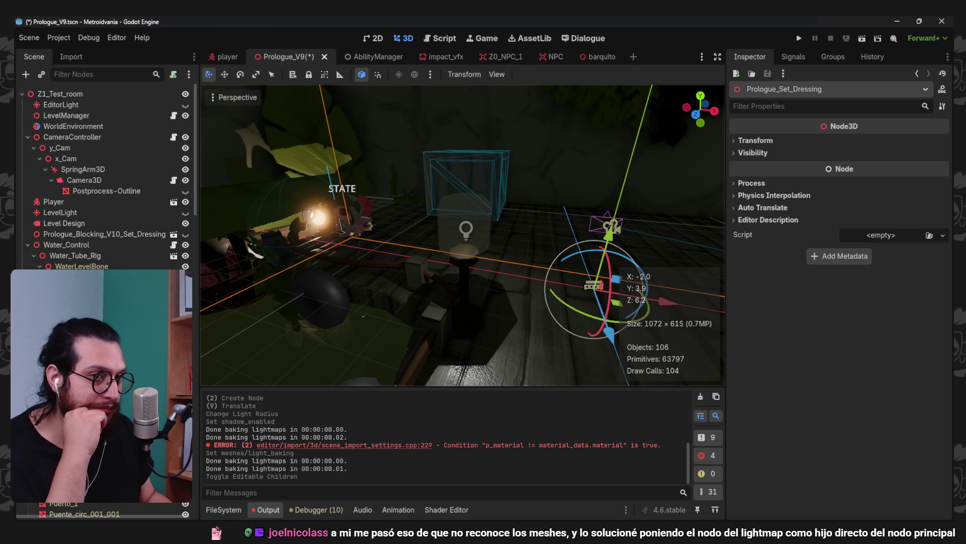
left_click(514, 277)
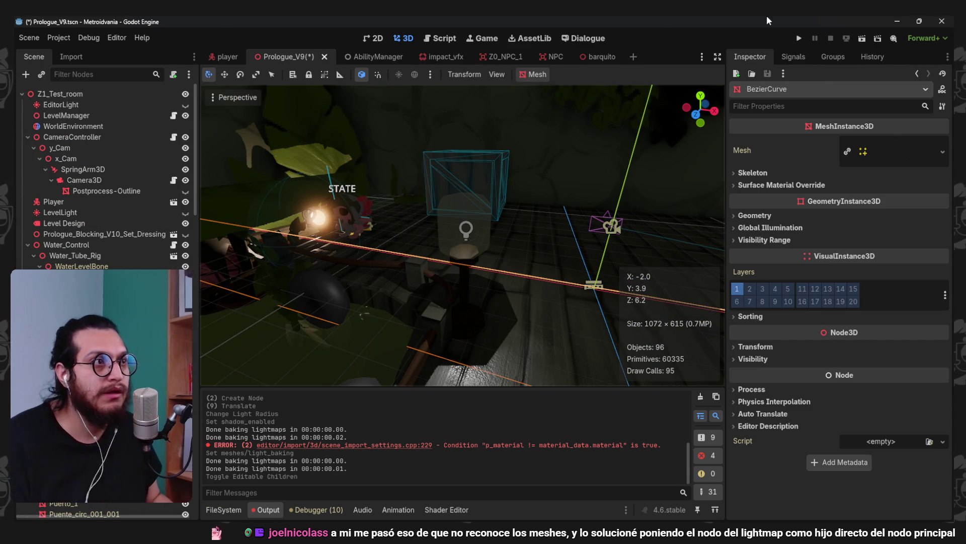
key("ctrl+z")
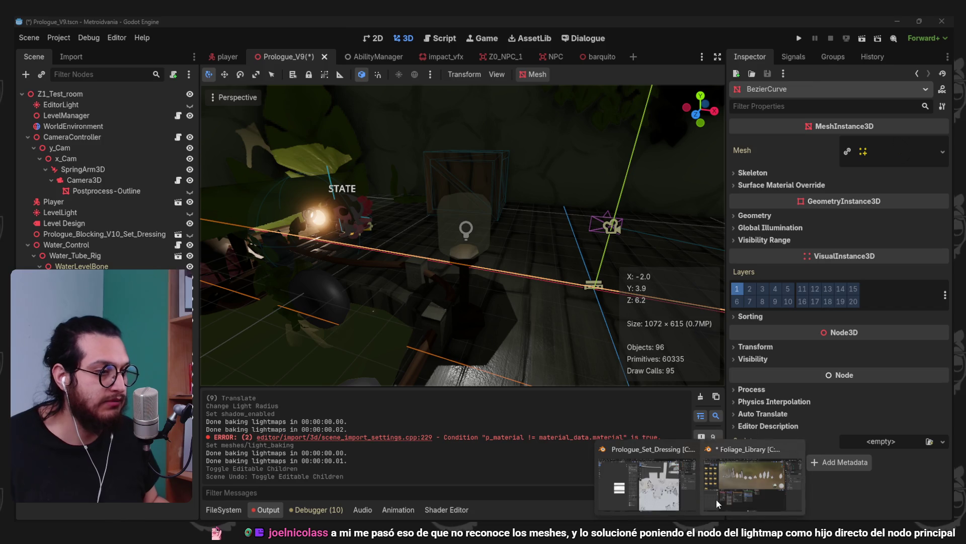
In Blender, select all the level meshes and enter Edit Mode with every element selected
left_click(649, 483)
scroll(596, 268, "up", 4)
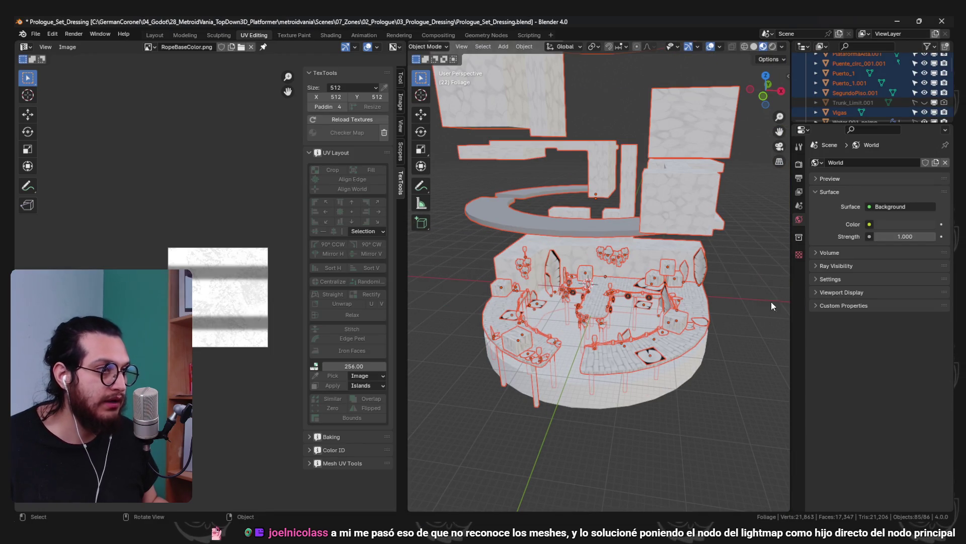
left_click(707, 290)
key("a")
key("Tab")
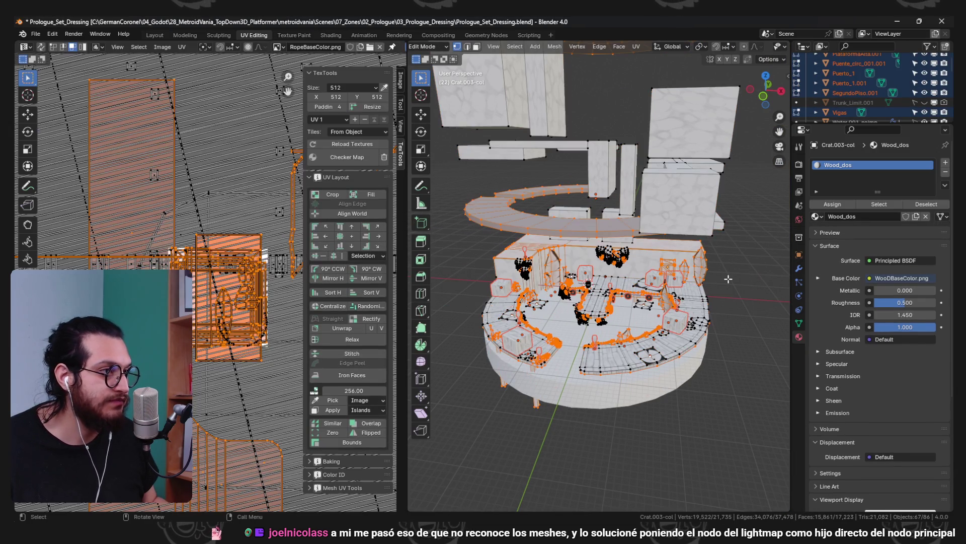
key("a")
Inspect the UV Maps list in the mesh data properties and go back to Object Mode
left_click(798, 322)
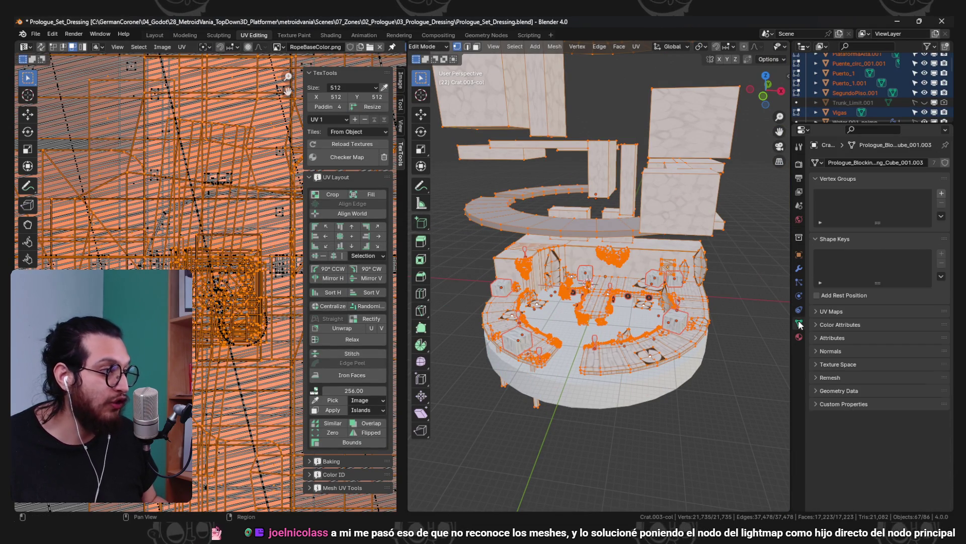
left_click(831, 311)
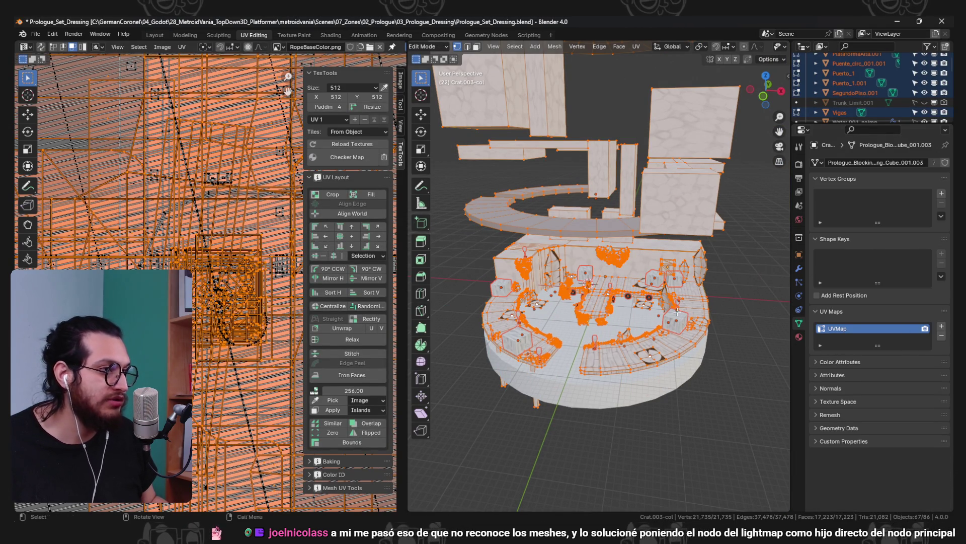
scroll(591, 242, "down", 4)
scroll(591, 243, "up", 5)
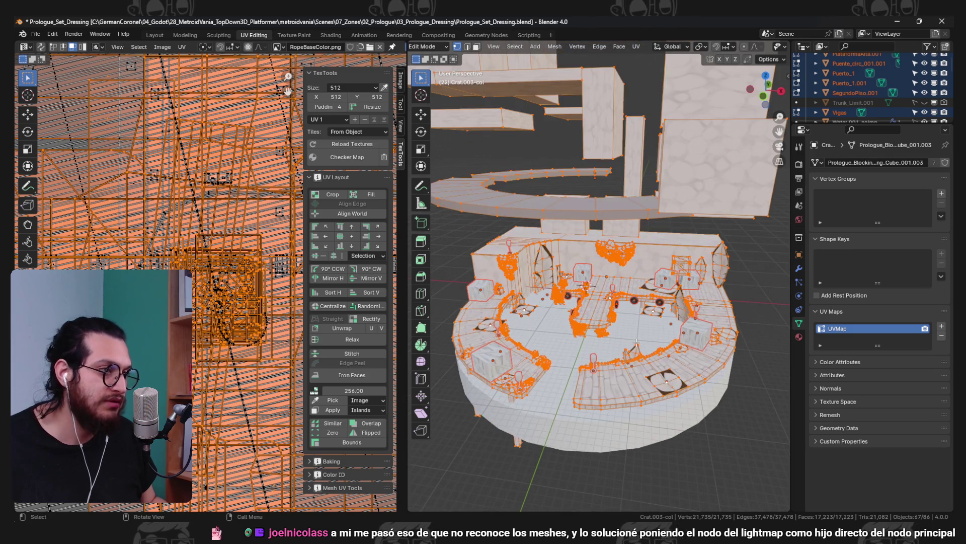
key("ctrl+Tab")
left_click(563, 353)
Add a second UV map, LightBakeMap, to Puerto_1 and make it the render UV map
left_click(635, 382)
key("Tab")
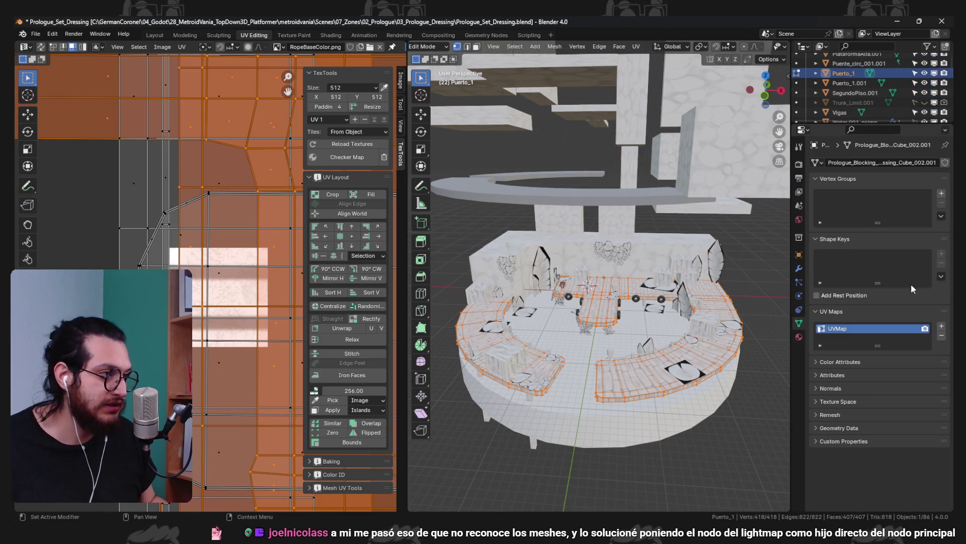
left_click(942, 326)
type("LightBakeMap")
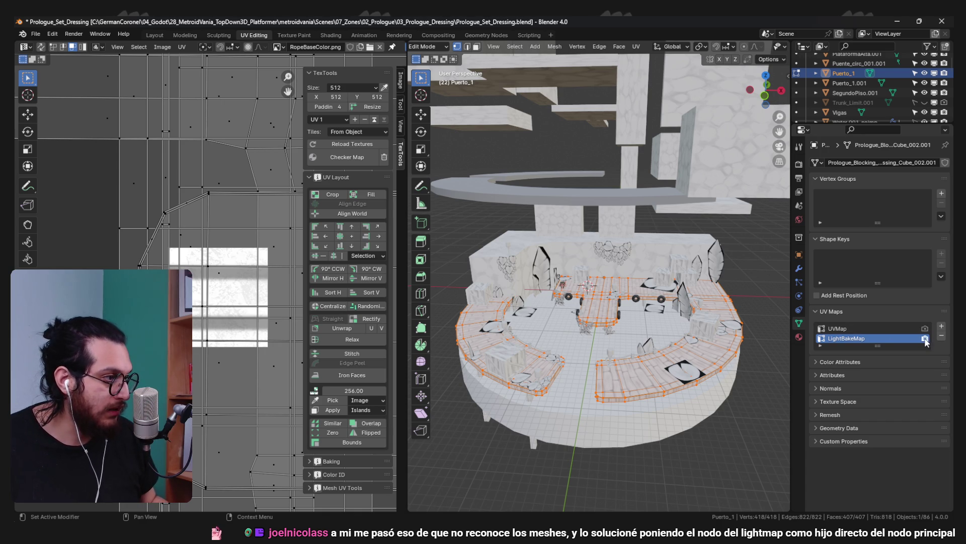
left_click(925, 339)
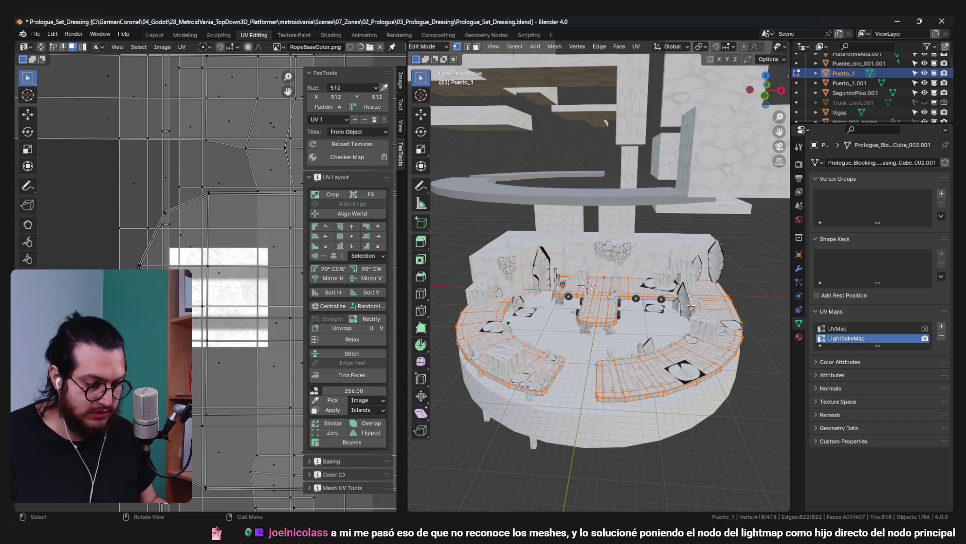
Try an unwrap into LightBakeMap, undo it, save the file and restore UVMap as render map
key("u")
left_click(645, 307)
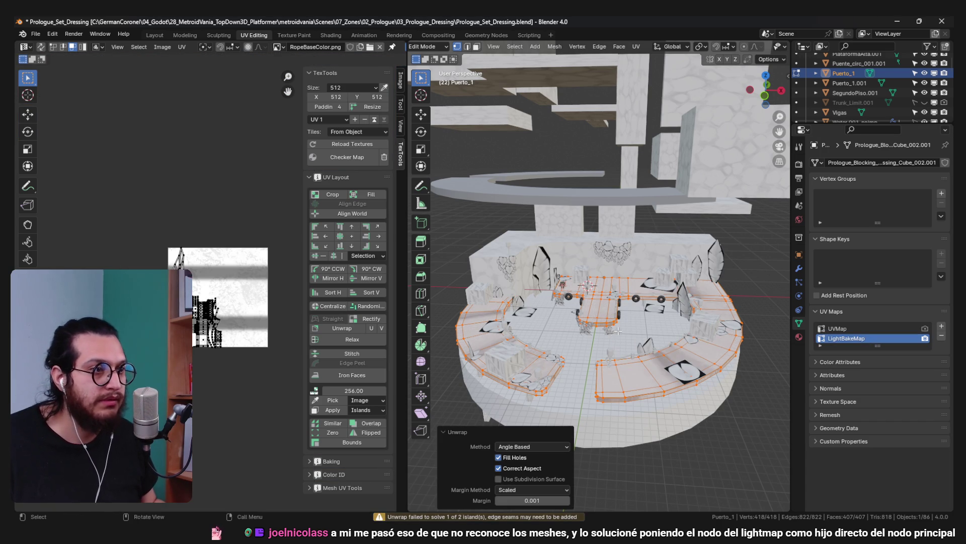
key("ctrl+z")
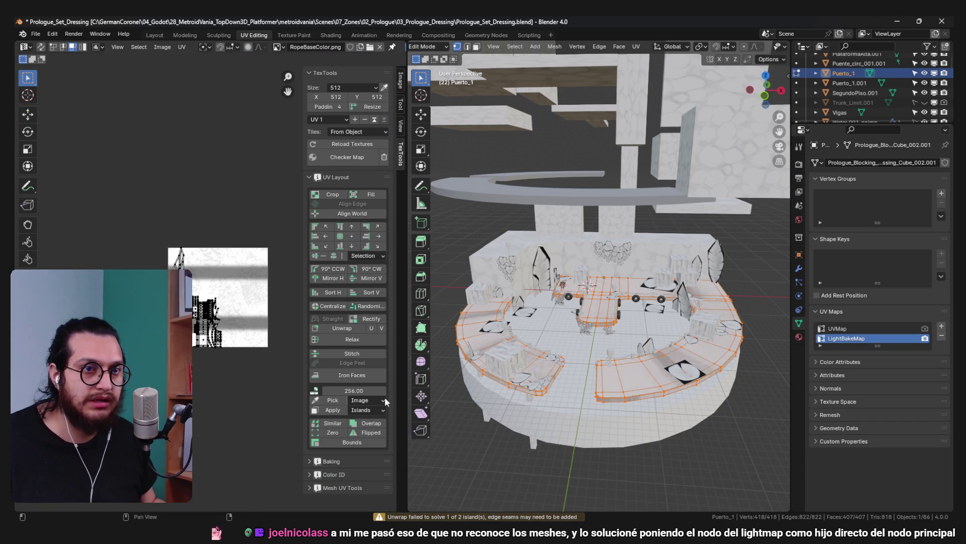
key("Tab")
key("ctrl+s")
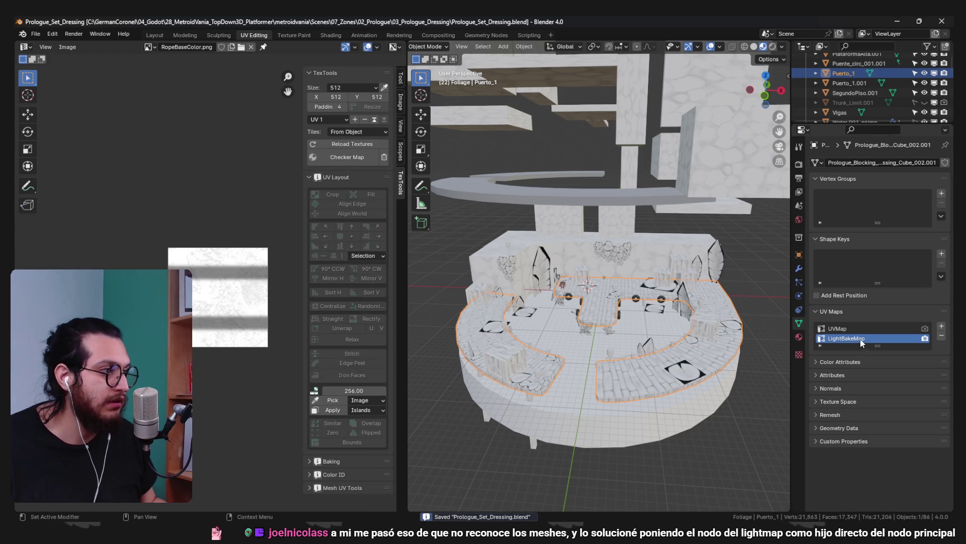
left_click(926, 329)
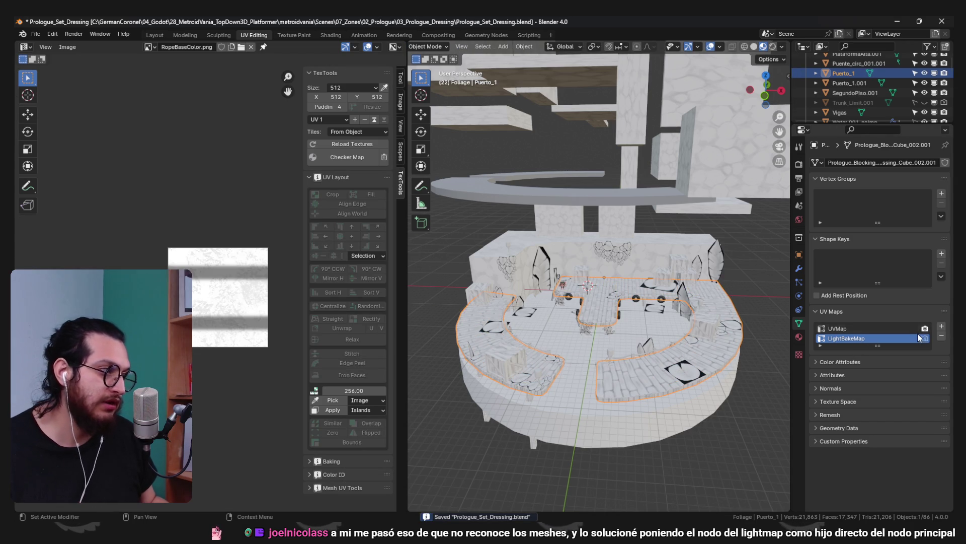
left_click(898, 21)
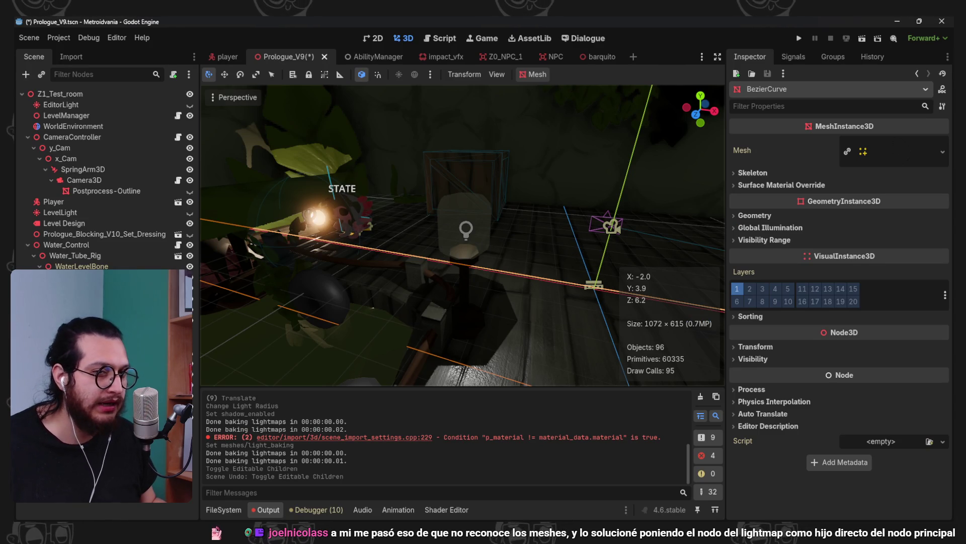
Attempt a LightmapGI bake named Prologue_Blocking and dismiss the no-lightmap-meshes warning
left_click(594, 285)
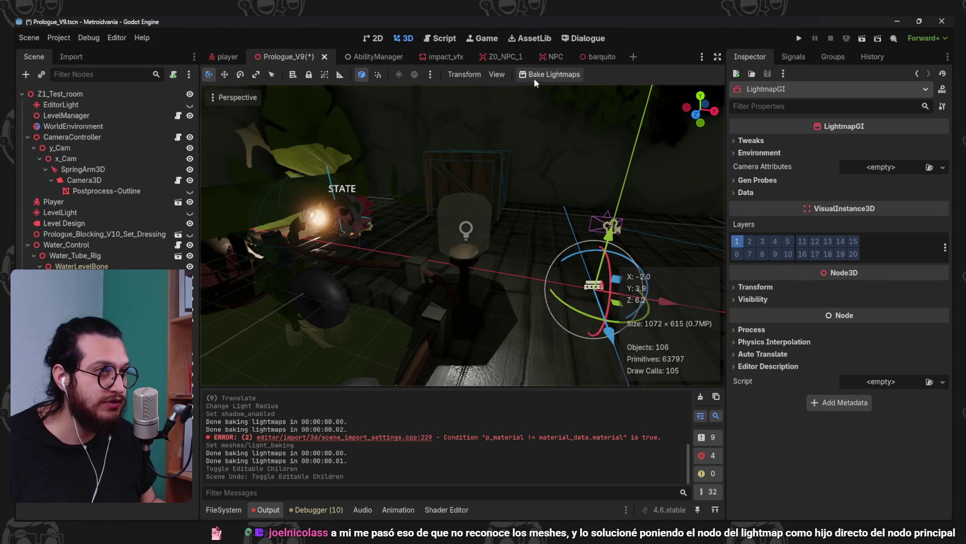
left_click(533, 79)
type("Prologue_Blocking")
key("Return")
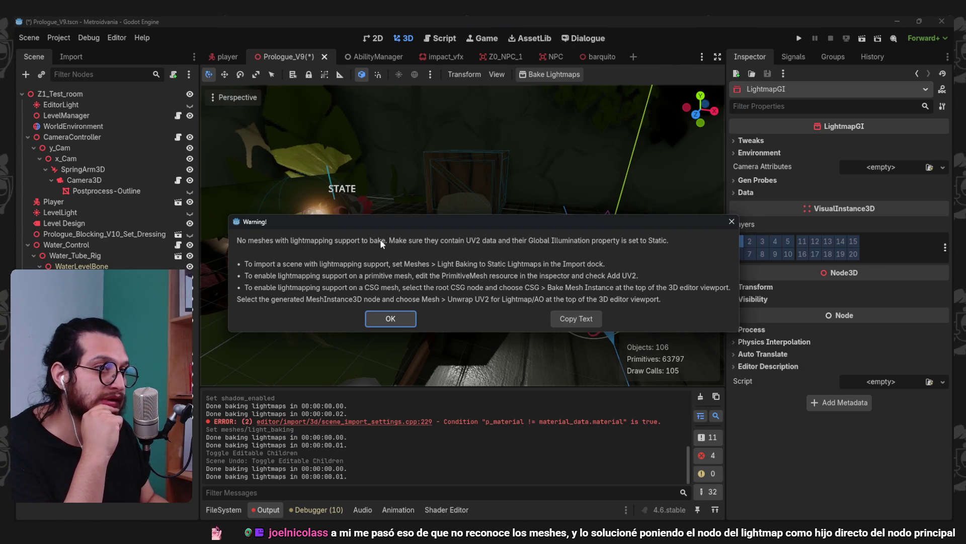
left_click(405, 314)
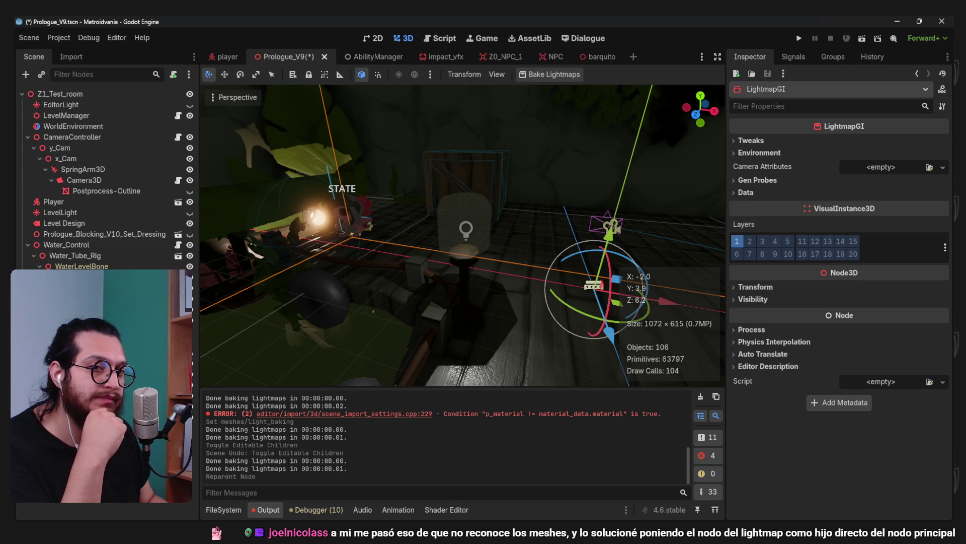
Bake the lightmaps again to Prologue_V9.lmbake and check the baked scene and FileSystem dock
left_click(554, 75)
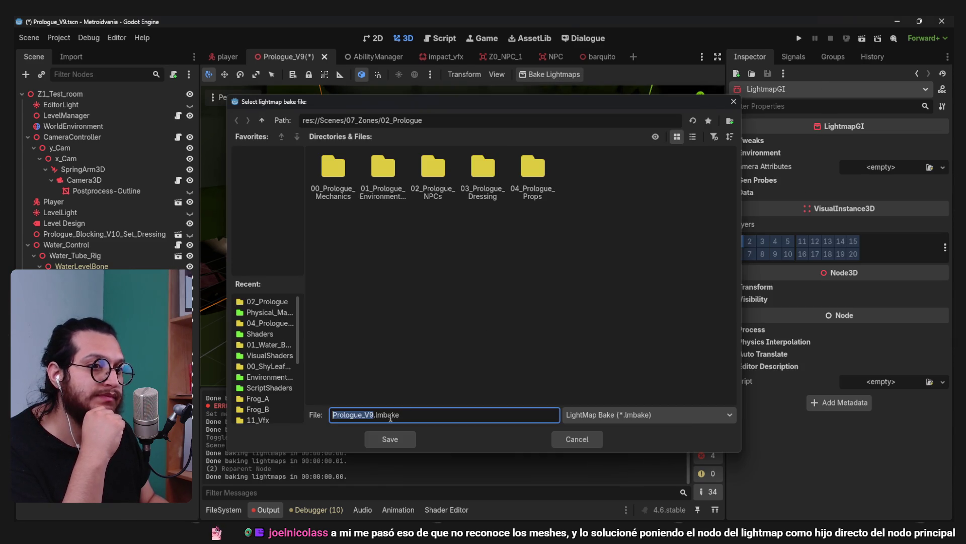
left_click(388, 433)
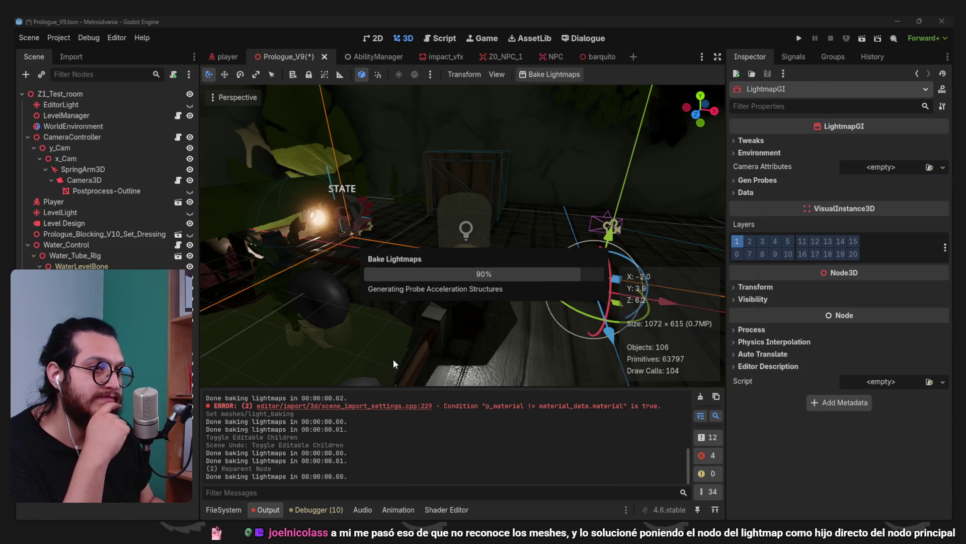
scroll(413, 267, "down", 5)
mouse_move(402, 256)
left_mouse_down()
mouse_move(345, 230)
mouse_move(430, 261)
left_mouse_up()
scroll(431, 260, "up", 3)
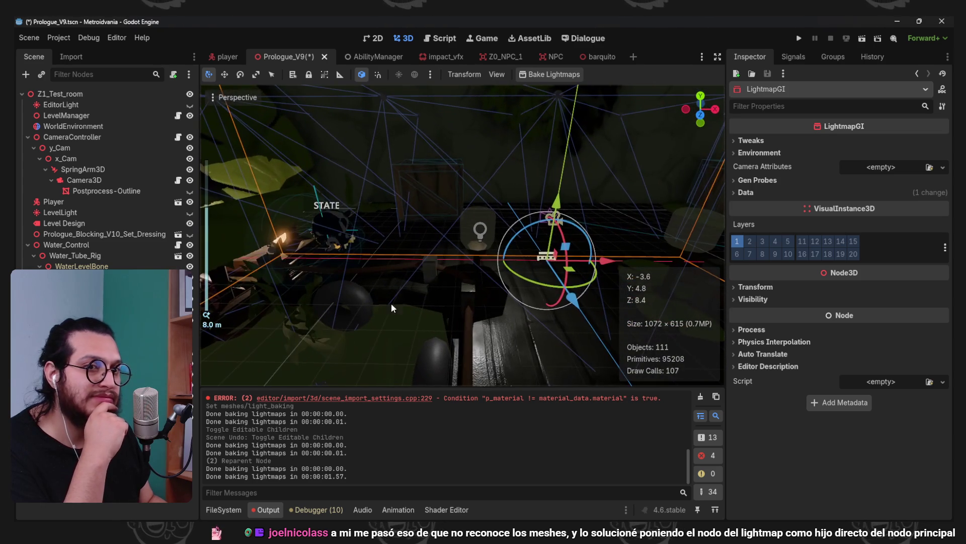
left_click(227, 509)
scroll(254, 413, "up", 3)
scroll(252, 406, "up", 3)
Open the 02_Prologue folder and bring up the Prologue_Set_Dressing file in Blender
left_click(261, 405)
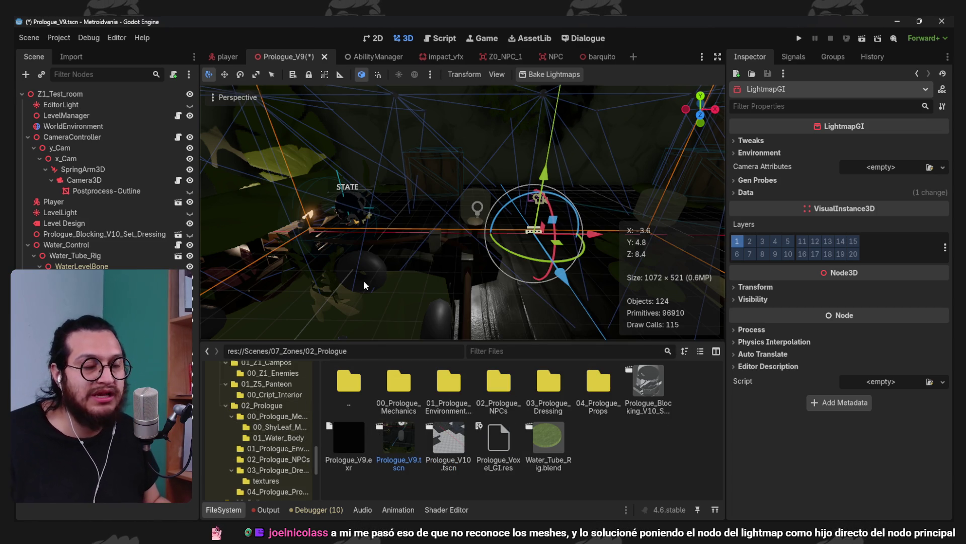
left_click(700, 503)
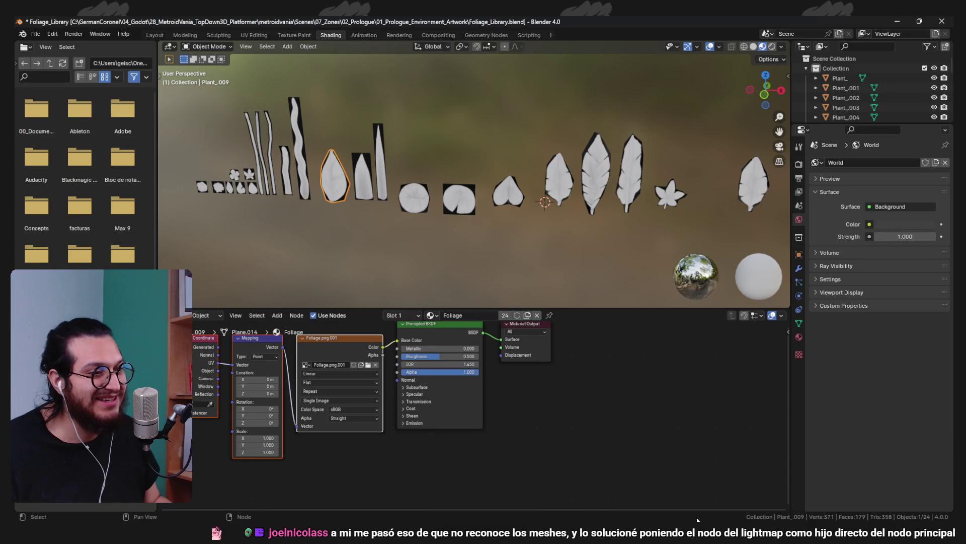
mouse_move(699, 533)
left_click(604, 443)
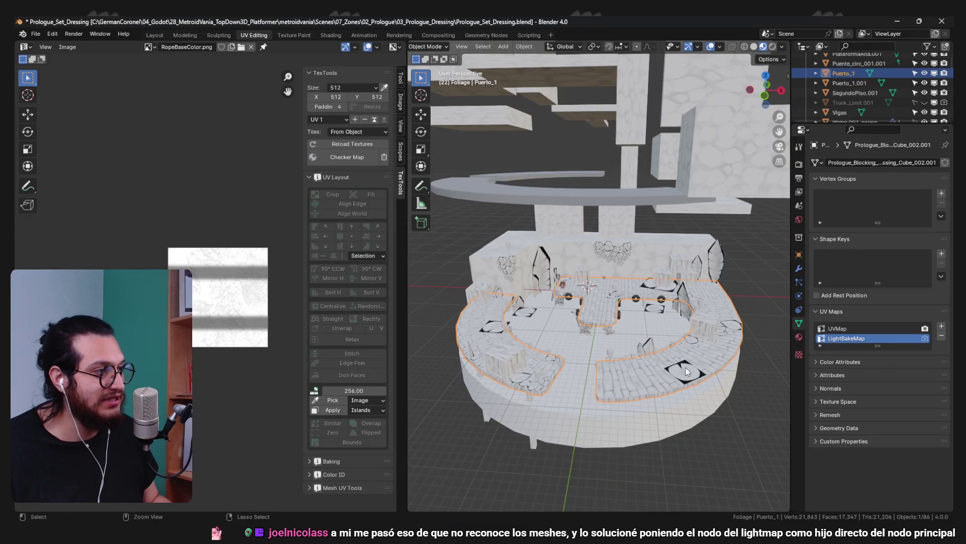
Remove the extra UVMap.001 from Puerto_1, save the Blender file, and return to Godot
key("Tab")
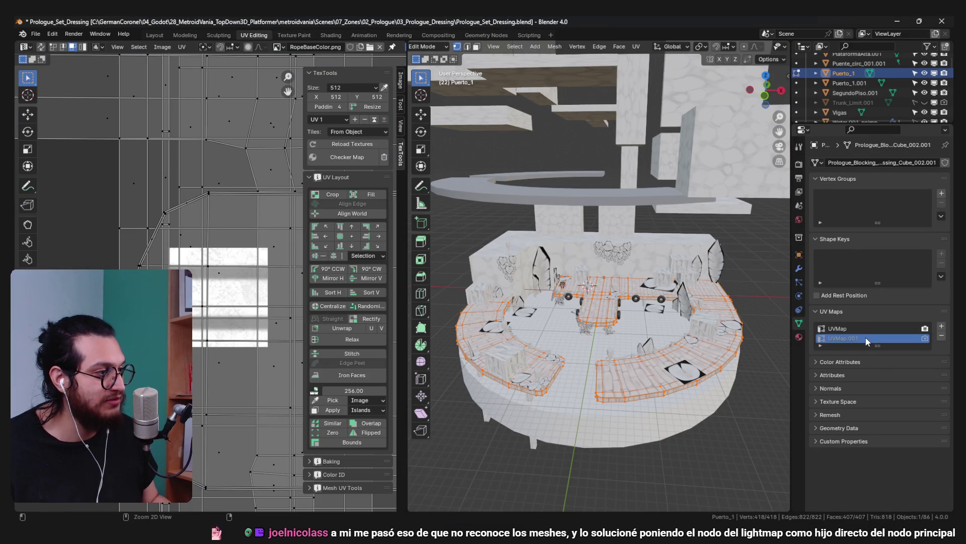
key("ctrl+z")
key("ctrl+s")
left_click(895, 21)
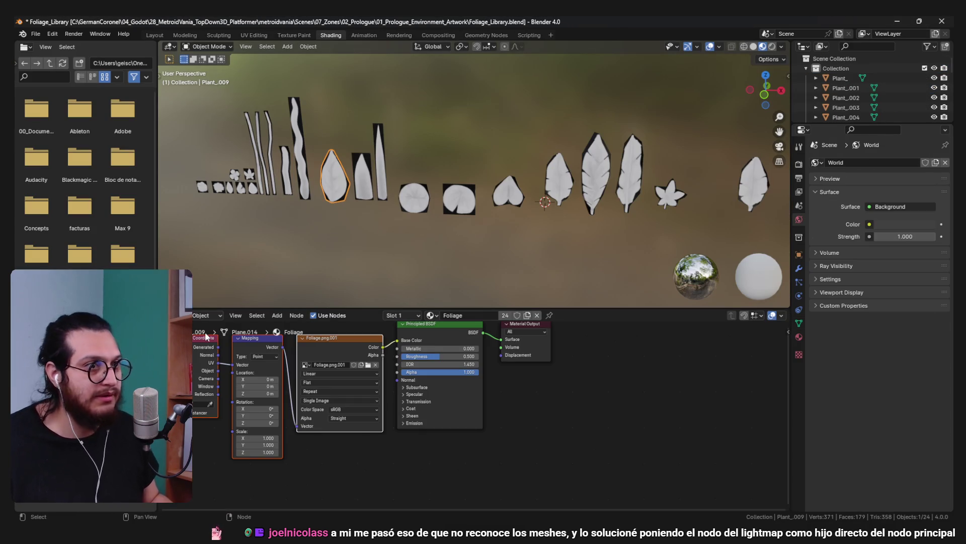
key("alt+Tab")
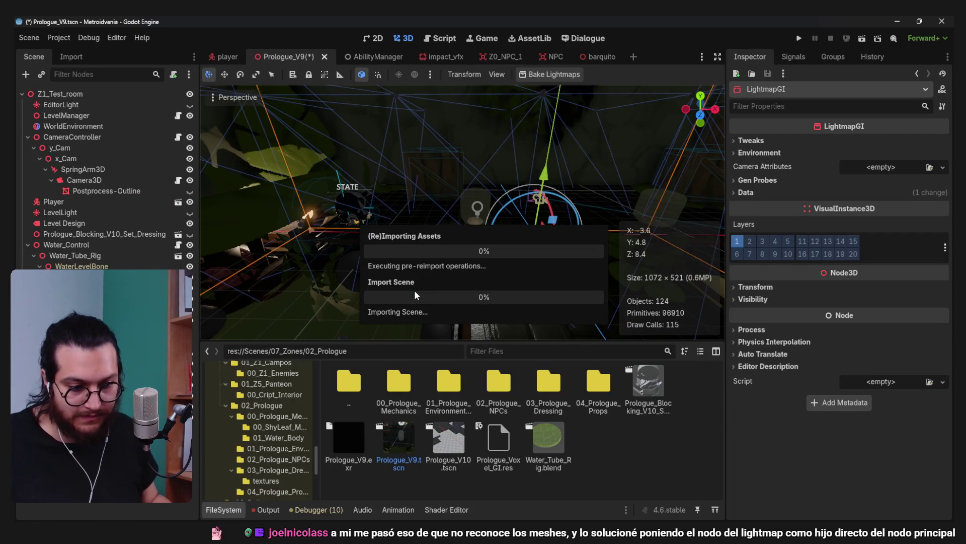
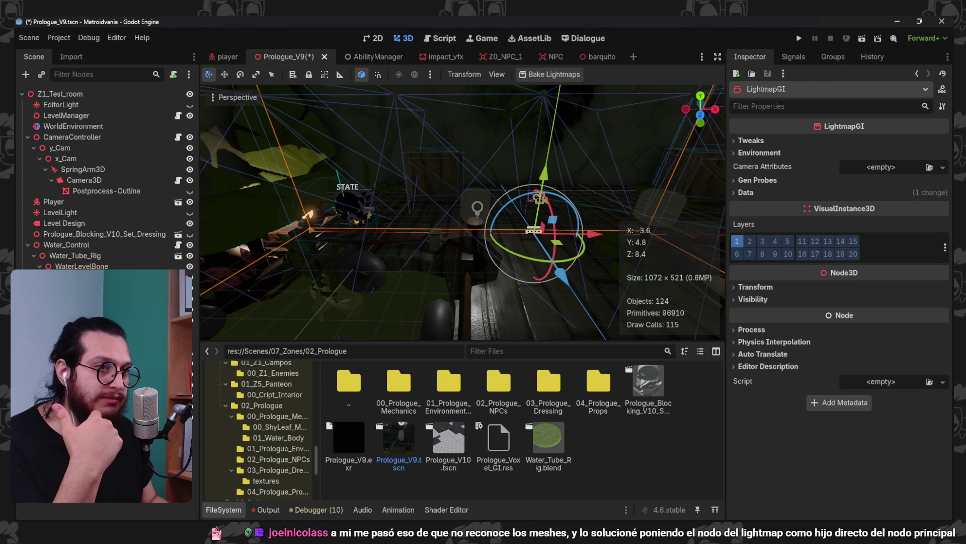
Frame the LightmapGI and bake it to Prologue_BakeMap.lmbake in the 02_Prologue folder
key("f")
scroll(517, 122, "down", 10)
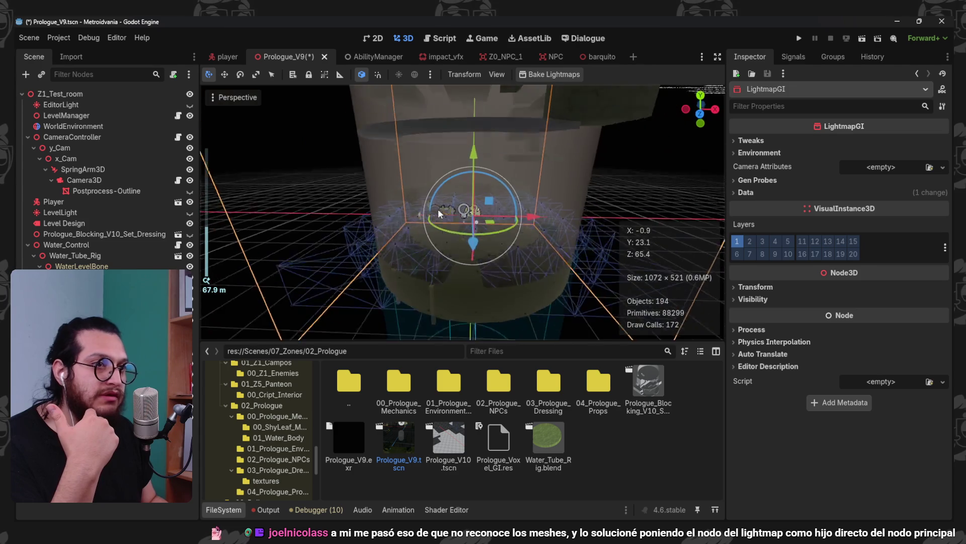
left_click(555, 76)
type("Prologue_M")
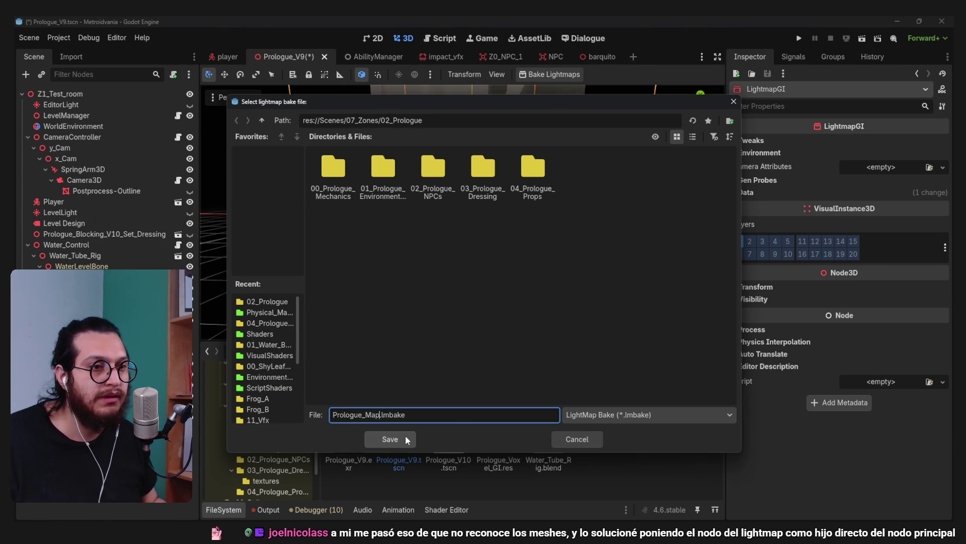
type("ap")
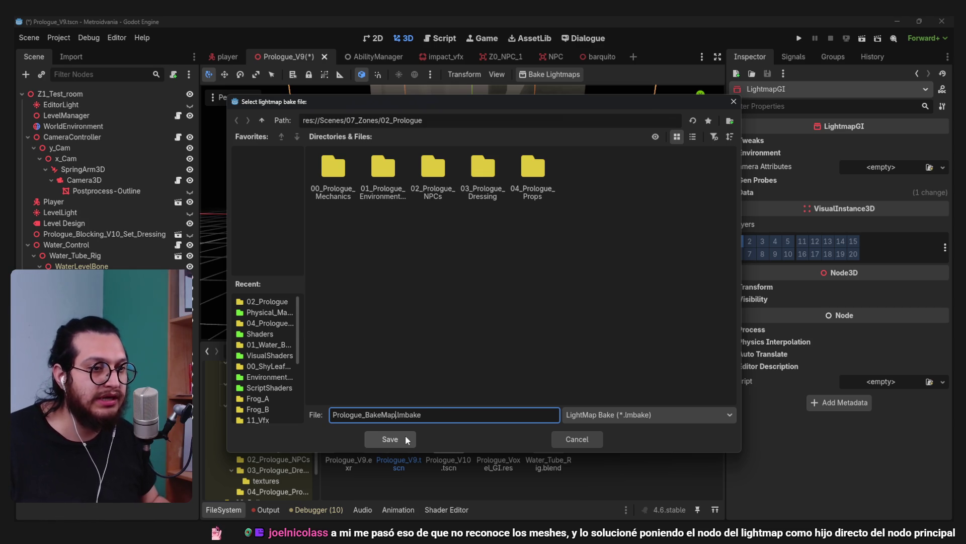
left_click(408, 440)
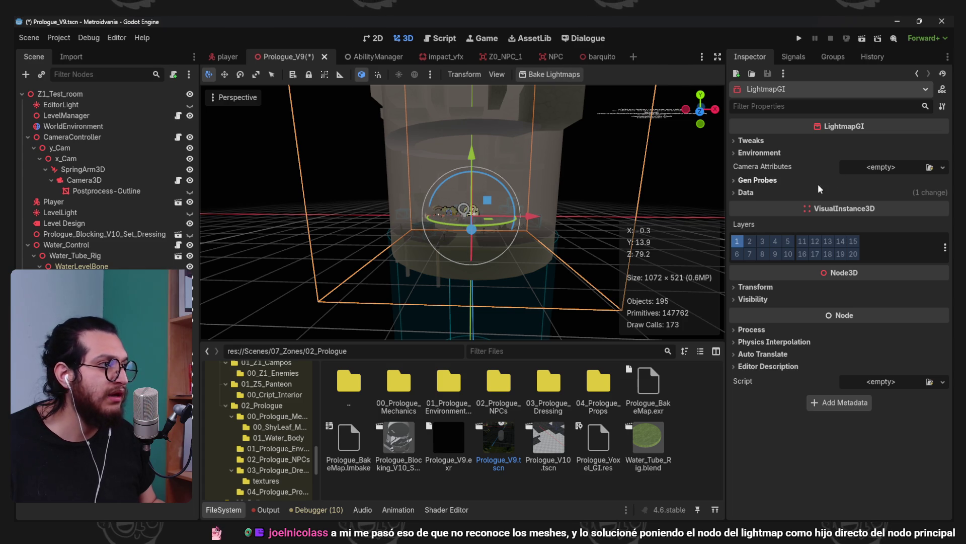
left_click(751, 141)
Keep the LightmapGI bake quality at Medium and orbit toward the crate area
left_click(889, 154)
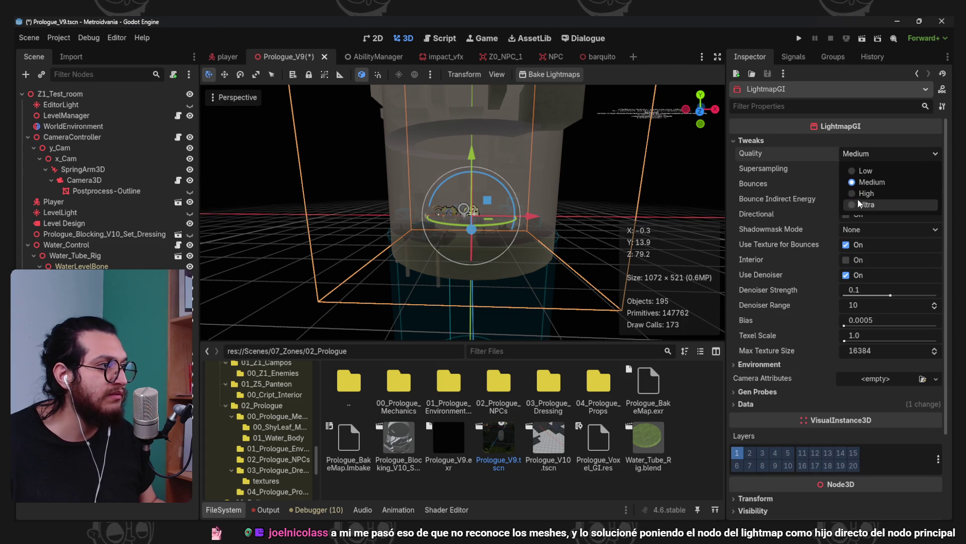
left_click(873, 183)
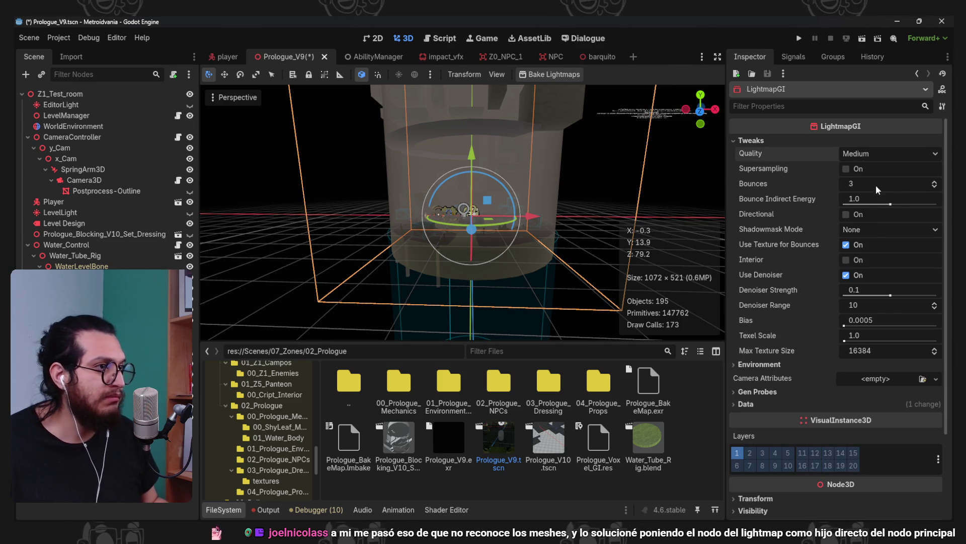
scroll(482, 232, "up", 5)
mouse_move(467, 232)
left_mouse_down()
mouse_move(418, 209)
mouse_move(545, 247)
mouse_move(516, 232)
mouse_move(544, 252)
left_mouse_up()
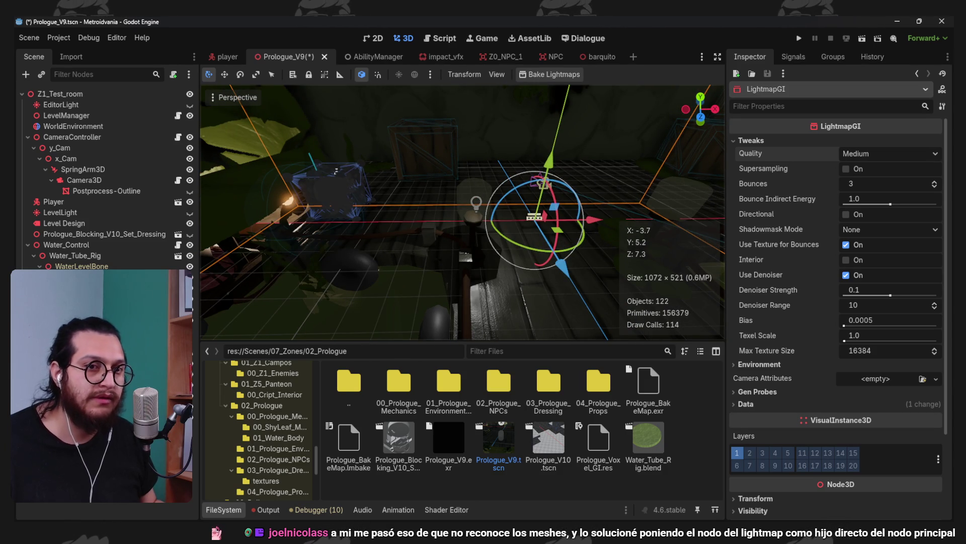
Set the OmniLight3D's bake mode to Static, then re-bake the lightmaps from LightmapGI
left_click(476, 203)
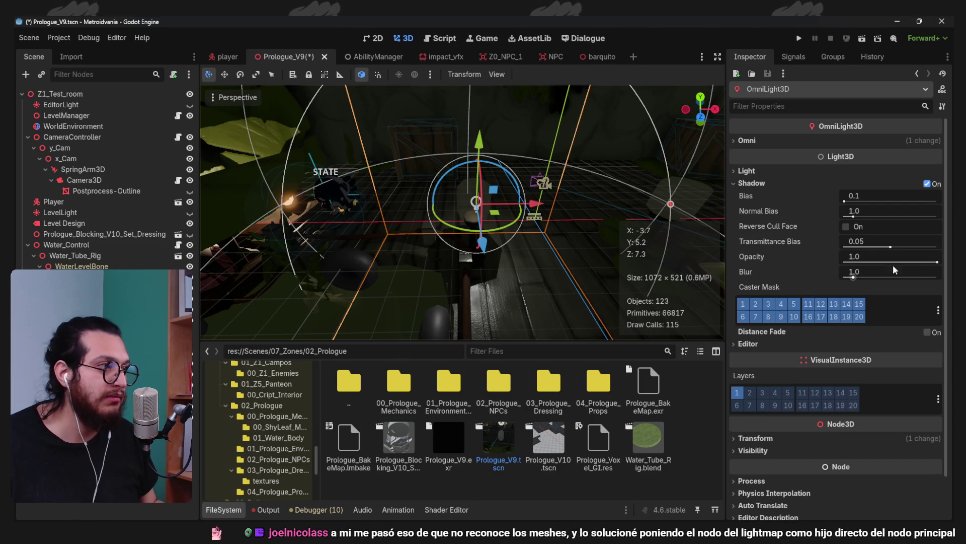
left_click(765, 172)
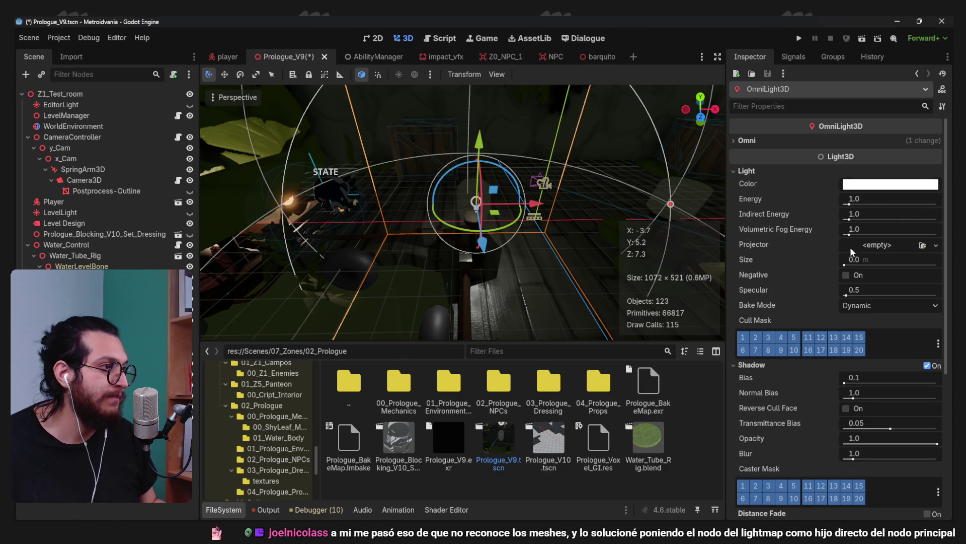
left_click(874, 306)
left_click(845, 335)
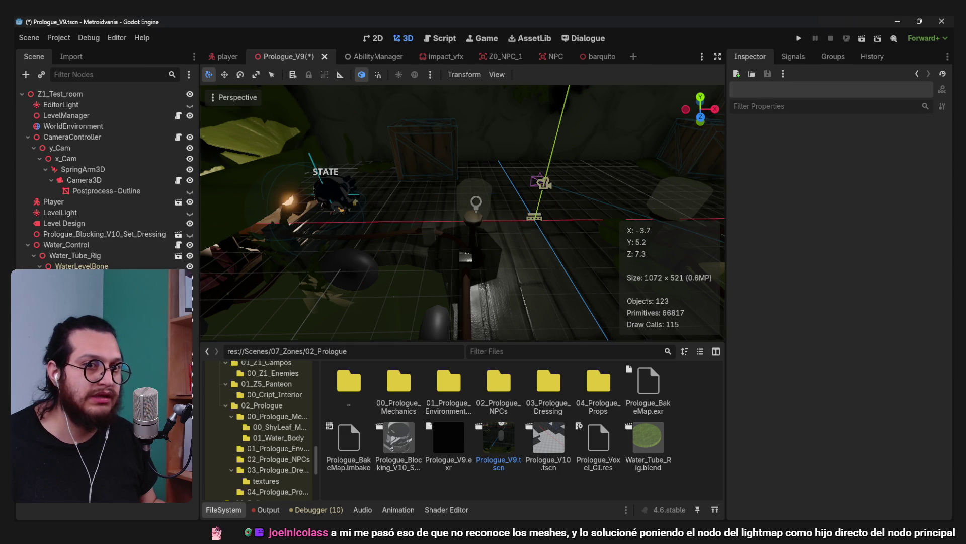
key("ctrl+z")
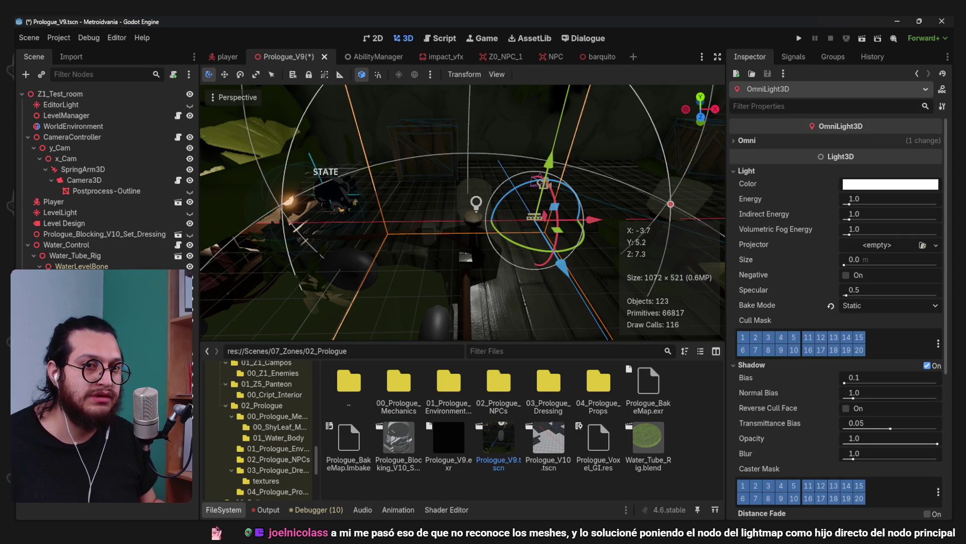
key("ctrl+z")
key("ctrl+z")
key("ctrl+z")
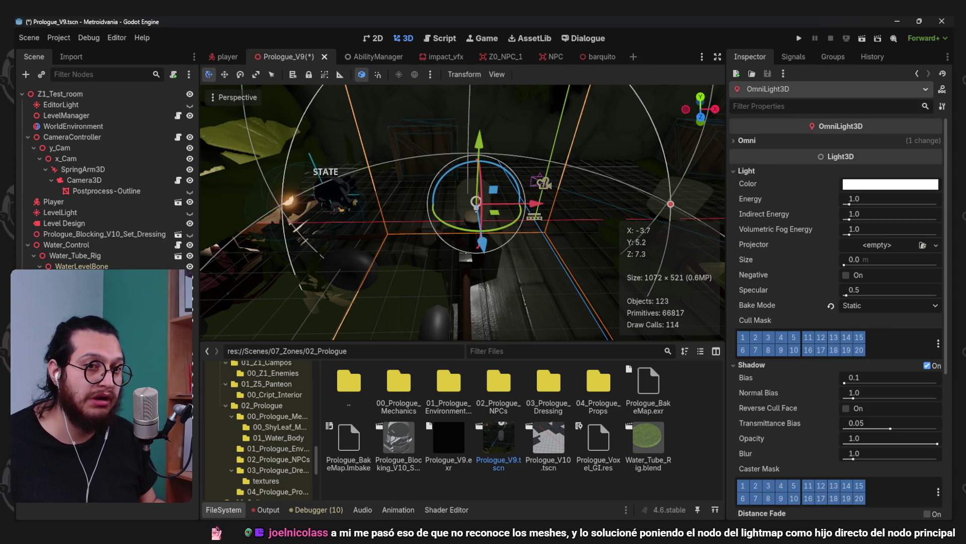
left_click(566, 76)
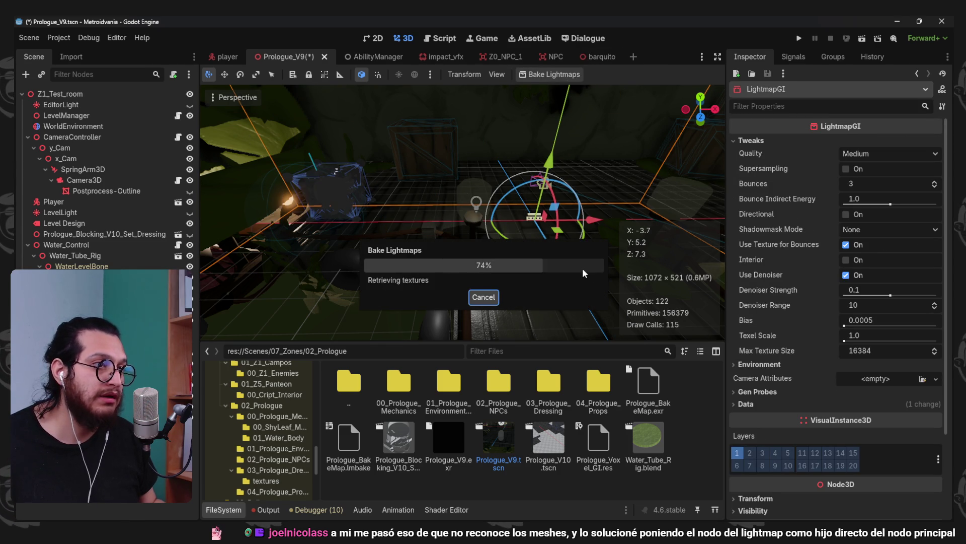
Check the viewport view options, then toggle LightmapGI Supersampling on and back off
scroll(304, 127, "up", 3)
left_click(217, 97)
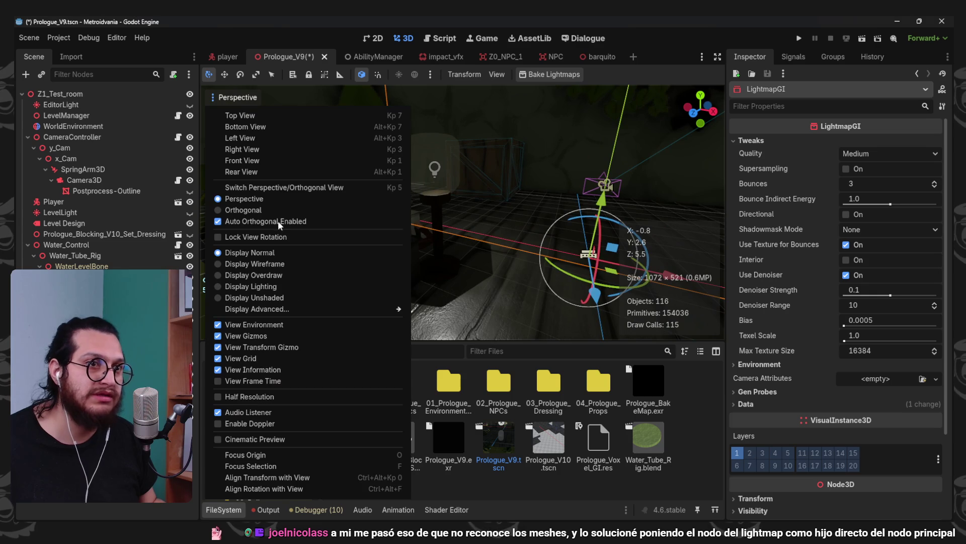
left_click(671, 53)
scroll(463, 211, "down", 2)
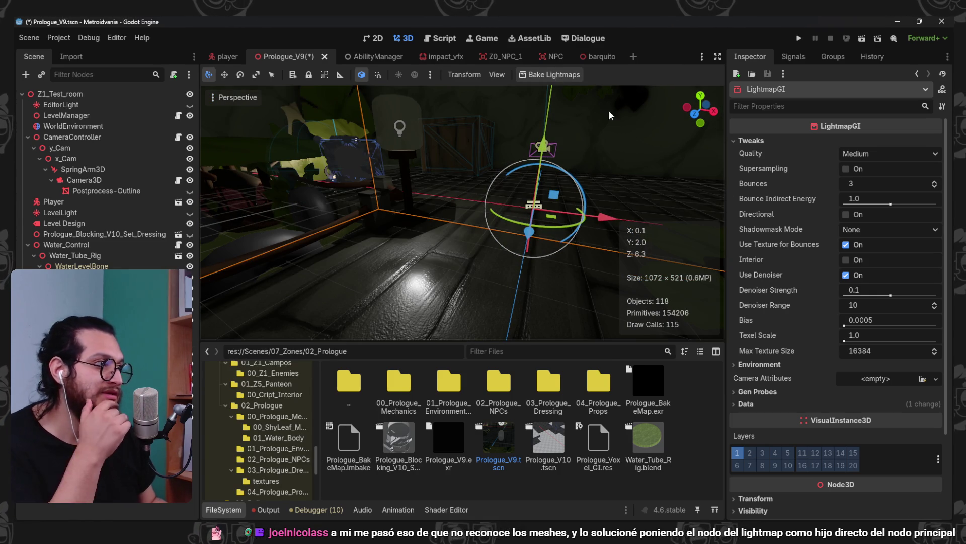
left_click(854, 170)
left_click(854, 171)
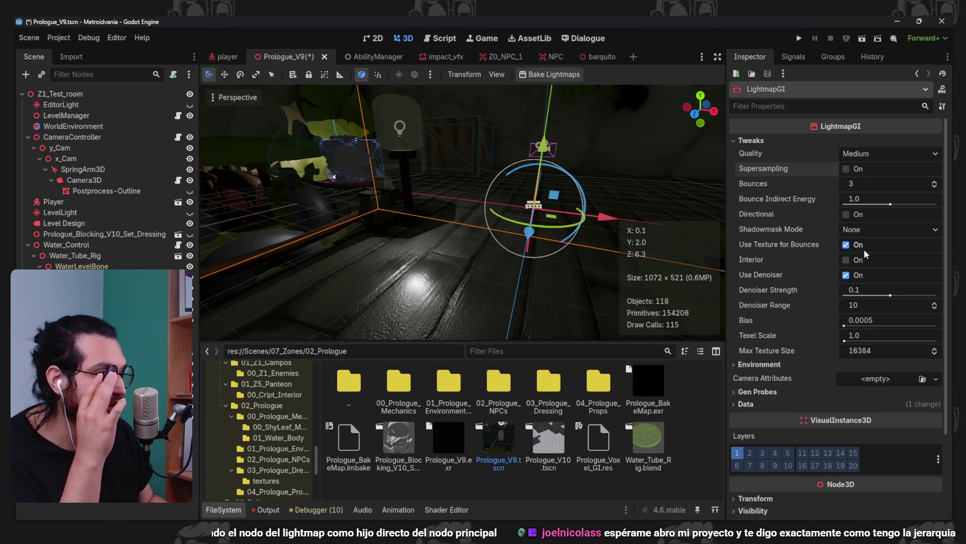
Mark the LightmapGI as Interior, then go to the browser's Baked lightmaps docs
left_click(847, 259)
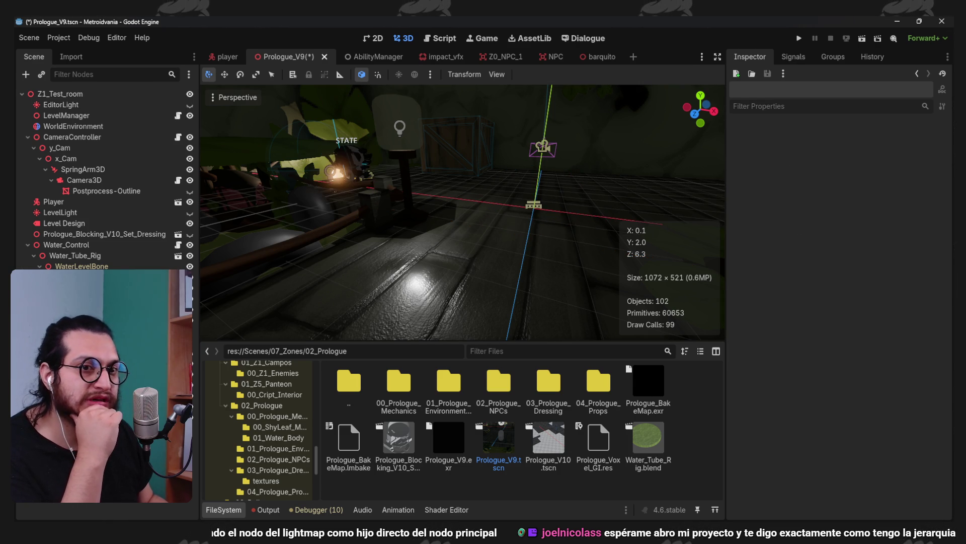
scroll(544, 150, "down", 3)
scroll(482, 192, "down", 10)
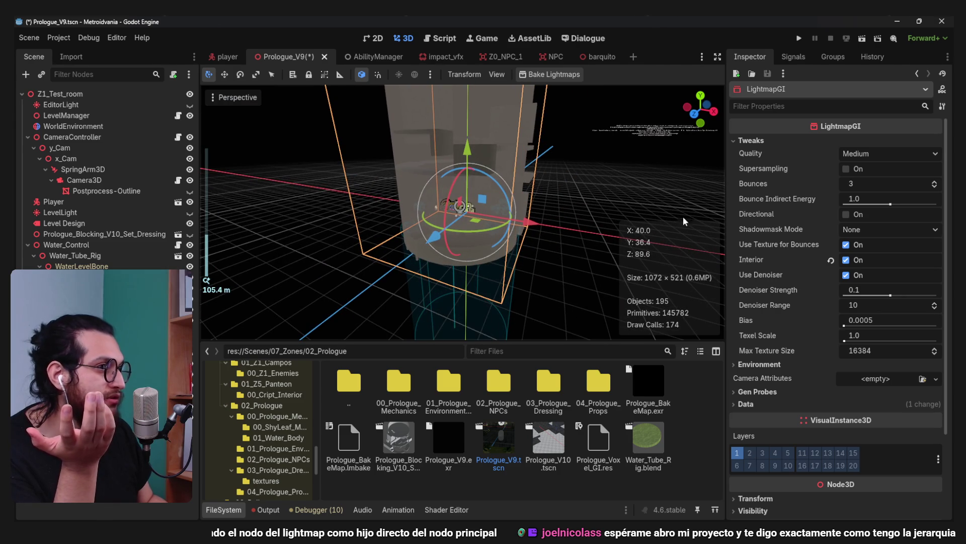
scroll(503, 241, "up", 3)
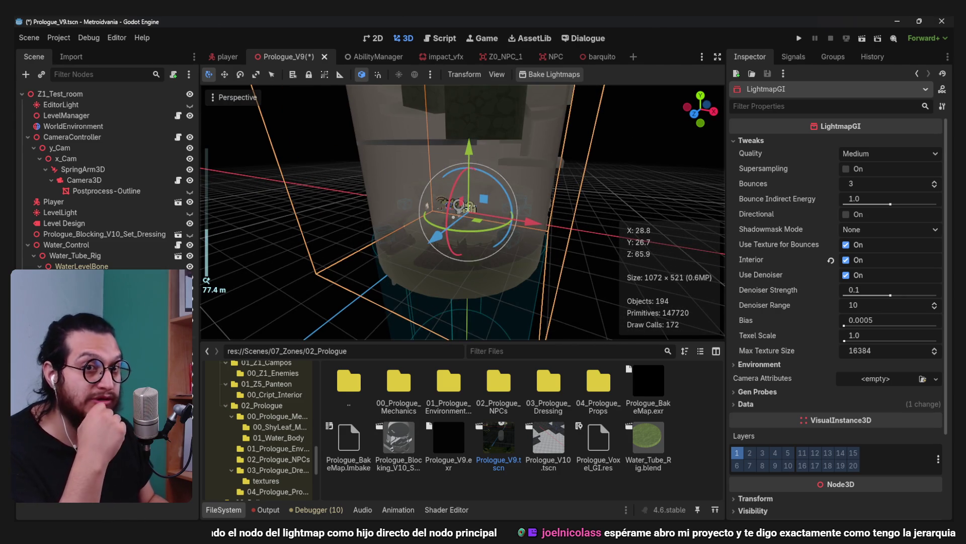
left_click(485, 458)
Return to Google and search for 'bake light godot 4'
scroll(542, 254, "up", 15)
scroll(542, 254, "down", 5)
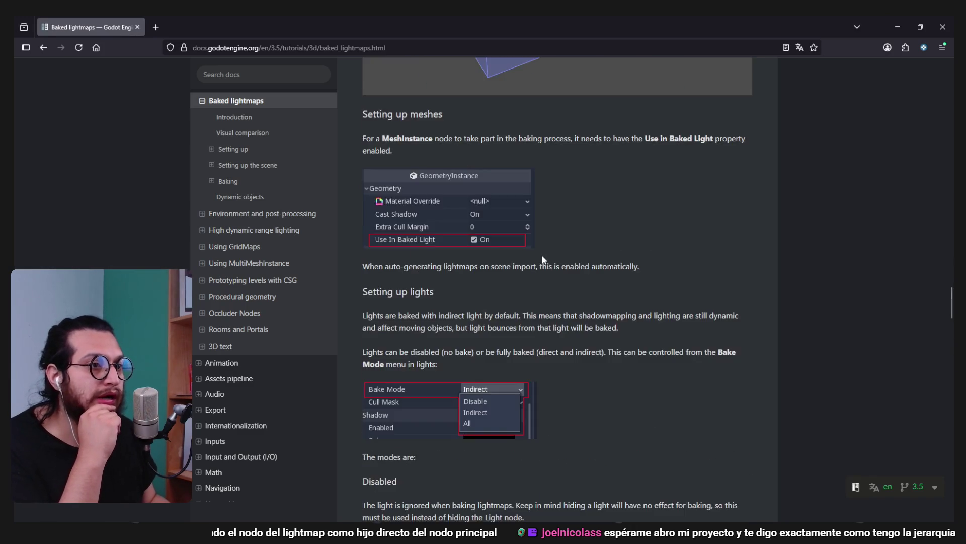
scroll(542, 254, "up", 4)
left_click(44, 48)
left_click(274, 90)
type("4")
key("Return")
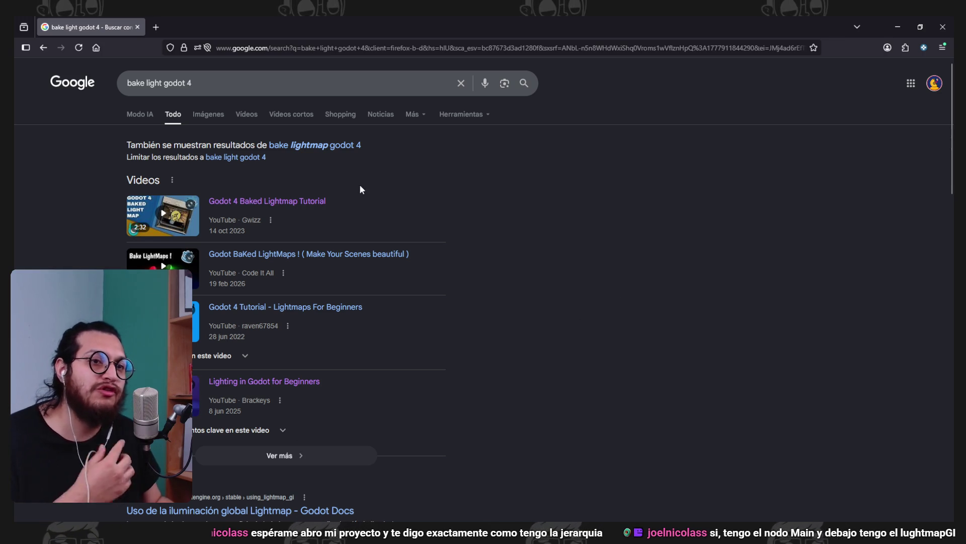
Open a lightmap video in a background tab and the translated Lightmap GI docs, then return to Godot
middle_click(322, 201)
scroll(614, 337, "down", 6)
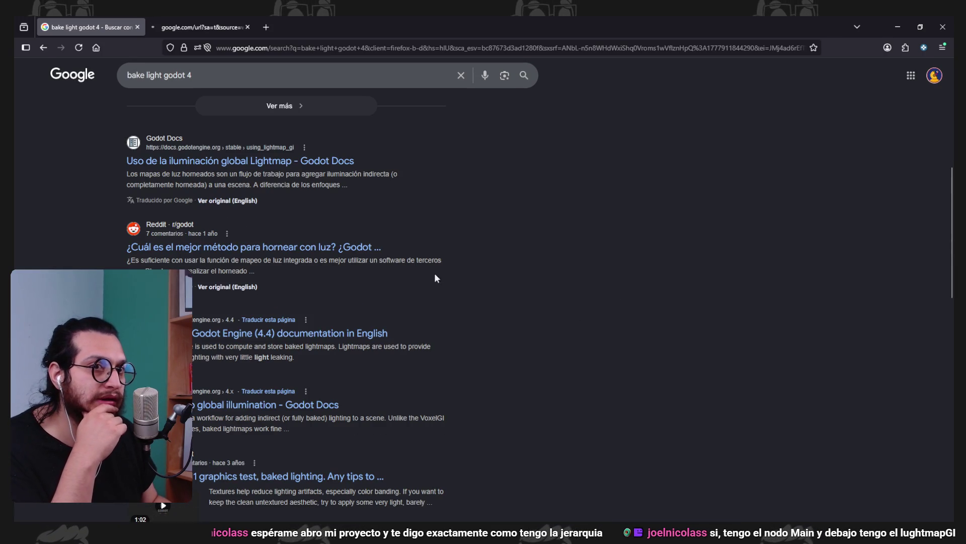
left_click(290, 166)
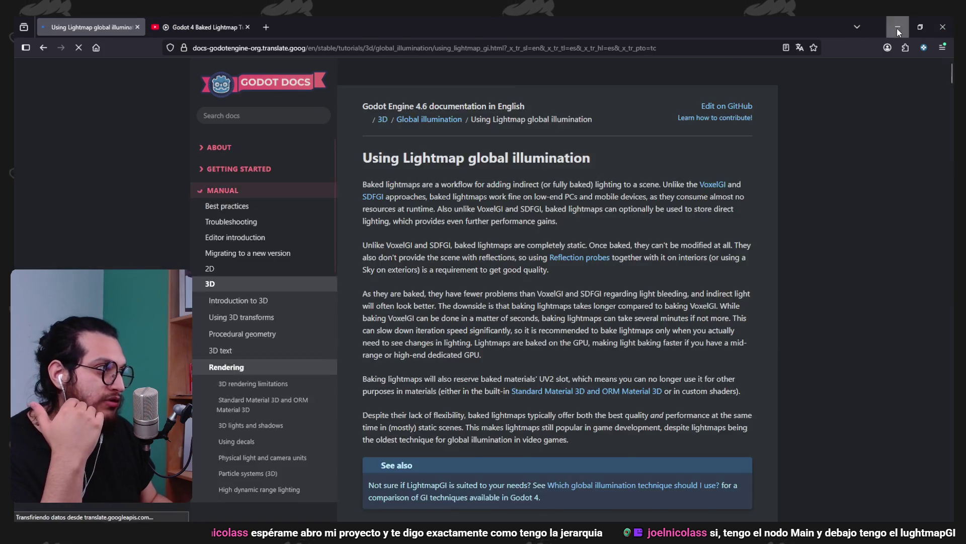
left_click(898, 32)
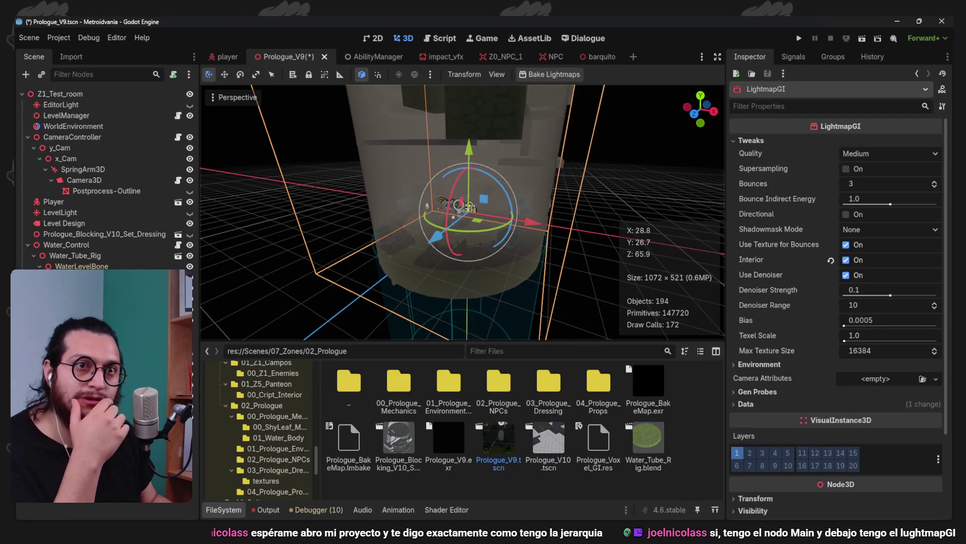
Select the LightmapGI in the viewport and frame it
left_click(55, 95)
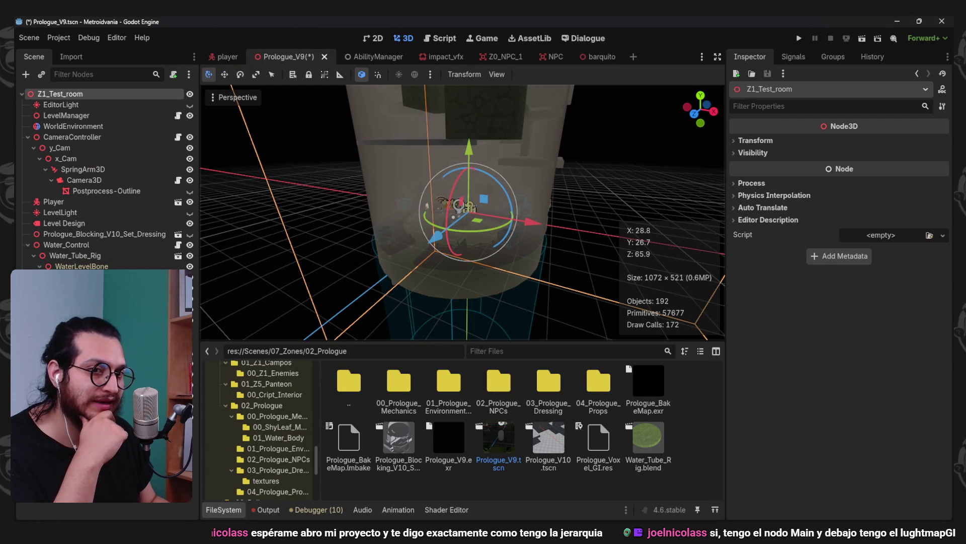
left_click(459, 205)
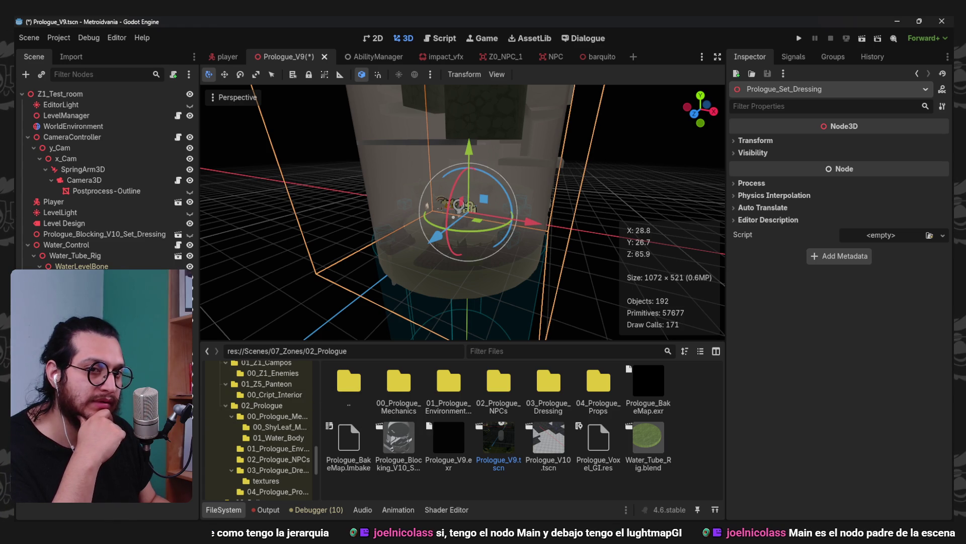
left_click(459, 205)
left_click(459, 205)
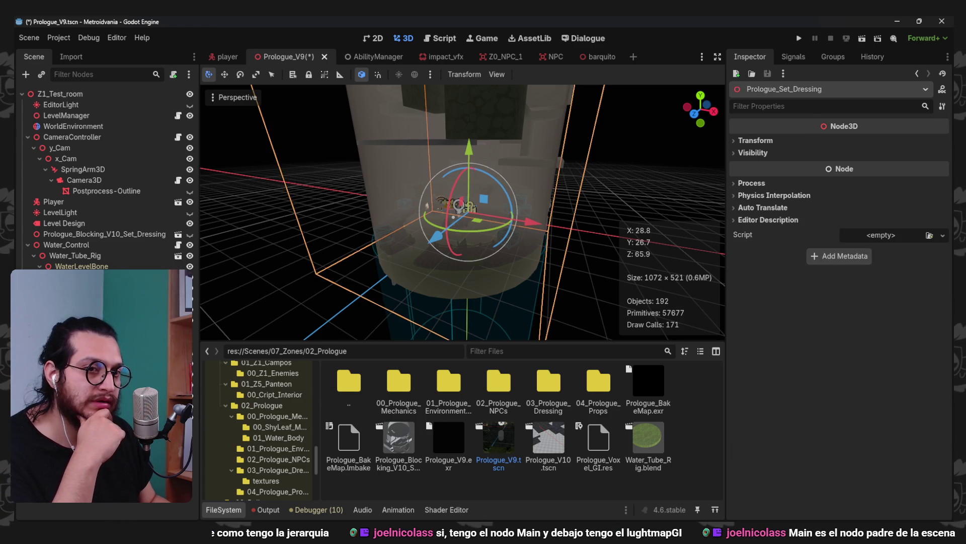
left_click(459, 205)
key("f")
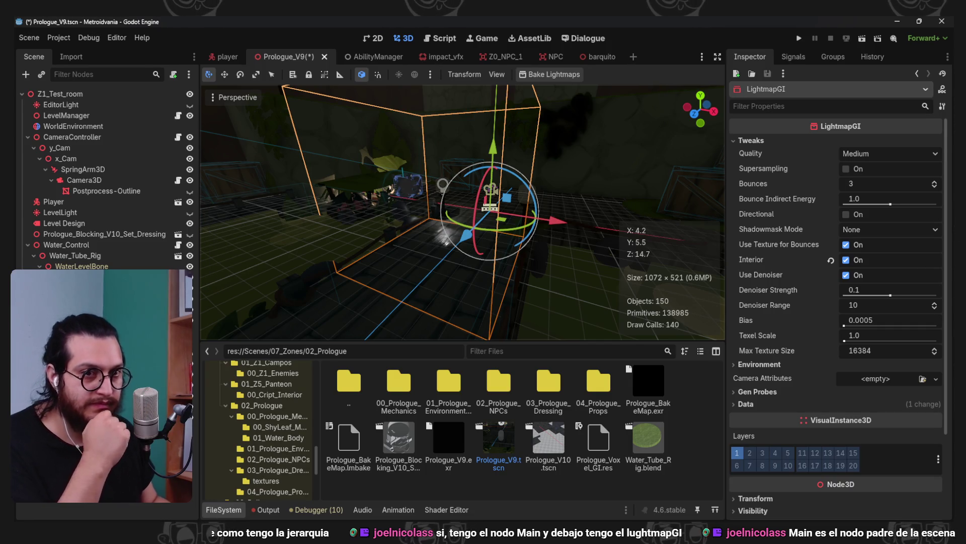
key("Escape")
Save Prologue_V9.tscn with Ctrl+S and select the omni light in the room
left_click(459, 205)
left_click(459, 205)
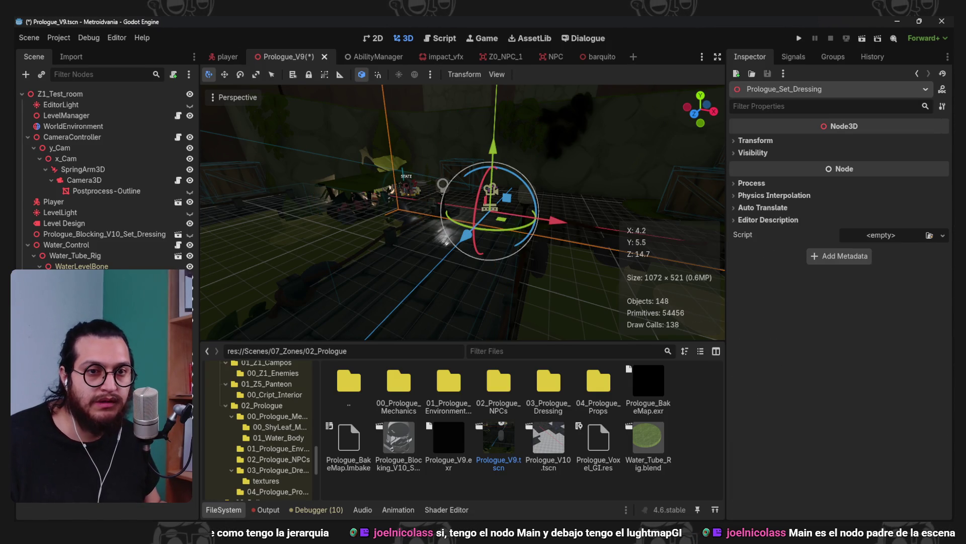
left_click(474, 177)
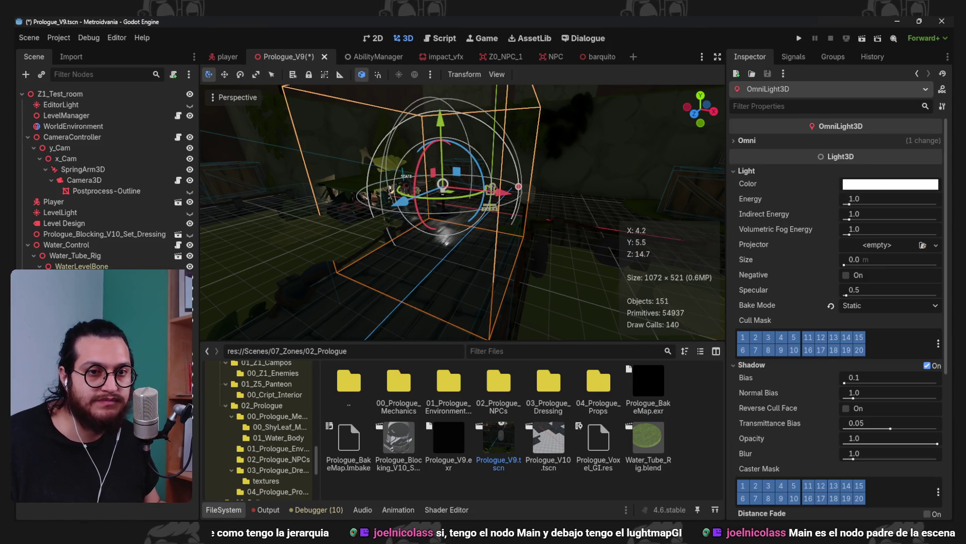
left_click(474, 178)
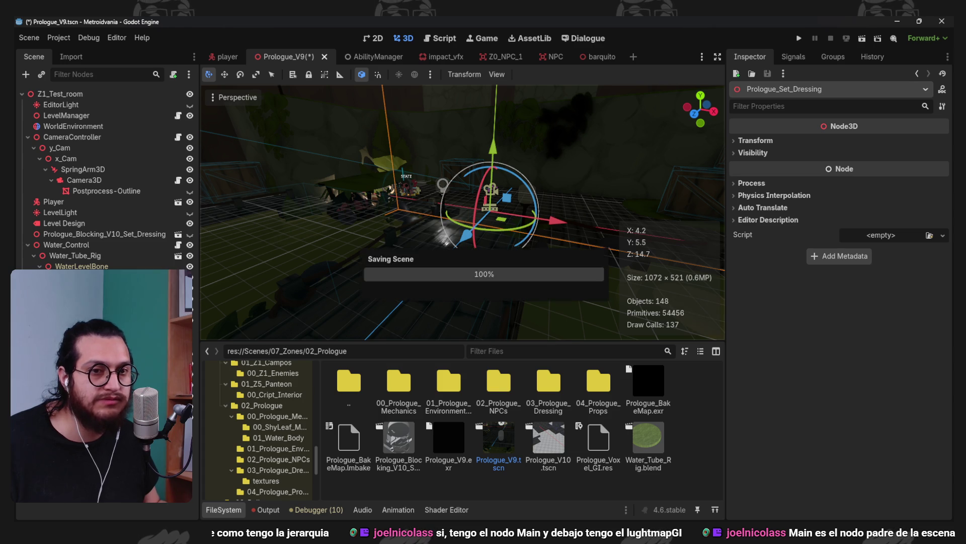
key("ctrl+s")
left_click(443, 184)
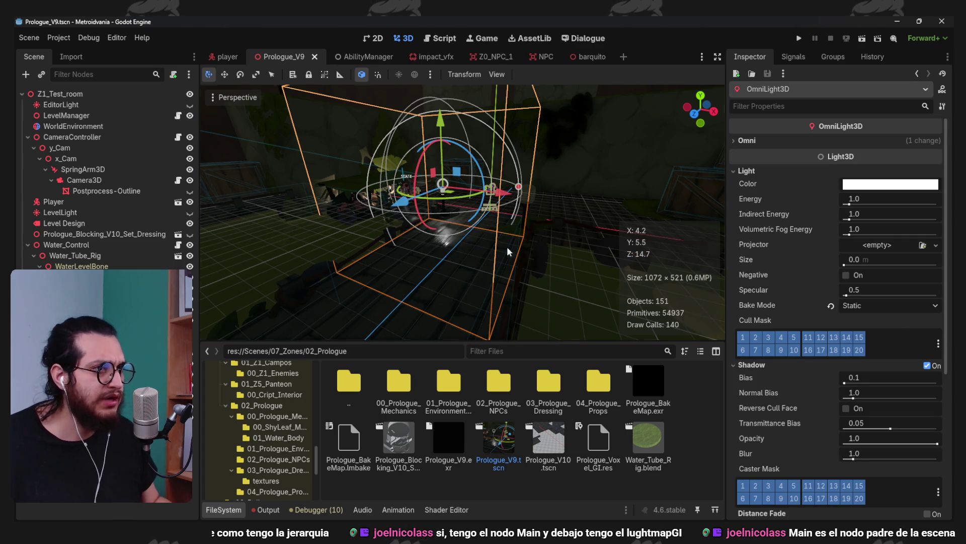
Test-run the game, enlarge the OmniLight3D's radius, and re-bake the lightmaps
key("F5")
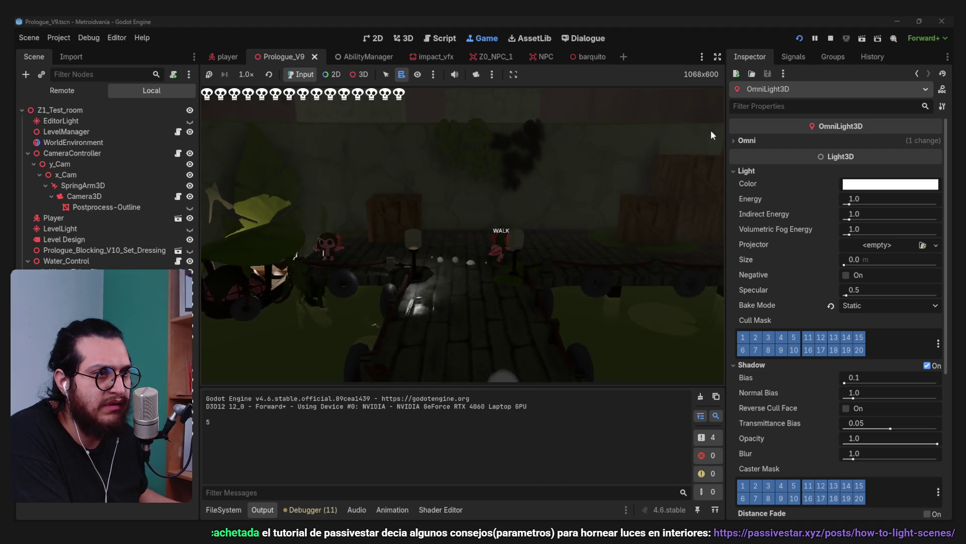
key("F8")
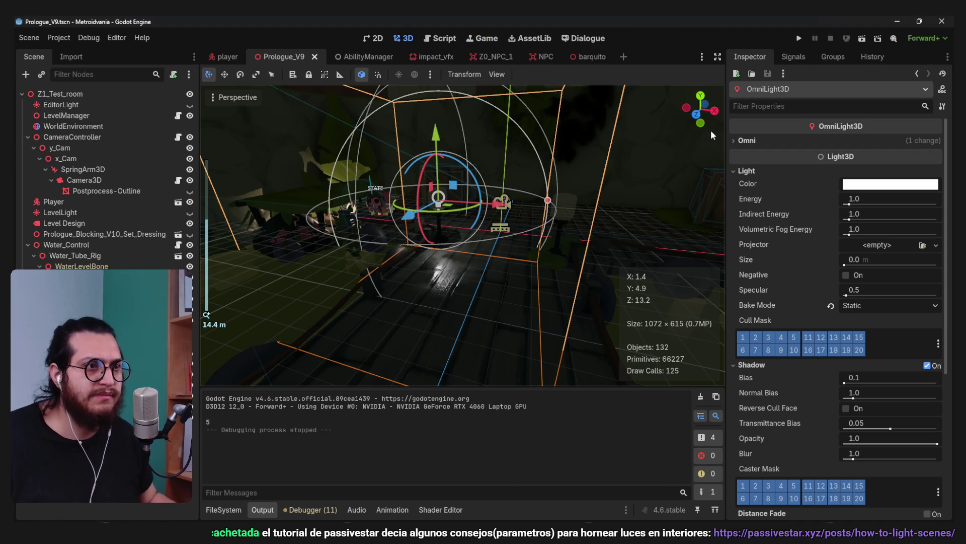
left_click_drag(548, 201, 621, 200)
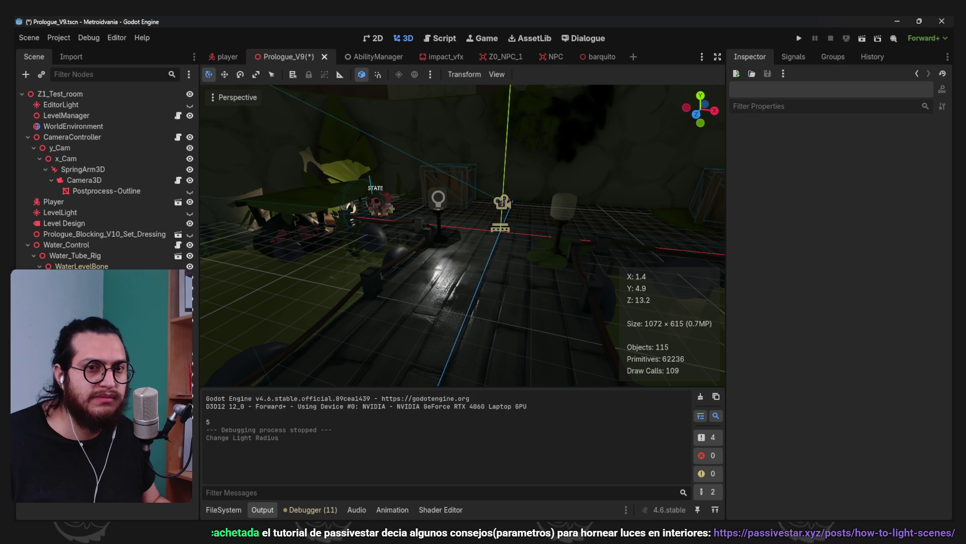
left_click(539, 72)
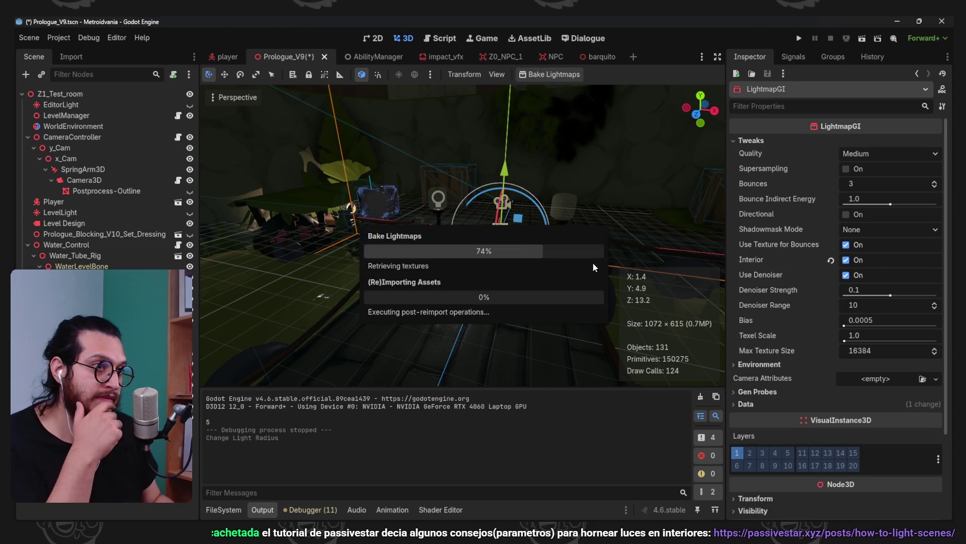
Reselect the LightmapGI and inspect its Gen Probes and Prologue_BakeMap light data
scroll(408, 231, "down", 2)
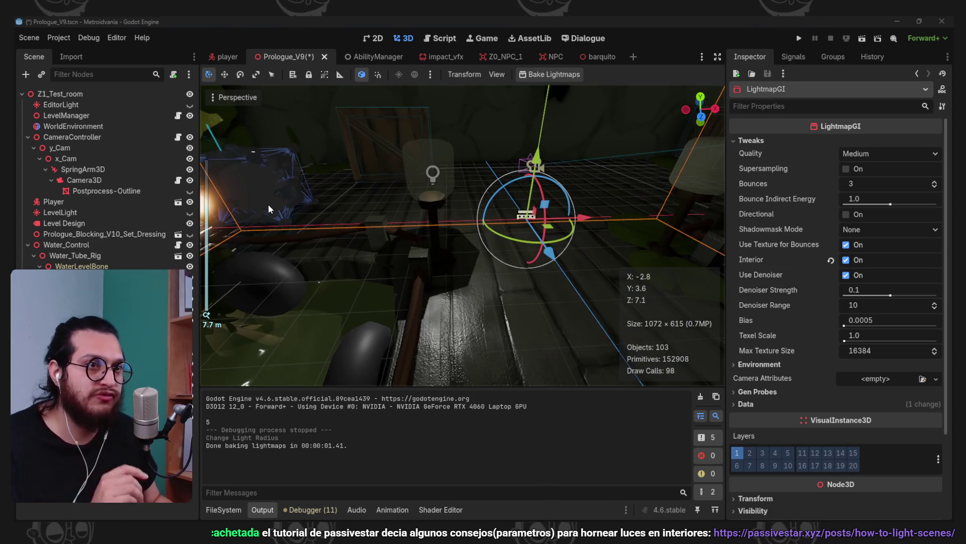
key("f")
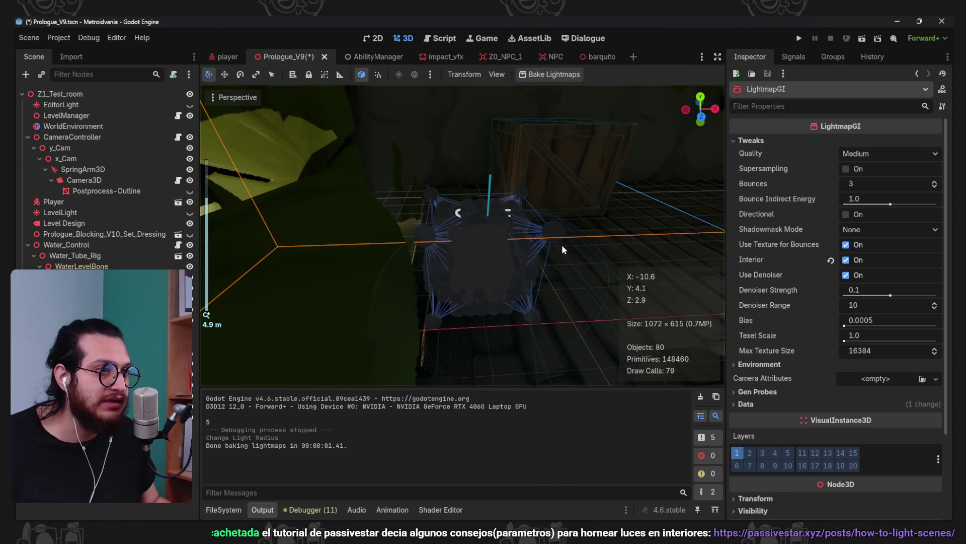
scroll(583, 240, "down", 2)
mouse_move(583, 240)
left_mouse_down()
mouse_move(445, 199)
mouse_move(460, 173)
mouse_move(453, 237)
mouse_move(496, 219)
mouse_move(299, 295)
left_mouse_up()
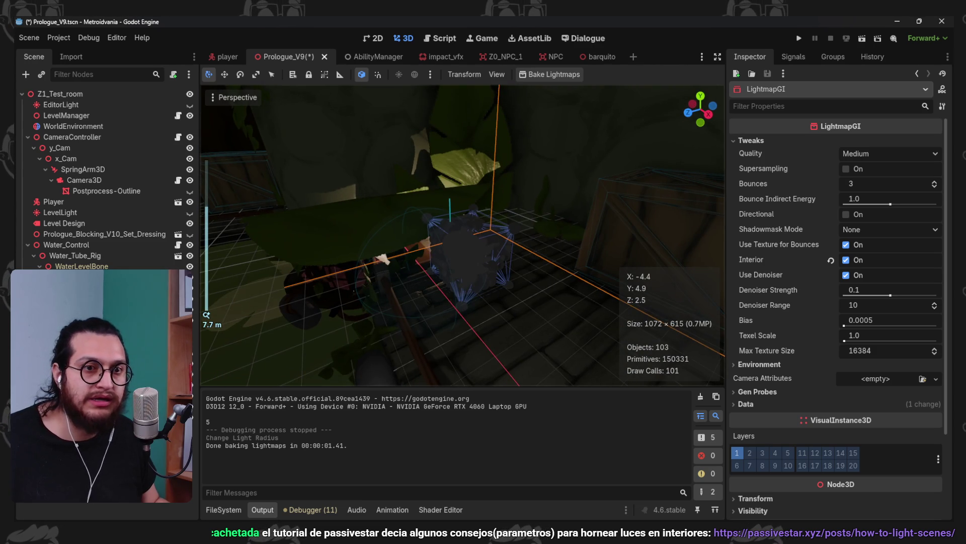
left_click(300, 297)
left_click(192, 346)
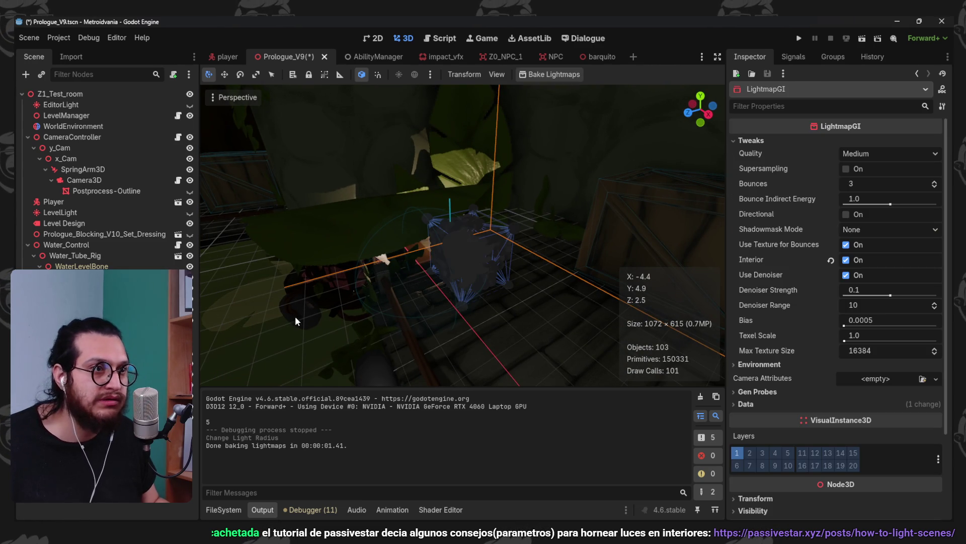
left_click(761, 393)
left_click(761, 417)
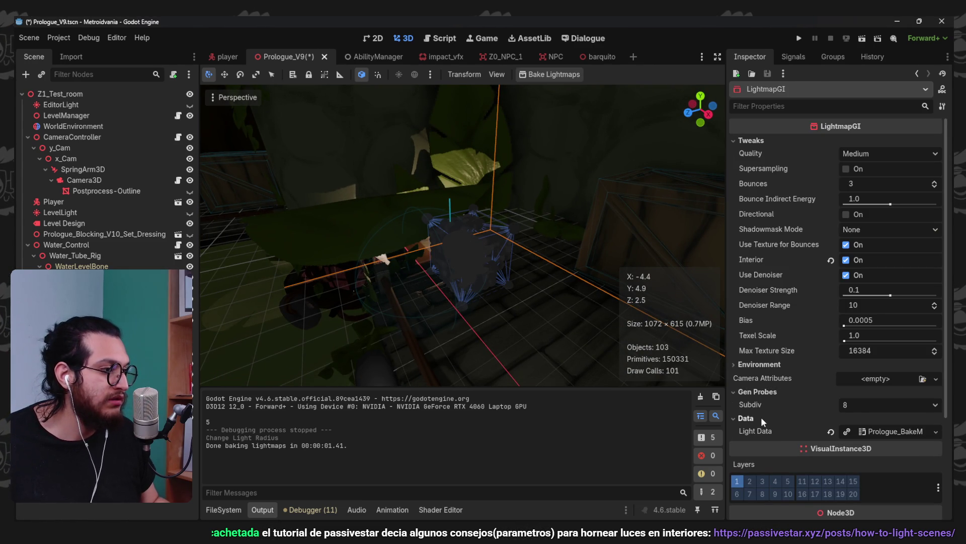
left_click(906, 432)
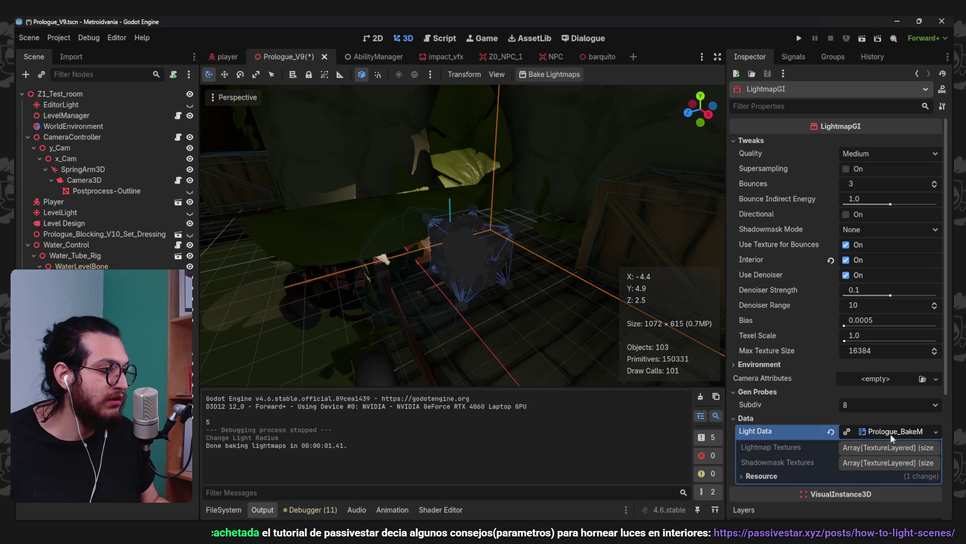
left_click(886, 431)
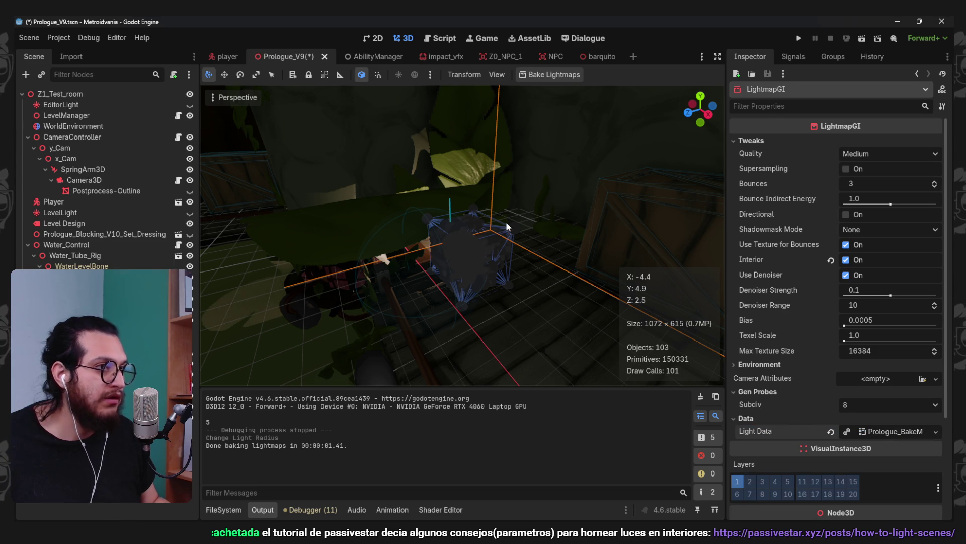
scroll(423, 212, "up", 3)
left_click(222, 97)
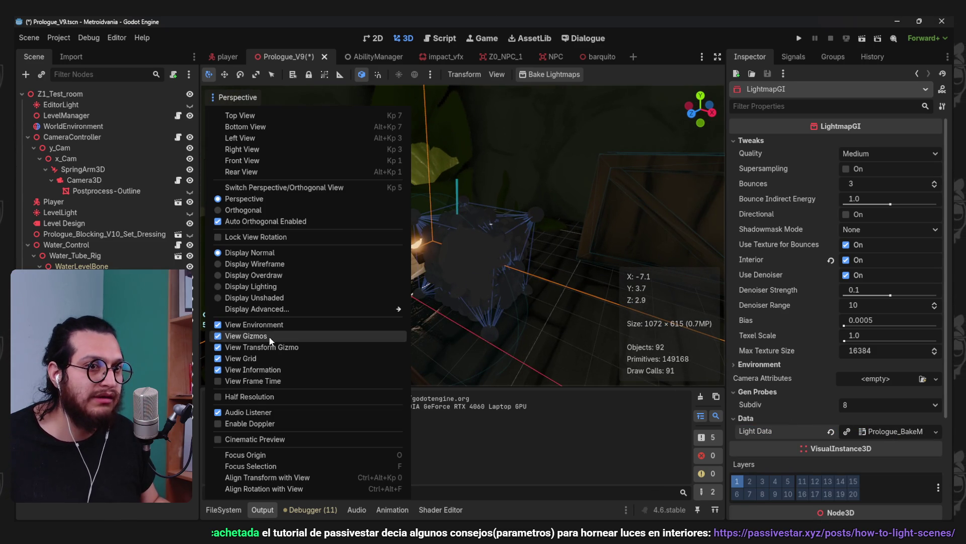
left_click(546, 215)
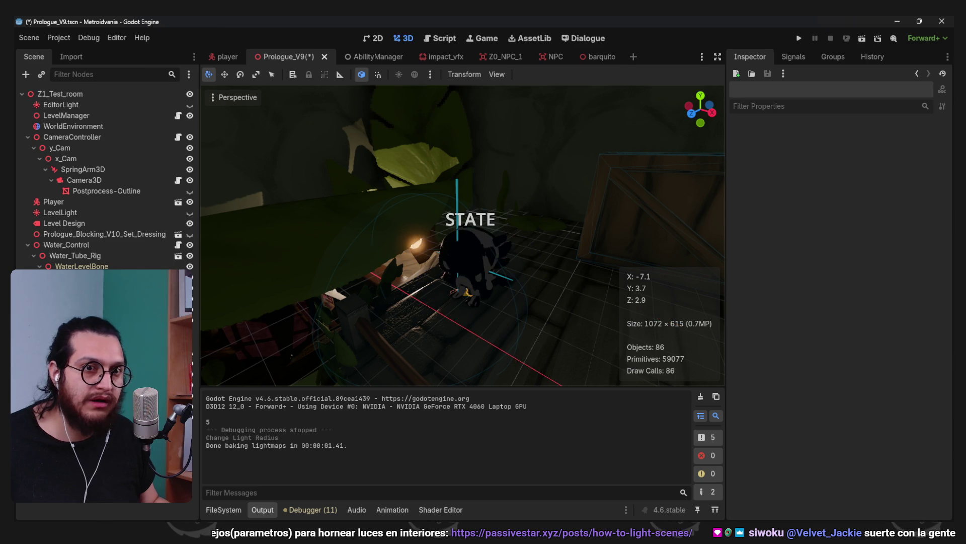
scroll(427, 237, "up", 5)
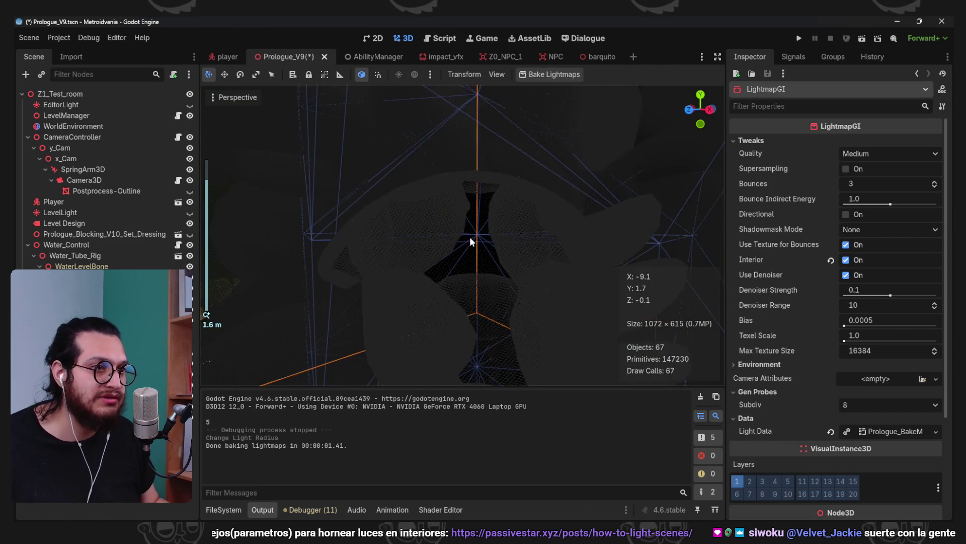
scroll(469, 236, "down", 10)
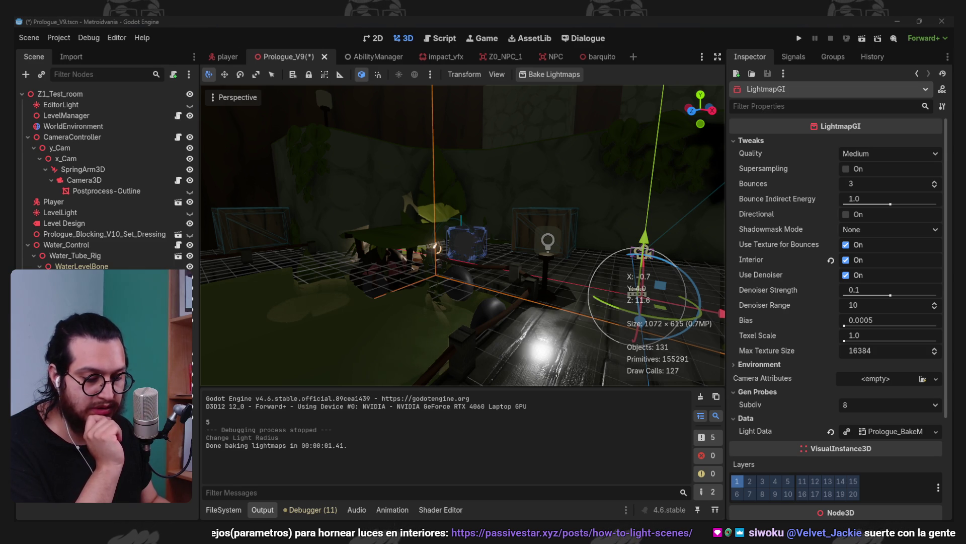
scroll(449, 200, "up", 5)
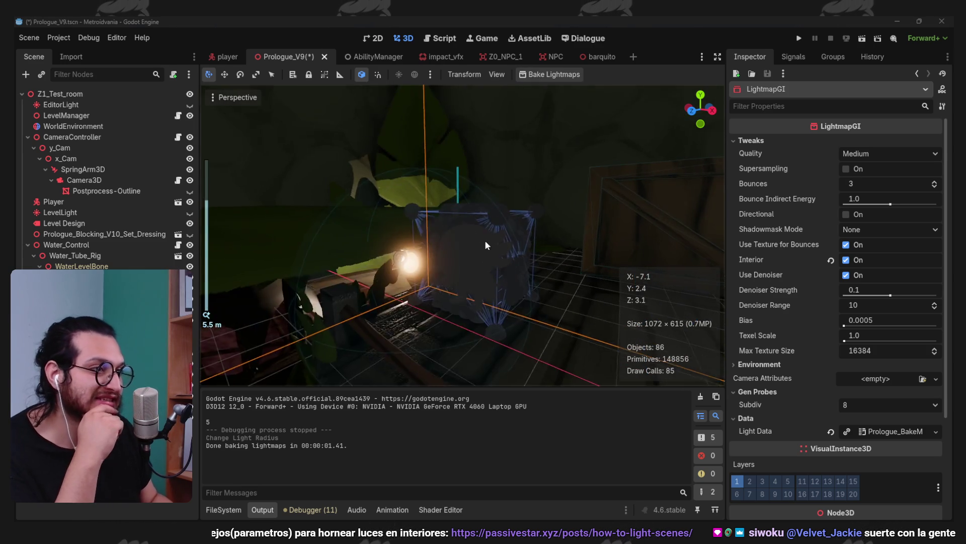
scroll(553, 309, "down", 5)
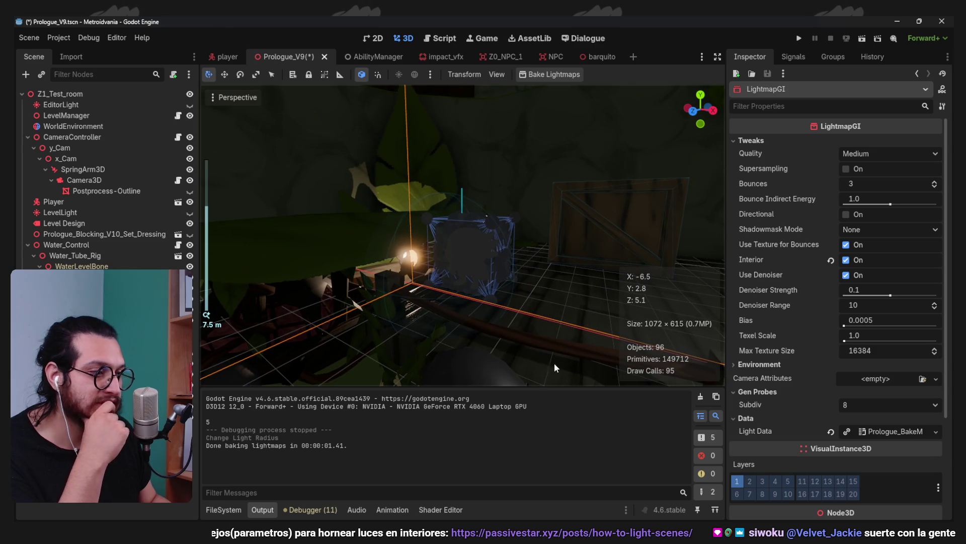
left_click(714, 435)
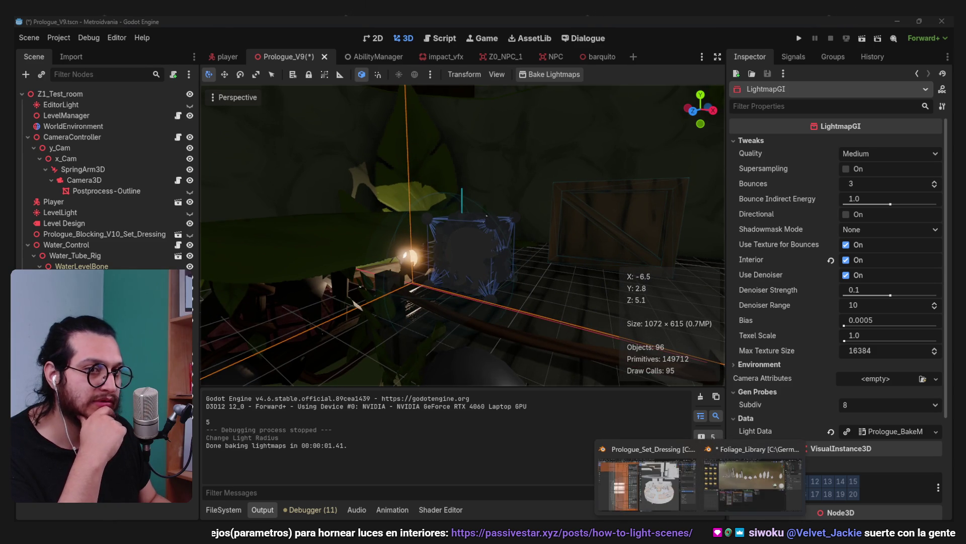
key("Escape")
left_click(470, 232)
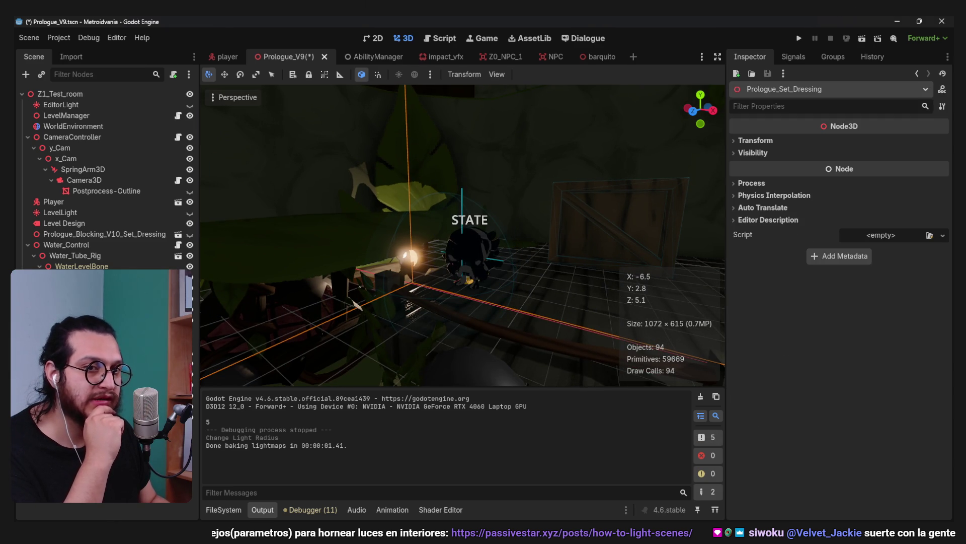
Open advanced import settings for Prologue_Set_Dressing.blend in 03_Prologue_Dressing
left_click(71, 56)
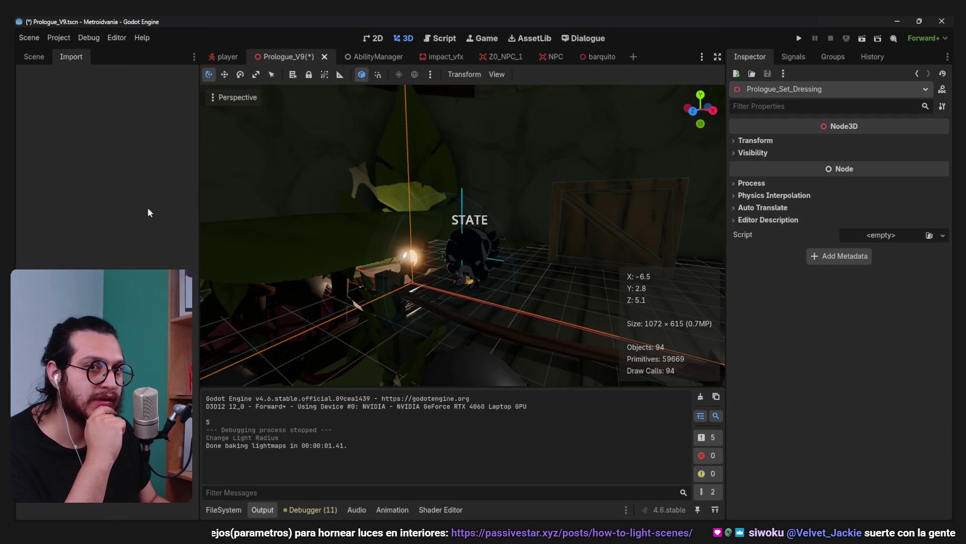
left_click(242, 510)
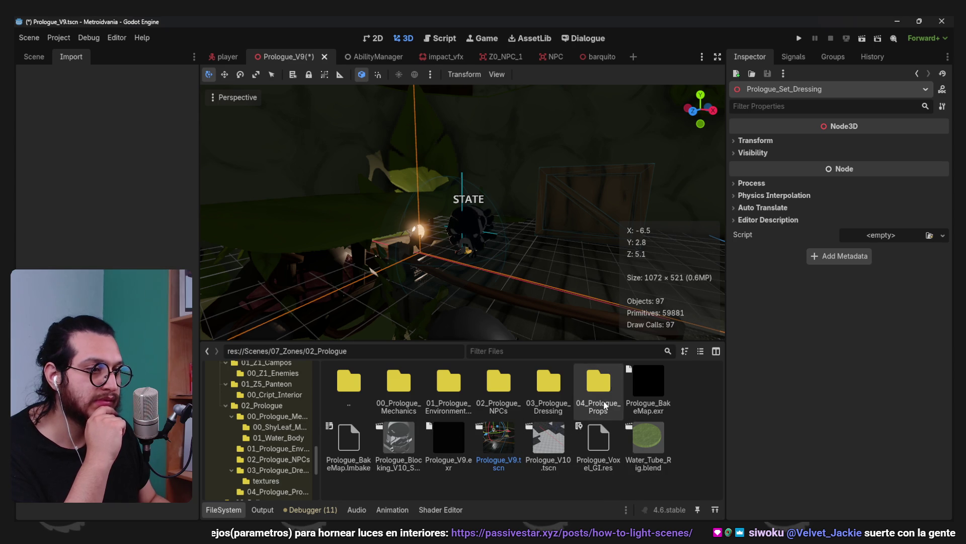
double_click(548, 385)
left_click(457, 377)
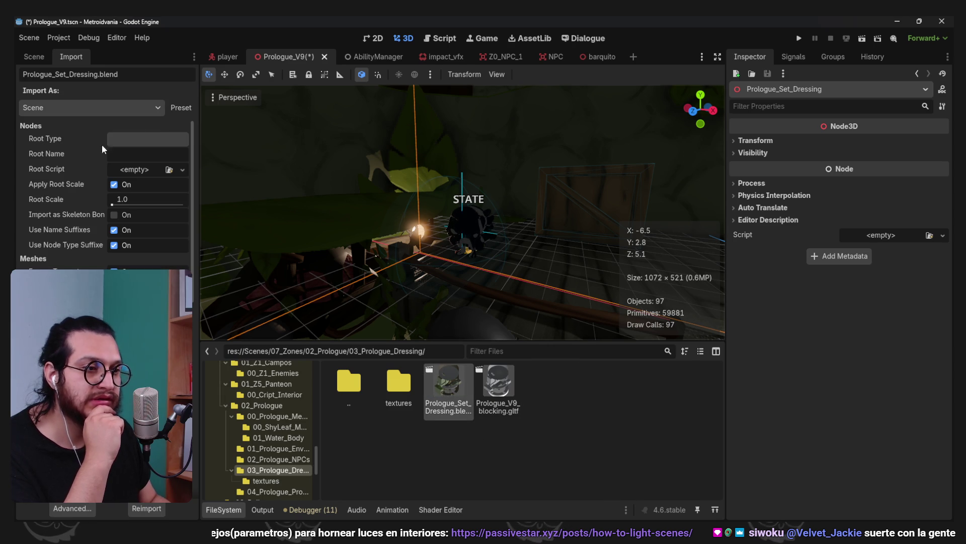
left_click(88, 510)
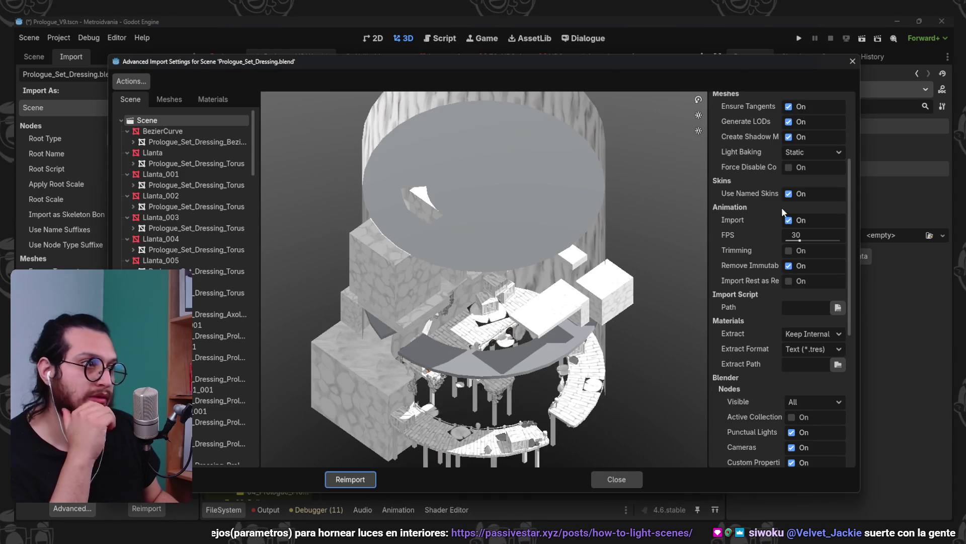
Set the blend's mesh Light Baking to Static Lightmaps and reimport it
scroll(763, 196, "up", 3)
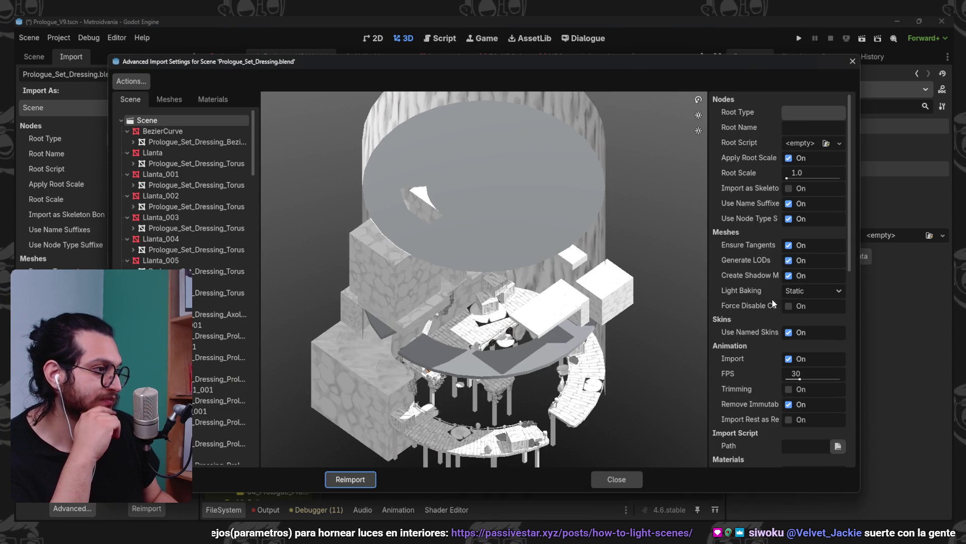
left_click(805, 291)
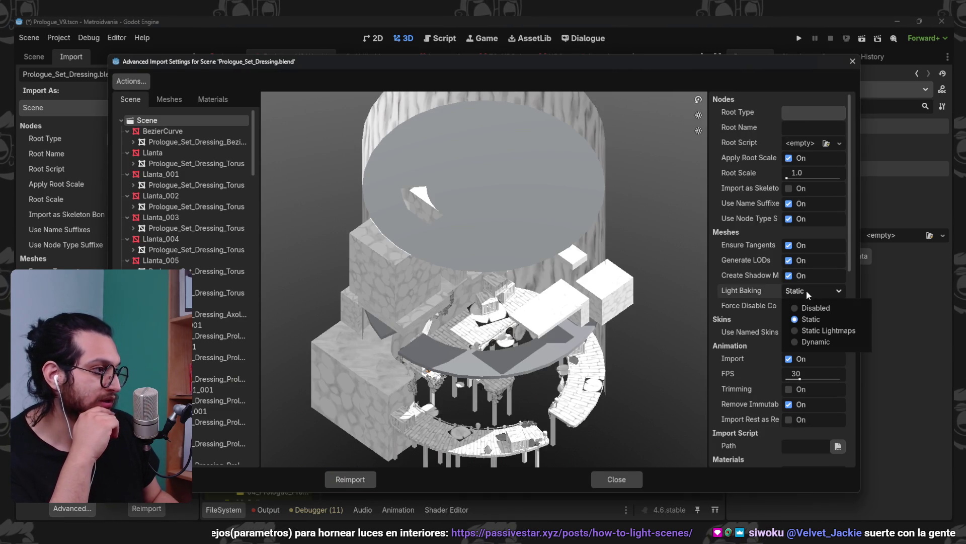
left_click(847, 331)
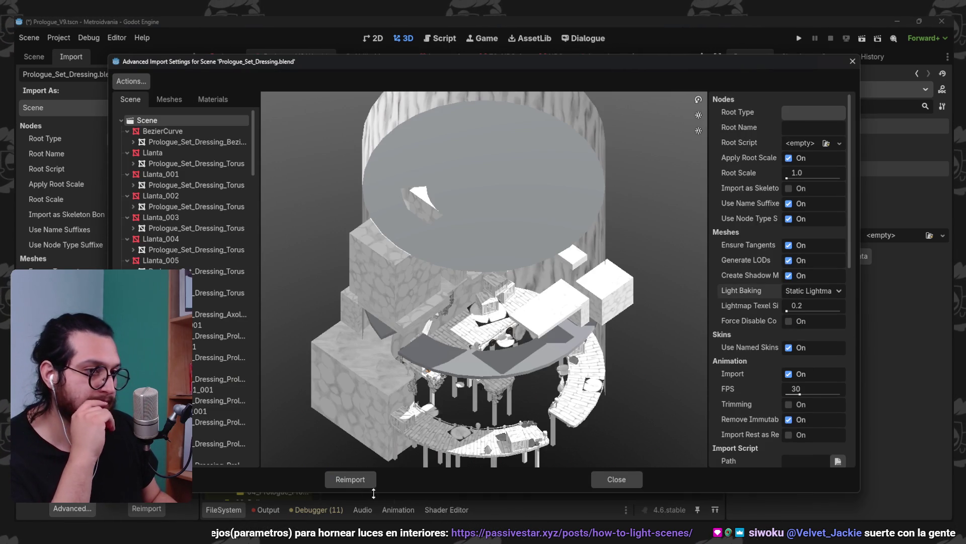
left_click(350, 479)
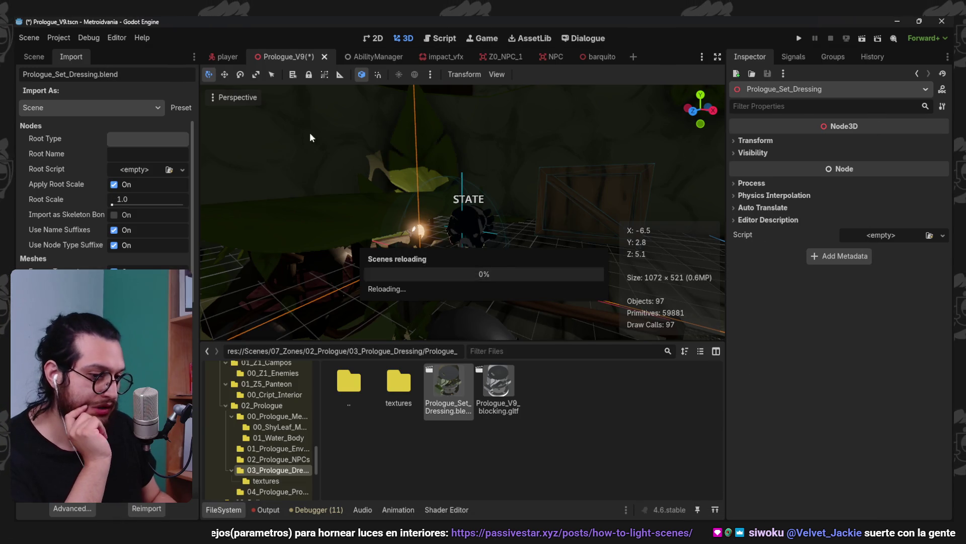
Select LightmapGI in the Scene dock and re-bake the Prologue_V9 lightmaps
left_click(40, 60)
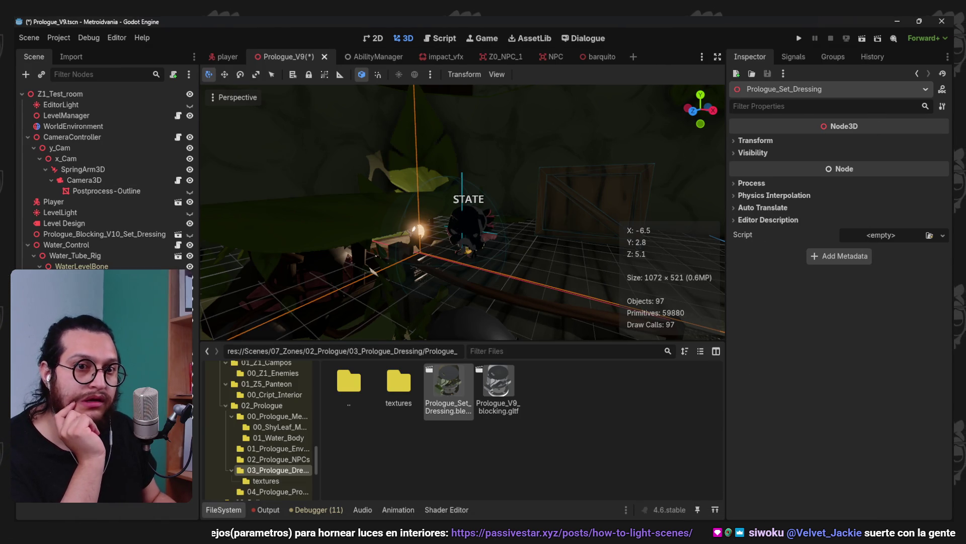
left_click(495, 101)
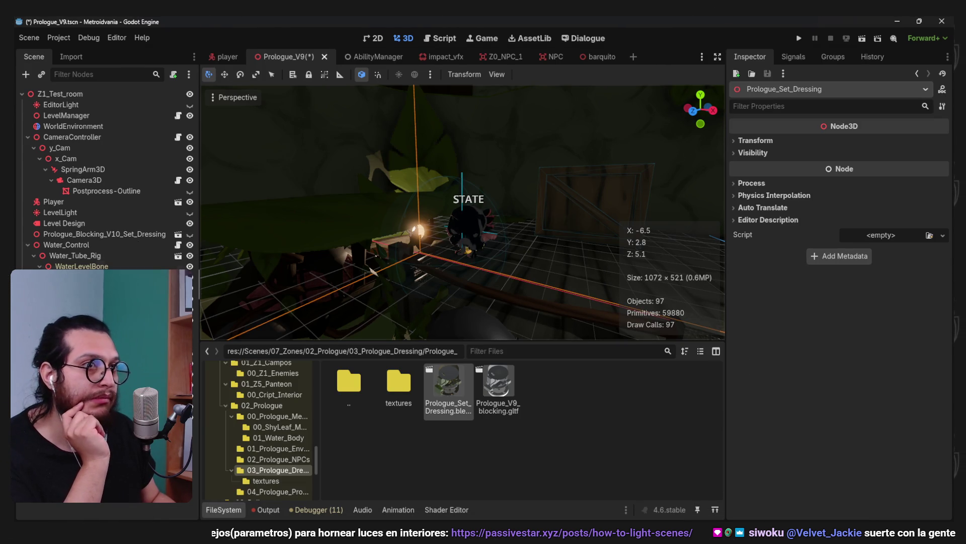
left_click(496, 101)
left_click(544, 74)
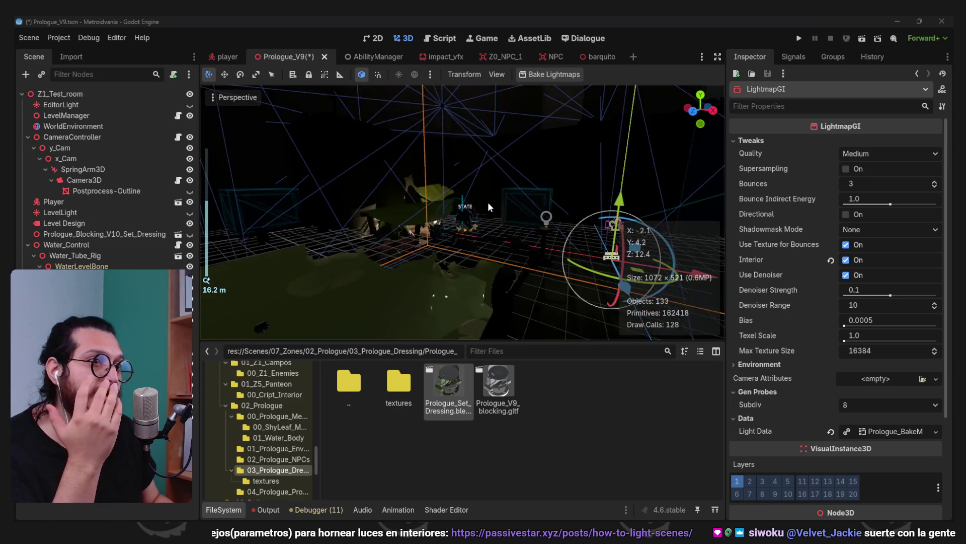
key("f")
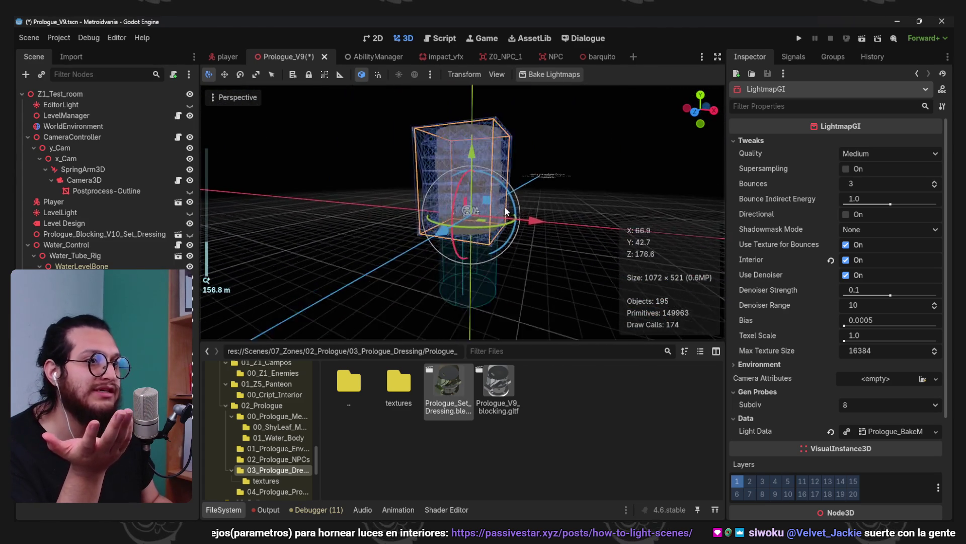
scroll(518, 214, "up", 15)
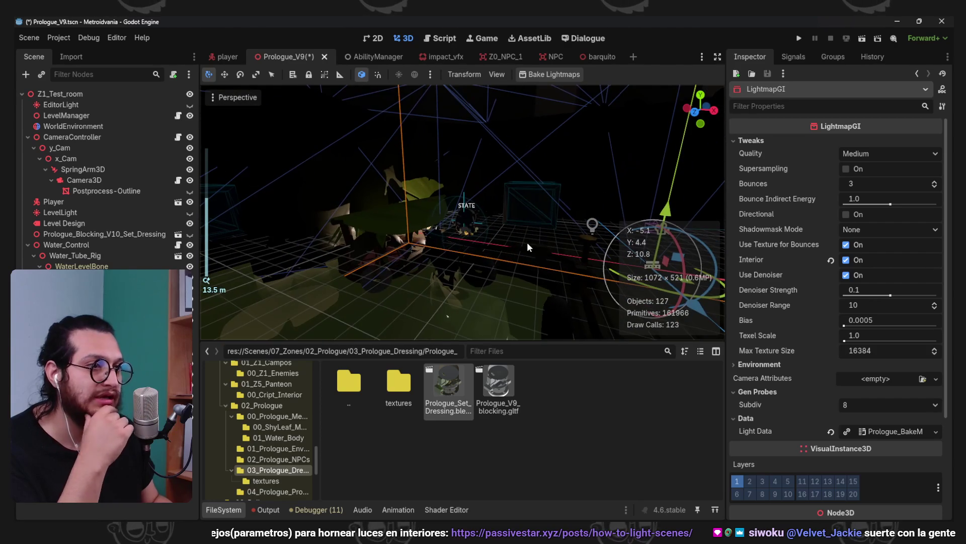
left_click_drag(558, 233, 437, 208)
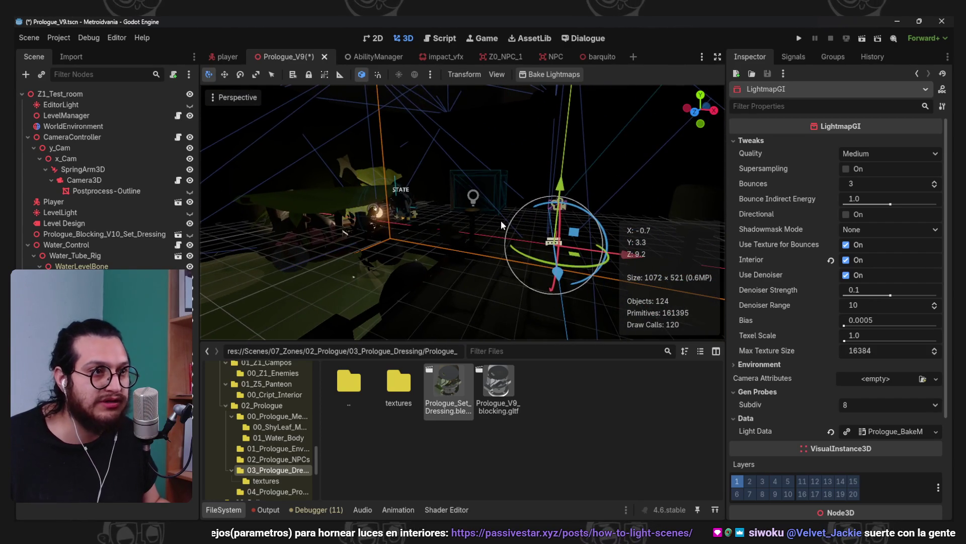
mouse_move(500, 219)
left_mouse_down()
mouse_move(526, 268)
mouse_move(465, 215)
mouse_move(473, 198)
mouse_move(457, 211)
left_mouse_up()
Review the OmniLight3D's Omni settings, then the LightmapGI properties and volume
left_click(457, 211)
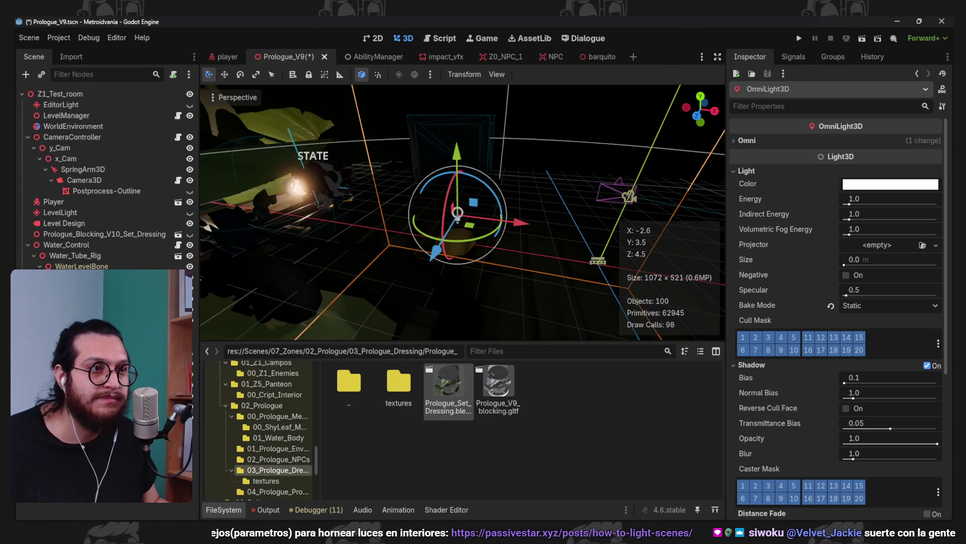
scroll(502, 252, "down", 3)
mouse_move(503, 252)
left_mouse_down()
mouse_move(461, 233)
mouse_move(476, 234)
left_mouse_up()
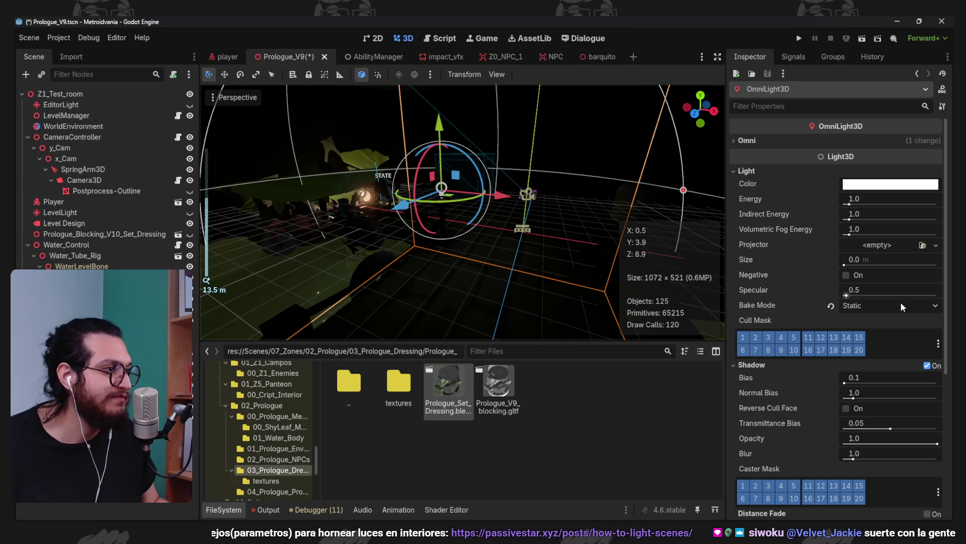
left_click(799, 144)
left_click(796, 140)
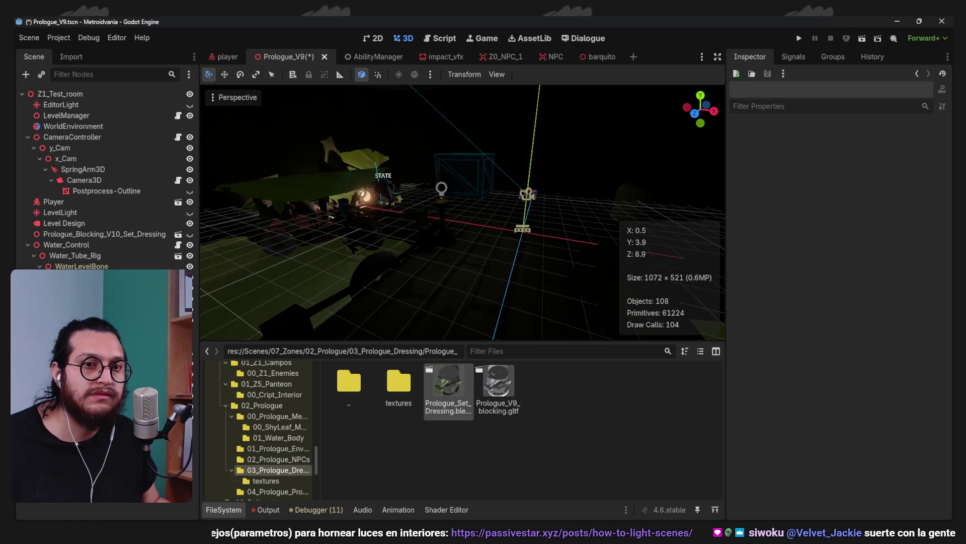
left_click(391, 187)
scroll(450, 163, "down", 3)
scroll(450, 163, "down", 10)
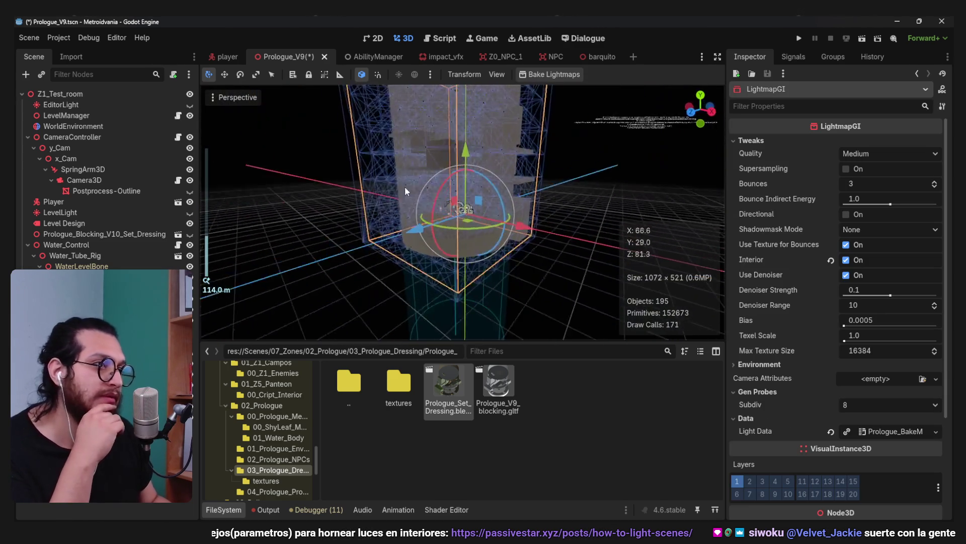
mouse_move(572, 162)
left_mouse_down()
mouse_move(593, 205)
mouse_move(574, 307)
mouse_move(586, 235)
mouse_move(558, 148)
left_mouse_up()
scroll(529, 173, "up", 15)
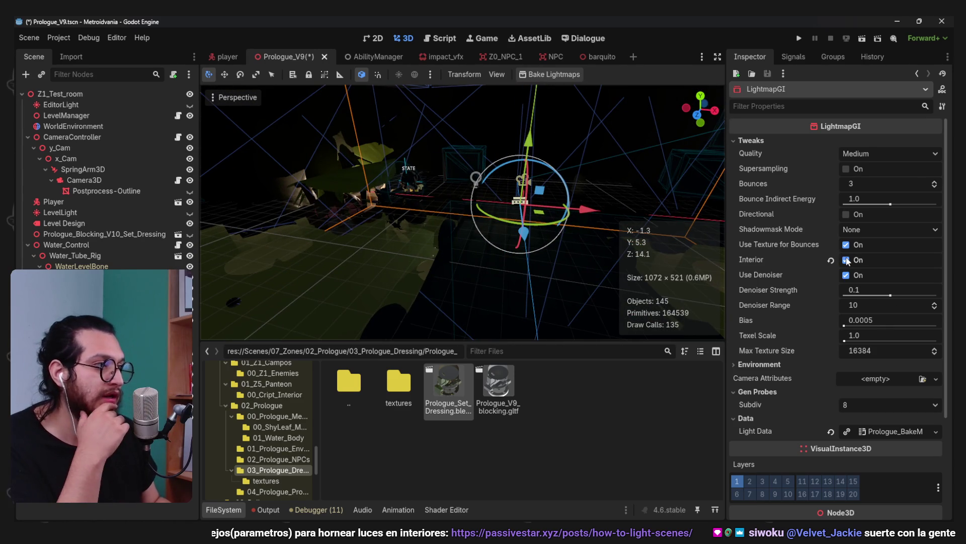
Bake with Interior off, then enable Interior and bake the lightmaps again
left_click(560, 74)
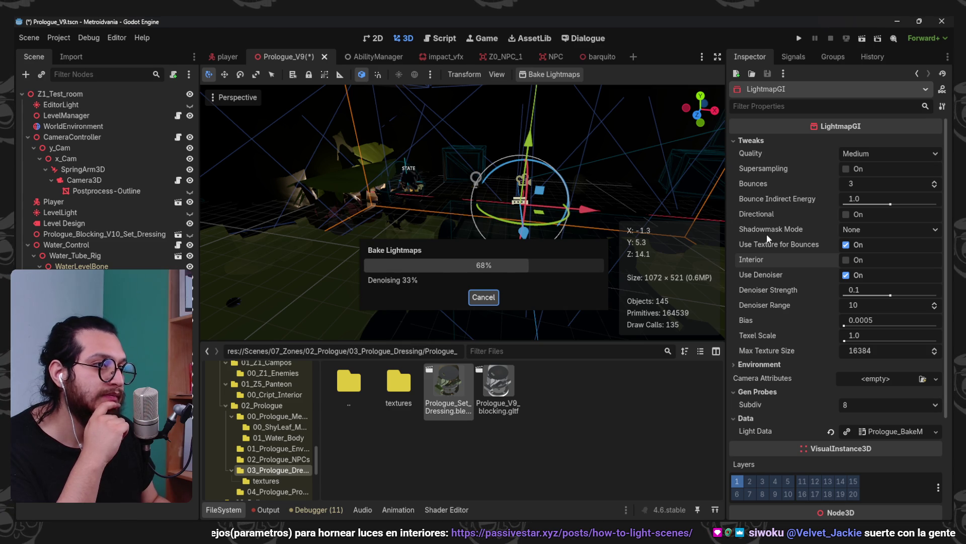
left_click(858, 258)
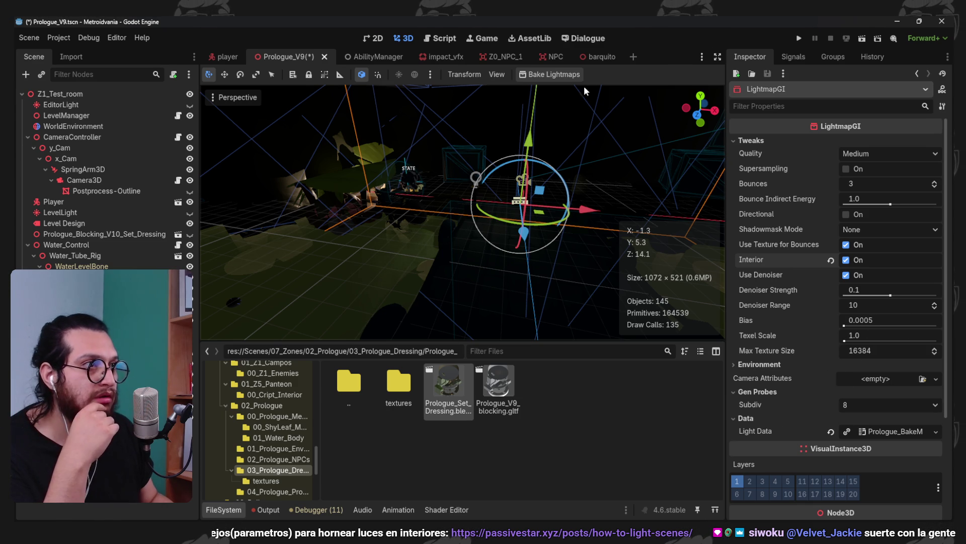
left_click(574, 77)
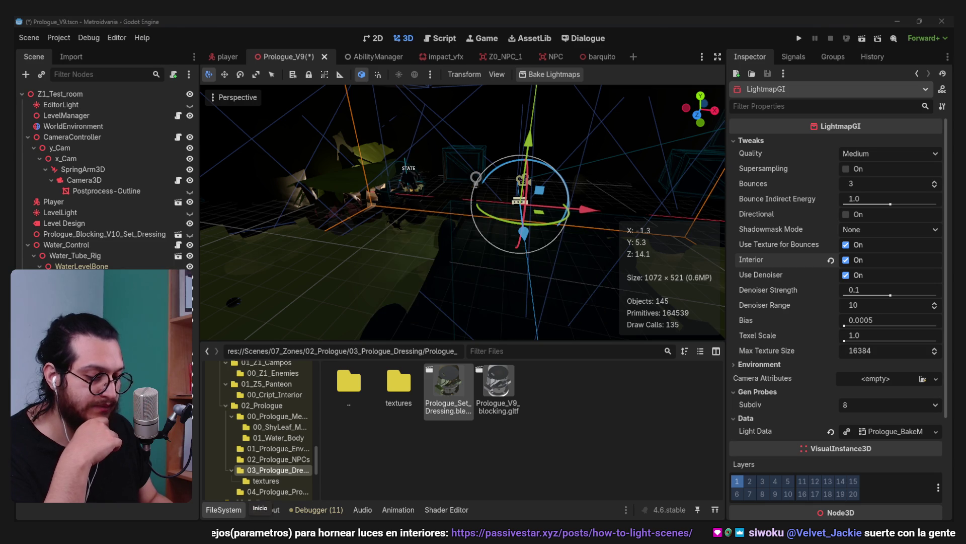
left_click(476, 178)
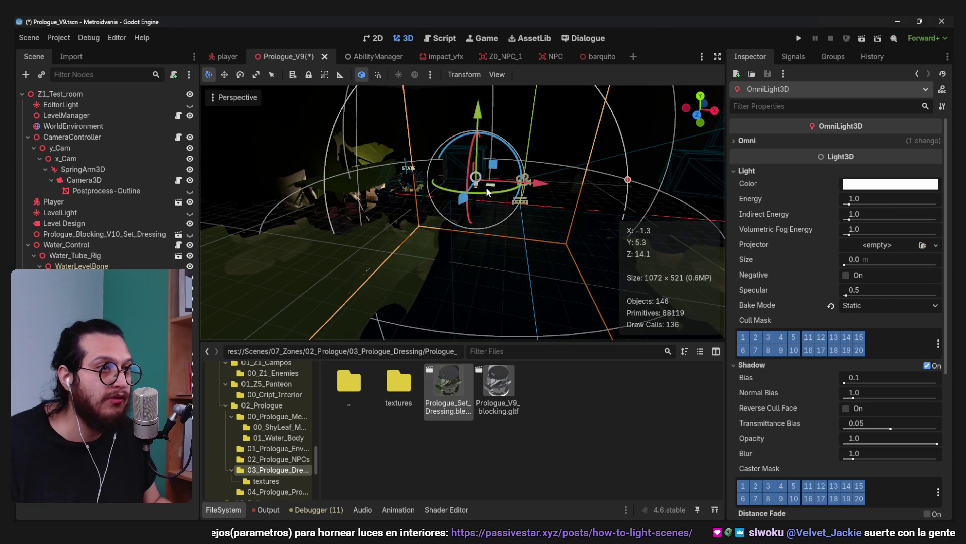
Raise the omni light 2 units on Y and re-bake the lightmaps from LightmapGI
left_click_drag(481, 120, 479, 80)
scroll(512, 214, "up", 5)
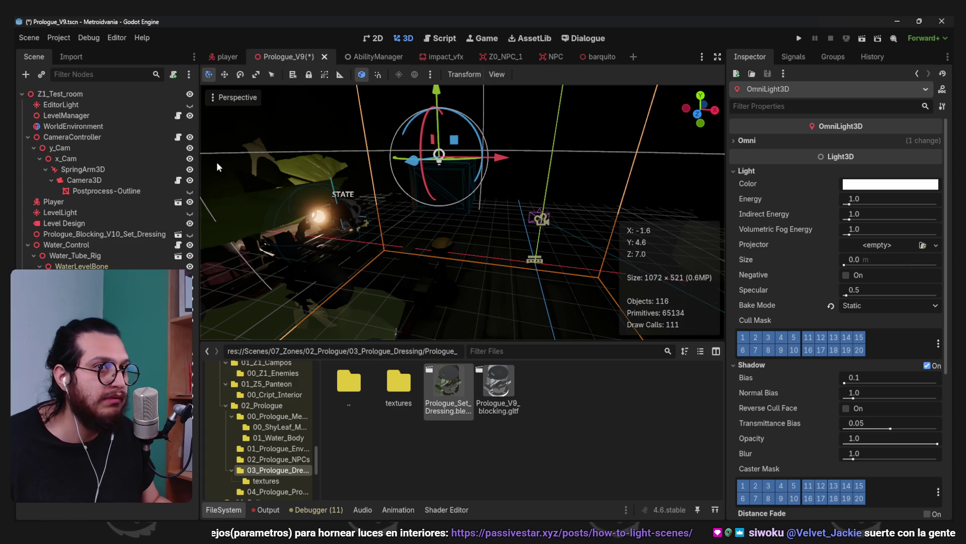
left_click(534, 259)
left_click(529, 76)
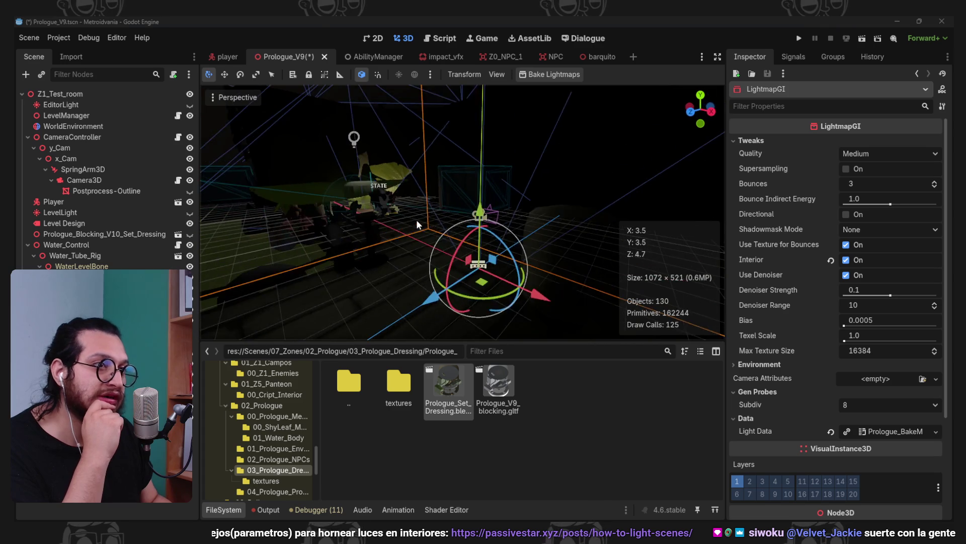
Set the omni light's Energy to 5.0 and bake the lightmaps again
scroll(464, 250, "down", 3)
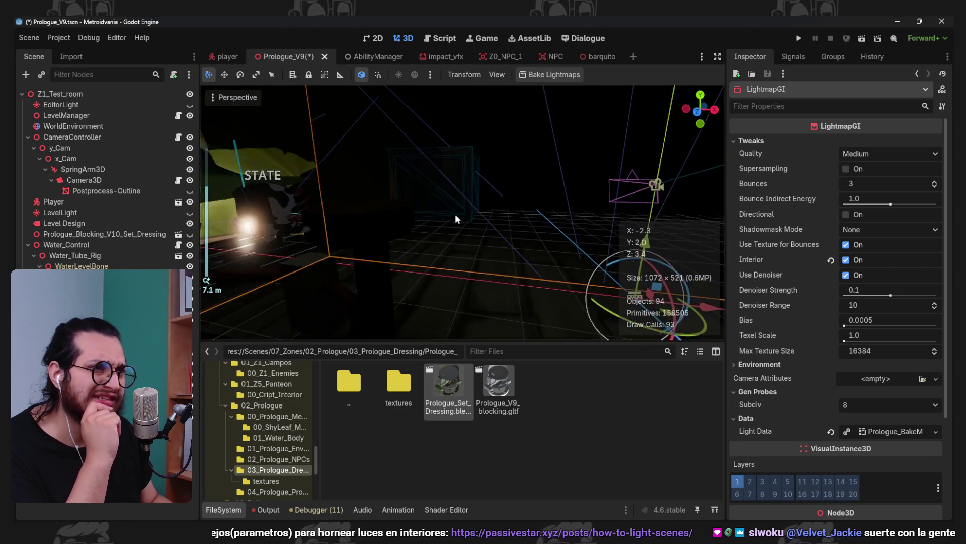
scroll(437, 246, "up", 2)
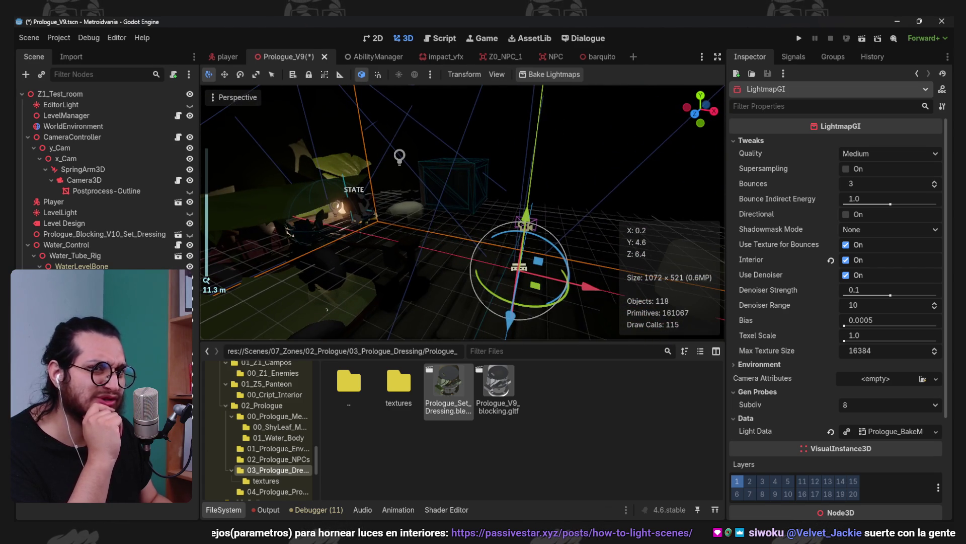
left_click(399, 157)
left_click(901, 203)
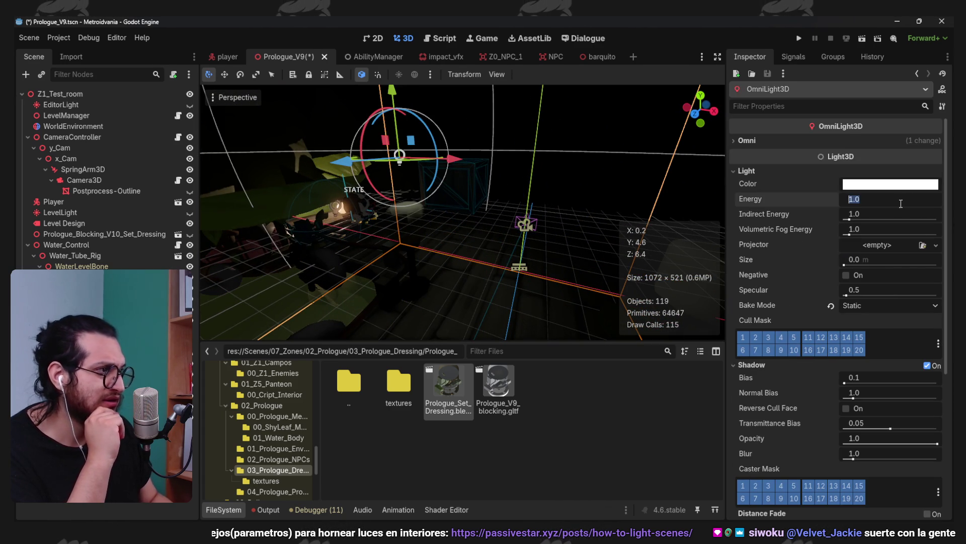
key("f")
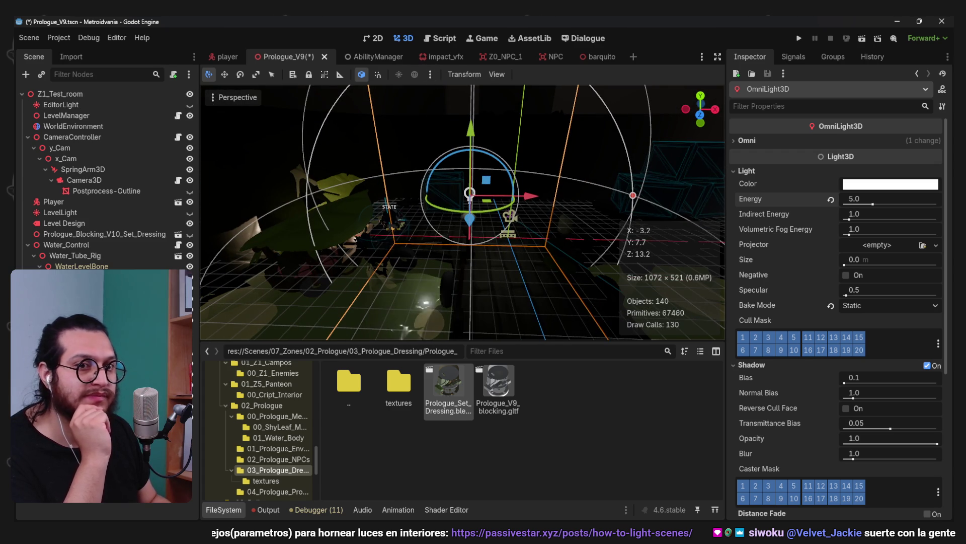
left_click(550, 74)
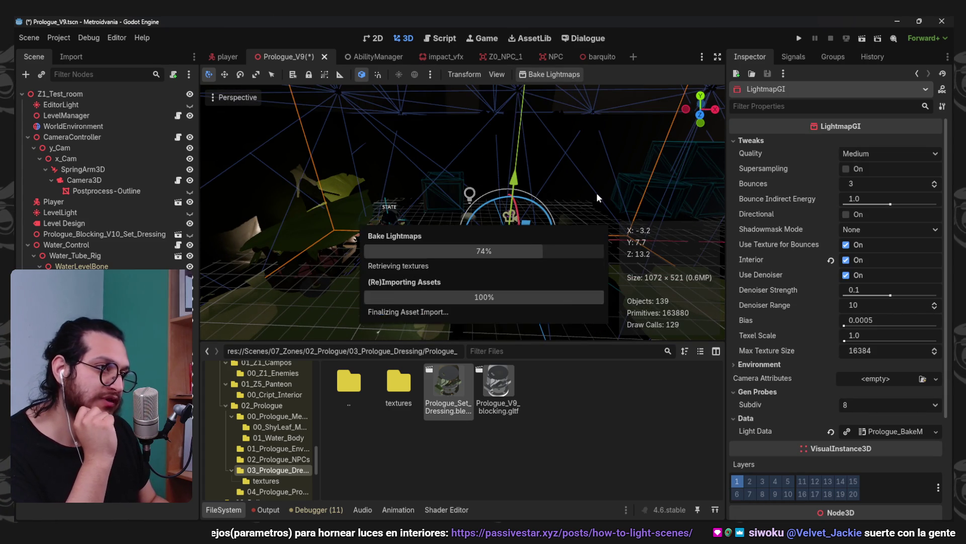
Duplicate the omni light and move the copy 8 units along Z
mouse_move(596, 193)
left_mouse_down()
mouse_move(502, 254)
mouse_move(511, 277)
mouse_move(485, 212)
mouse_move(412, 194)
mouse_move(427, 251)
mouse_move(370, 261)
mouse_move(390, 252)
mouse_move(457, 262)
mouse_move(451, 246)
mouse_move(372, 233)
left_mouse_up()
scroll(413, 195, "up", 3)
scroll(372, 233, "down", 3)
left_click(445, 196)
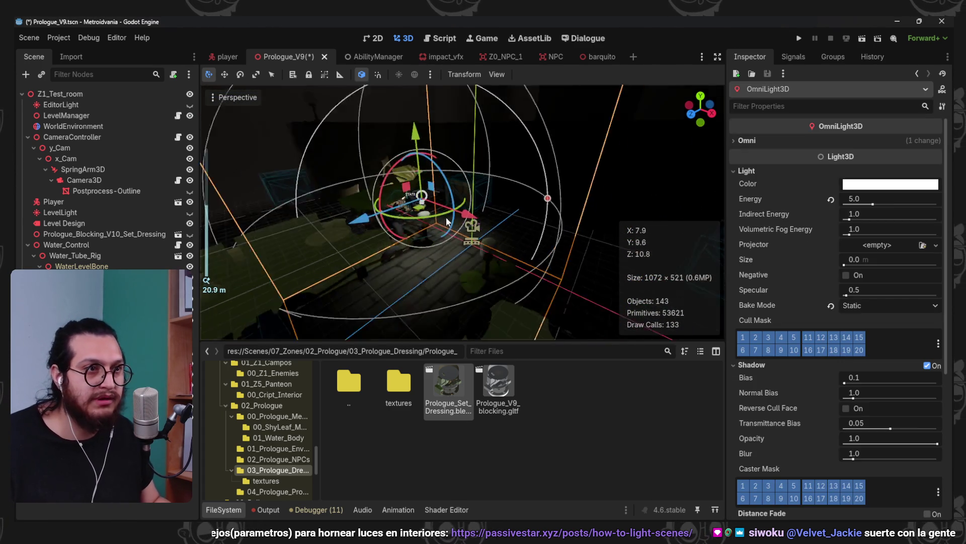
key("ctrl+d")
mouse_move(445, 196)
left_mouse_down()
mouse_move(446, 232)
mouse_move(530, 194)
mouse_move(600, 229)
mouse_move(559, 210)
mouse_move(501, 160)
mouse_move(506, 206)
mouse_move(475, 184)
mouse_move(527, 203)
mouse_move(591, 186)
mouse_move(603, 204)
left_mouse_up()
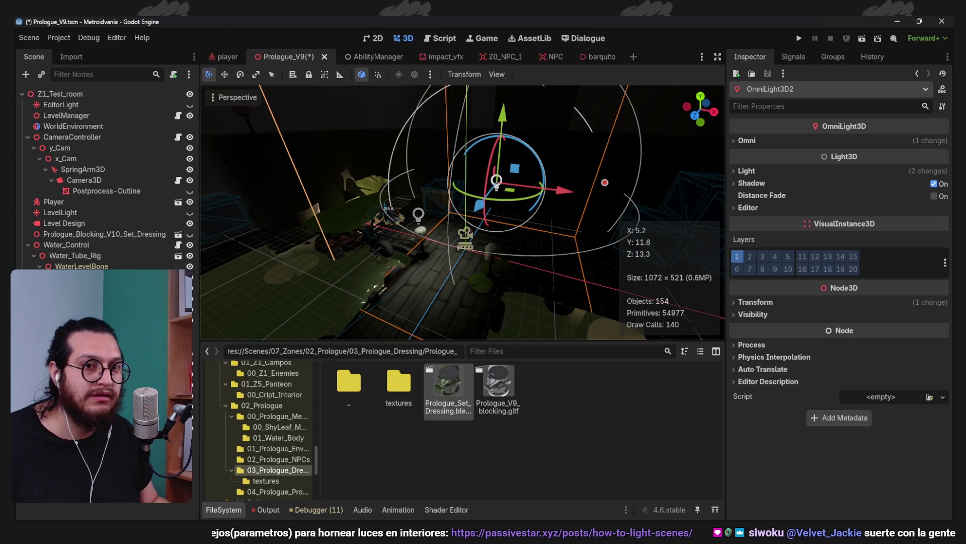
Bake the lightmaps with both lights and run the project
left_click(555, 115)
left_click(540, 75)
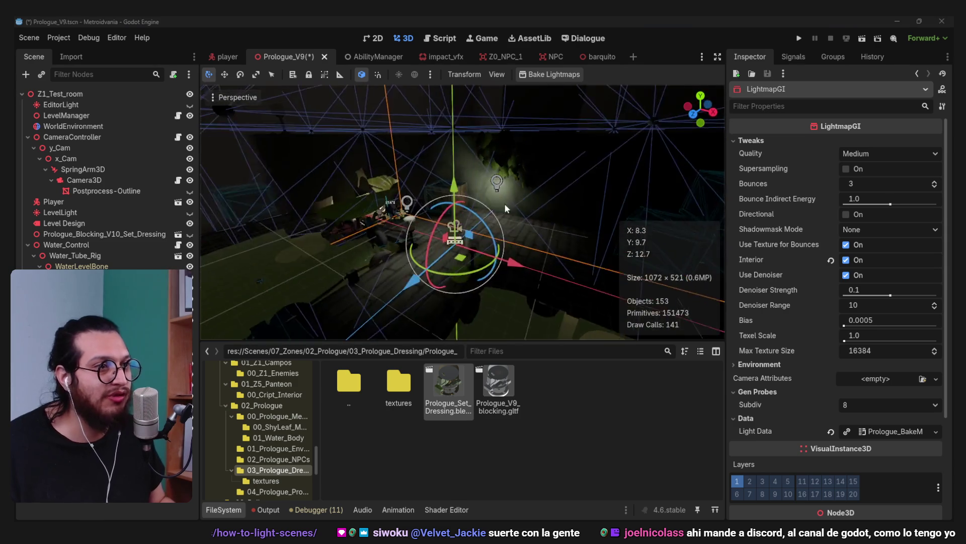
scroll(508, 200, "down", 3)
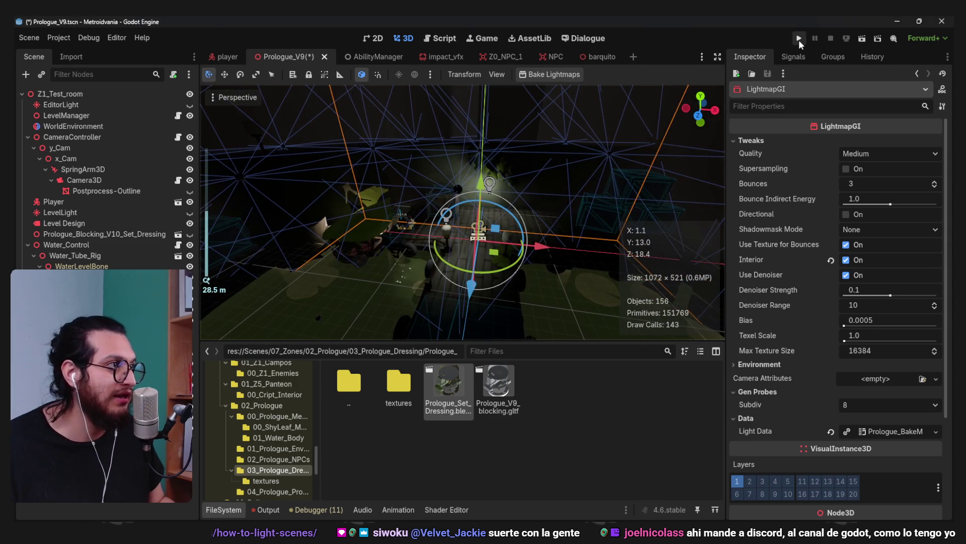
left_click(799, 39)
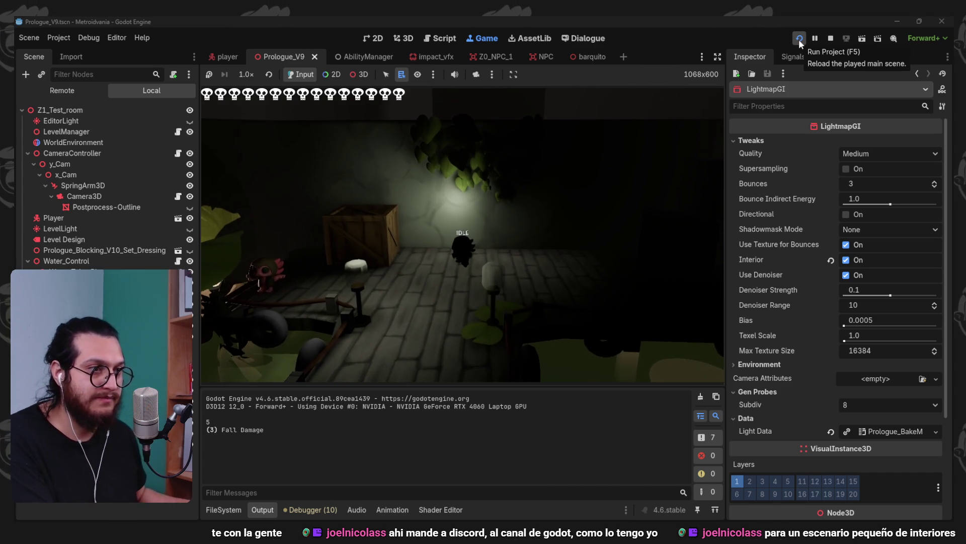
Stop the running game with the top-right Stop button
left_click(830, 39)
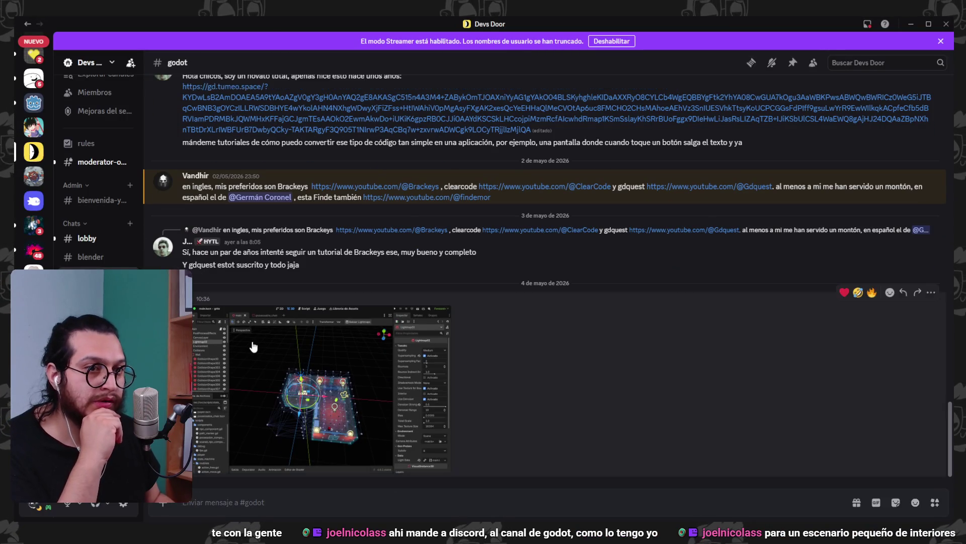
left_click(253, 347)
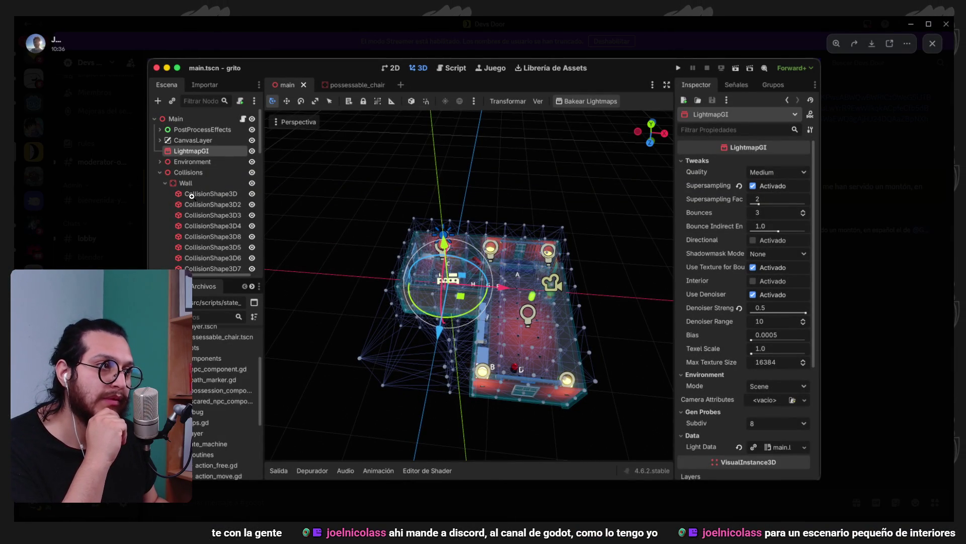
left_click(889, 108)
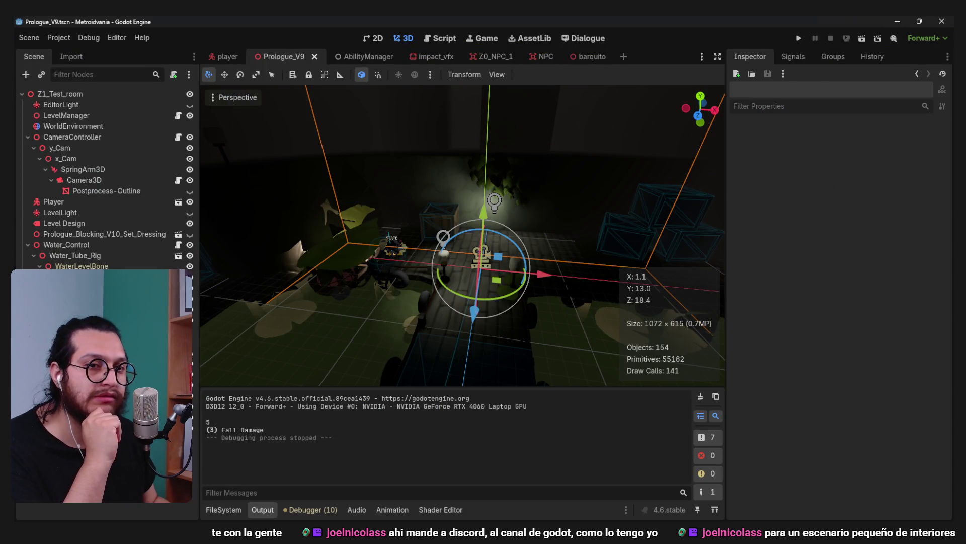
Move LightmapGI directly under the root node and re-bake the lightmaps
left_click_drag(76, 352, 75, 312)
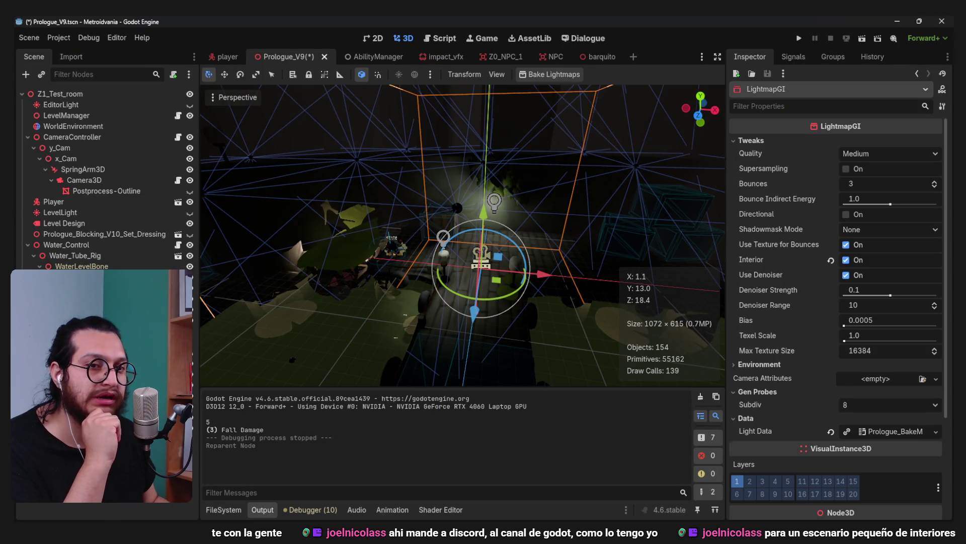
left_click(539, 76)
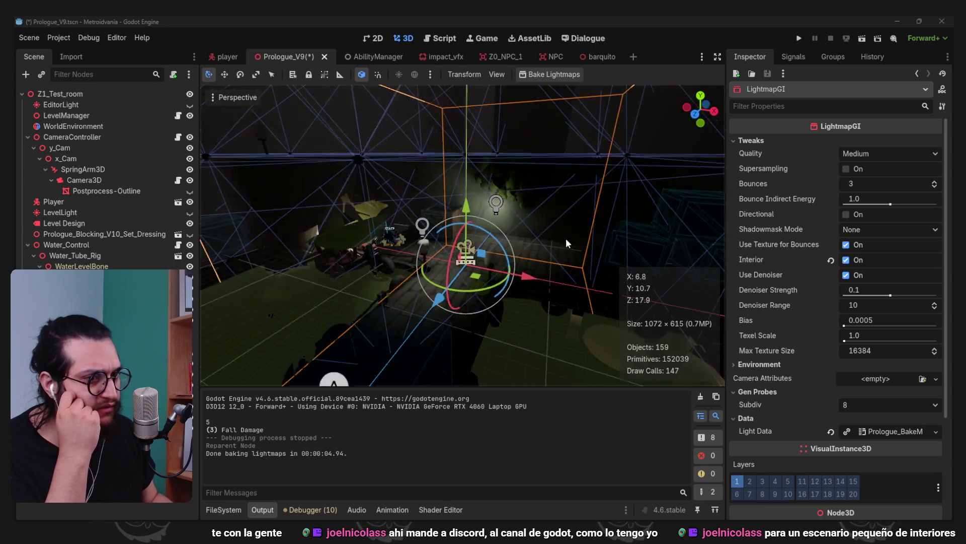
scroll(549, 242, "up", 5)
mouse_move(614, 198)
left_mouse_down()
mouse_move(598, 200)
mouse_move(611, 208)
left_mouse_up()
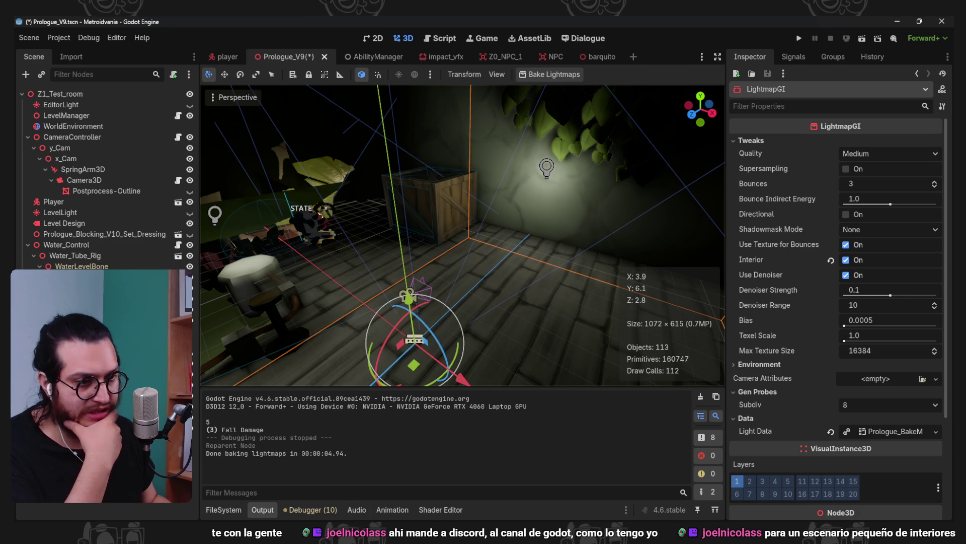
Switch to the translated Lightmap GI docs page in the browser and scroll down
left_click(410, 466)
scroll(565, 380, "down", 1)
scroll(565, 380, "down", 10)
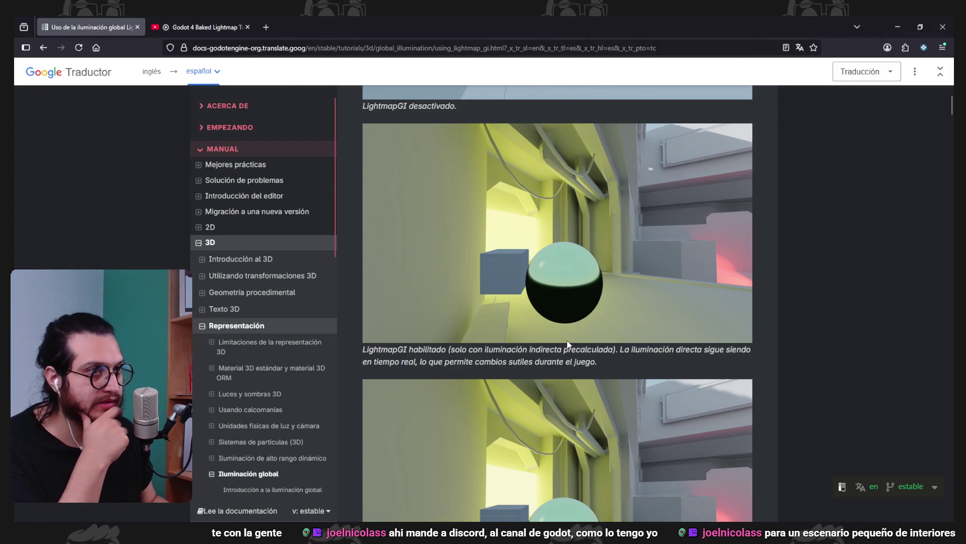
Read down the translated Lightmap GI page and collapse the Google Translate bar
scroll(567, 344, "down", 5)
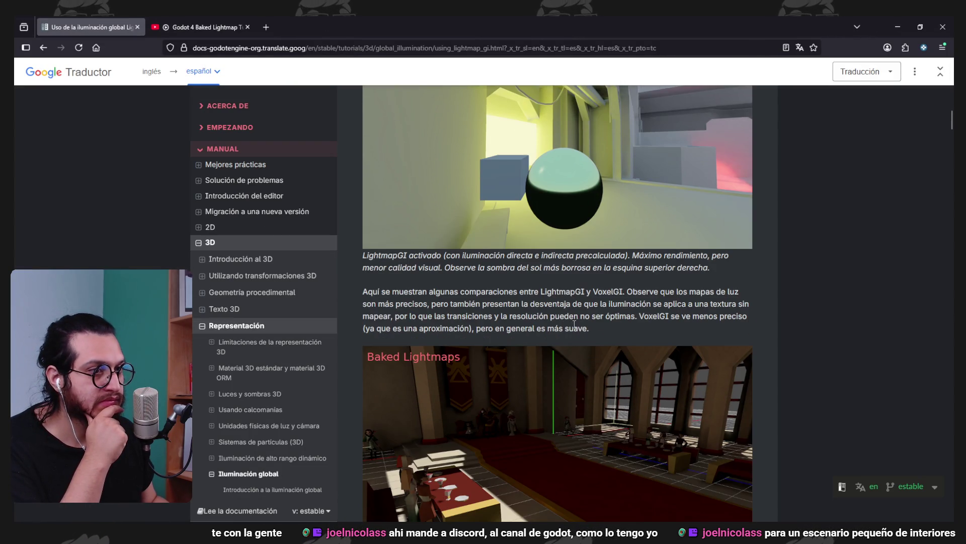
scroll(852, 369, "down", 10)
scroll(852, 369, "down", 7)
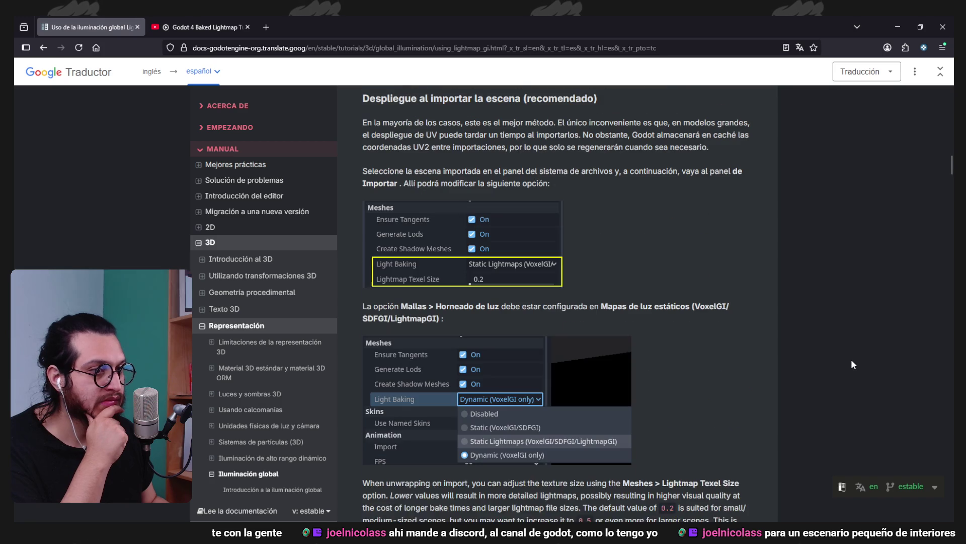
scroll(478, 300, "down", 1)
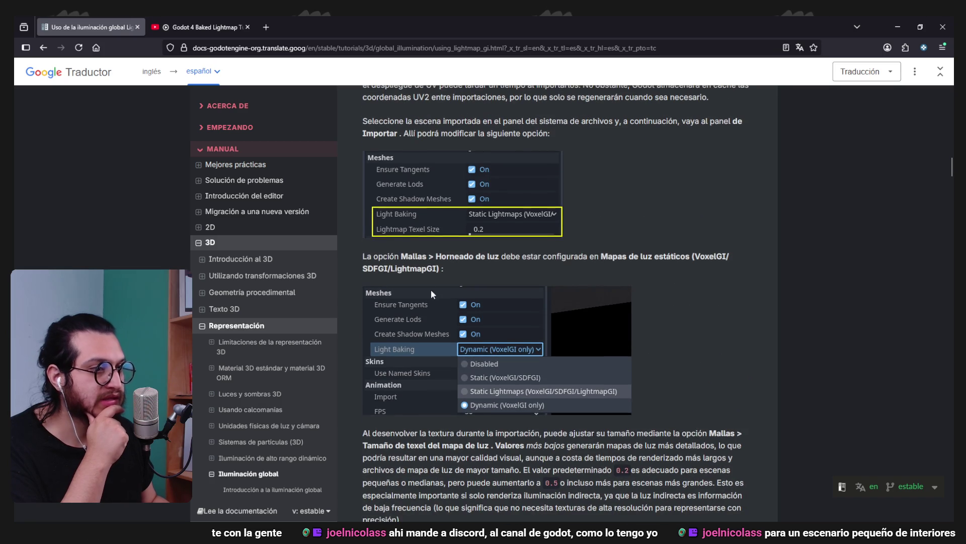
scroll(683, 329, "down", 5)
scroll(683, 329, "up", 2)
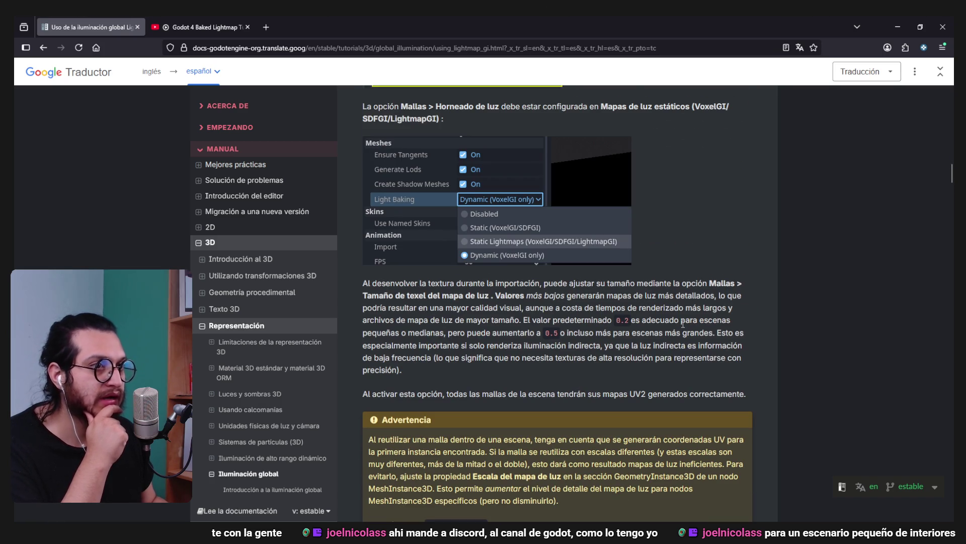
scroll(683, 324, "up", 1)
scroll(725, 294, "down", 10)
scroll(731, 308, "down", 1)
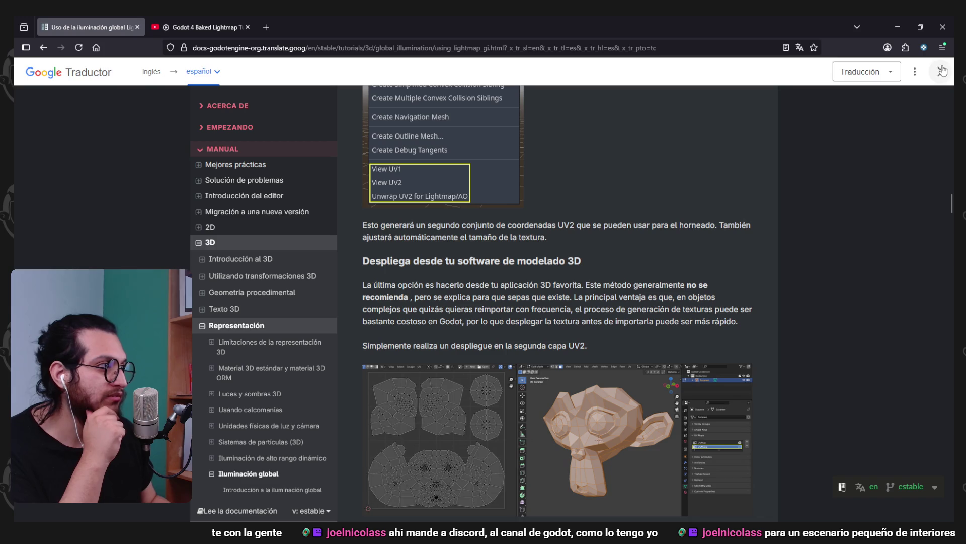
left_click(941, 72)
Continue to the light bake mode section and open the translator's three-dot menu
scroll(681, 261, "down", 1)
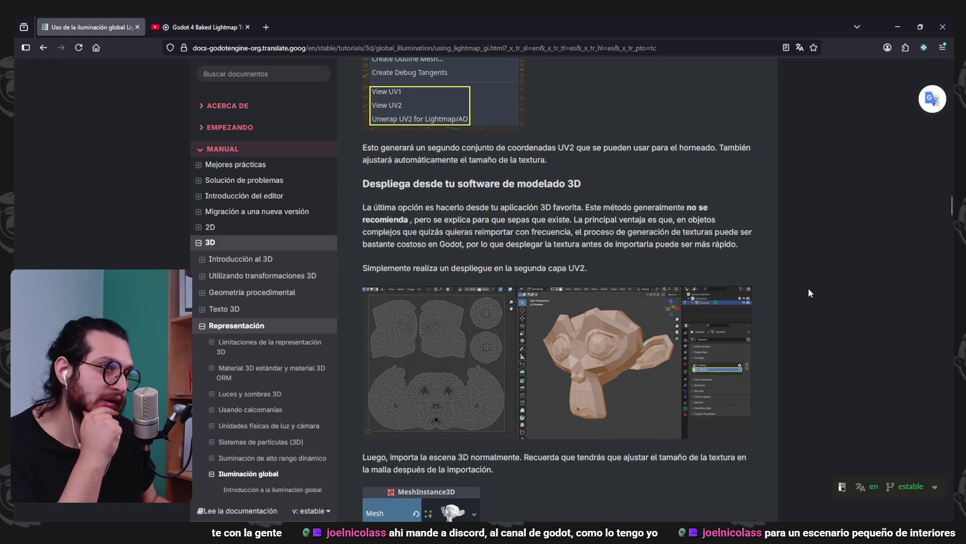
scroll(809, 289, "down", 9)
scroll(808, 288, "down", 7)
scroll(809, 289, "down", 14)
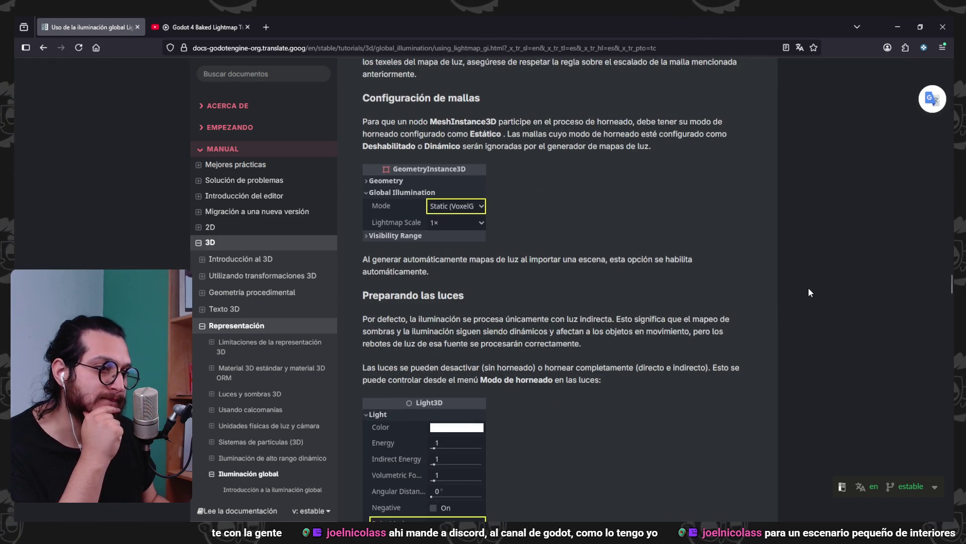
scroll(809, 289, "down", 4)
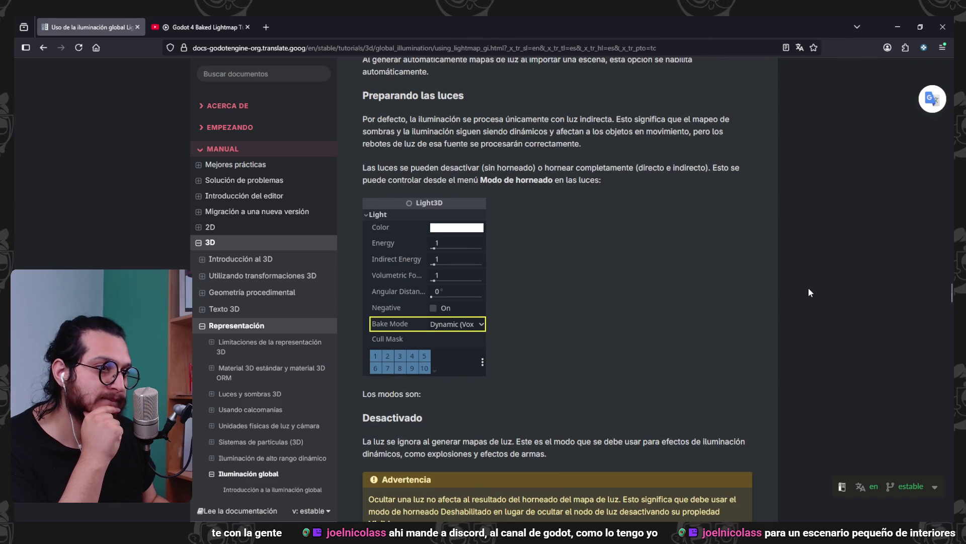
scroll(558, 298, "down", 1)
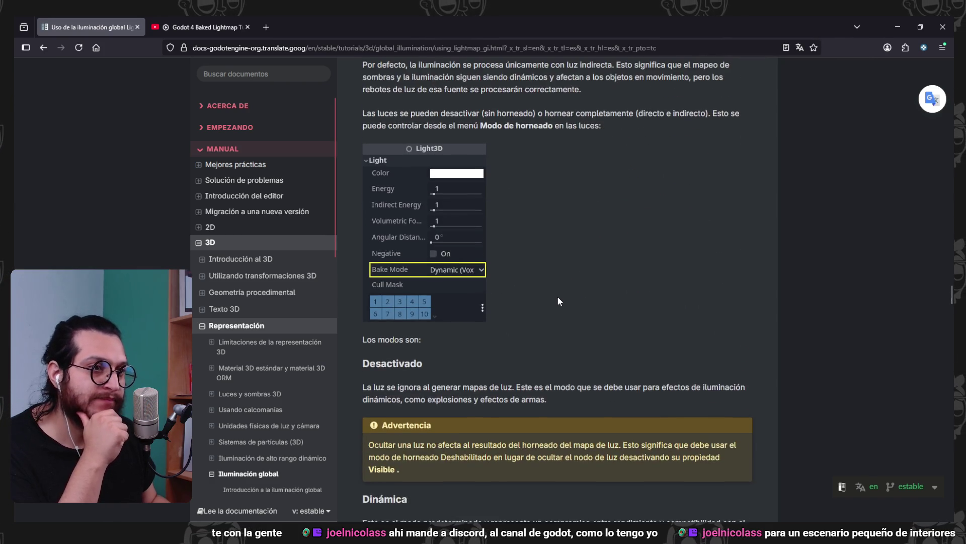
scroll(538, 290, "up", 3)
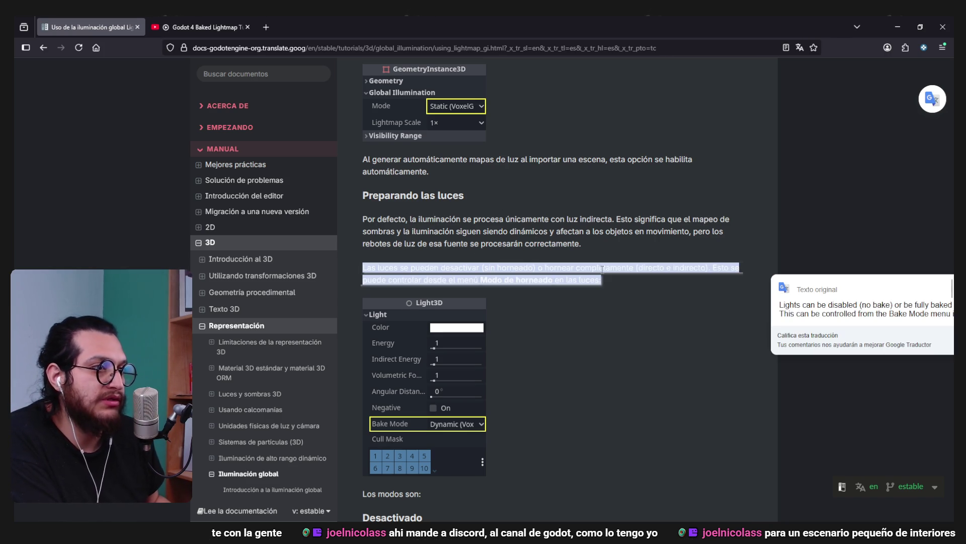
scroll(602, 282, "down", 1)
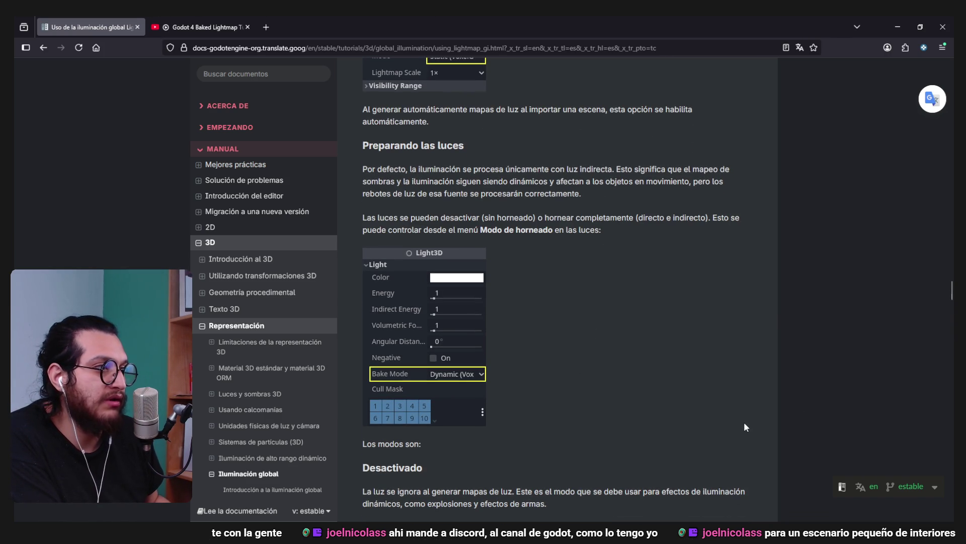
mouse_move(827, 64)
left_click(915, 71)
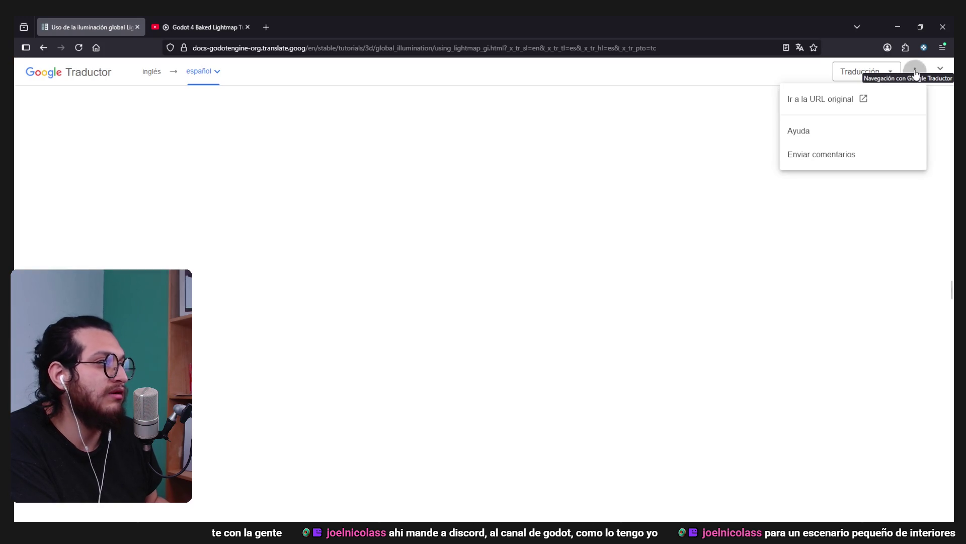
Open the original English page via 'Ir a la URL original' and read through shadowmasking
left_click(865, 102)
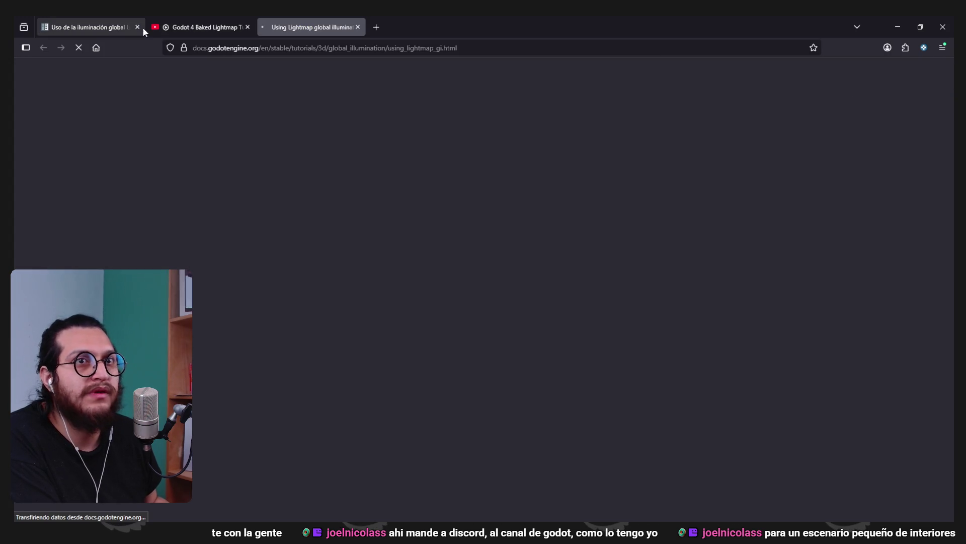
scroll(603, 277, "down", 20)
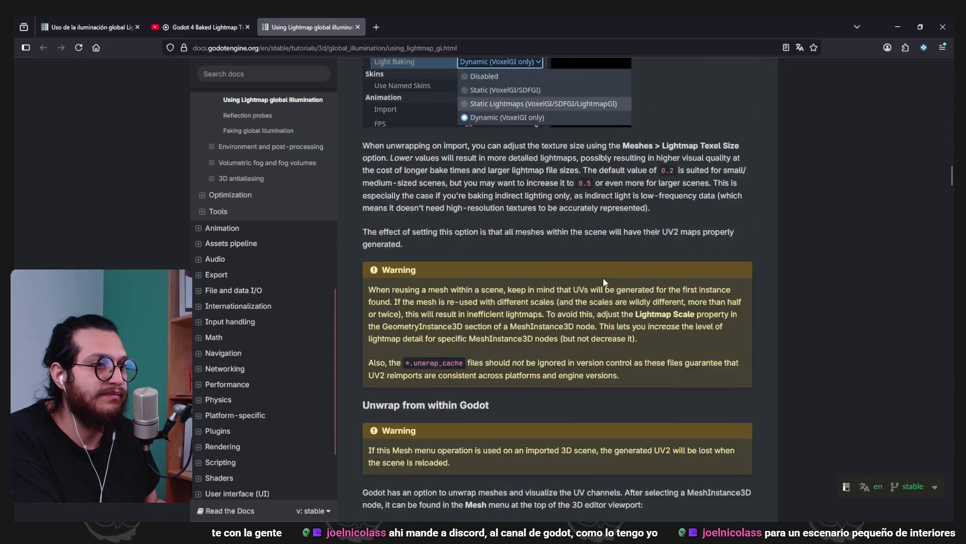
scroll(603, 277, "down", 15)
scroll(604, 277, "up", 6)
scroll(605, 283, "down", 4)
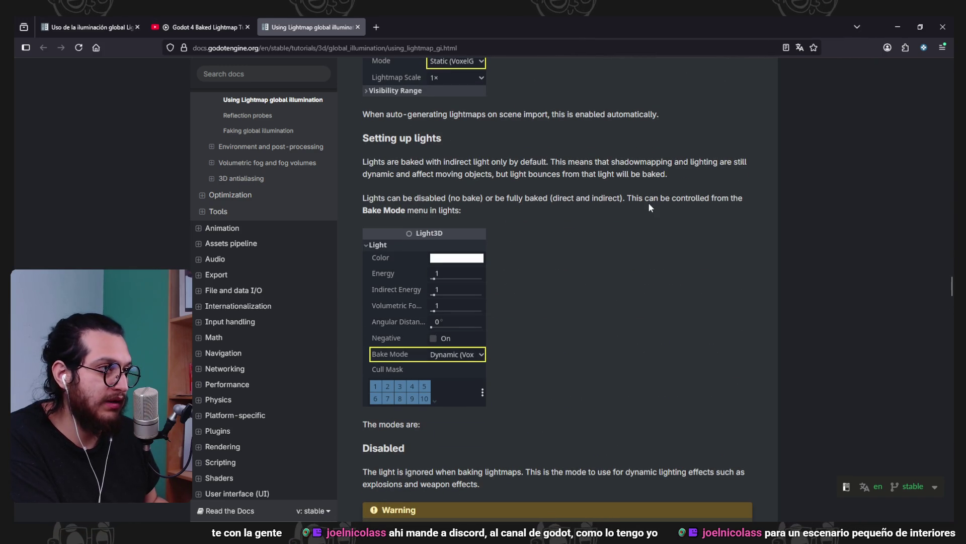
scroll(584, 363, "down", 3)
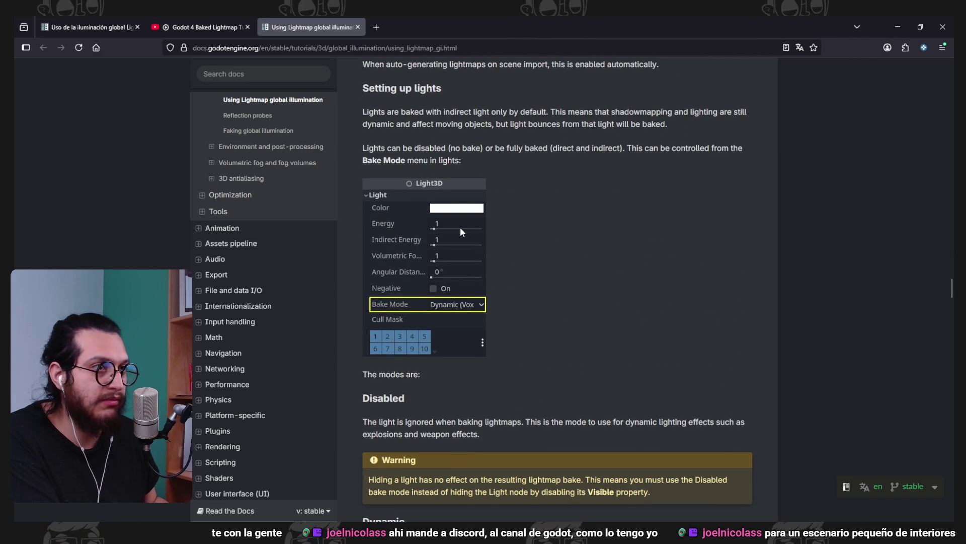
scroll(584, 362, "down", 12)
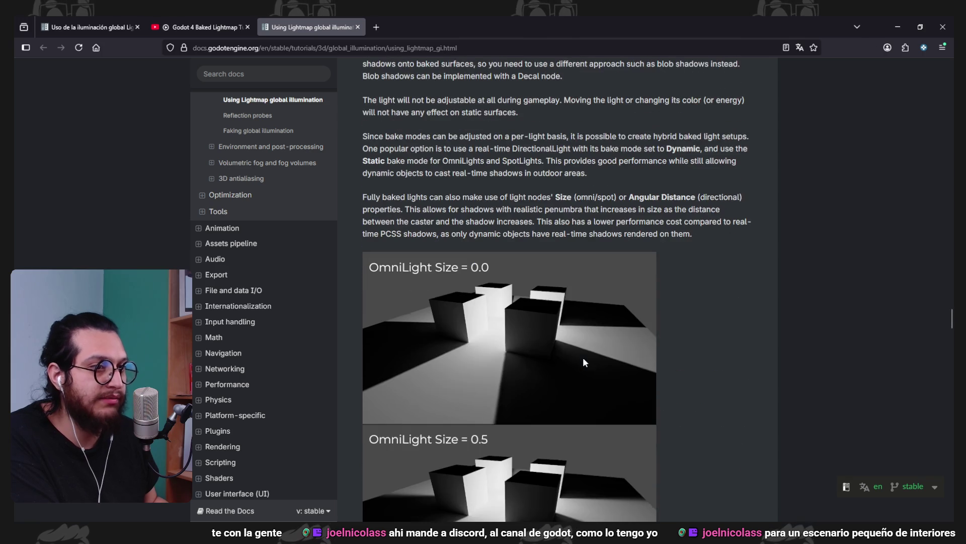
scroll(583, 357, "down", 9)
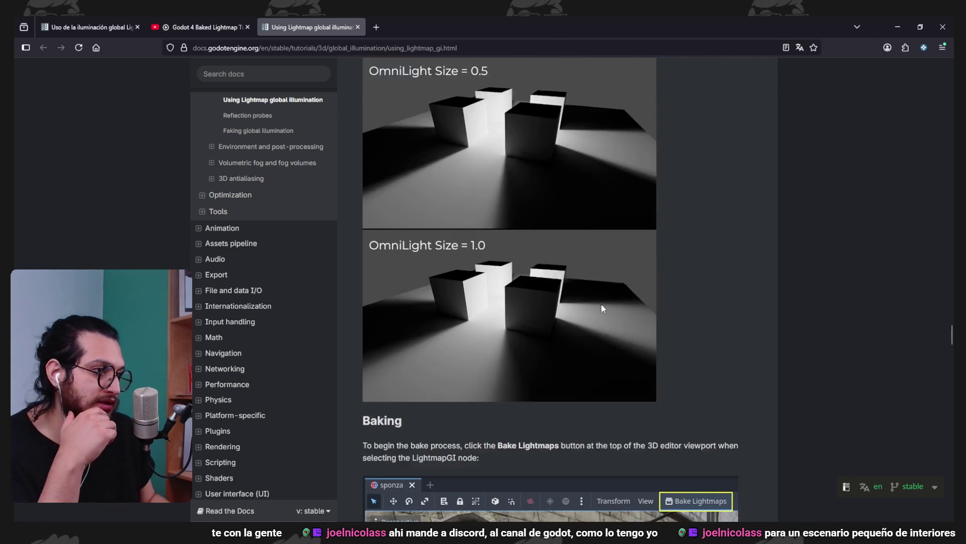
scroll(600, 303, "down", 10)
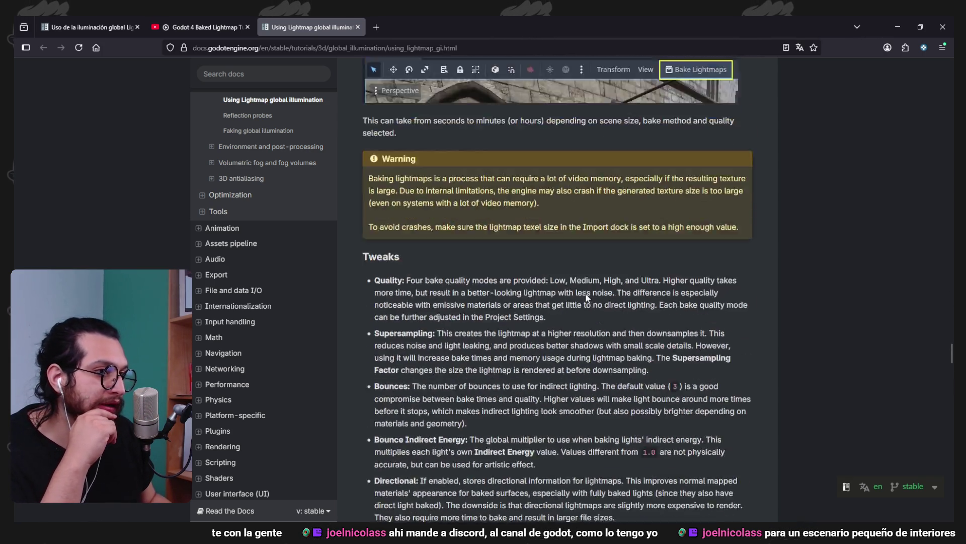
scroll(572, 276, "down", 12)
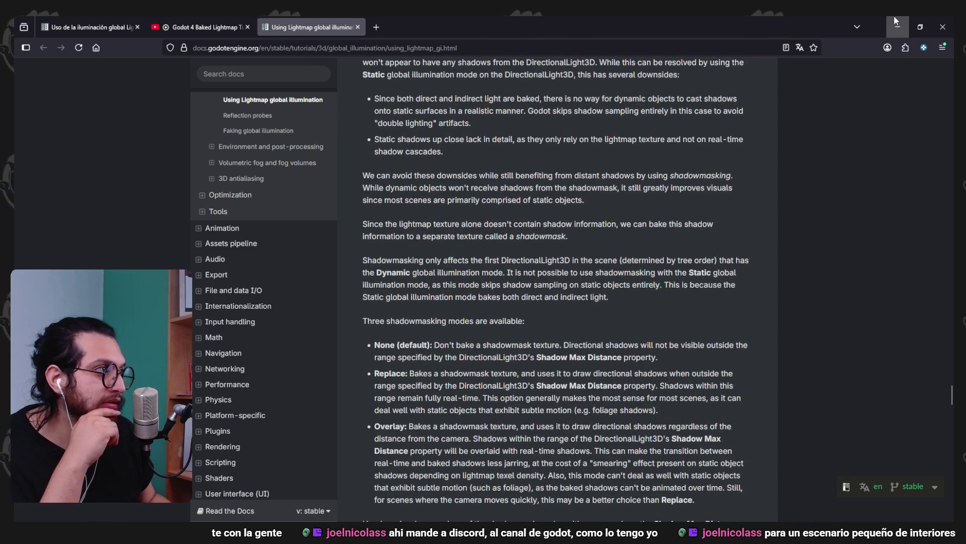
Return to the Godot editor and bring the whole room into view
key("alt+Tab")
scroll(400, 259, "down", 5)
key("a")
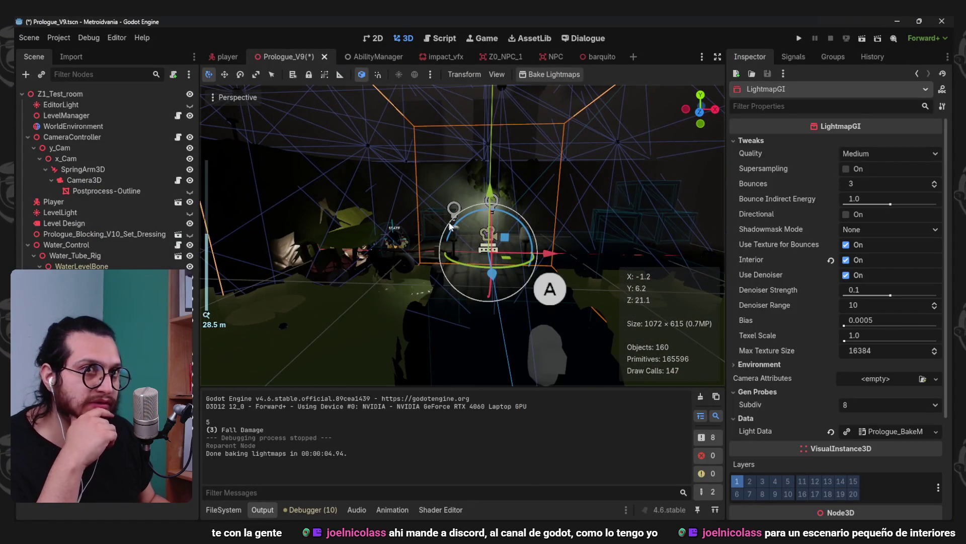
left_click(116, 126)
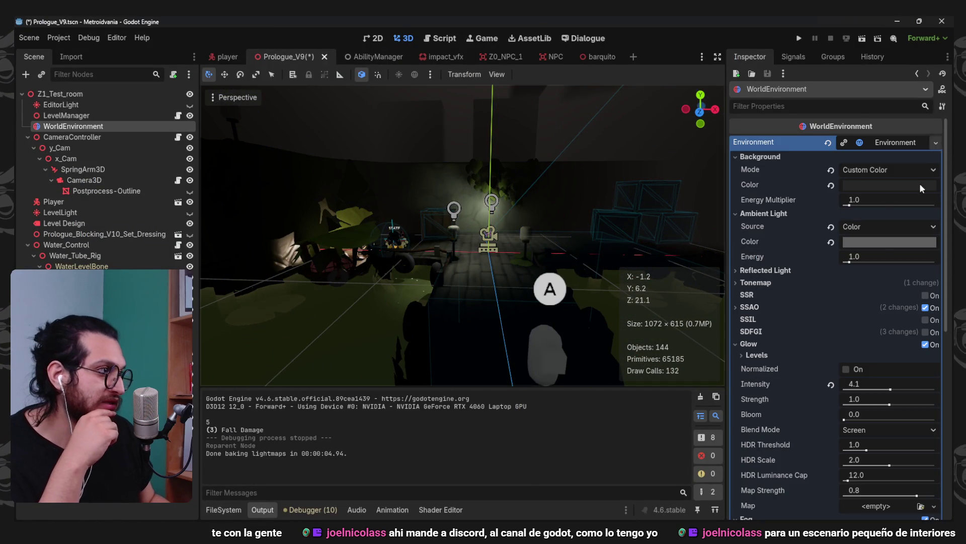
left_click(488, 247)
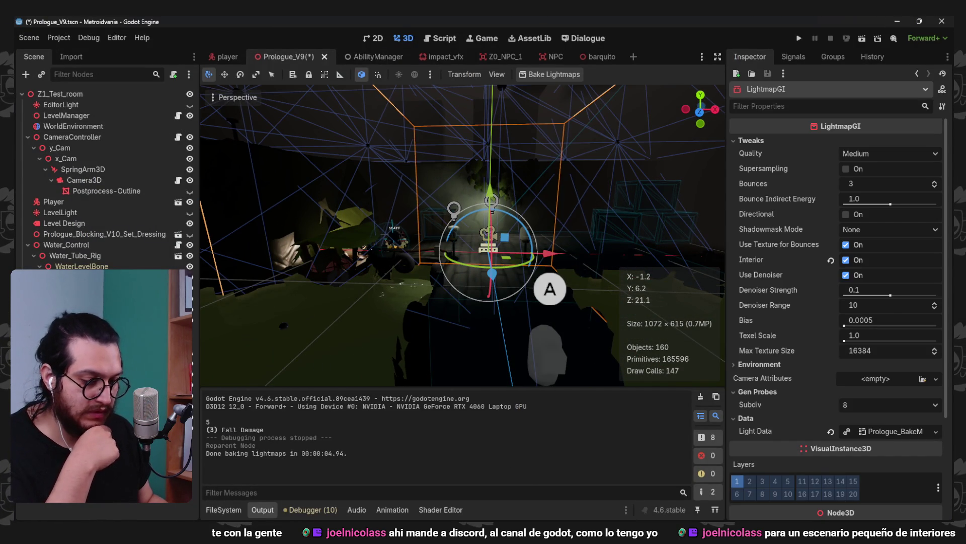
scroll(537, 148, "down", 3)
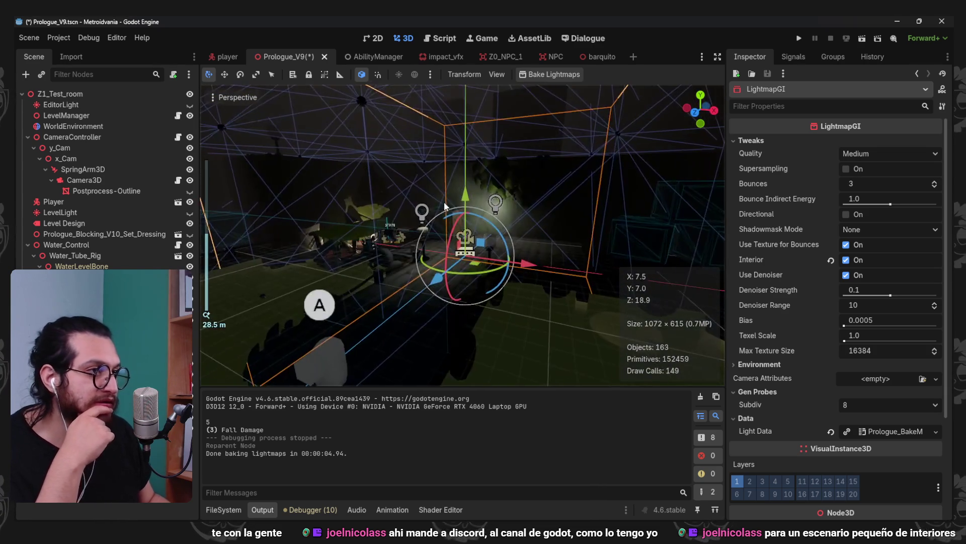
scroll(445, 206, "up", 3)
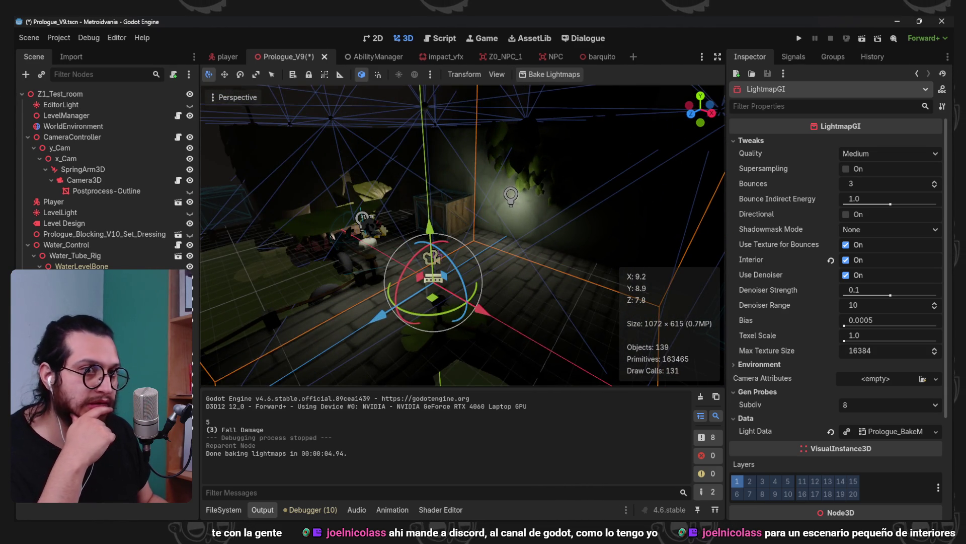
key("Escape")
mouse_move(207, 308)
left_mouse_down()
mouse_move(431, 224)
mouse_move(488, 238)
mouse_move(473, 248)
mouse_move(472, 237)
mouse_move(533, 204)
left_mouse_up()
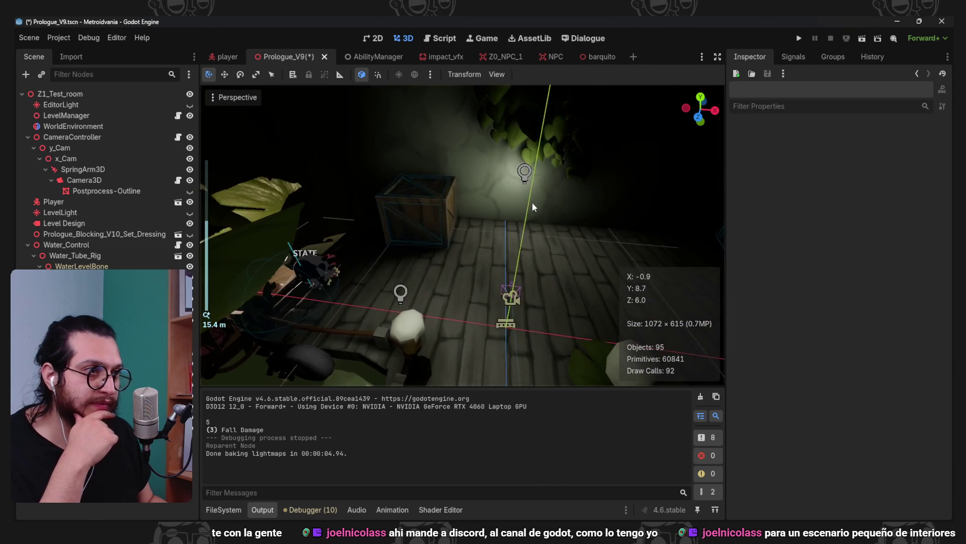
scroll(533, 203, "up", 2)
Set the omni light's Bake Mode to Static in the Inspector
left_click(327, 231)
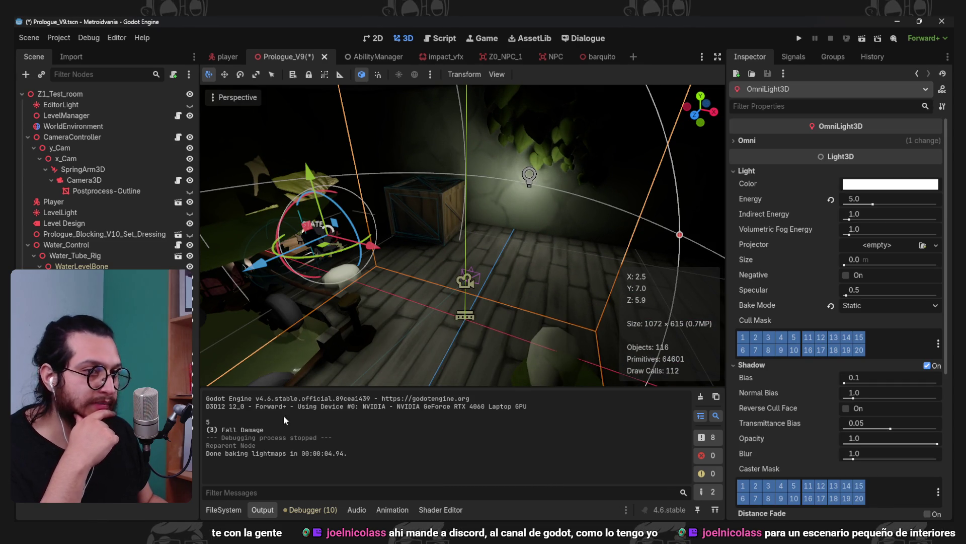
left_click(859, 306)
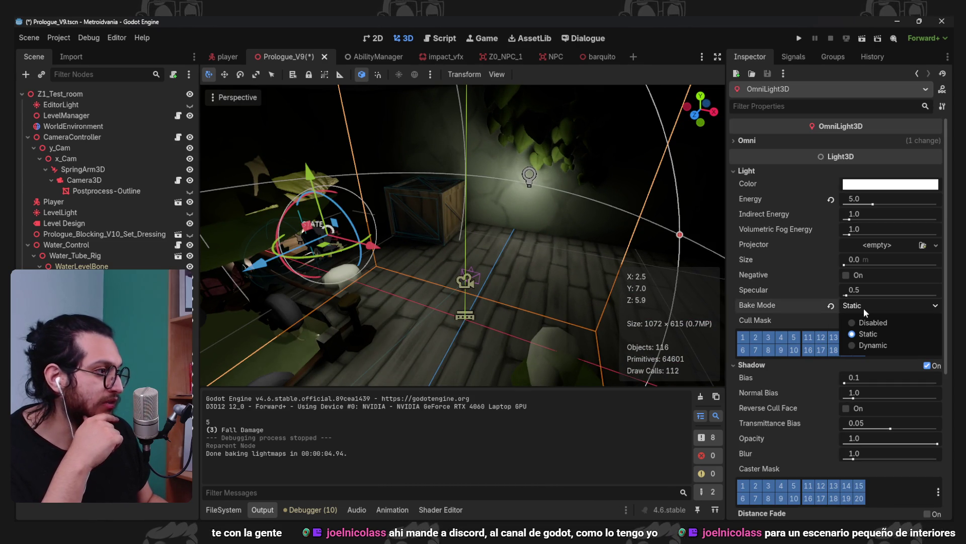
left_click(874, 345)
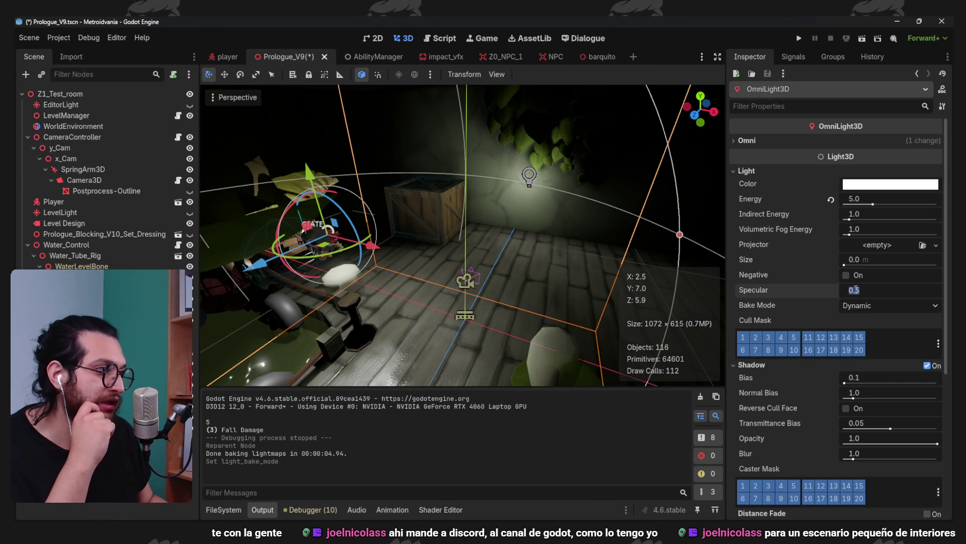
left_click(871, 306)
left_click(871, 333)
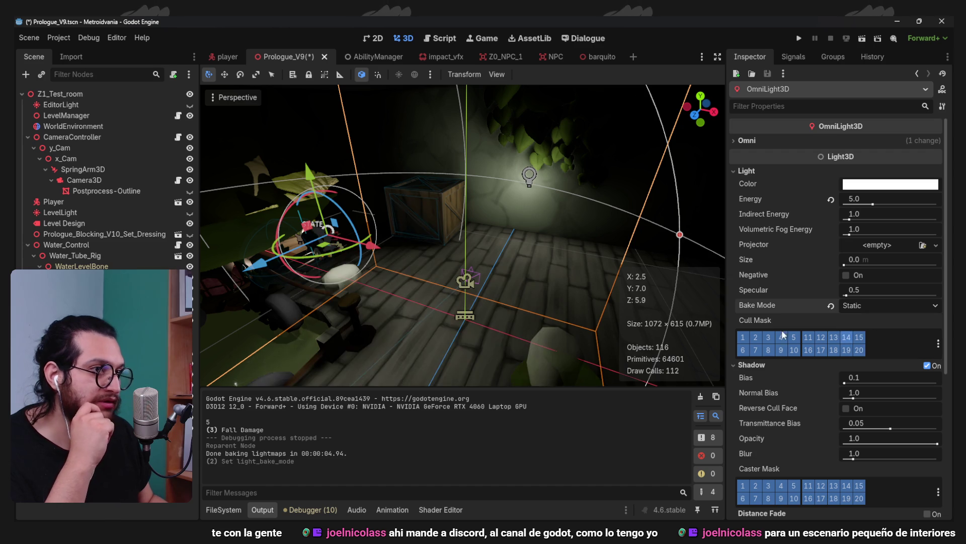
Select the LightmapGI node in the room
scroll(482, 268, "up", 2)
mouse_move(482, 268)
left_mouse_down()
mouse_move(511, 263)
mouse_move(464, 257)
mouse_move(521, 238)
mouse_move(522, 219)
mouse_move(480, 276)
left_mouse_up()
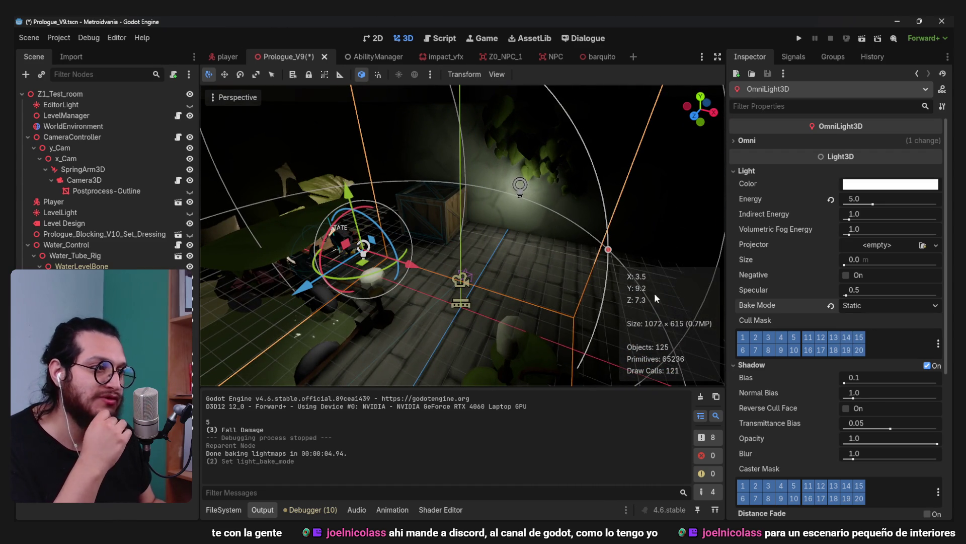
left_click(443, 257)
left_click(443, 257)
mouse_move(443, 257)
left_mouse_down()
mouse_move(518, 264)
mouse_move(623, 307)
mouse_move(524, 222)
mouse_move(465, 218)
left_mouse_up()
scroll(623, 307, "up", 3)
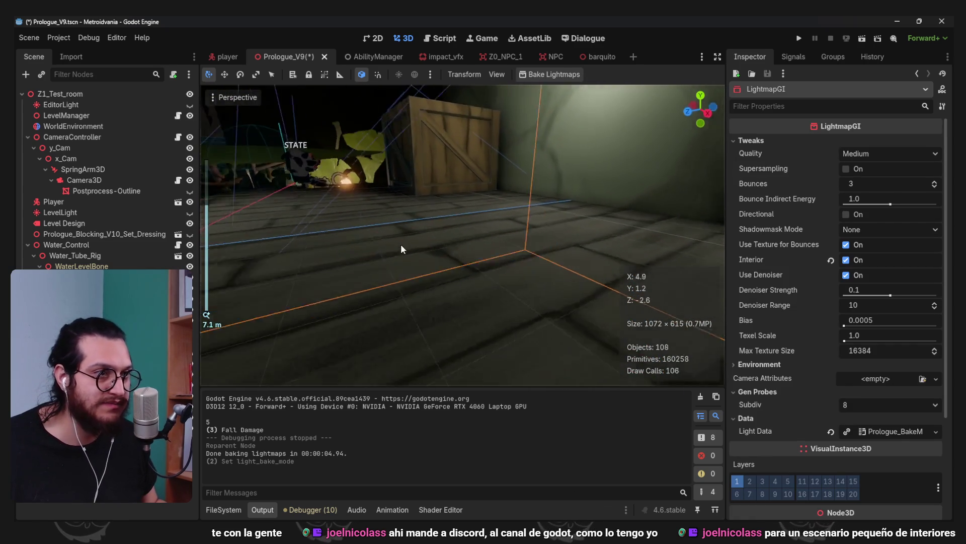
Frame the LightmapGI and save the scene with Ctrl+S
key("f")
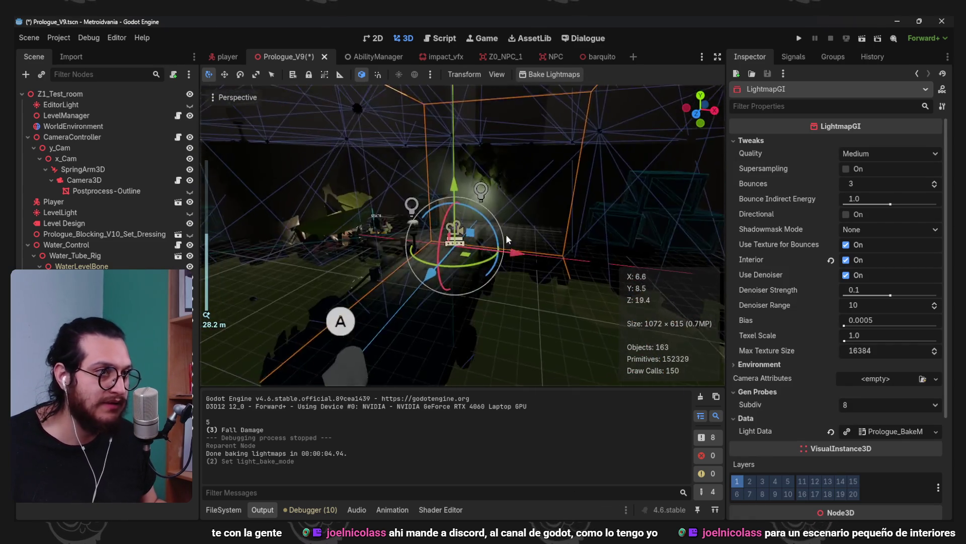
scroll(506, 234, "up", 5)
mouse_move(541, 221)
left_mouse_down()
mouse_move(491, 312)
mouse_move(482, 258)
mouse_move(485, 315)
mouse_move(430, 254)
mouse_move(389, 245)
mouse_move(484, 287)
mouse_move(515, 328)
mouse_move(515, 254)
mouse_move(542, 238)
mouse_move(551, 276)
left_mouse_up()
scroll(468, 314, "down", 8)
scroll(515, 328, "up", 4)
key("ctrl+s")
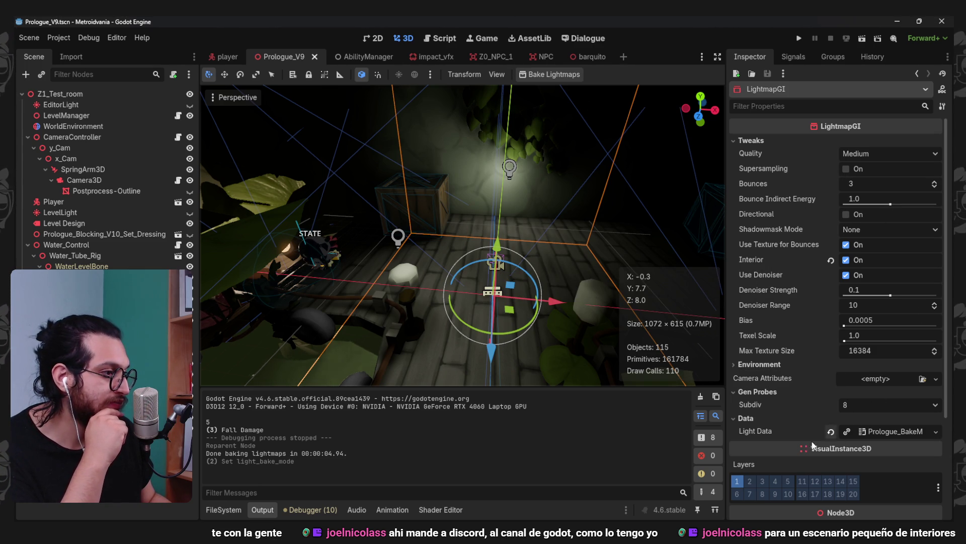
Delete the duplicate light OmniLight3D2 and confirm the deletion
scroll(826, 445, "down", 3)
scroll(830, 458, "up", 3)
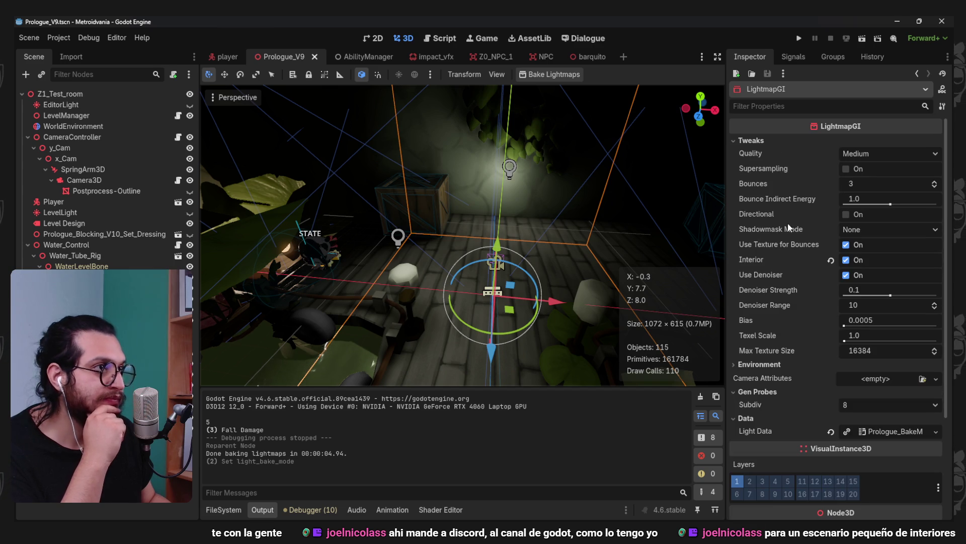
key("Escape")
left_click(510, 167)
scroll(478, 218, "down", 3)
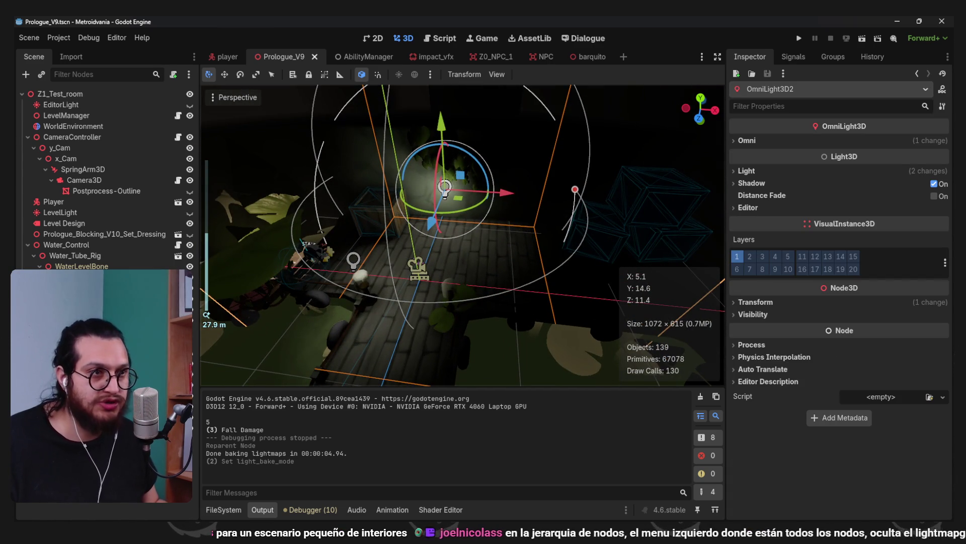
key("Delete")
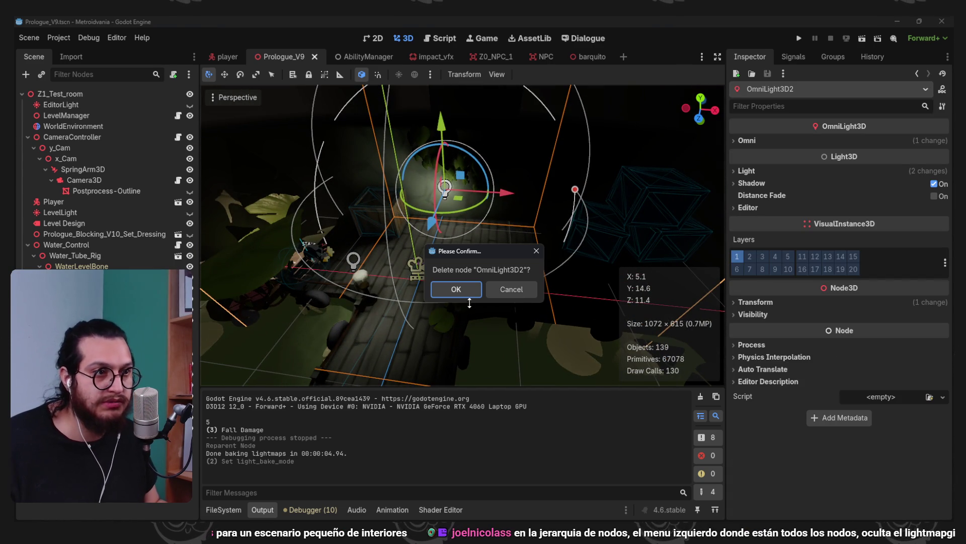
left_click(464, 295)
Change the remaining omni light's Color to a warm peach-orange
left_click(353, 259)
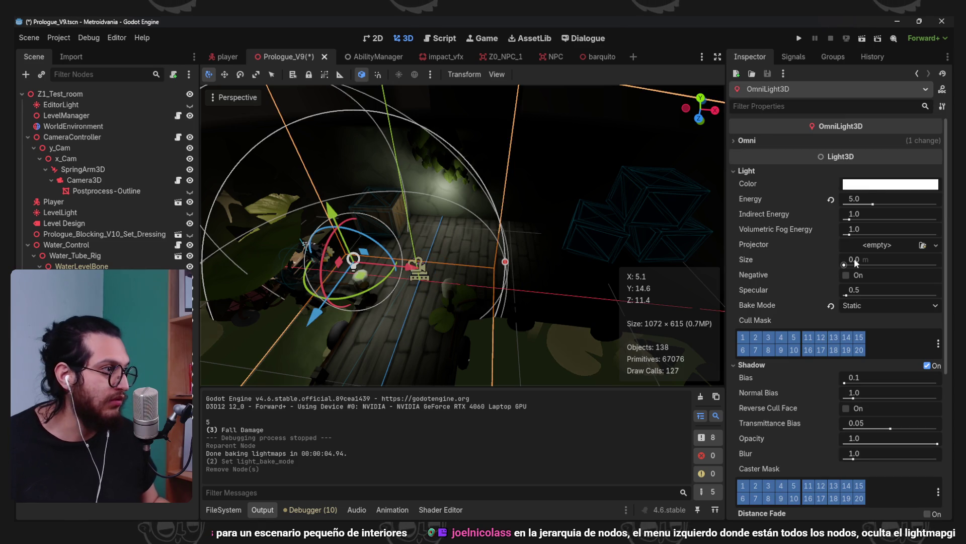
left_click(869, 189)
left_click_drag(881, 287, 888, 298)
left_click_drag(933, 246, 937, 228)
left_click(774, 238)
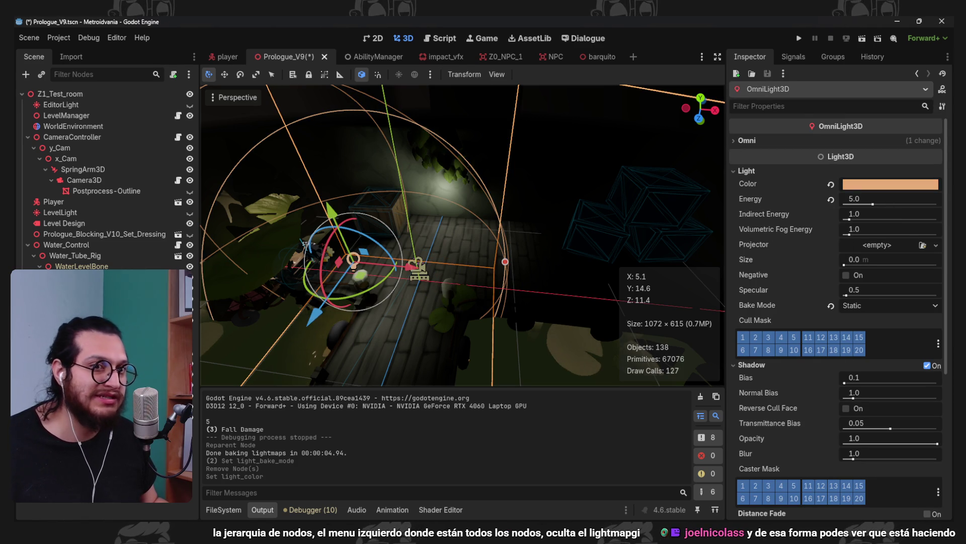
Re-bake the lightmaps with the peach light and orbit the room to inspect it
left_click(548, 76)
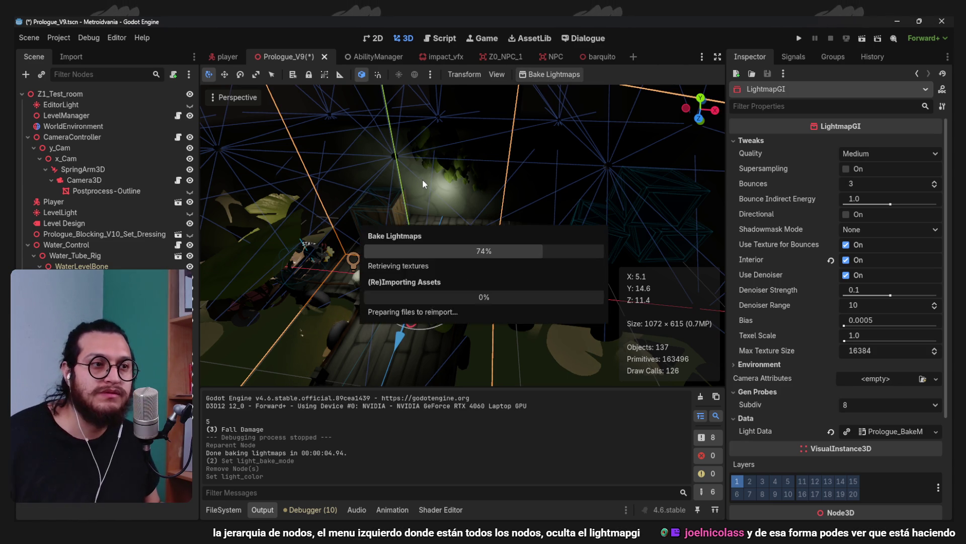
scroll(401, 273, "up", 5)
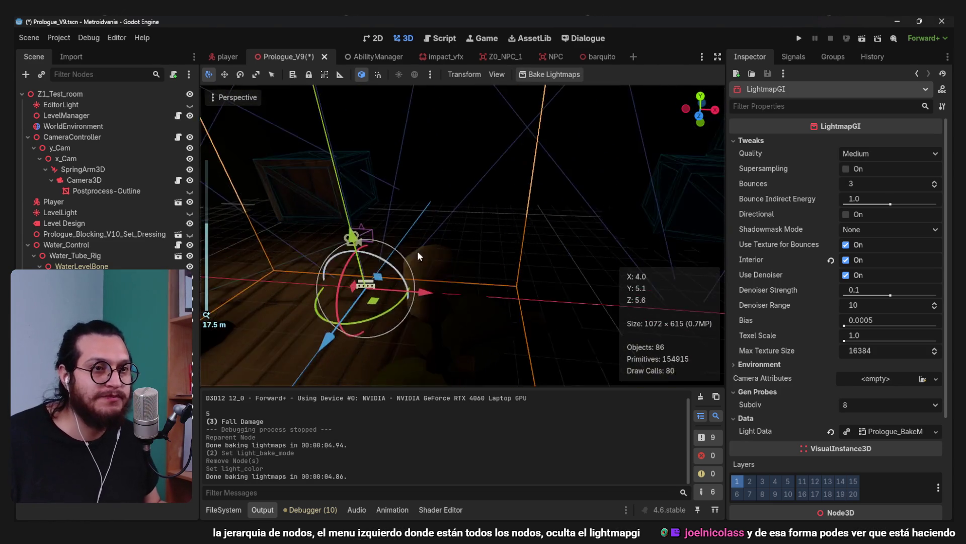
scroll(418, 251, "down", 2)
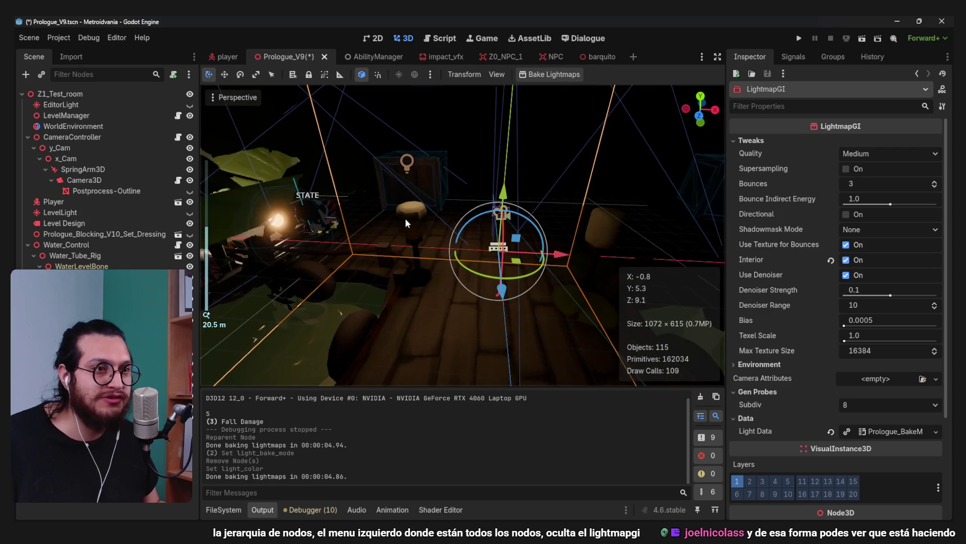
left_click(406, 219)
mouse_move(452, 237)
left_mouse_down()
mouse_move(515, 256)
mouse_move(442, 247)
mouse_move(495, 318)
left_mouse_up()
scroll(479, 246, "up", 2)
left_click_drag(510, 286, 458, 282)
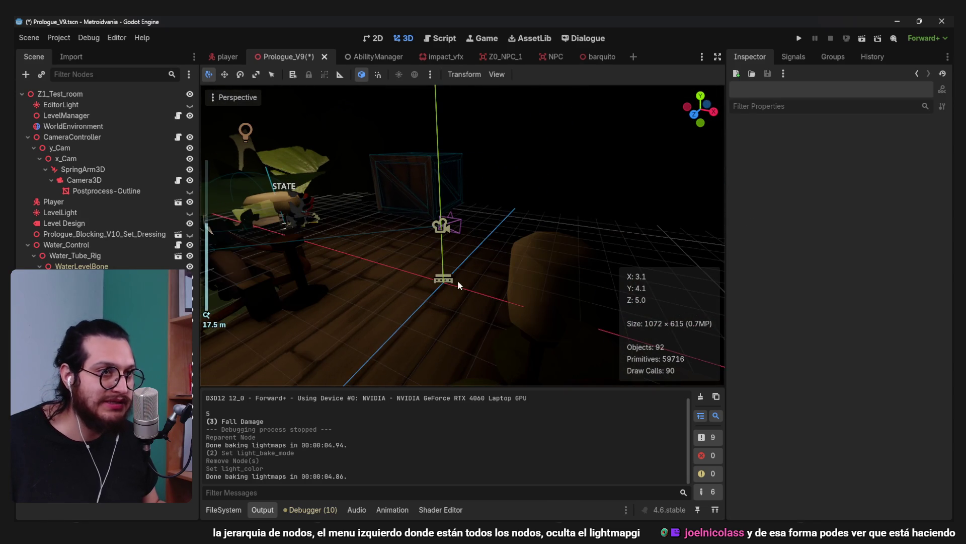
mouse_move(381, 275)
left_mouse_down()
mouse_move(413, 268)
mouse_move(395, 259)
mouse_move(456, 263)
mouse_move(449, 256)
left_mouse_up()
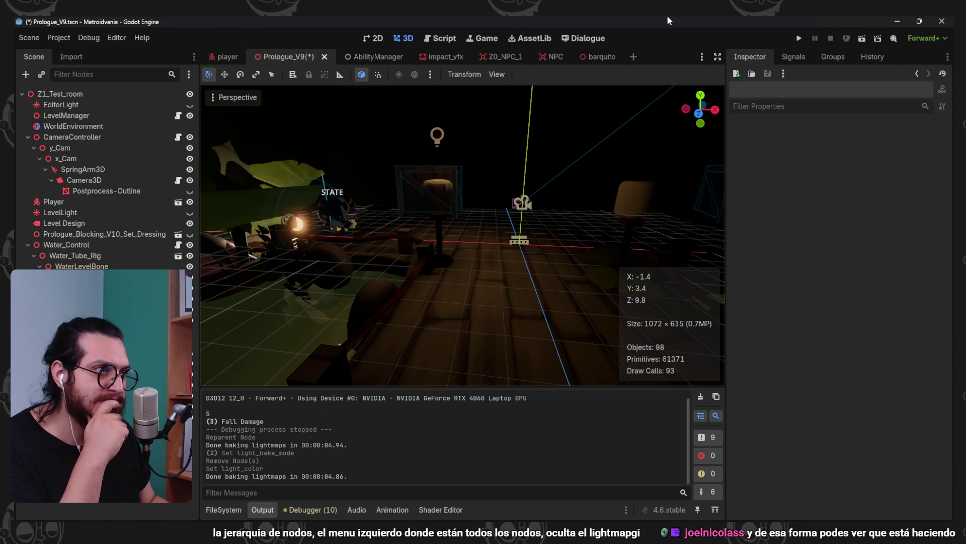
Frame the LightmapGI, then select the omni light
left_click(522, 203)
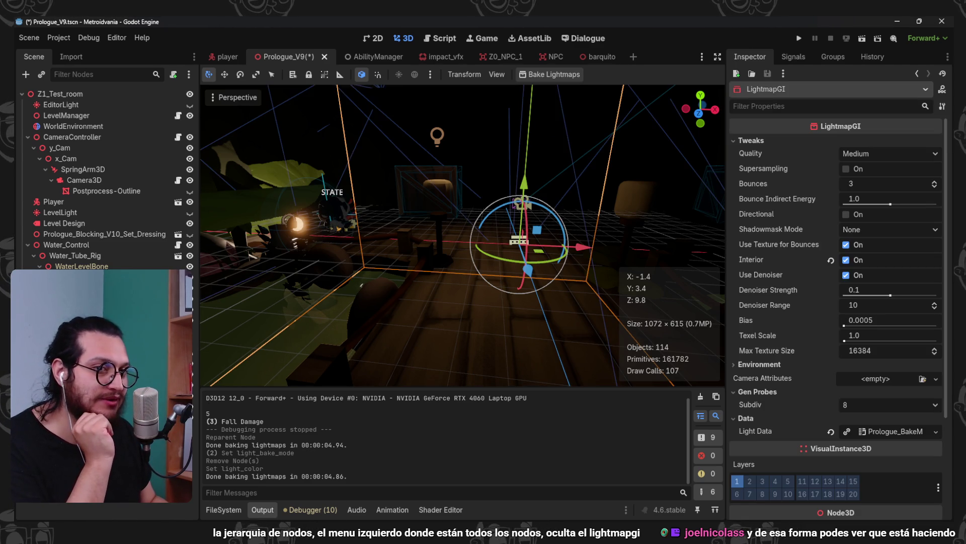
key("f")
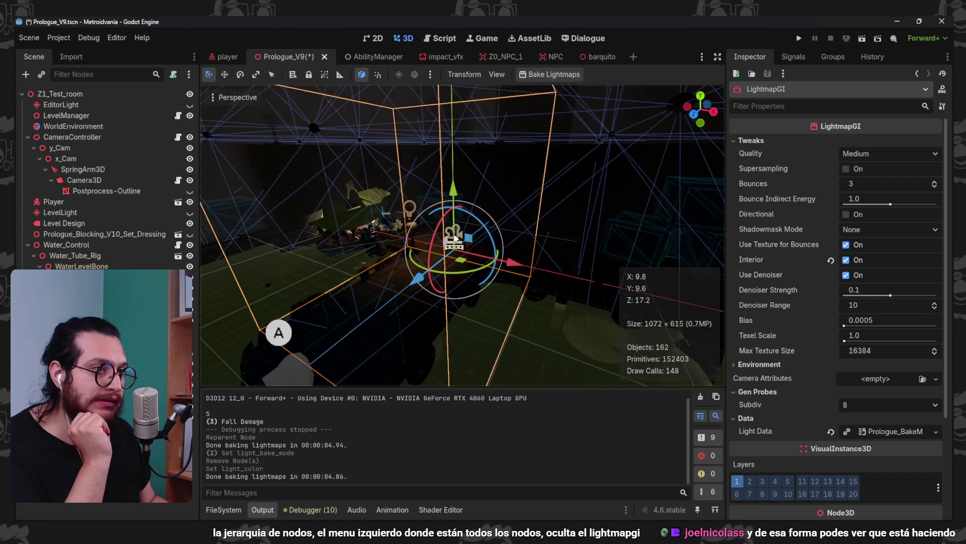
scroll(485, 306, "up", 5)
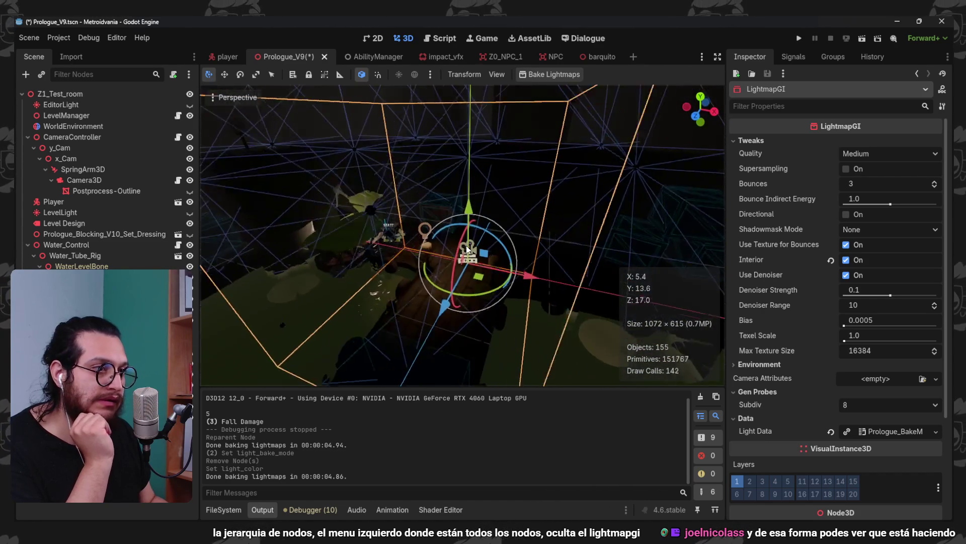
scroll(465, 243, "down", 10)
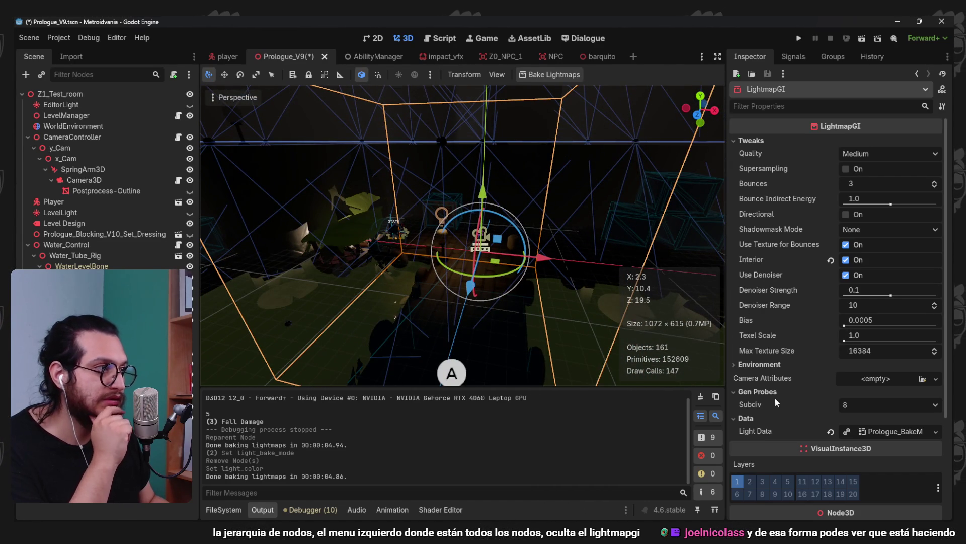
scroll(464, 261, "up", 3)
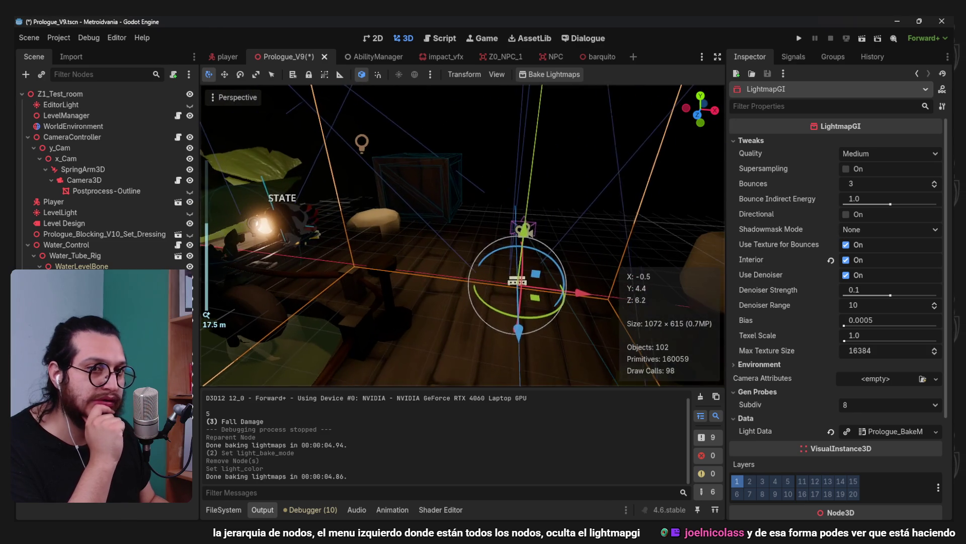
left_click(464, 262)
Duplicate the omni light and drag the copy's radius handle larger
key("ctrl+d")
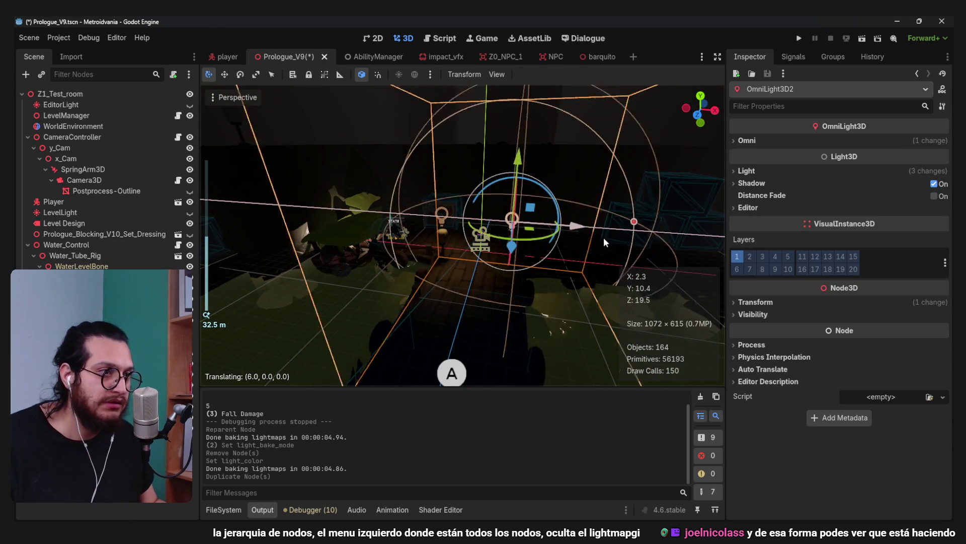
left_click_drag(585, 262, 679, 260)
left_click(643, 91)
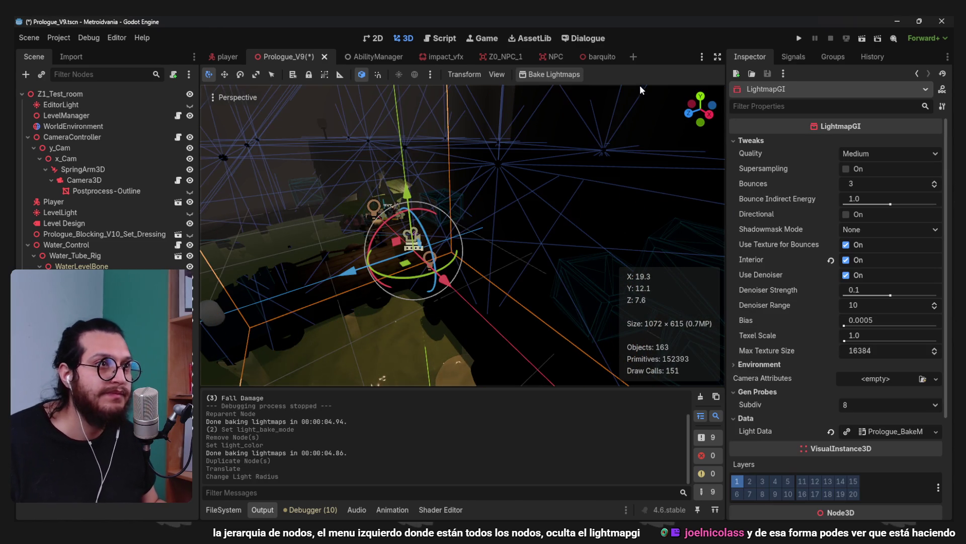
left_click(429, 258)
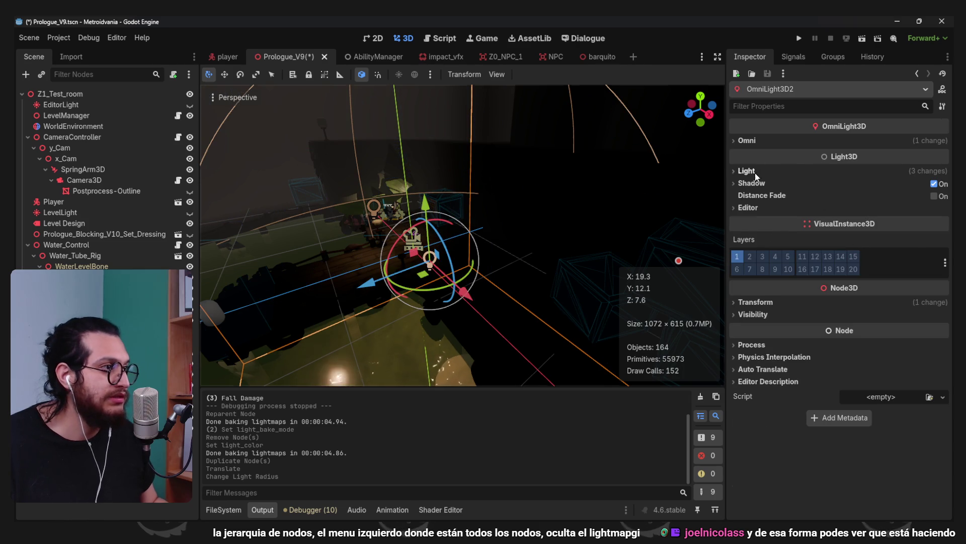
Set OmniLight3D2's Energy to 15.0 and bake the lightmaps
left_click(748, 171)
type("15")
key("Return")
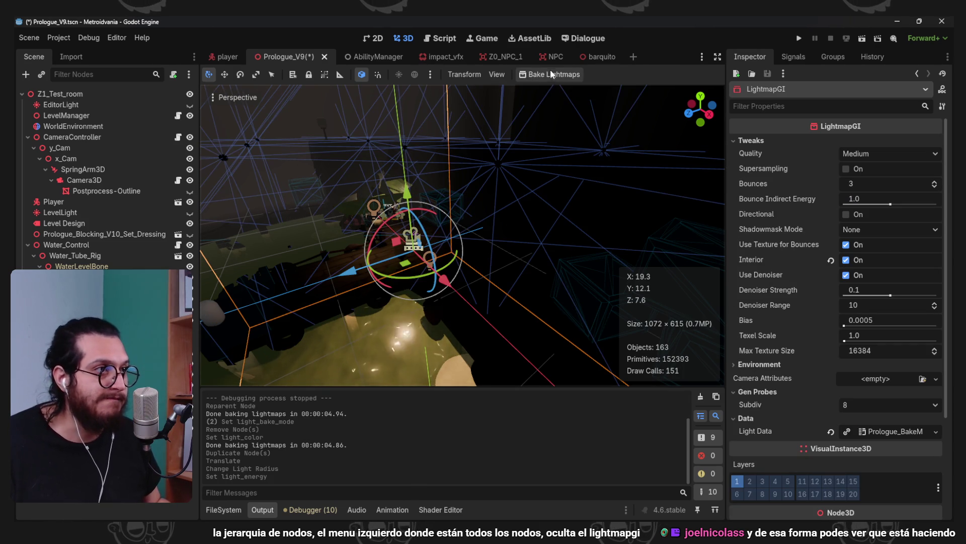
left_click(551, 73)
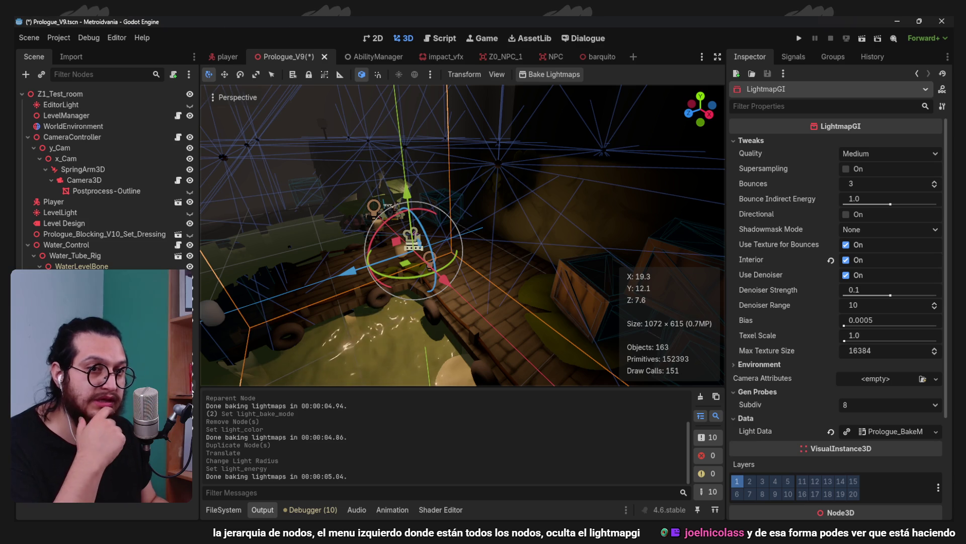
left_click(190, 288)
scroll(496, 255, "up", 3)
left_click(190, 288)
left_click(189, 288)
left_click(190, 288)
scroll(496, 255, "up", 5)
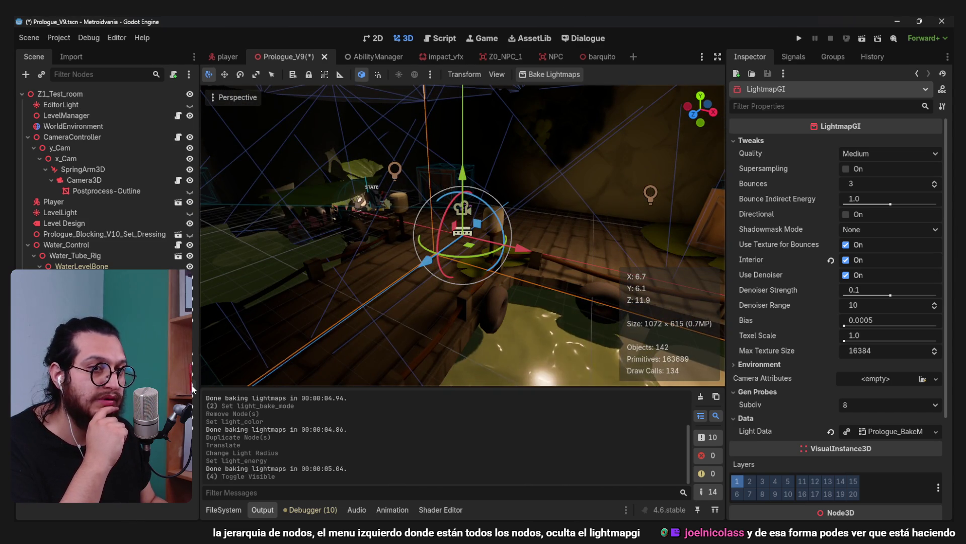
left_click(191, 385)
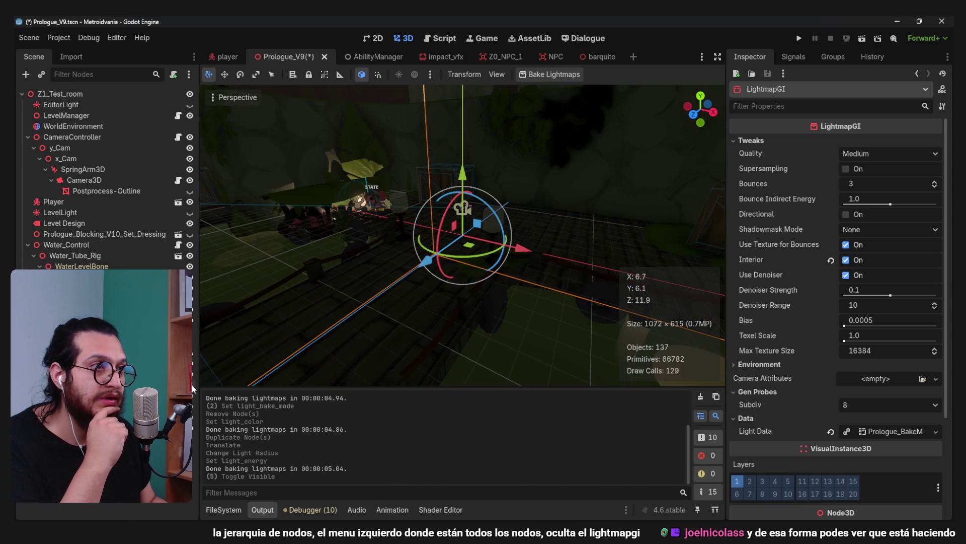
left_click(192, 385)
left_click(192, 384)
left_click(191, 385)
left_click_drag(201, 372, 566, 216)
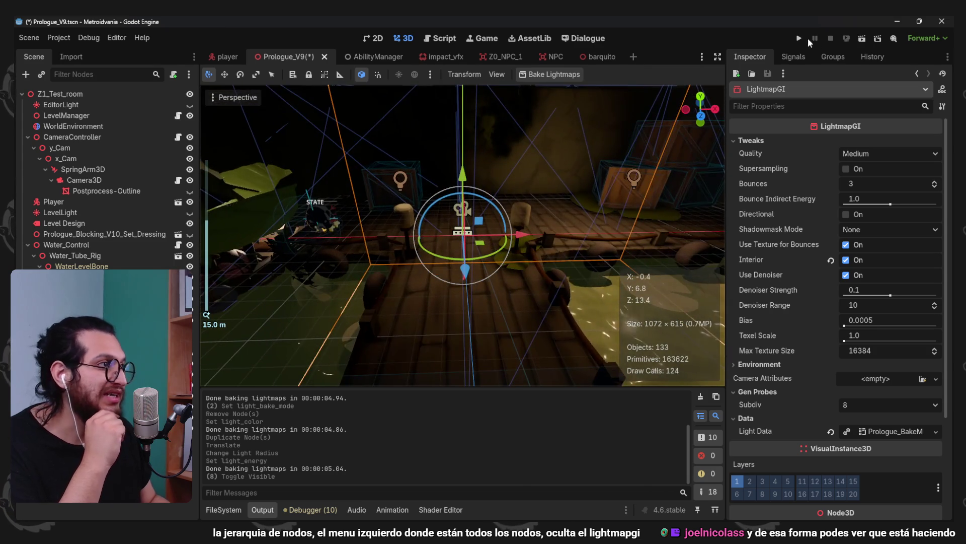
Save and run the project to check the new lighting, stop it, and go to the lighting article
left_click(799, 38)
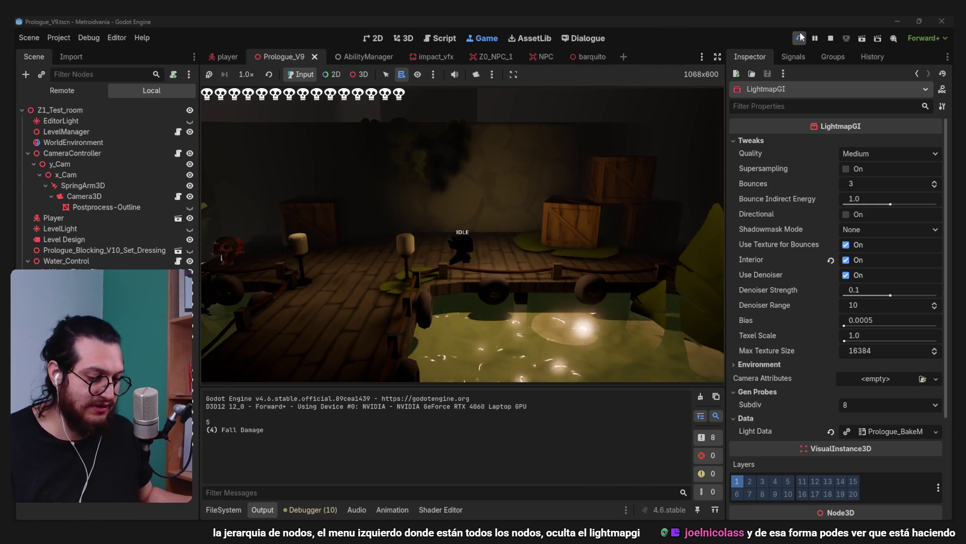
key("F8")
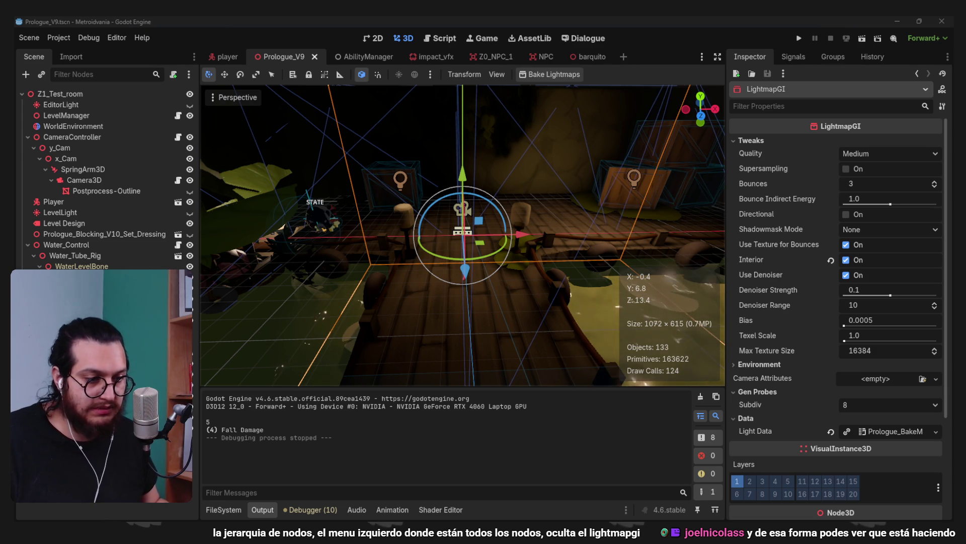
key("alt+Tab")
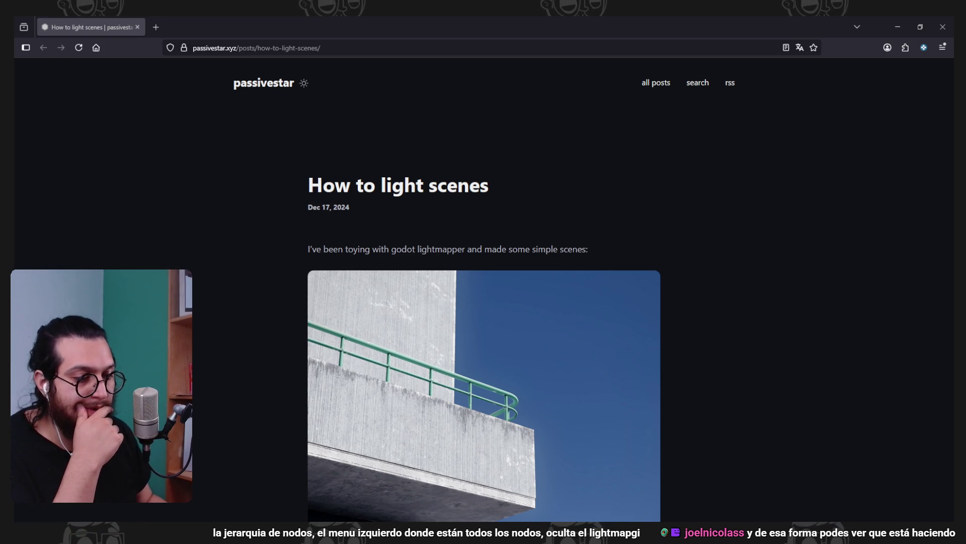
Search the web for the normal map lightmap bake problem and glance at the Godot forum thread
mouse_move(236, 184)
left_mouse_down()
mouse_move(236, 24)
mouse_move(214, 33)
left_mouse_up()
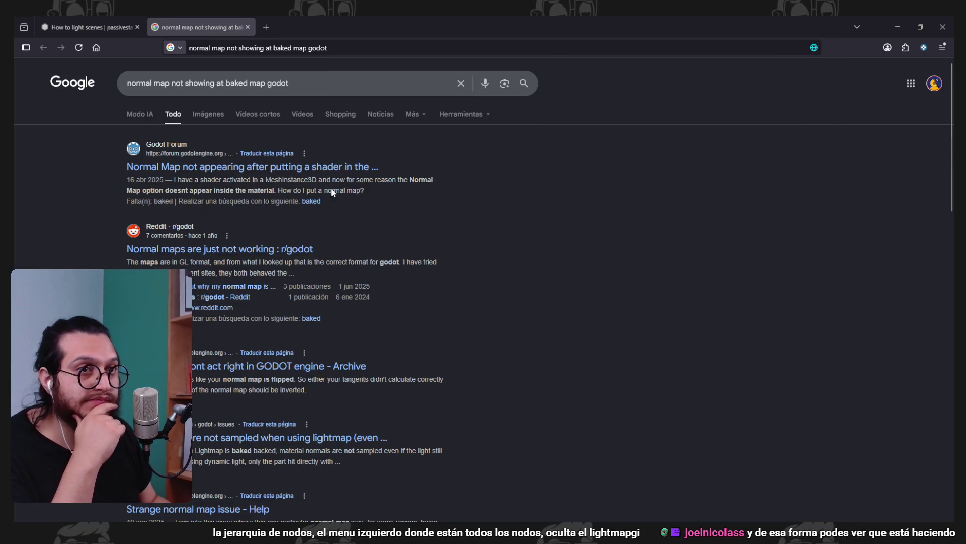
left_click(306, 167)
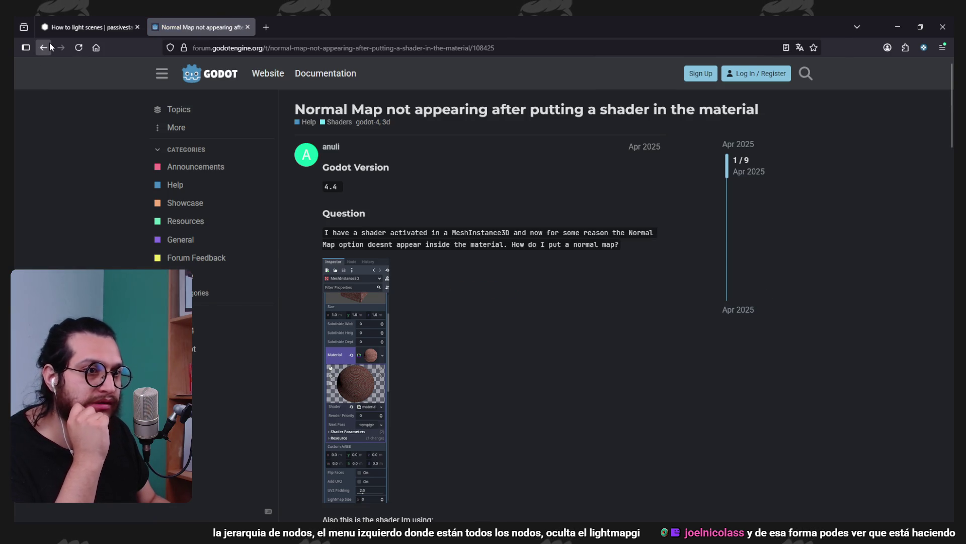
left_click(43, 47)
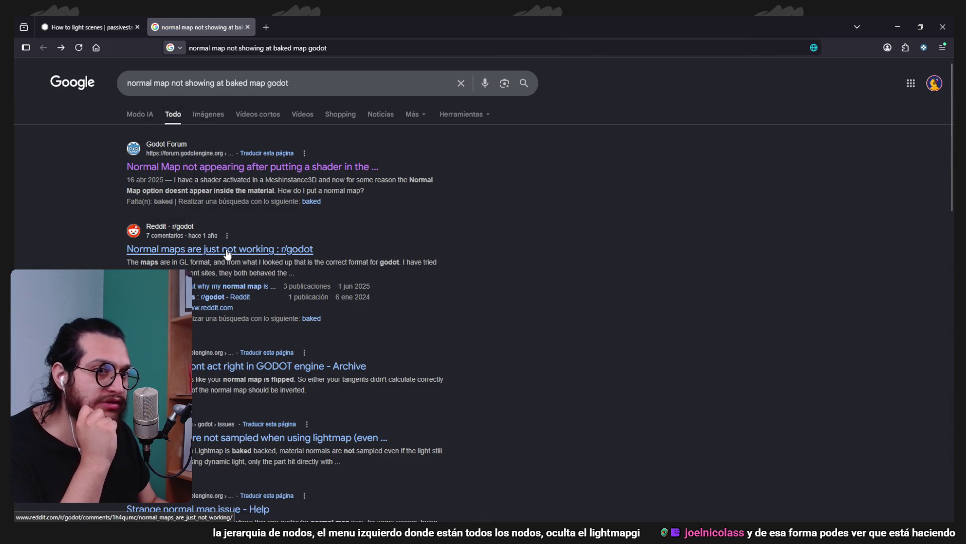
Scroll through GitHub issue #82124's screenshots, then return to the How to light scenes tab
scroll(262, 297, "down", 1)
scroll(326, 318, "down", 2)
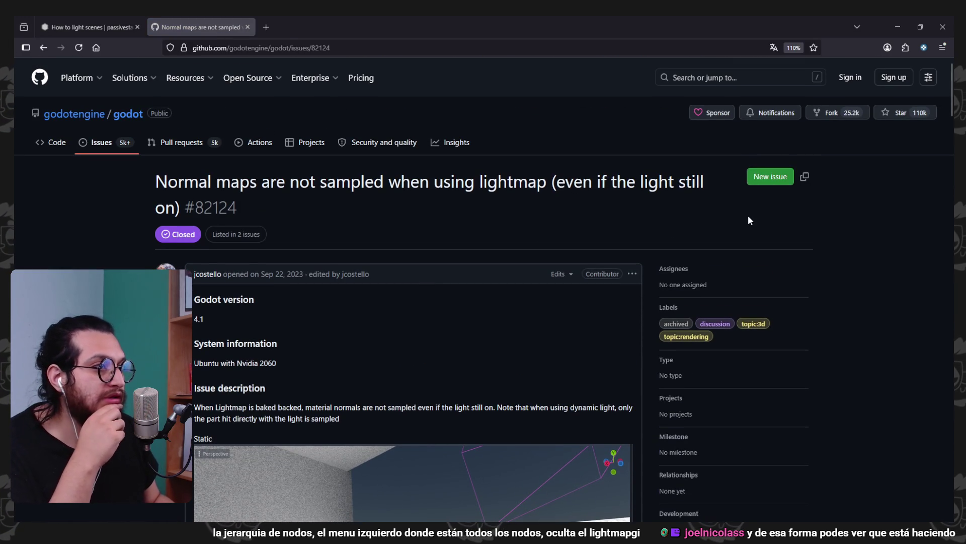
scroll(650, 254, "down", 3)
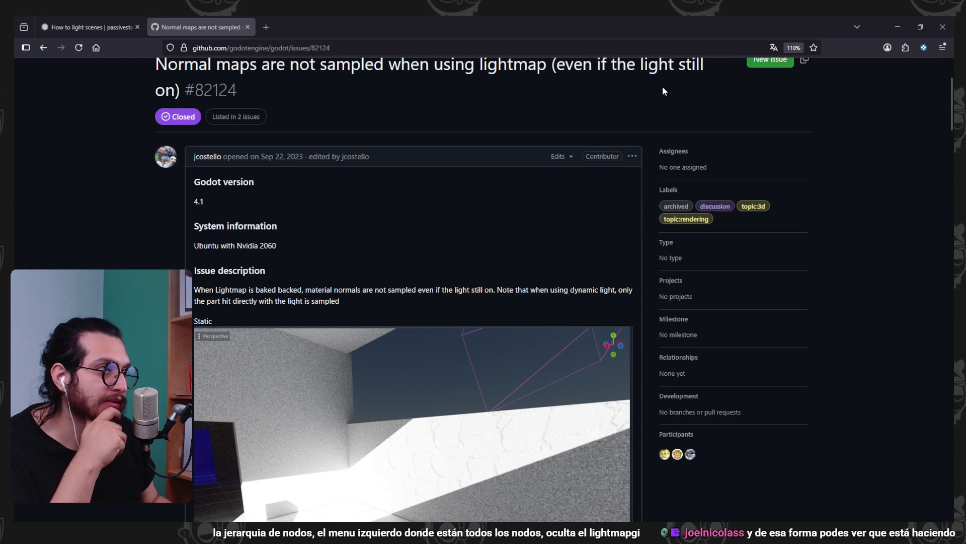
scroll(235, 285, "down", 4)
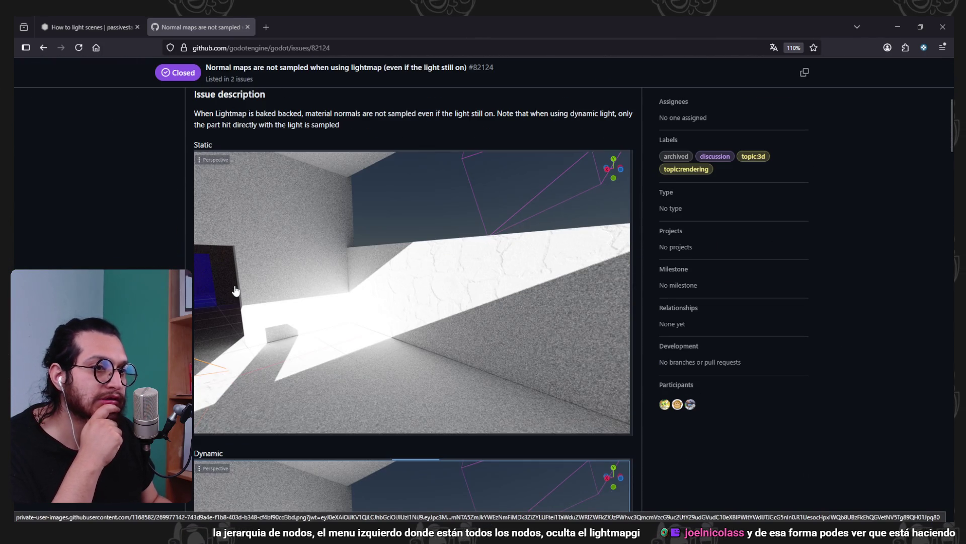
scroll(468, 395, "down", 6)
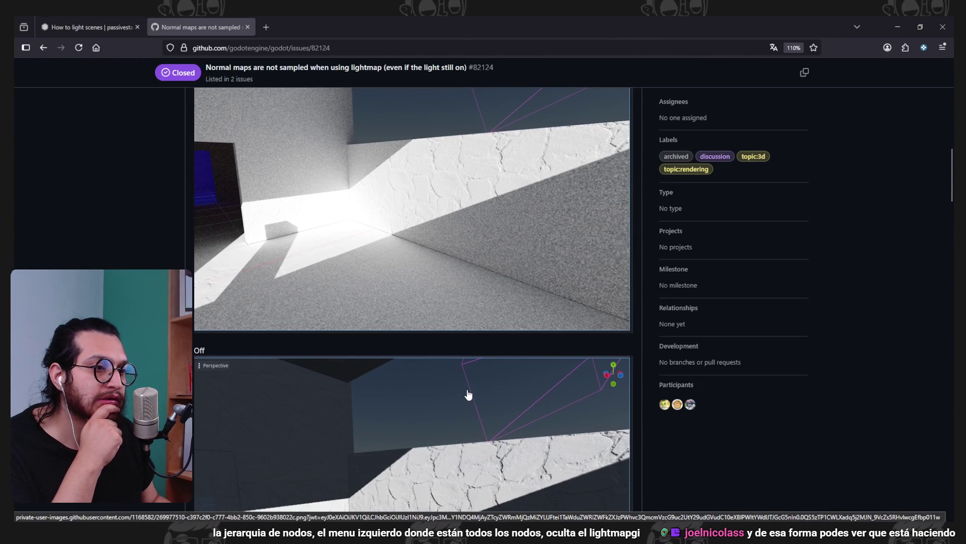
scroll(463, 369, "down", 5)
scroll(493, 267, "down", 4)
scroll(493, 267, "up", 12)
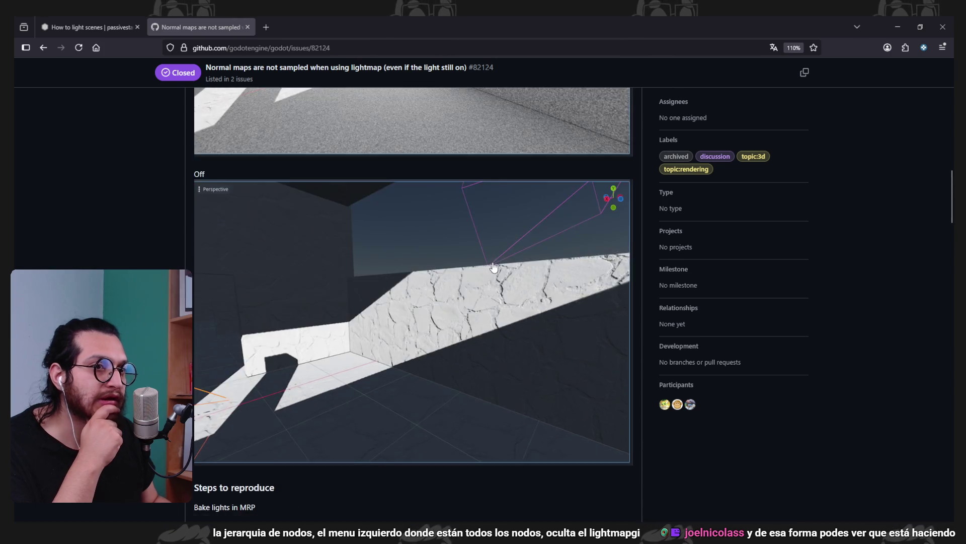
scroll(493, 267, "up", 2)
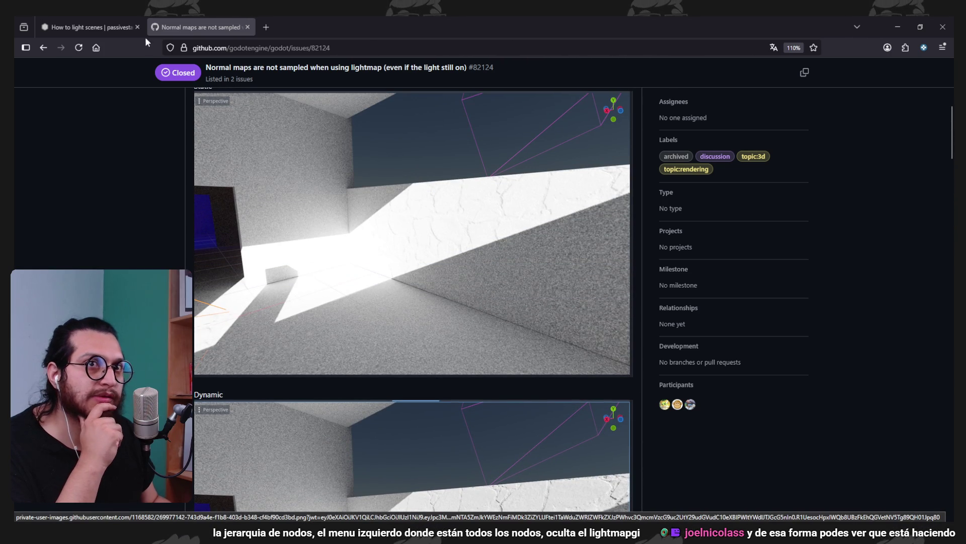
left_click(121, 29)
Read down the article through the Indoors section to the LightmapGI explanation
scroll(648, 251, "down", 2)
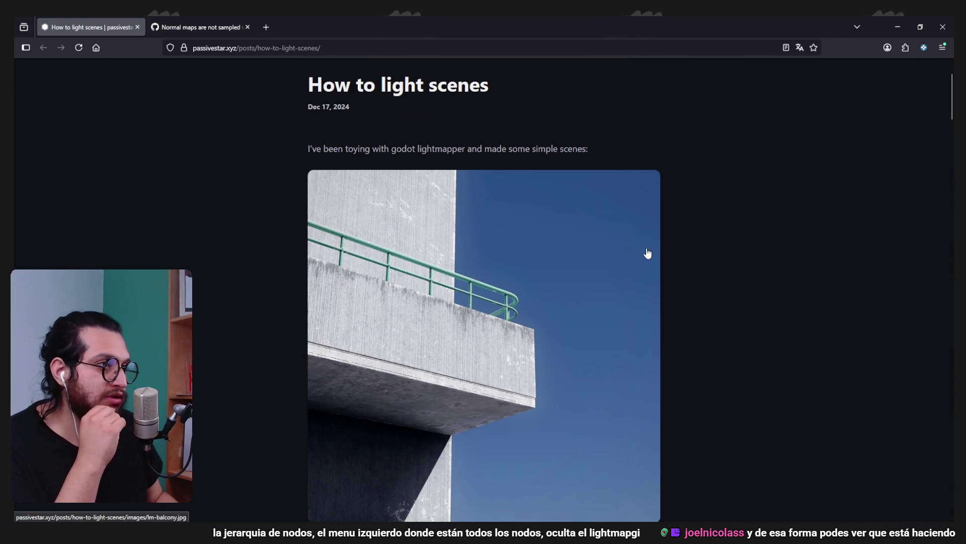
scroll(647, 254, "down", 6)
scroll(660, 209, "down", 3)
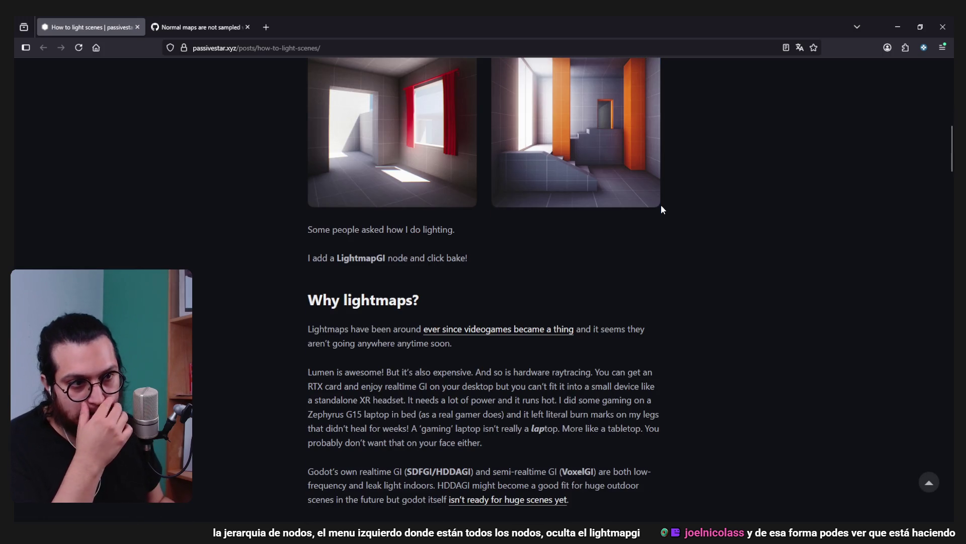
scroll(662, 205, "down", 8)
scroll(661, 205, "down", 1)
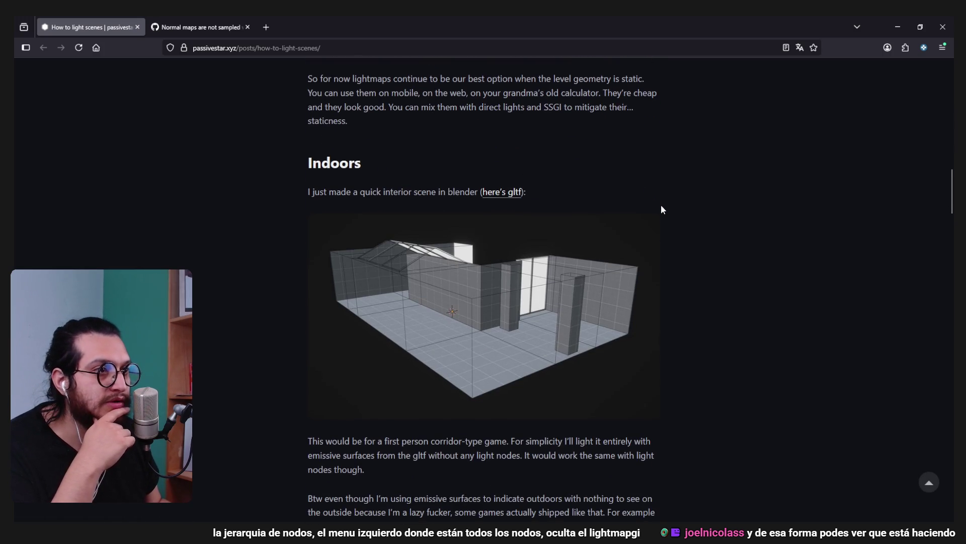
scroll(661, 209, "down", 7)
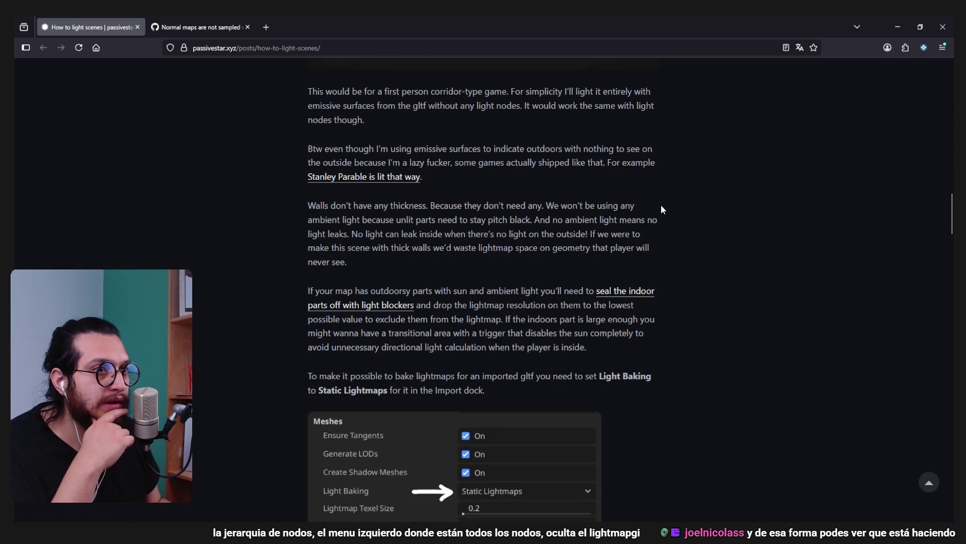
scroll(662, 209, "down", 4)
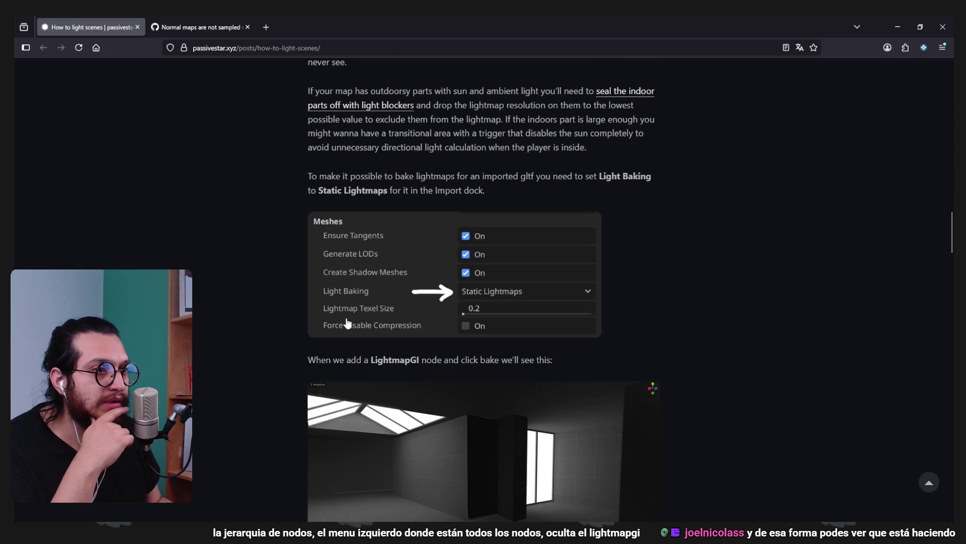
scroll(619, 296, "down", 2)
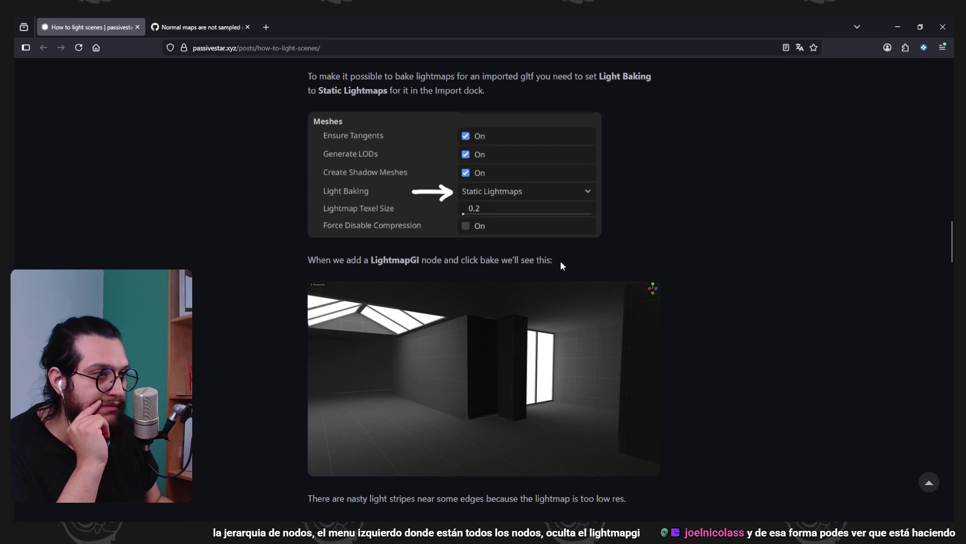
scroll(562, 262, "down", 2)
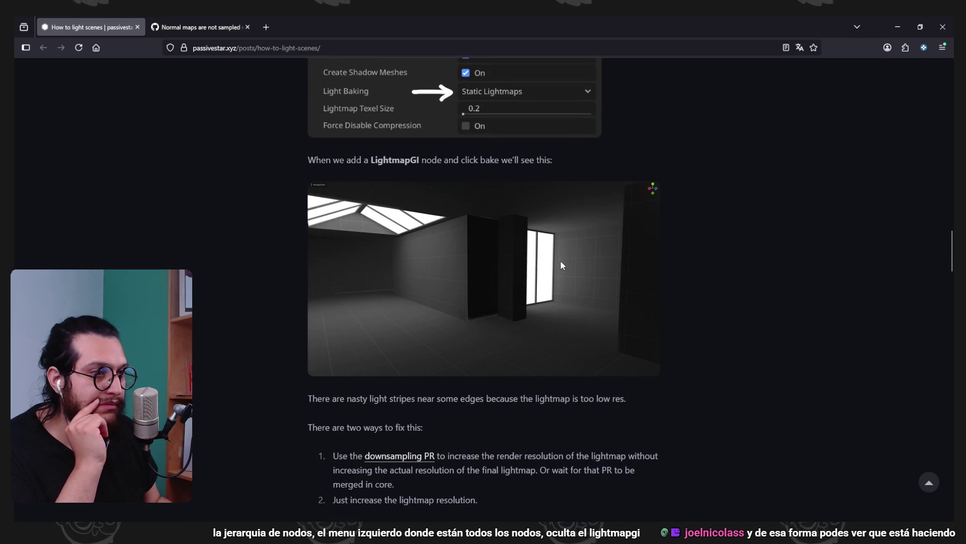
double_click(392, 163)
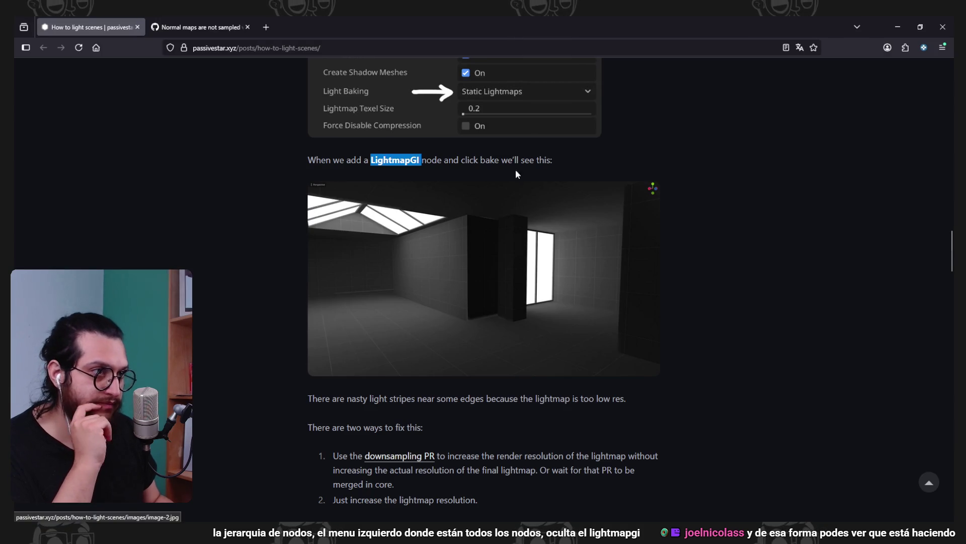
left_click(518, 170)
Continue reading through the texel scale and dramatic fog-and-bloom render sections
scroll(771, 332, "down", 2)
left_click_drag(438, 302, 471, 301)
left_click(557, 306)
scroll(500, 335, "down", 2)
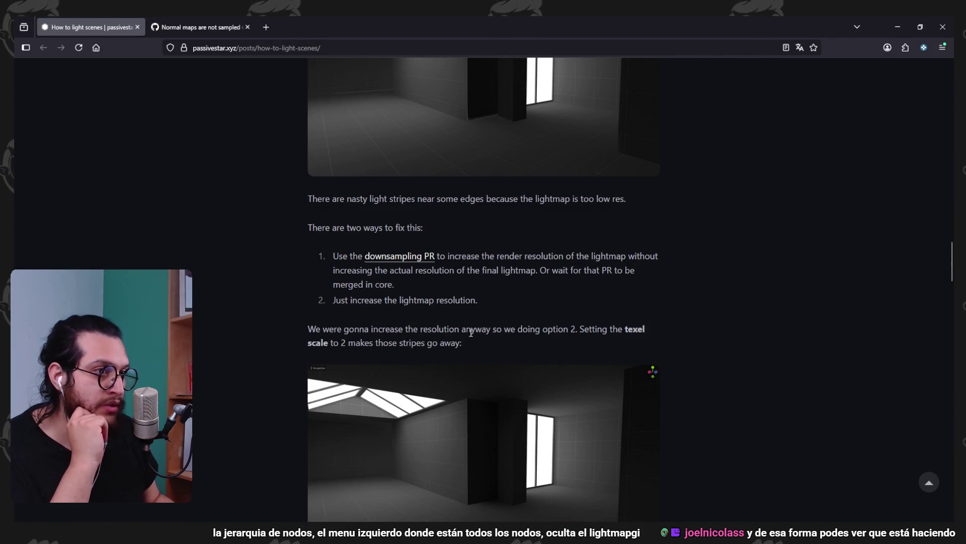
scroll(674, 308, "down", 2)
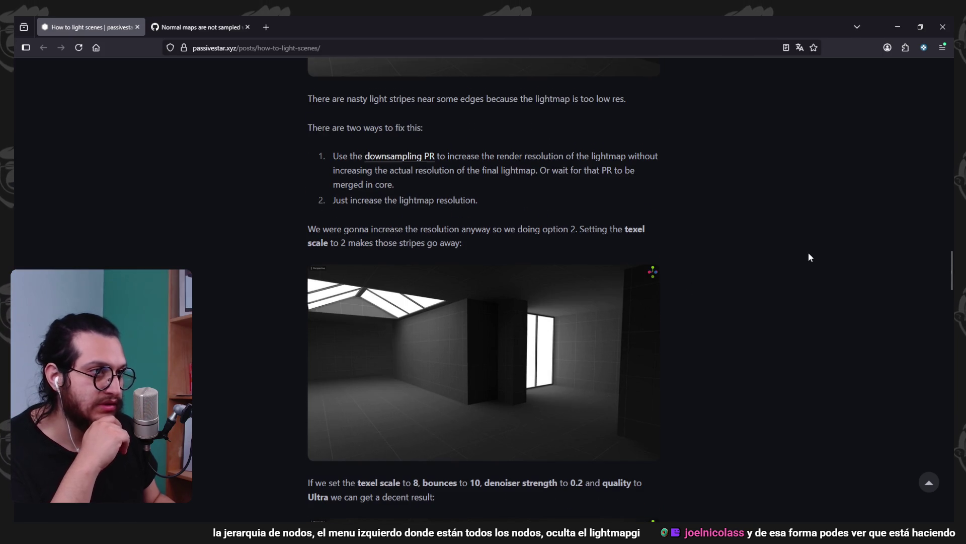
scroll(808, 252, "down", 2)
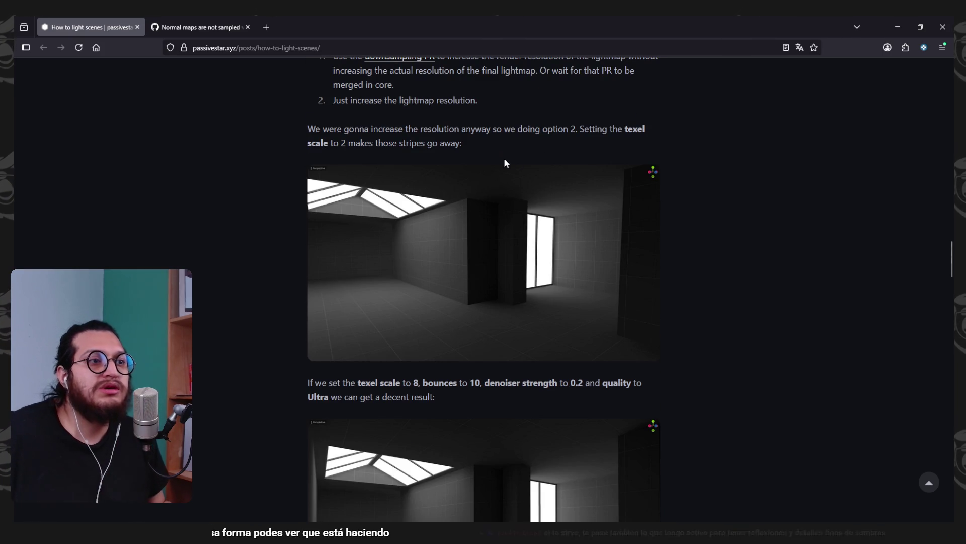
scroll(745, 173, "down", 3)
scroll(748, 179, "down", 1)
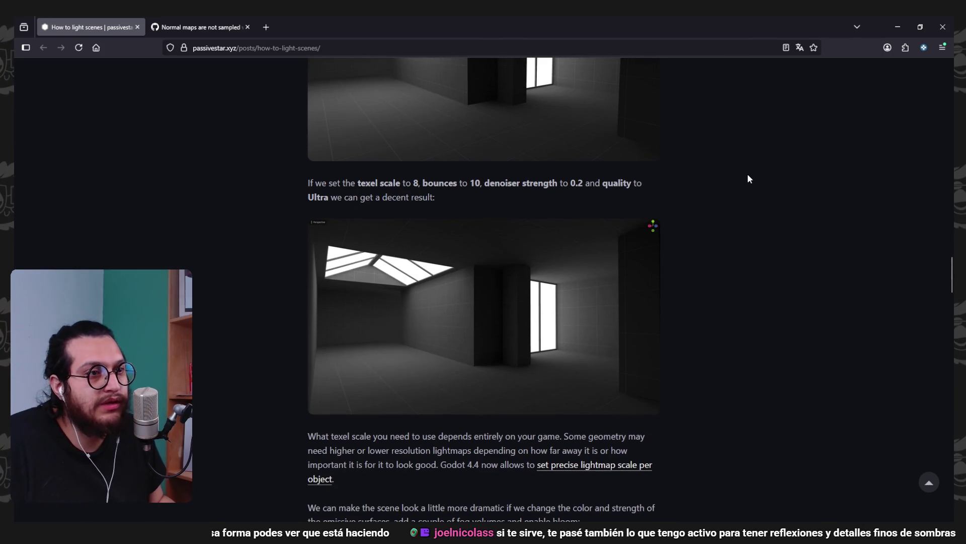
scroll(798, 232, "down", 3)
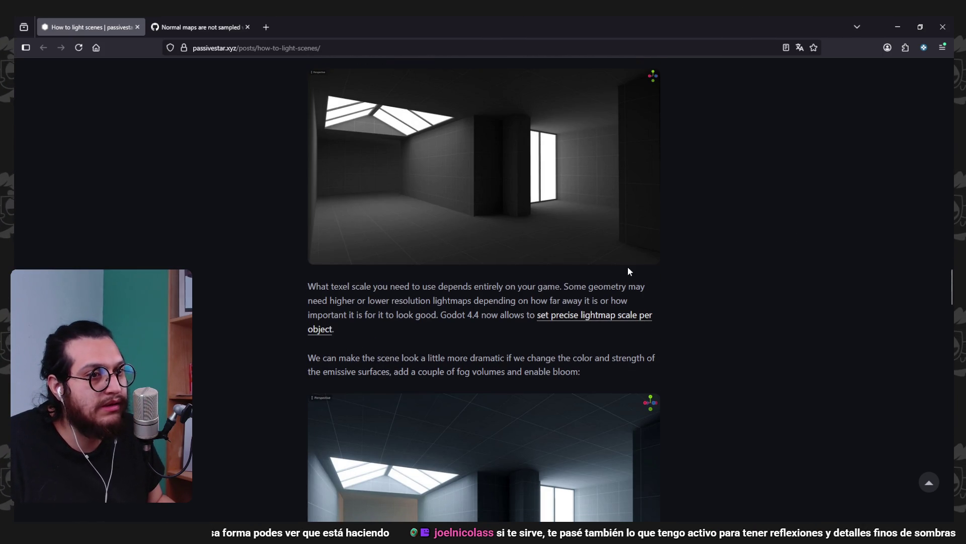
scroll(804, 327, "down", 3)
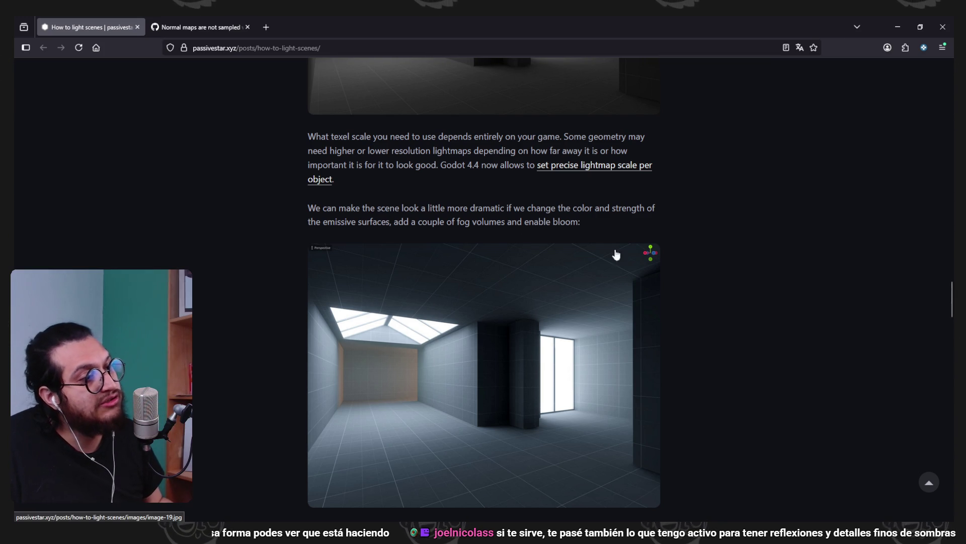
Bring Prologue_Set_Dressing.blend forward, select every object to edit UVs together, then deselect
mouse_move(702, 486)
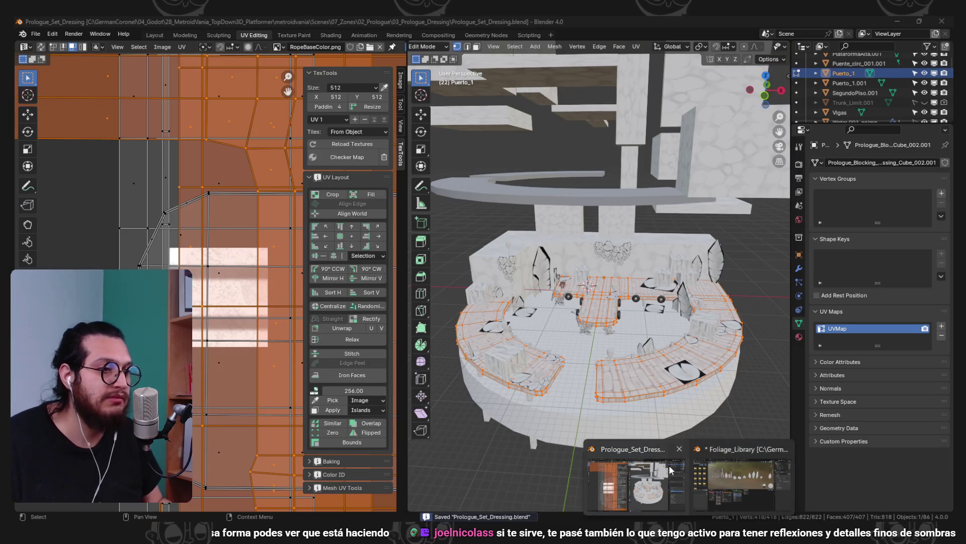
left_click(669, 469)
scroll(618, 323, "up", 5)
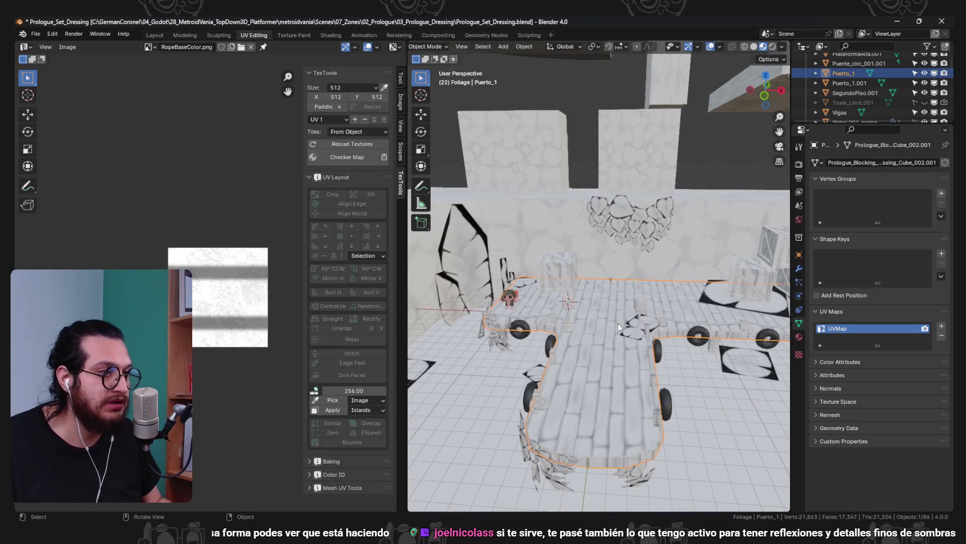
key("Tab")
key("a")
key("Tab")
key("Tab")
key("a")
key("alt+a")
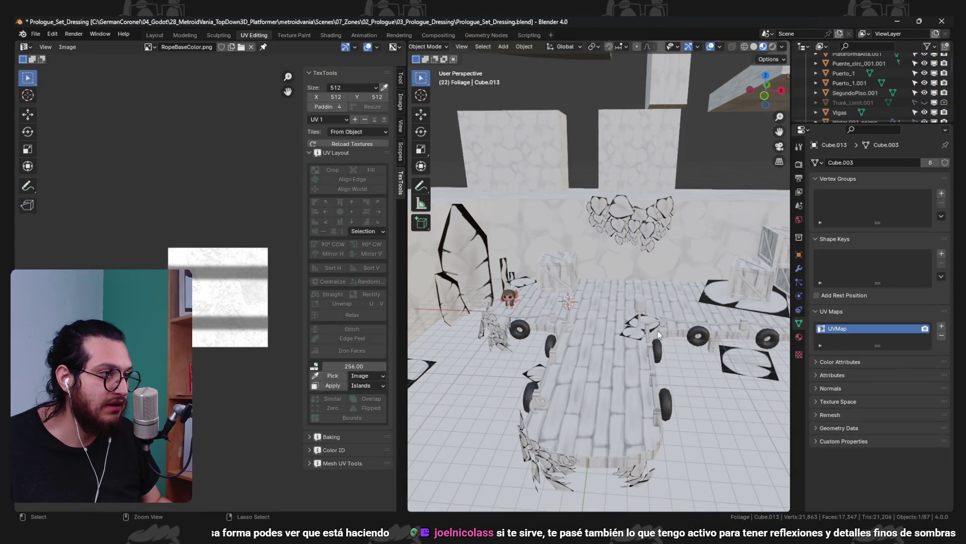
Inspect the small lamp piece's mesh in wireframe, return to Object Mode, and minimize Blender
left_click(649, 317)
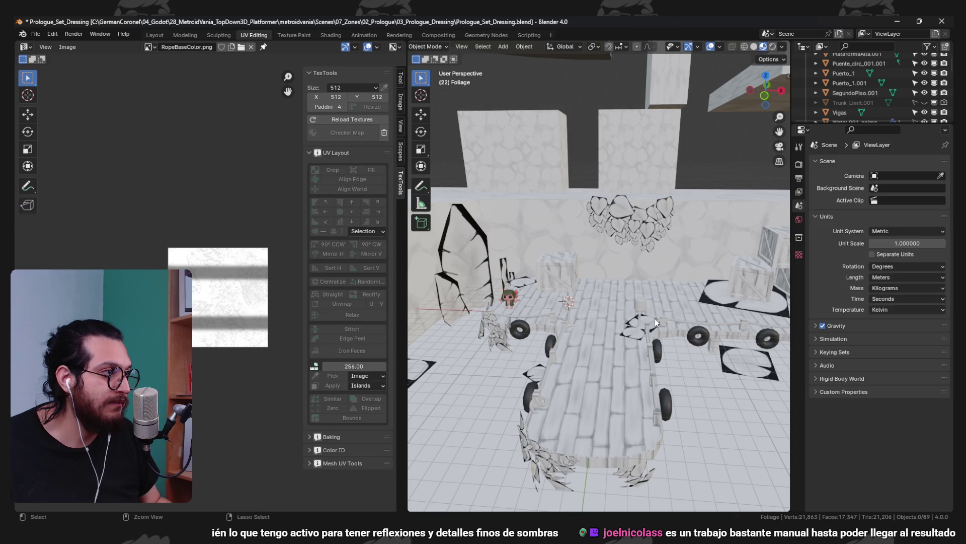
left_click(807, 321)
left_click(802, 342)
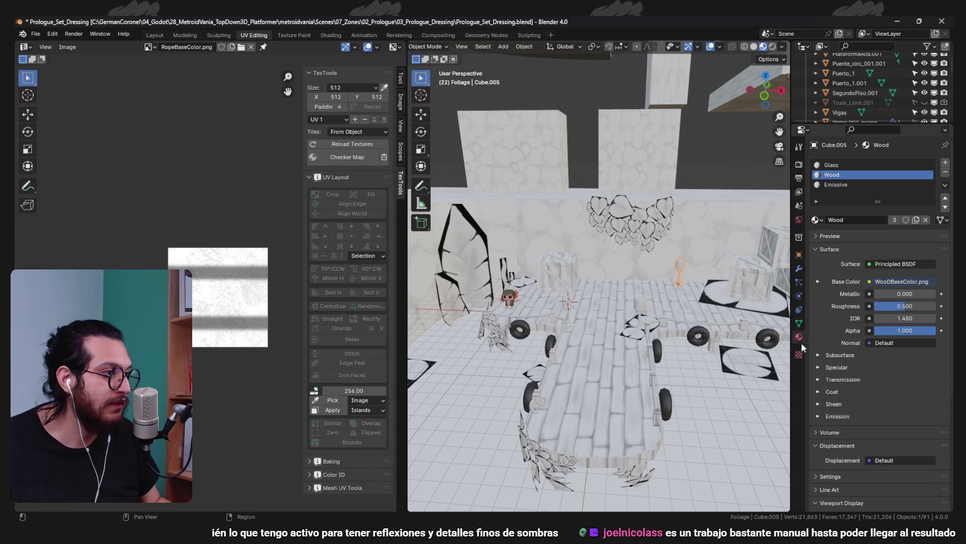
left_click(661, 333)
key("ctrl+v")
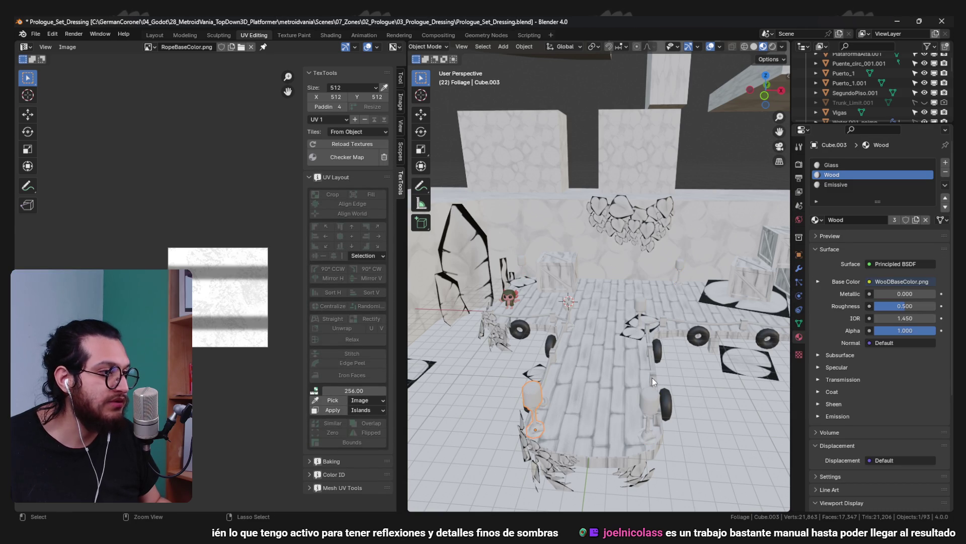
key("Tab")
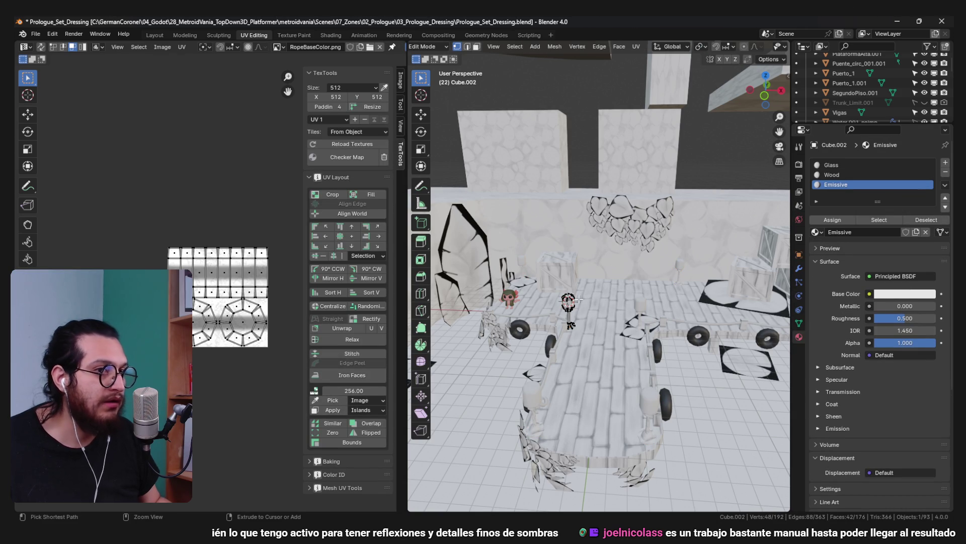
key("shift+z")
scroll(599, 315, "up", 5)
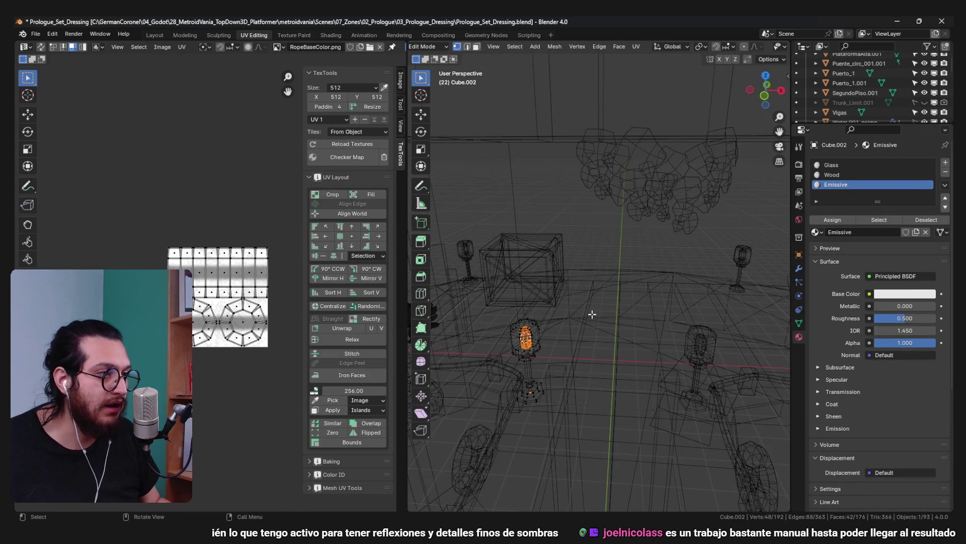
key("Tab")
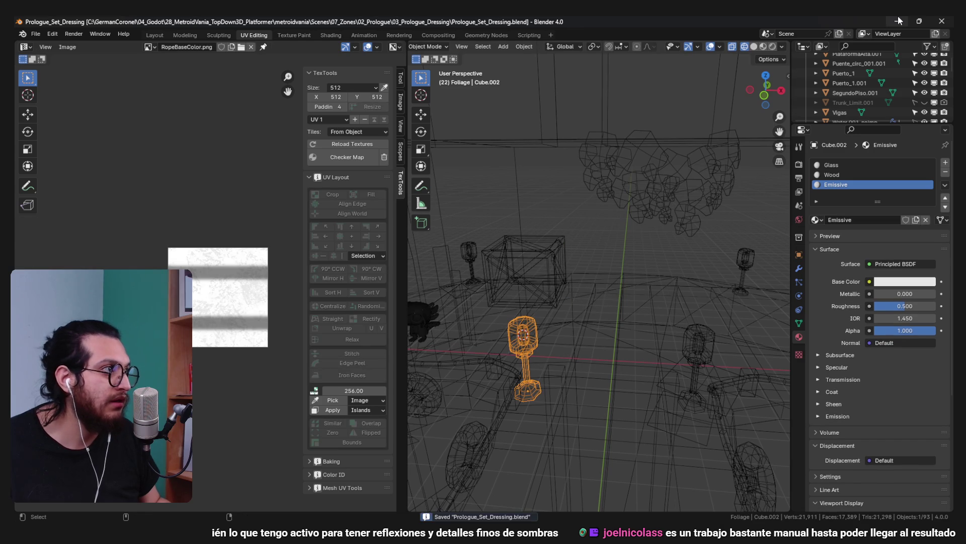
left_click(898, 18)
scroll(777, 210, "down", 15)
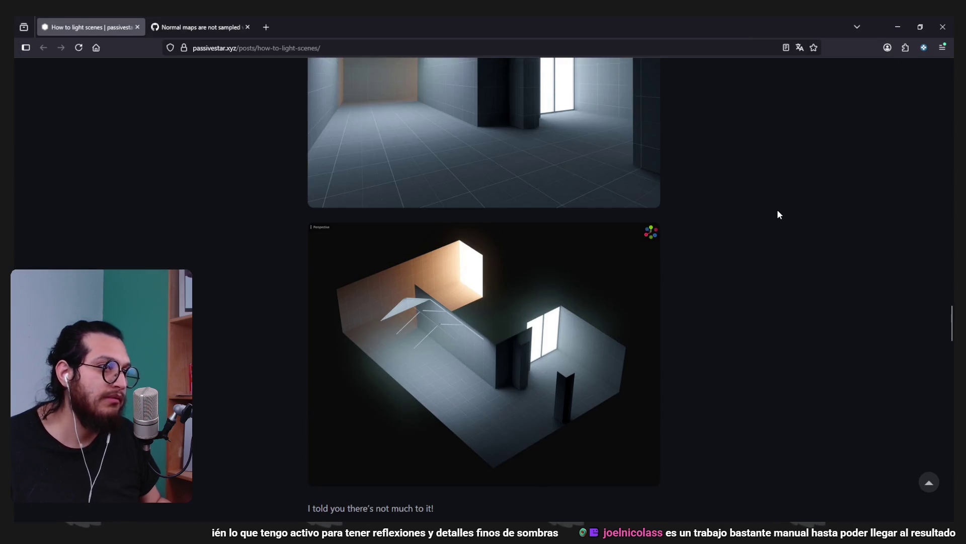
Scroll the article to the Outdoors section, then switch through Blender to the Godot editor
scroll(777, 214, "up", 6)
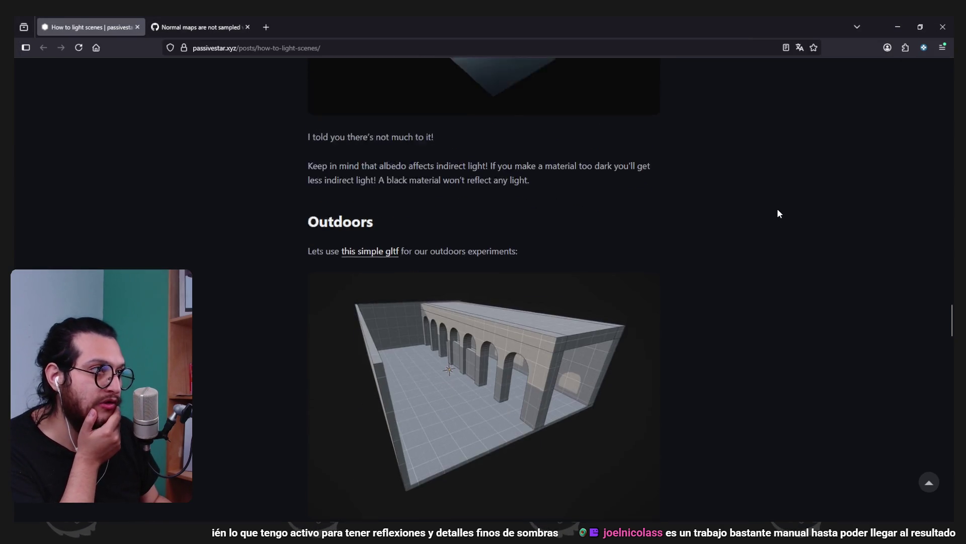
key("alt+Tab")
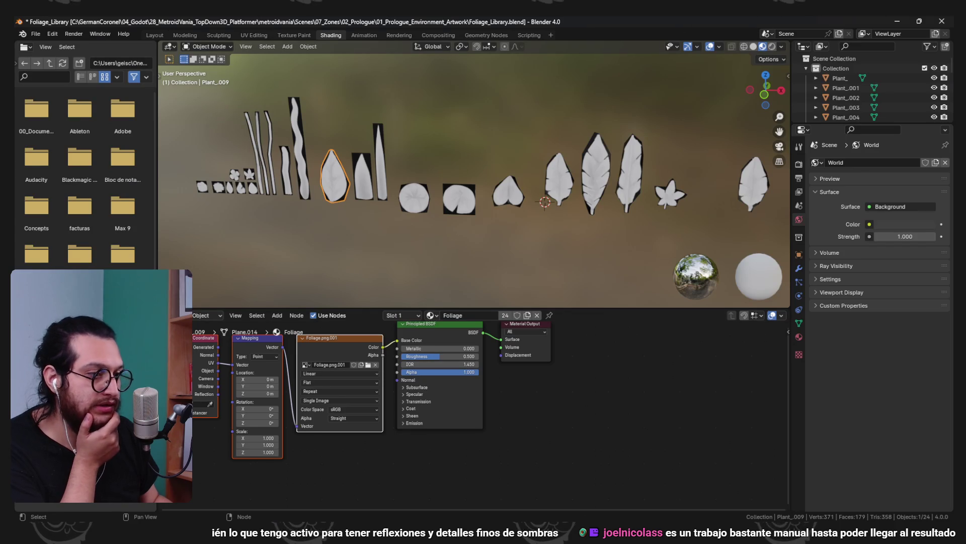
key("alt+Tab")
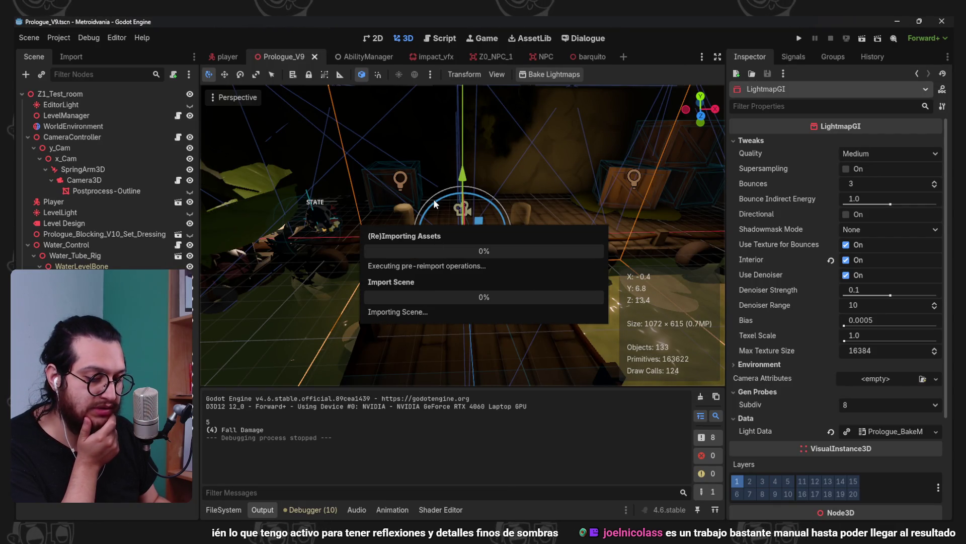
Navigate the Prologue_V9 viewport and select the LightmapGI node
mouse_move(433, 198)
left_mouse_down()
mouse_move(509, 203)
mouse_move(457, 205)
mouse_move(497, 185)
mouse_move(603, 201)
mouse_move(575, 188)
mouse_move(535, 189)
left_mouse_up()
scroll(530, 200, "up", 3)
left_click(471, 219)
scroll(477, 211, "up", 2)
mouse_move(471, 219)
left_mouse_down()
mouse_move(484, 204)
mouse_move(475, 202)
mouse_move(488, 246)
mouse_move(546, 246)
mouse_move(476, 265)
left_mouse_up()
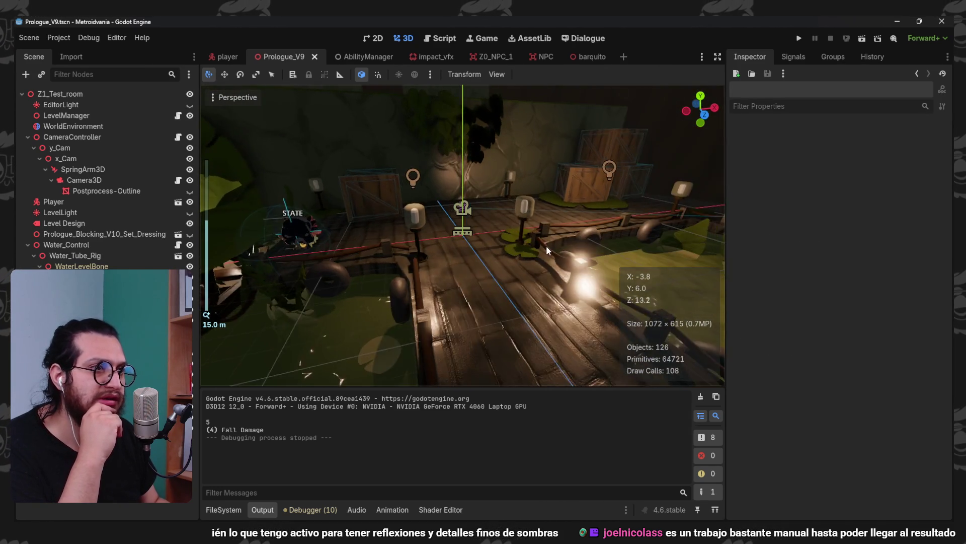
key("a")
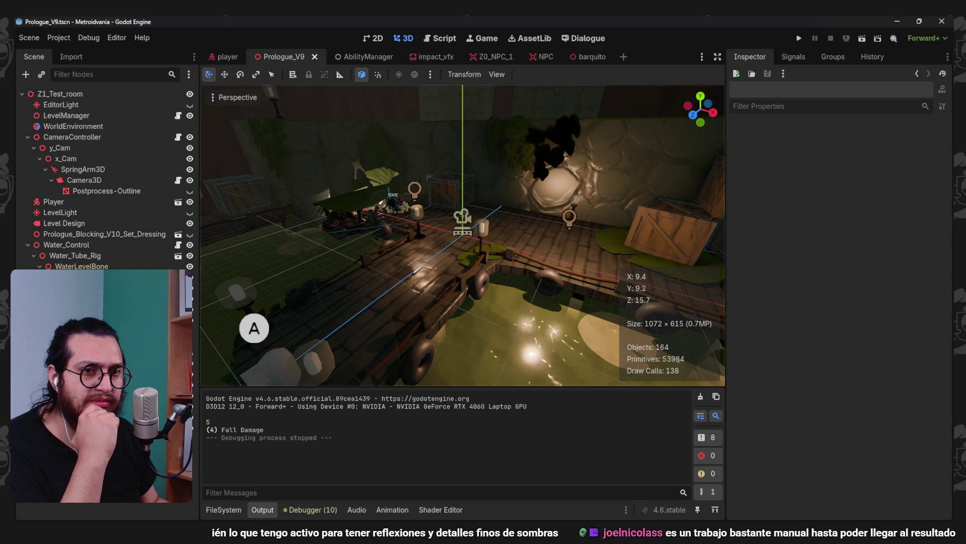
left_click(463, 221)
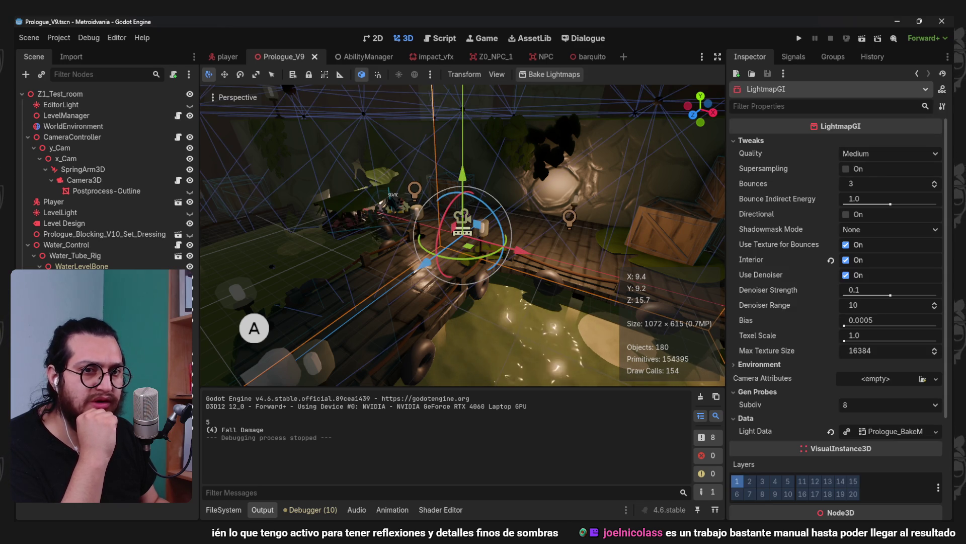
key("ctrl+z")
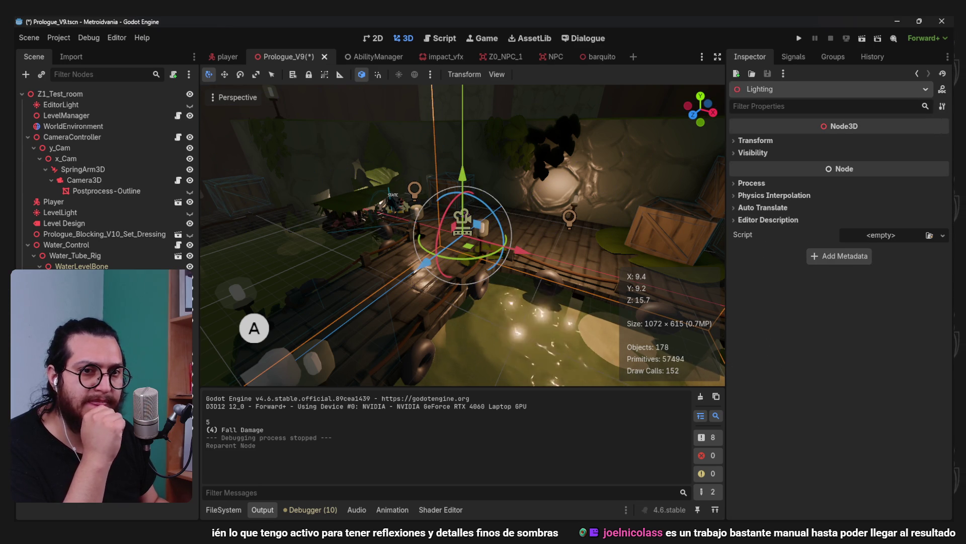
key("ctrl+shift+z")
Bake the lightmaps, which finish in 5.16 seconds, then show the FileSystem panel
left_click(549, 74)
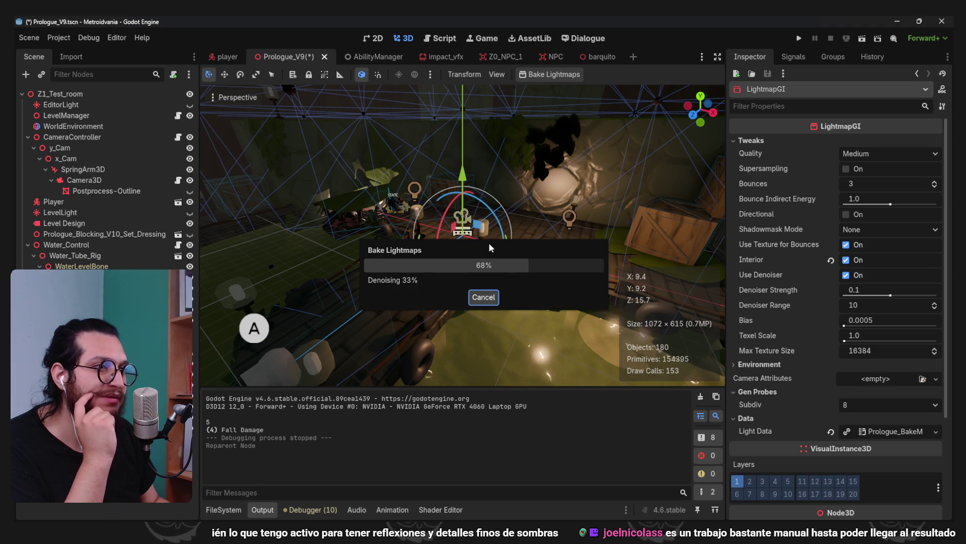
scroll(541, 258, "up", 4)
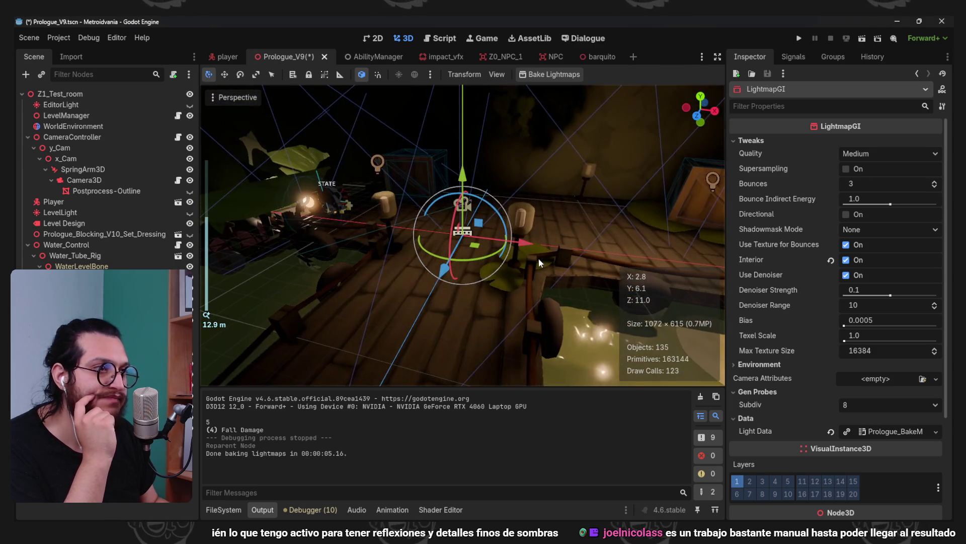
scroll(538, 258, "down", 4)
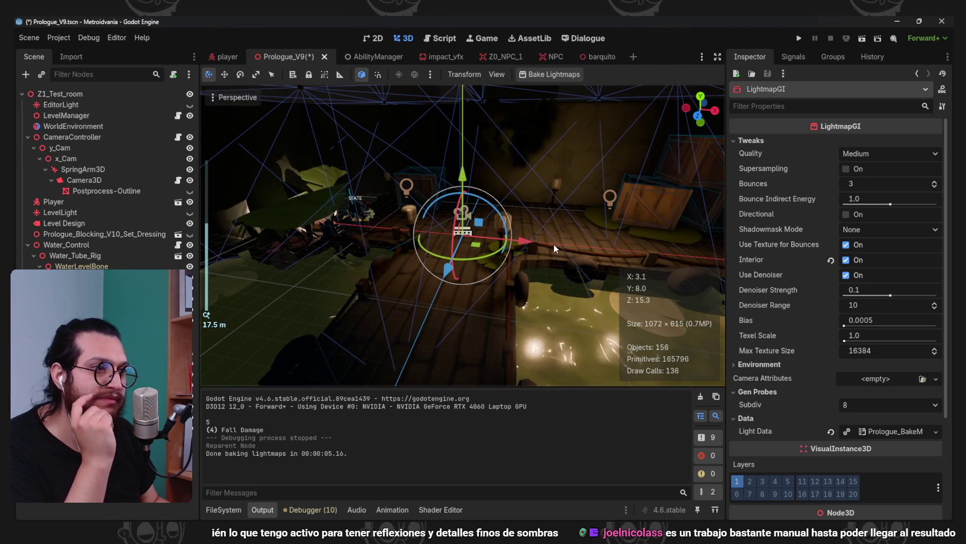
left_click(224, 509)
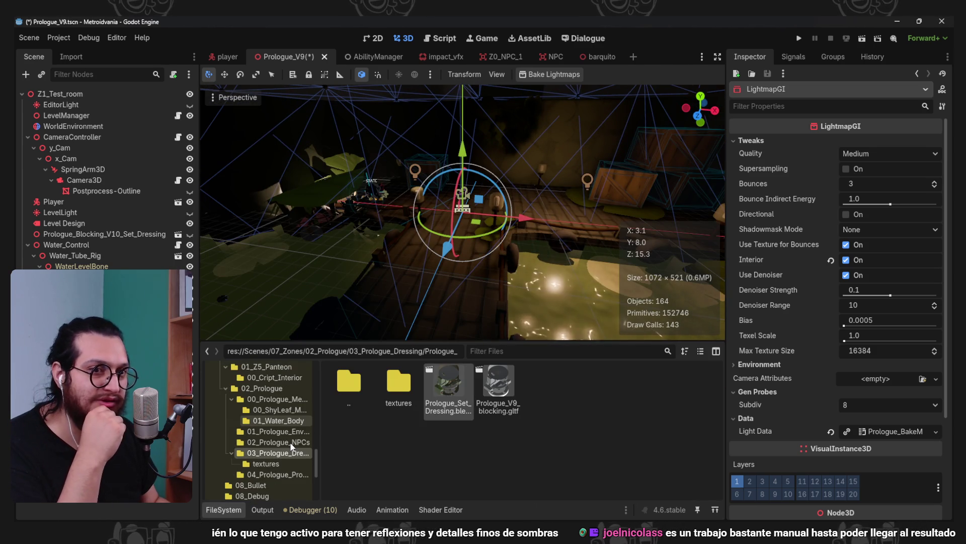
Point the set dressing's Emissive material to external Physical_Materials/Emissive.tres and reimport Prologue_Set_Dressing.blend
left_click(71, 56)
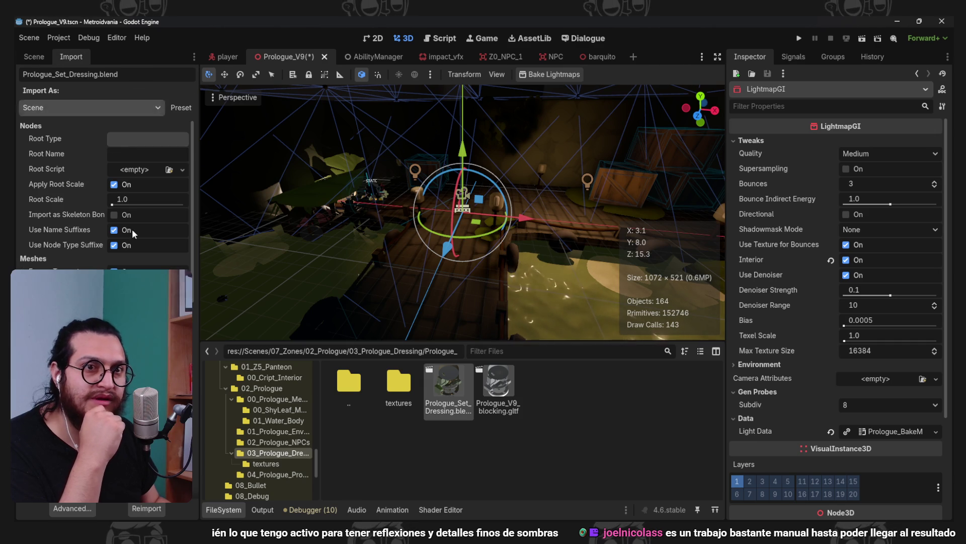
left_click(80, 512)
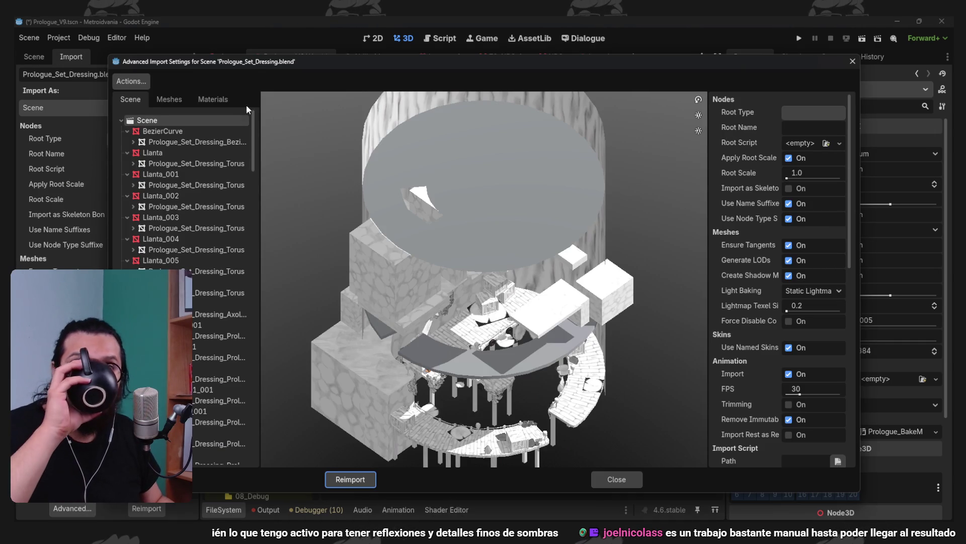
left_click(216, 99)
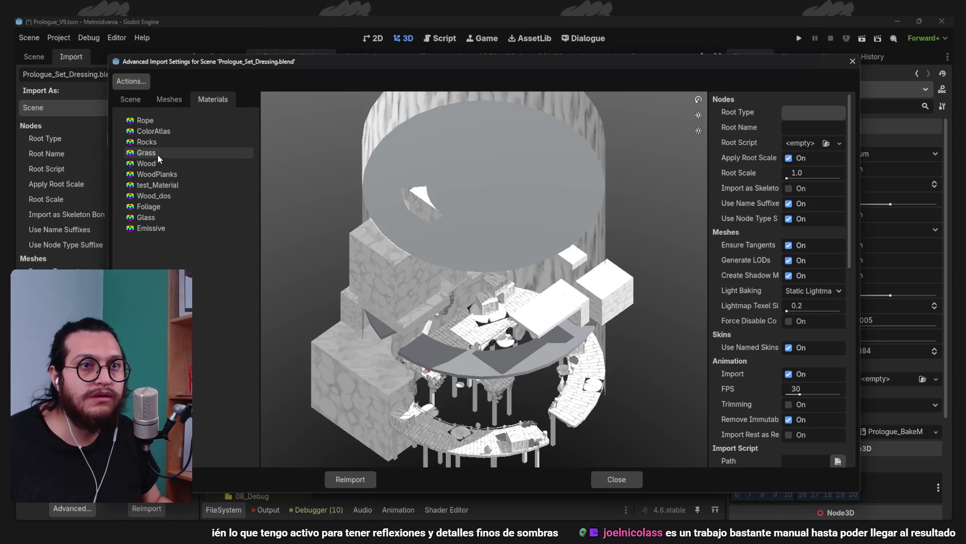
left_click(163, 230)
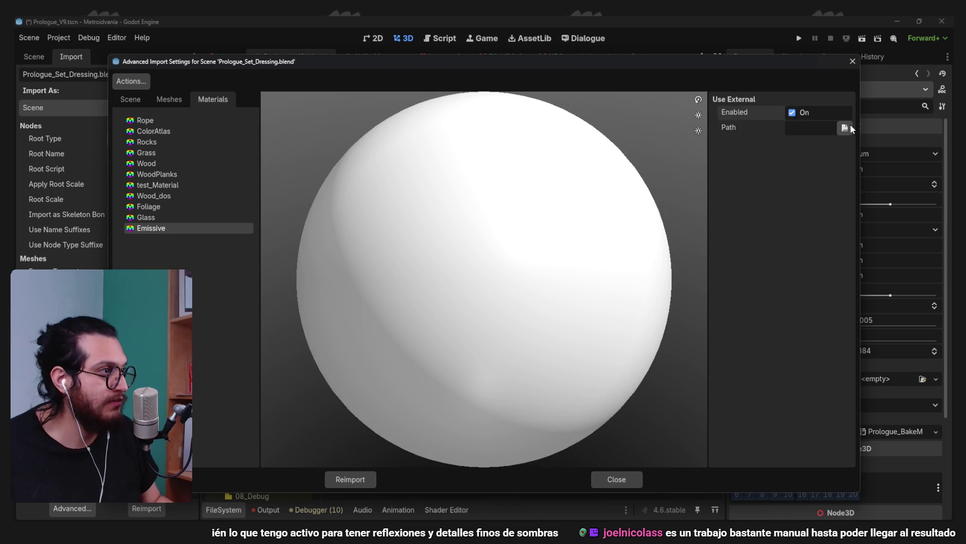
left_click(845, 128)
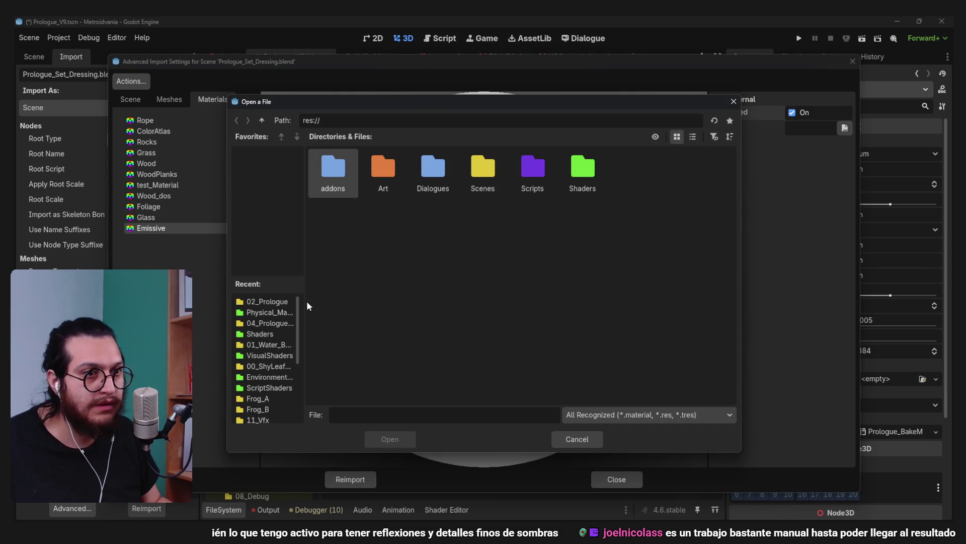
left_click(265, 312)
left_click(383, 166)
left_click(390, 439)
left_click(360, 477)
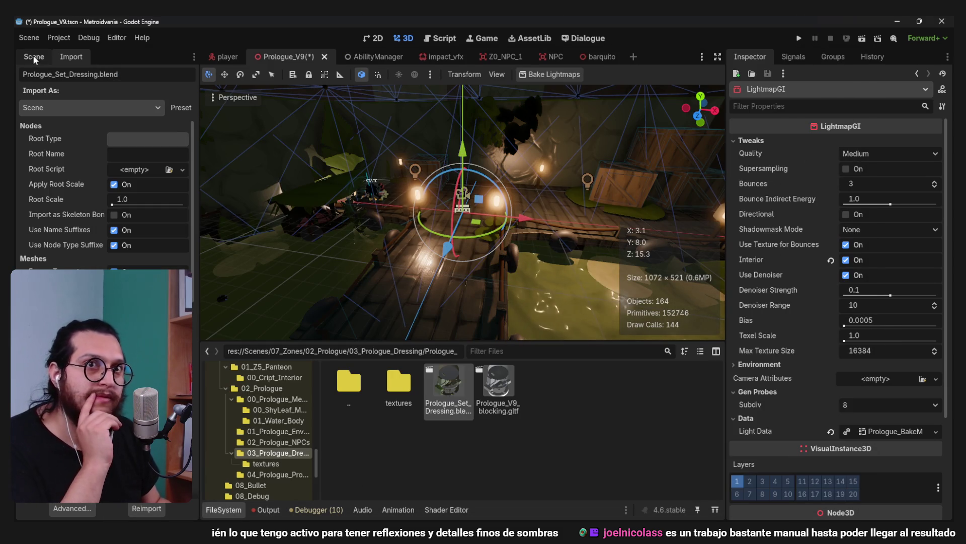
left_click(34, 57)
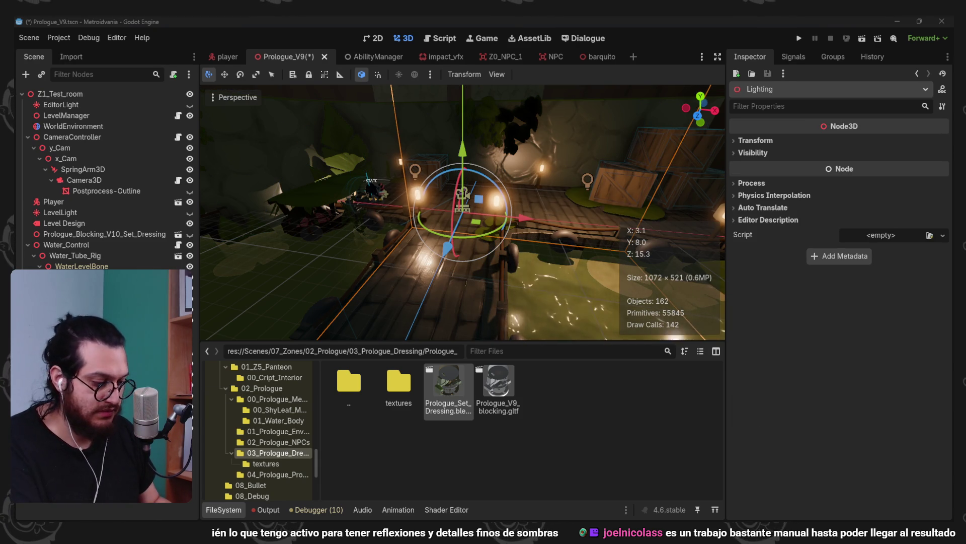
Restore the deleted Lighting node, re-bake lightmaps, orbit to inspect the relit scene, then switch to Blender
key("Delete")
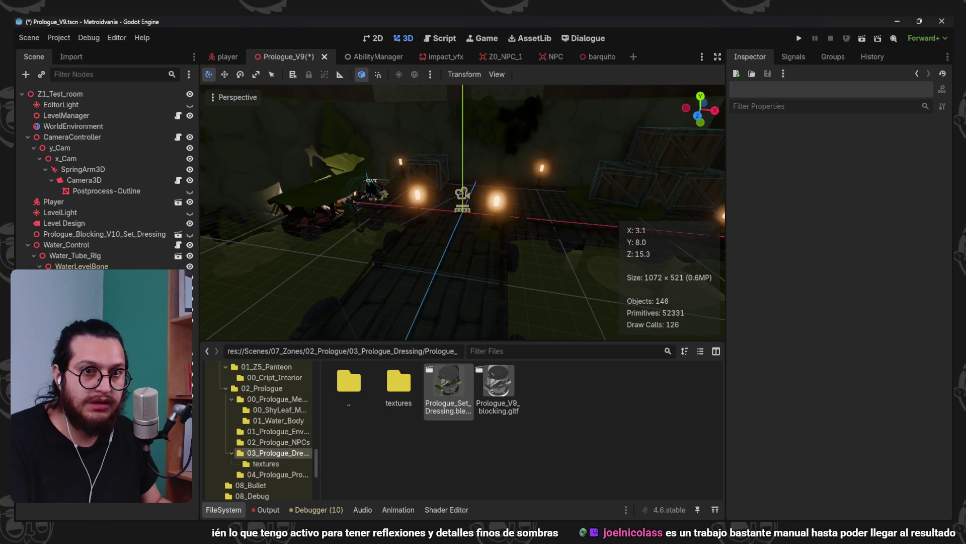
key("ctrl+z")
left_click(537, 74)
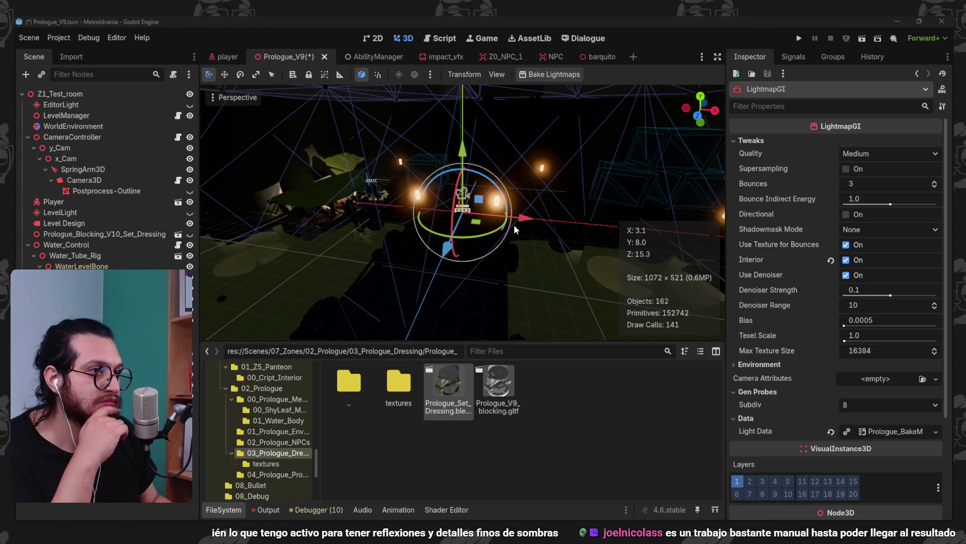
scroll(514, 225, "up", 5)
mouse_move(512, 225)
left_mouse_down()
mouse_move(548, 251)
mouse_move(533, 230)
mouse_move(503, 228)
left_mouse_up()
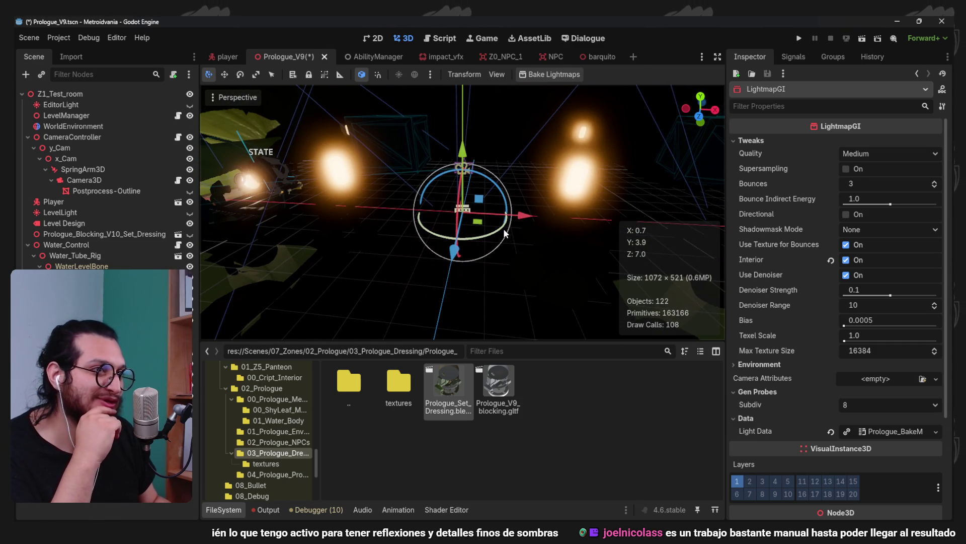
scroll(570, 229, "down", 6)
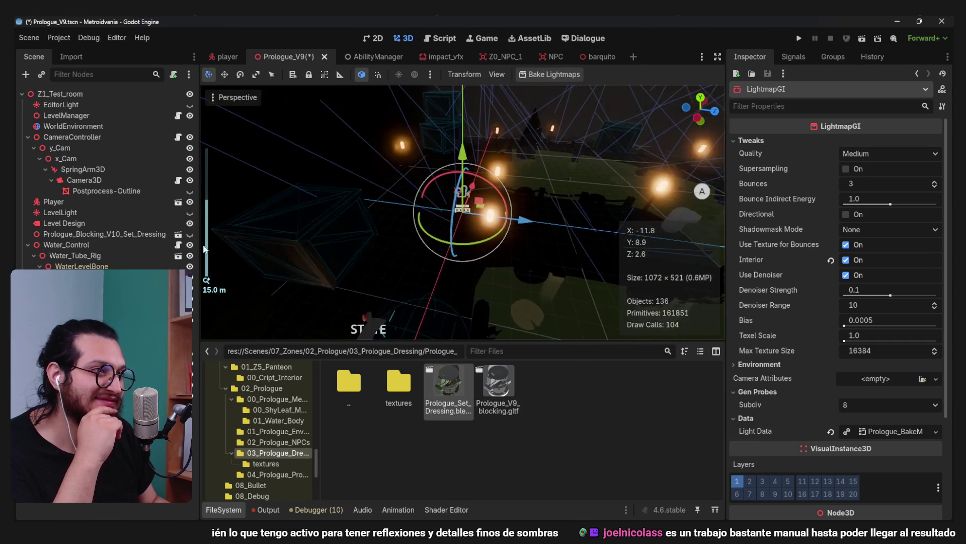
left_click_drag(575, 214, 661, 451)
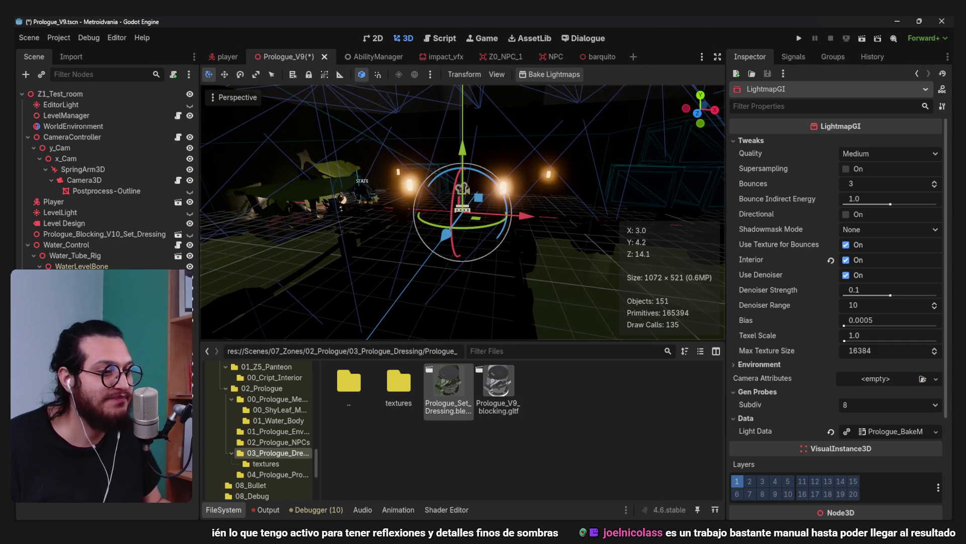
left_click(652, 484)
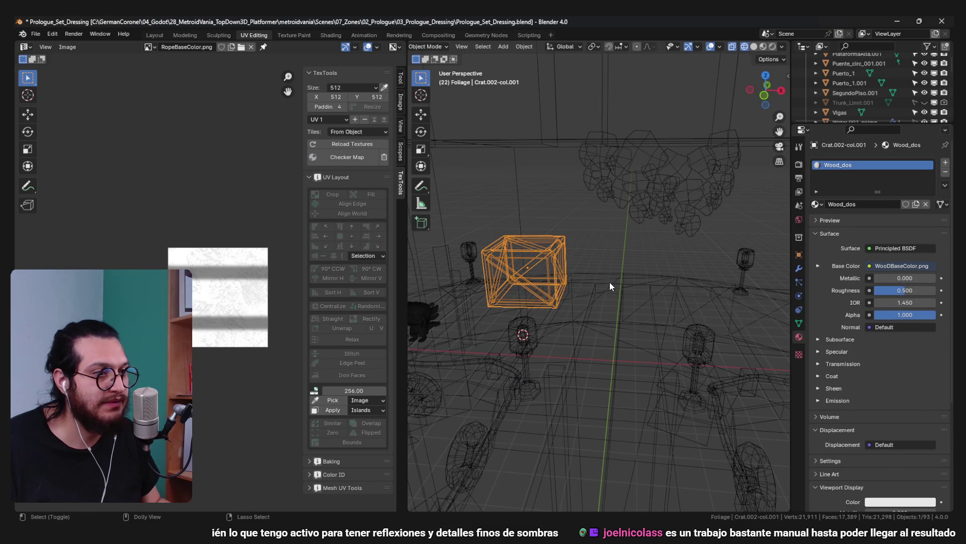
Delete a linked part of the lamp Cube.002's vertices in Edit Mode
left_click(527, 340)
key("a")
mouse_move(620, 400)
left_mouse_down()
mouse_move(575, 390)
mouse_move(576, 345)
left_mouse_up()
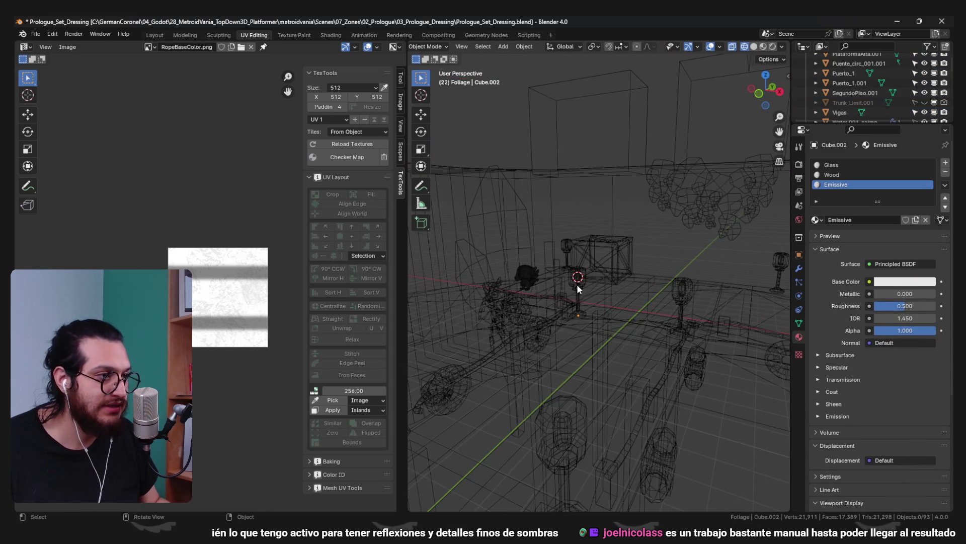
key("Tab")
key("alt+a")
key("l")
key("x")
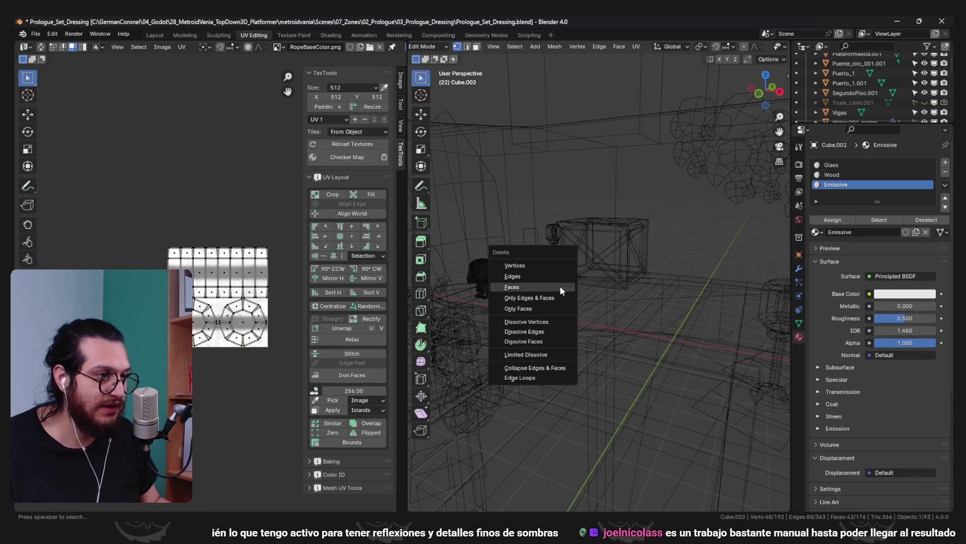
left_click(546, 264)
key("Tab")
Switch back to Solid shading, save Prologue_Set_Dressing.blend, and minimize Blender
scroll(510, 301, "down", 5)
key("z")
left_click(672, 353)
key("ctrl+s")
left_click(895, 20)
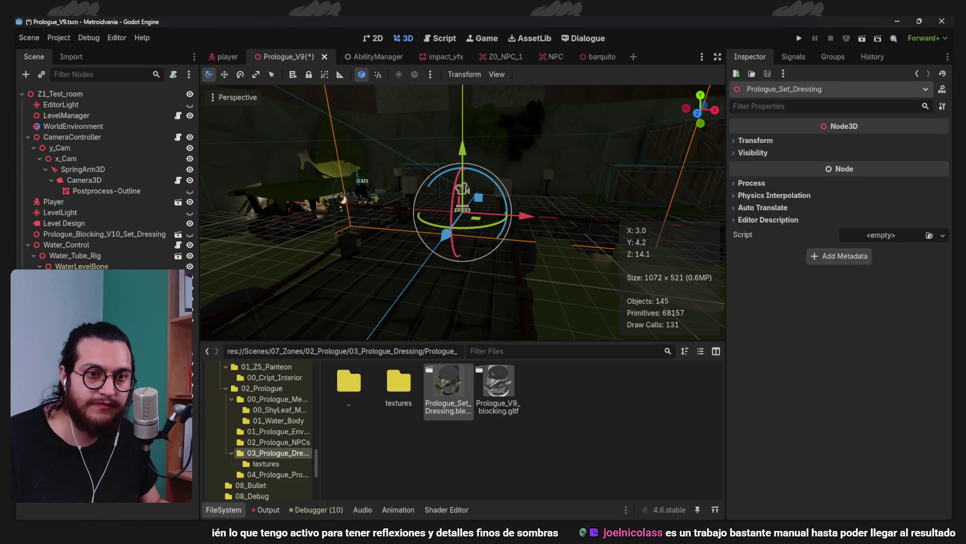
Add a Node3D child node to the Prologue_V9 scene
key("ctrl+a")
type("node3d")
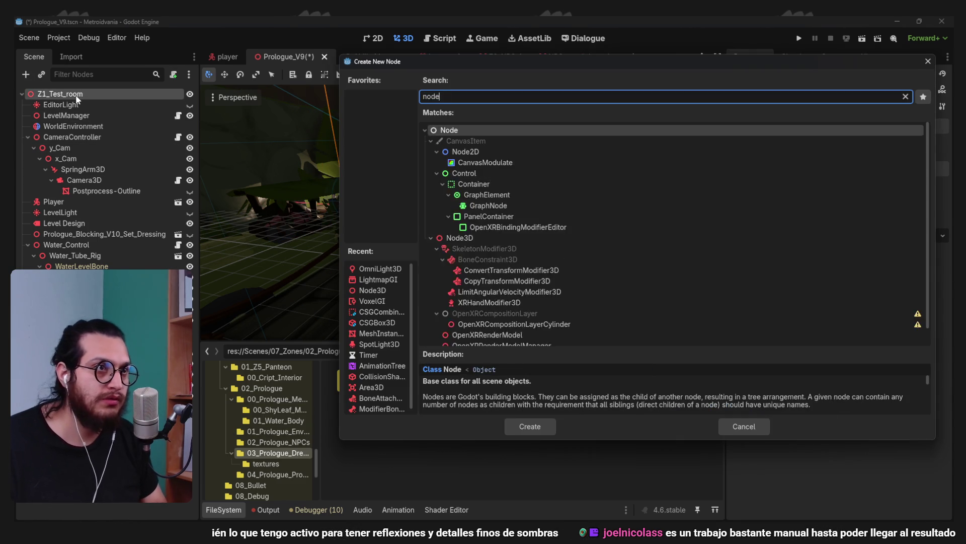
key("Return")
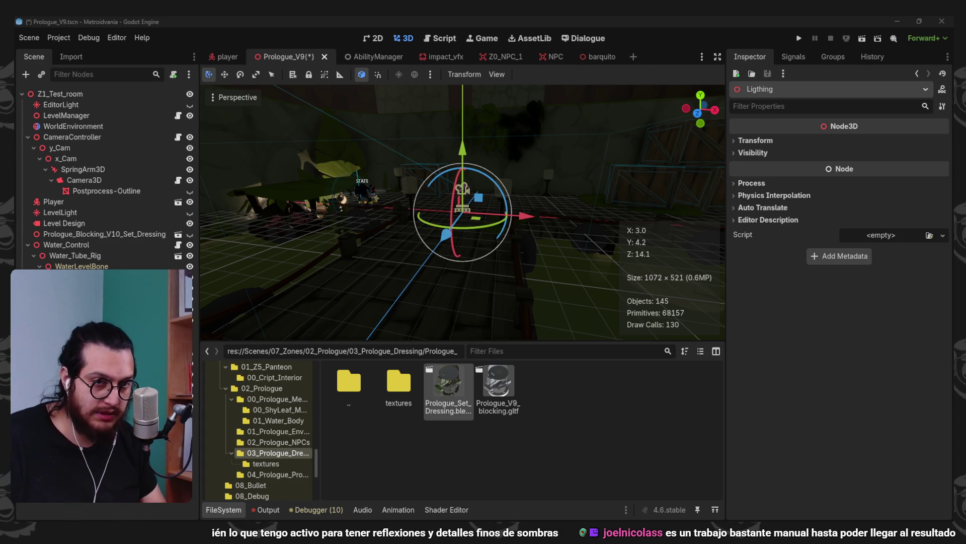
Add an OmniLight3D point light node to the scene
key("ctrl+a")
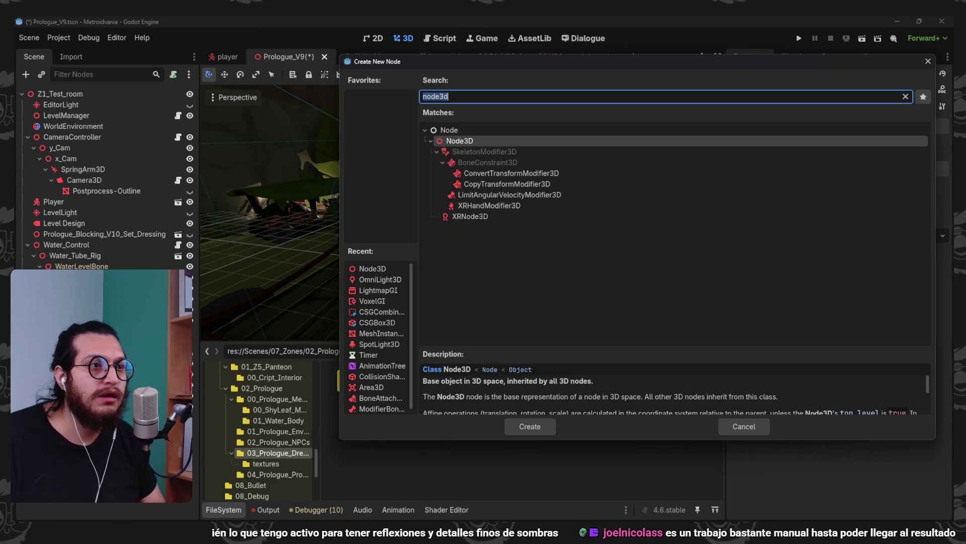
type("light")
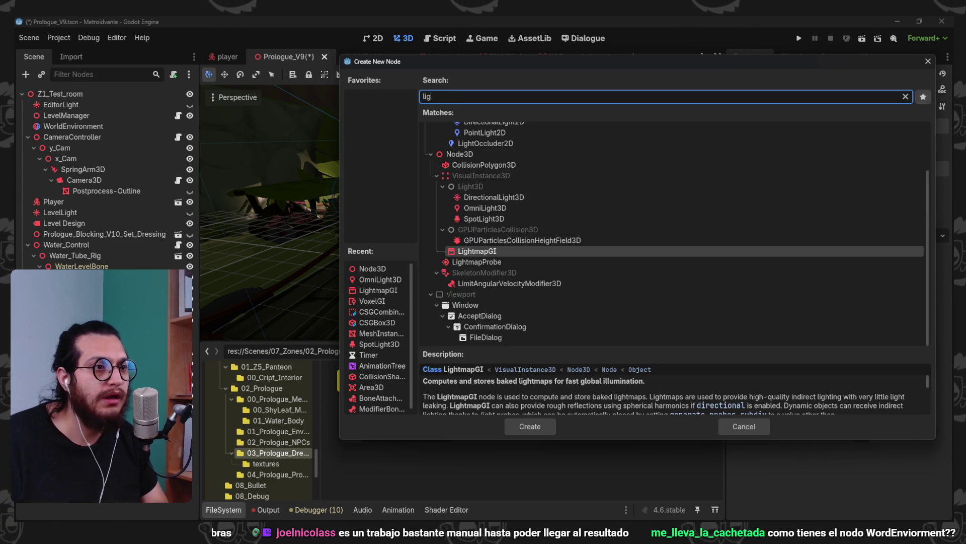
left_click(485, 249)
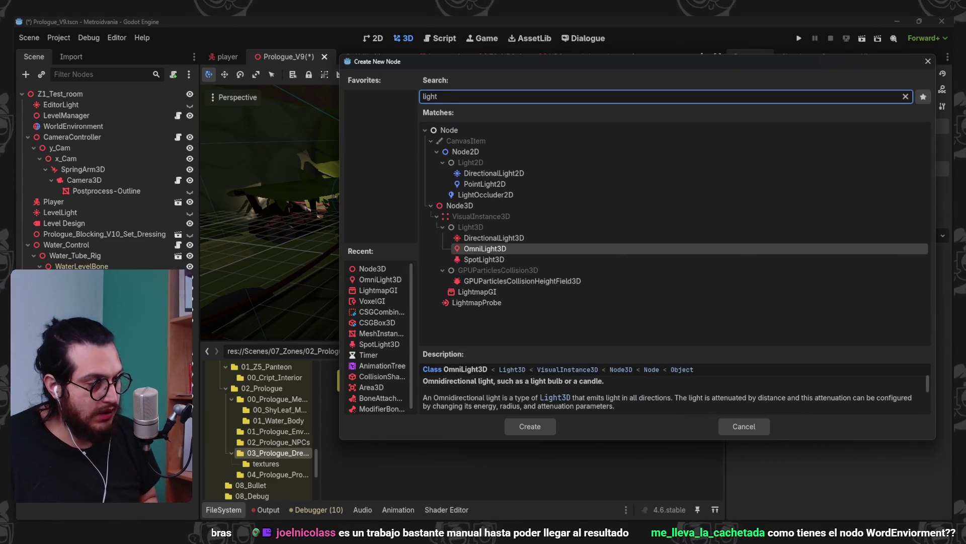
key("Return")
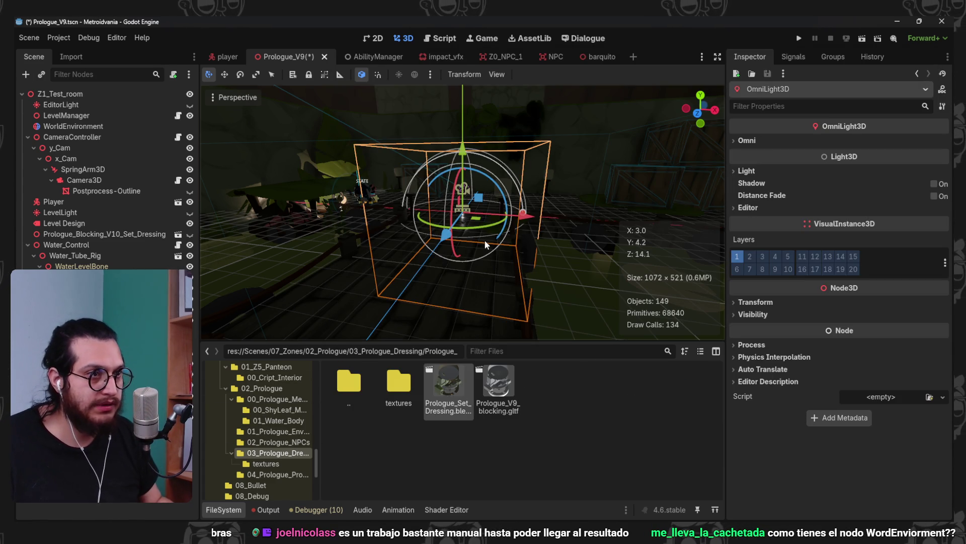
Move the new omni light along its Z axis and widen its range to radius 9.0
scroll(437, 235, "up", 3)
left_click_drag(361, 221, 372, 74)
scroll(406, 191, "up", 2)
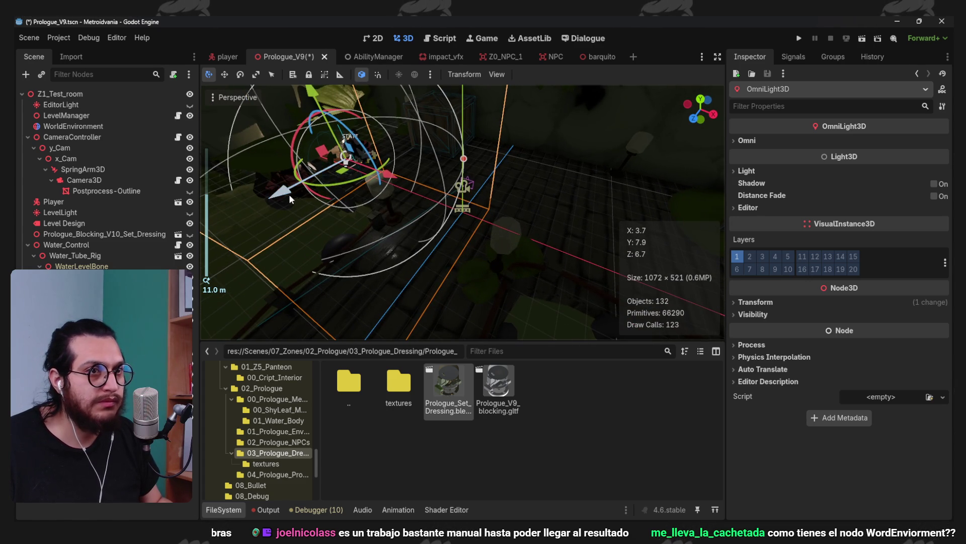
left_click_drag(313, 181, 328, 192)
left_click_drag(474, 150, 563, 177)
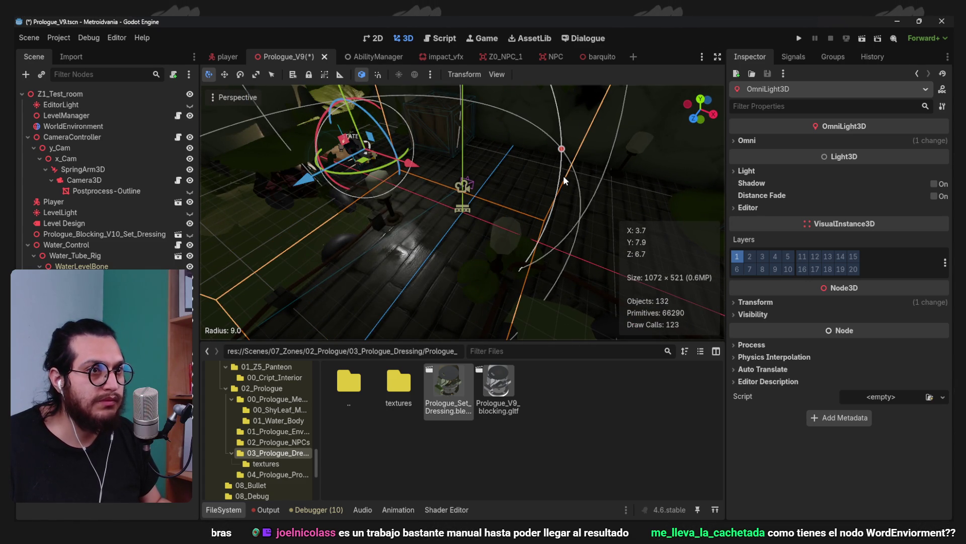
Save the scene and re-bake the lightmaps with the placed omni light
scroll(510, 203, "up", 3)
key("ctrl+s")
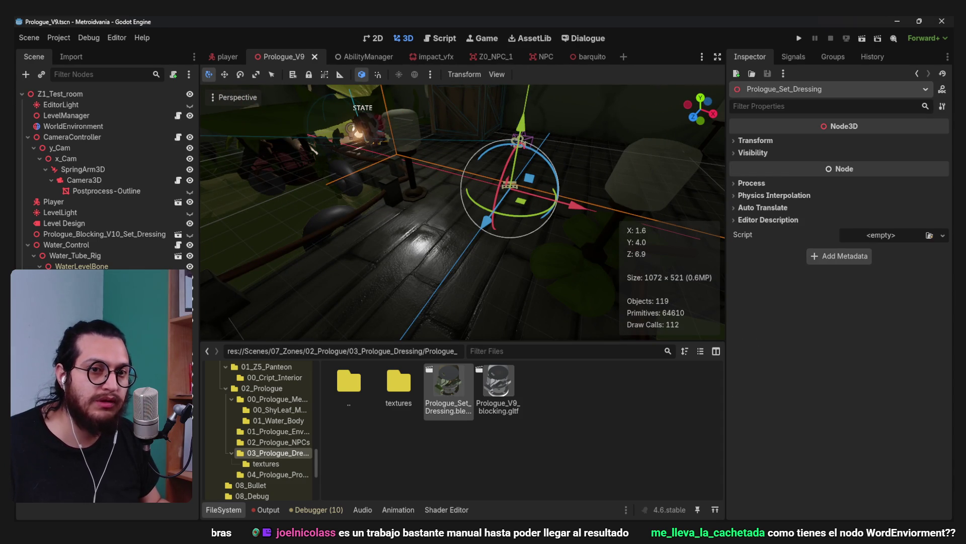
left_click(536, 76)
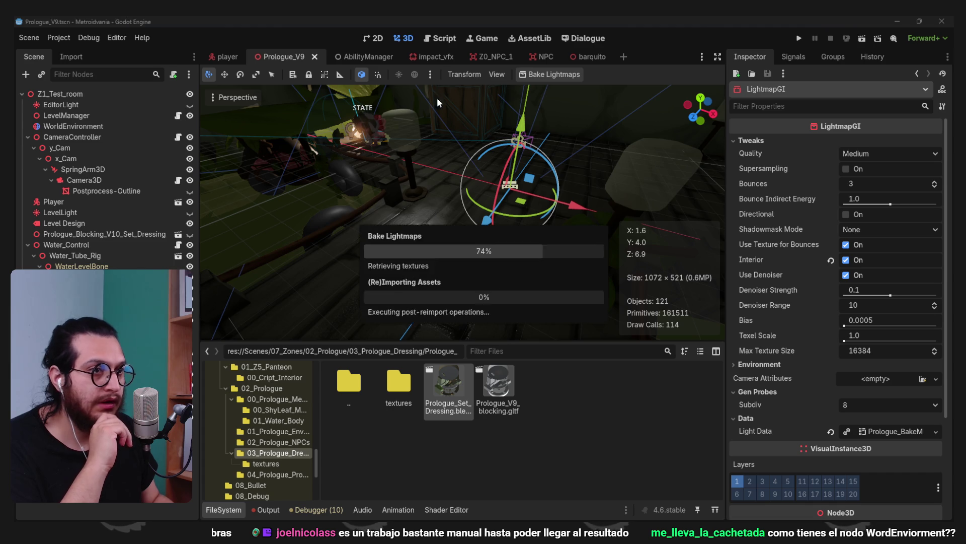
scroll(435, 196, "down", 2)
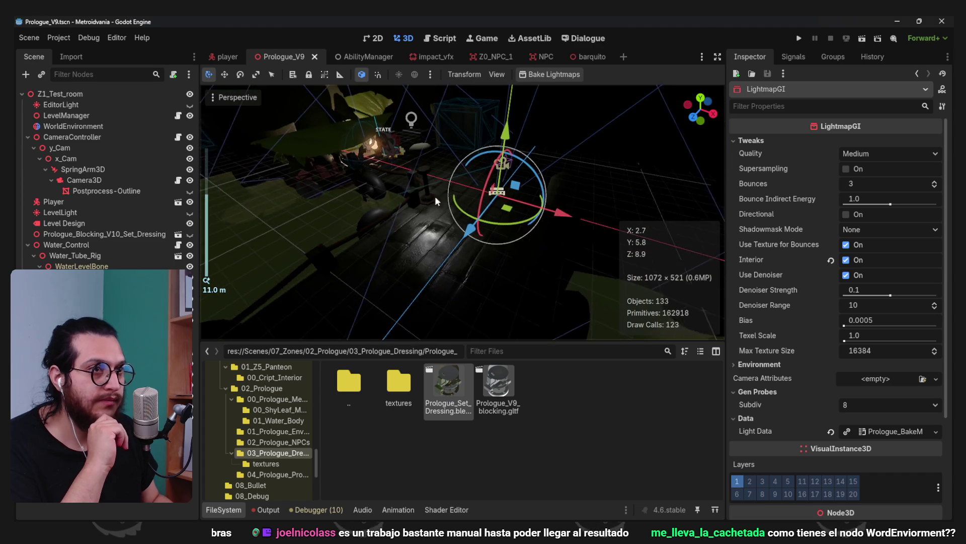
left_click(406, 122)
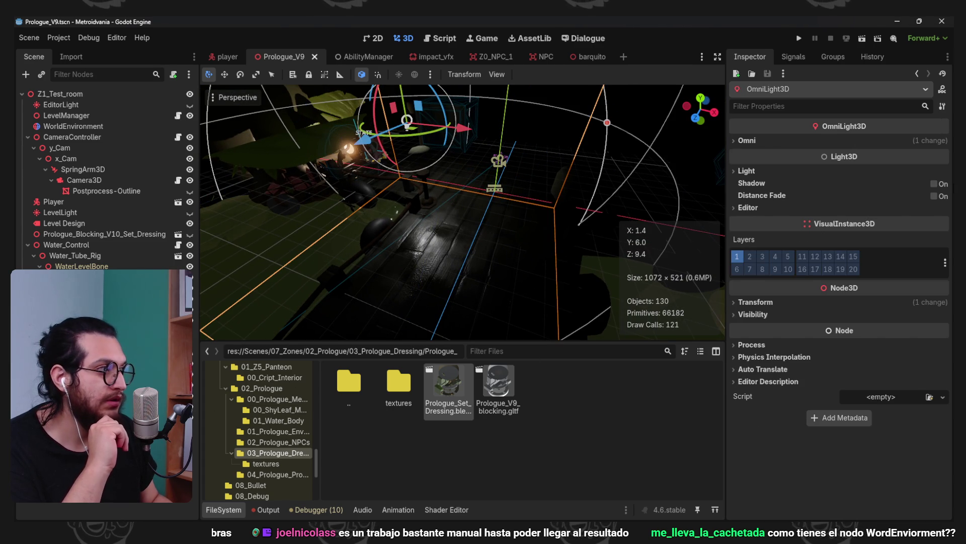
Set the omni light's Bake Mode to Static and raise its Energy to 16.66
left_click(829, 169)
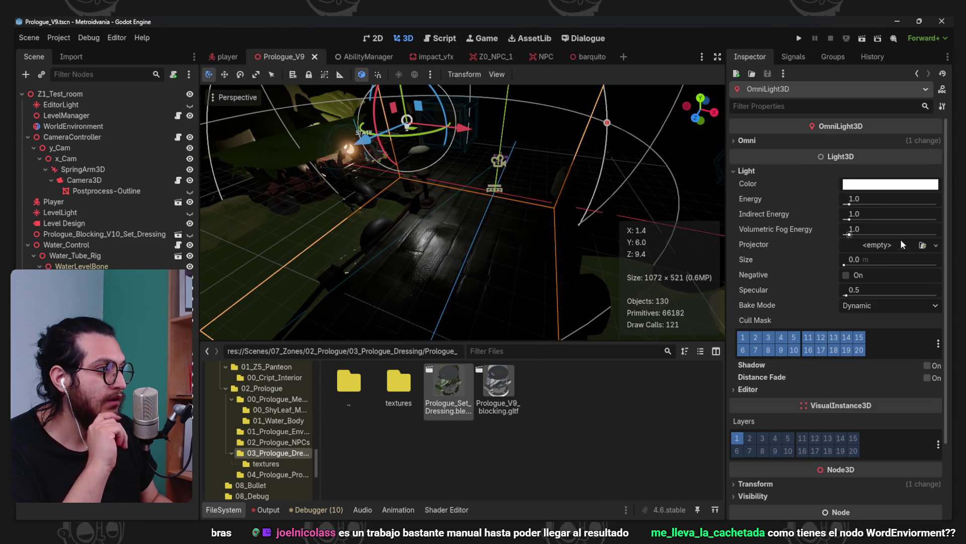
left_click(889, 305)
left_click(871, 334)
key("Escape")
left_click(407, 122)
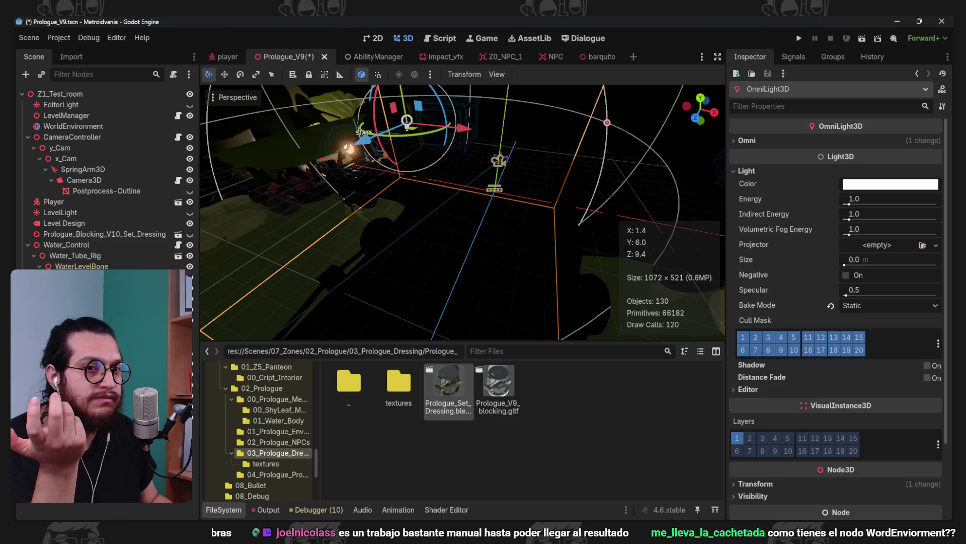
scroll(421, 176, "up", 3)
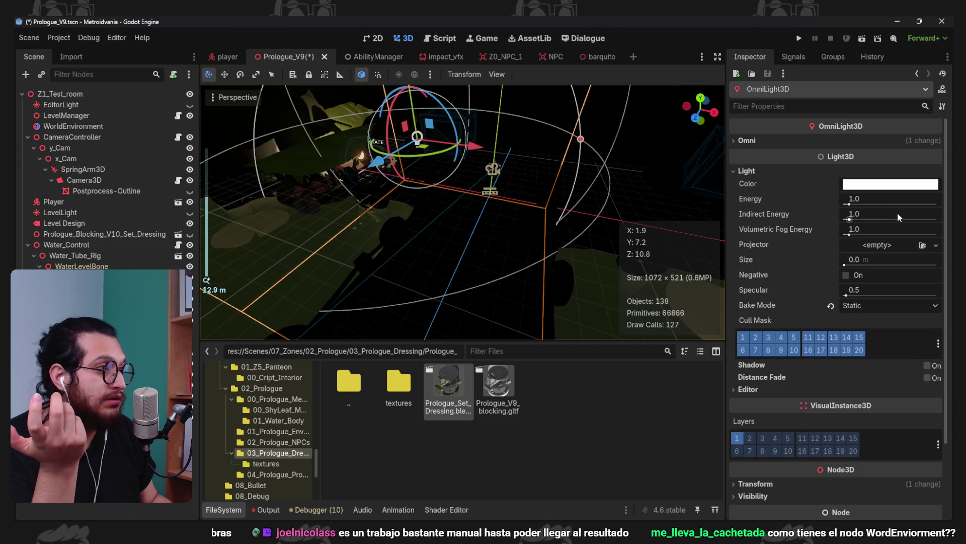
left_click_drag(856, 199, 936, 199)
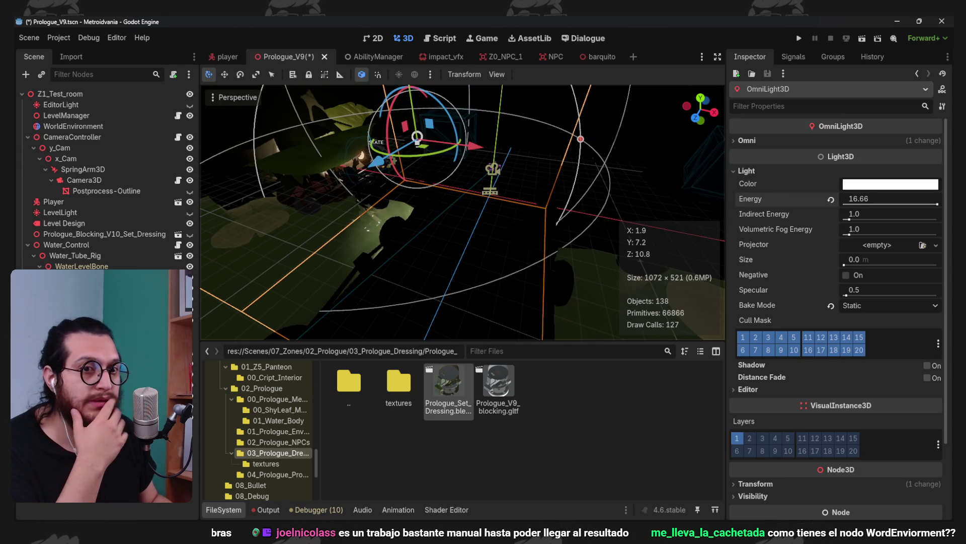
Re-bake the lightmaps from the LightmapGI node, then switch to Discord
left_click(592, 89)
left_click(561, 76)
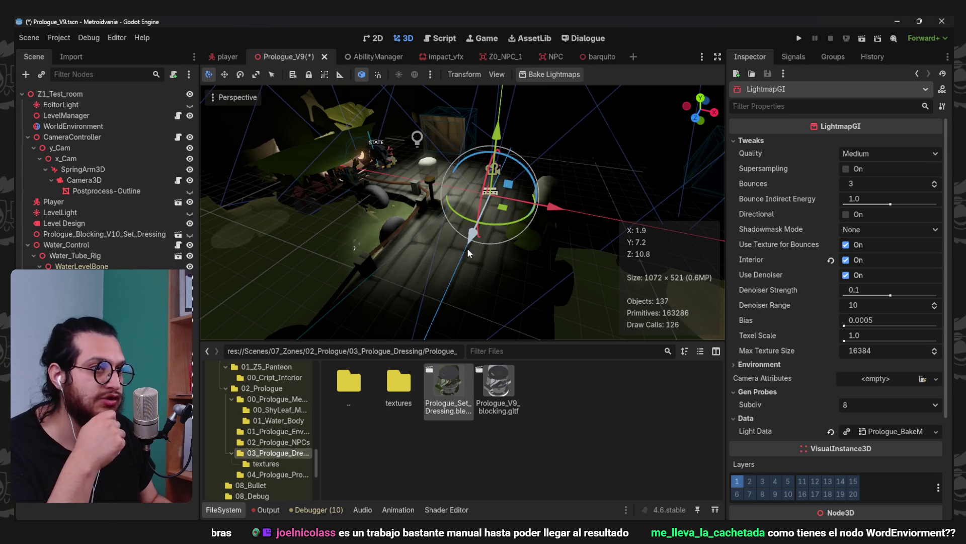
key("alt+Tab")
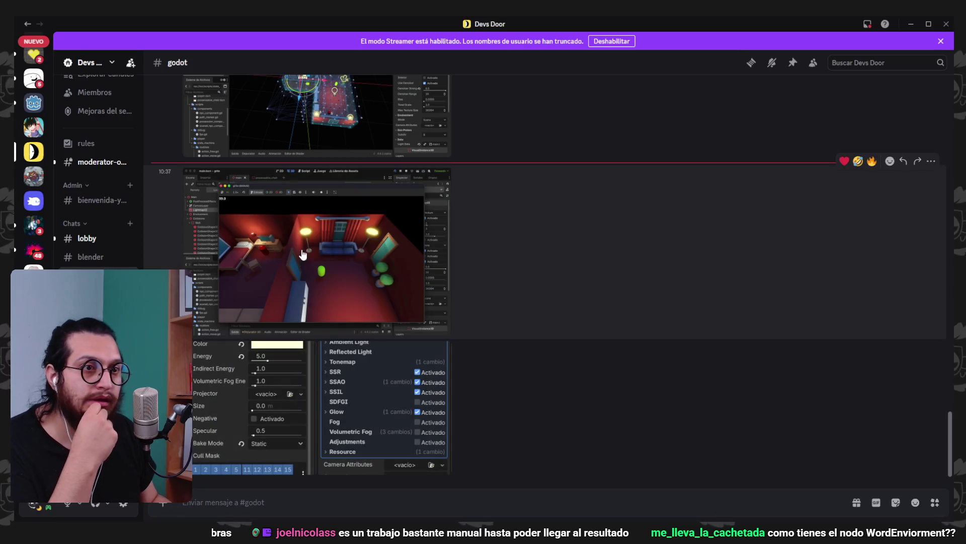
View the red-room and WorldEnvironment settings screenshots in #godot, then minimize Discord
left_click(317, 302)
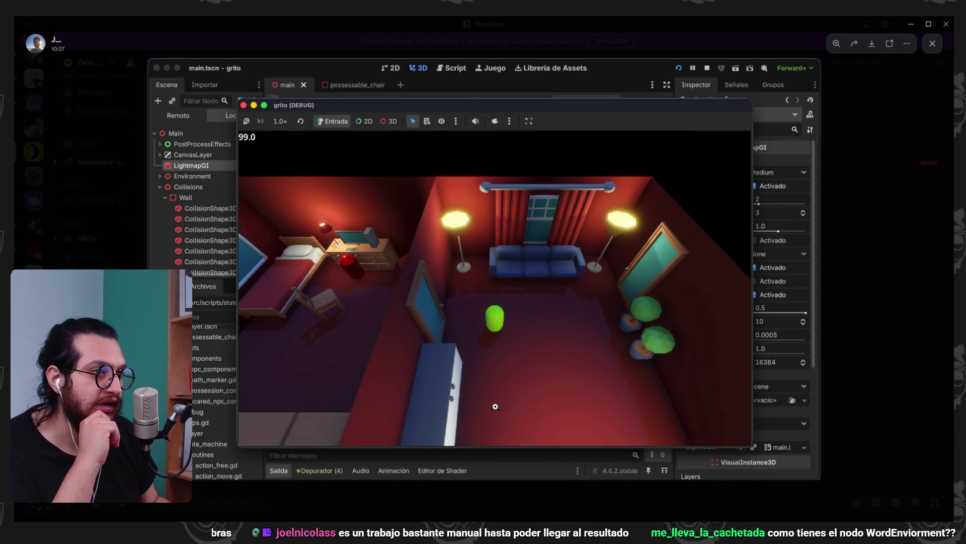
left_click(856, 222)
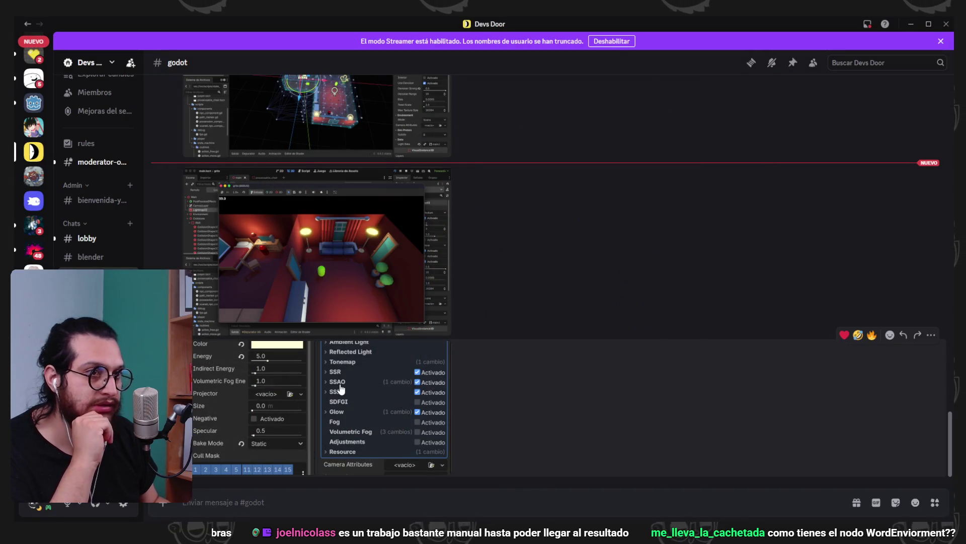
left_click(340, 382)
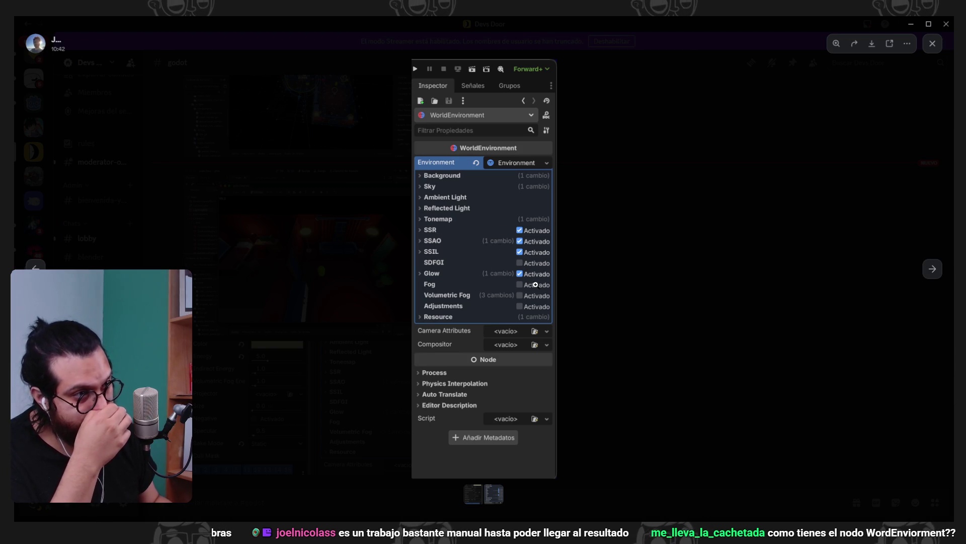
left_click(891, 134)
left_click(912, 25)
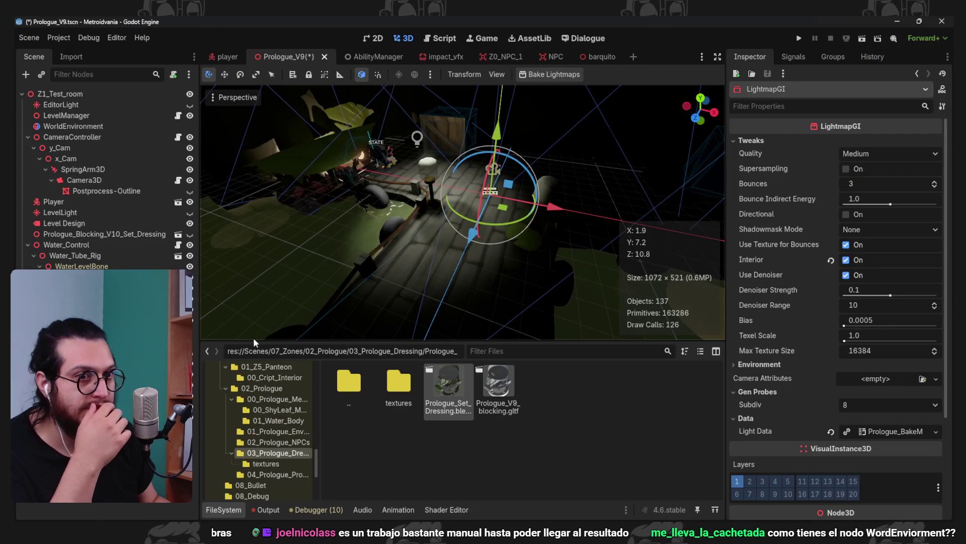
Turn on SSIL and SSR in the WorldEnvironment and re-bake the lightmaps
left_click(73, 126)
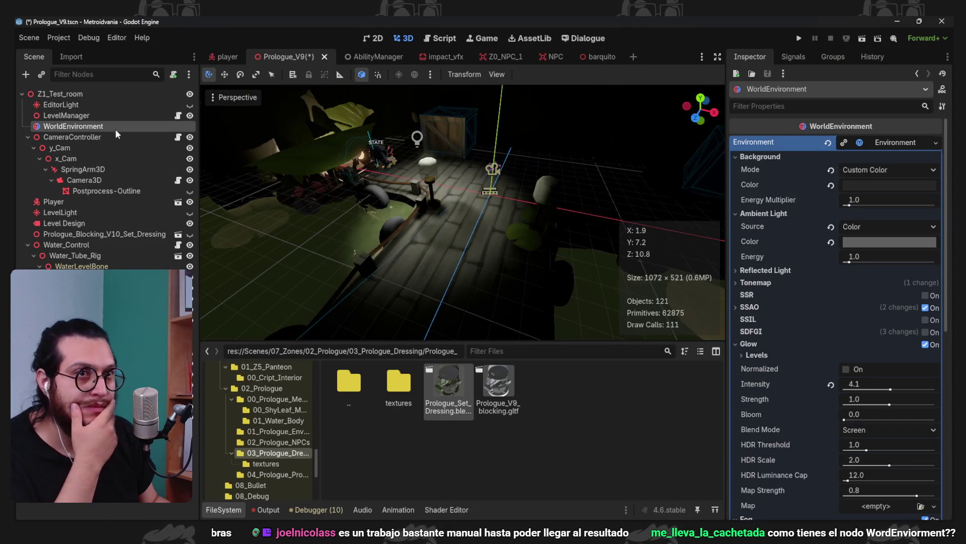
left_click(755, 345)
left_click(754, 356)
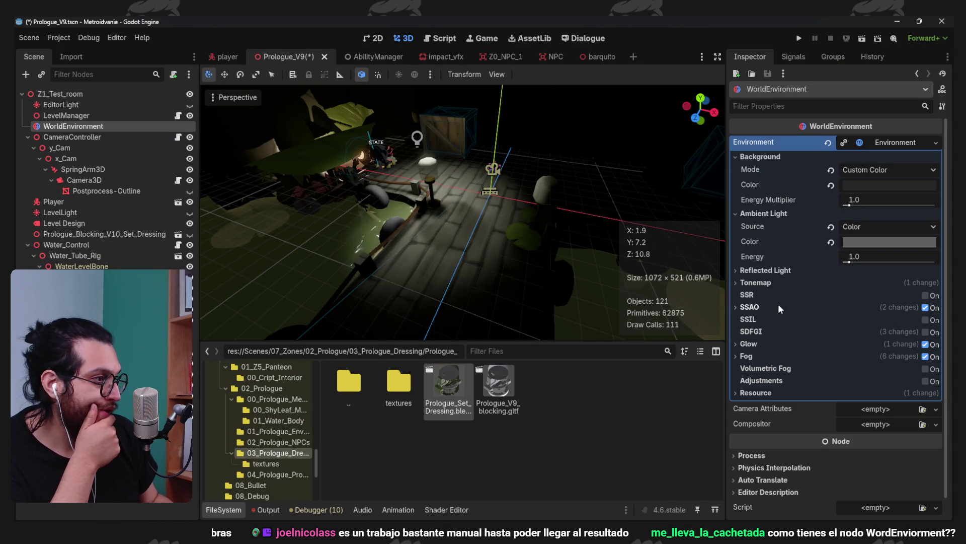
left_click(925, 320)
left_click(925, 295)
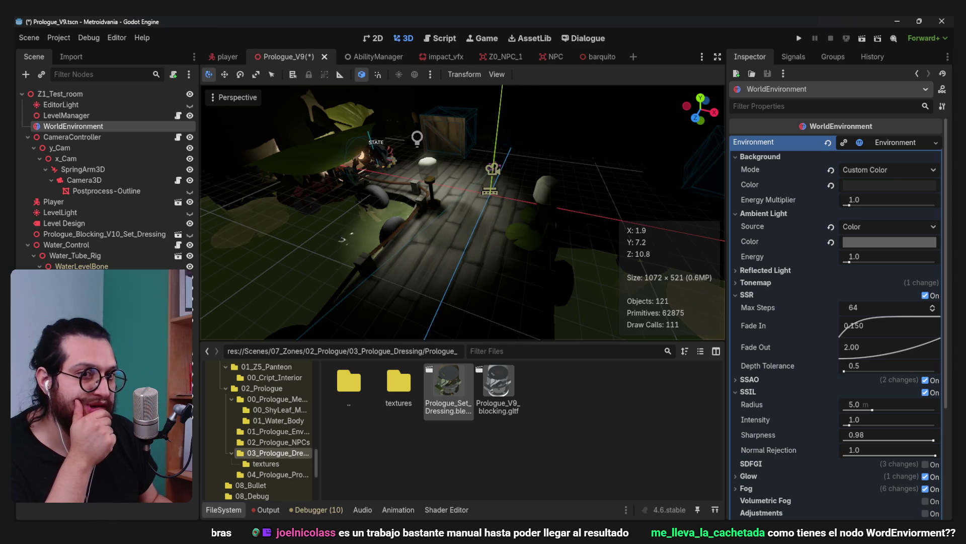
left_click(494, 169)
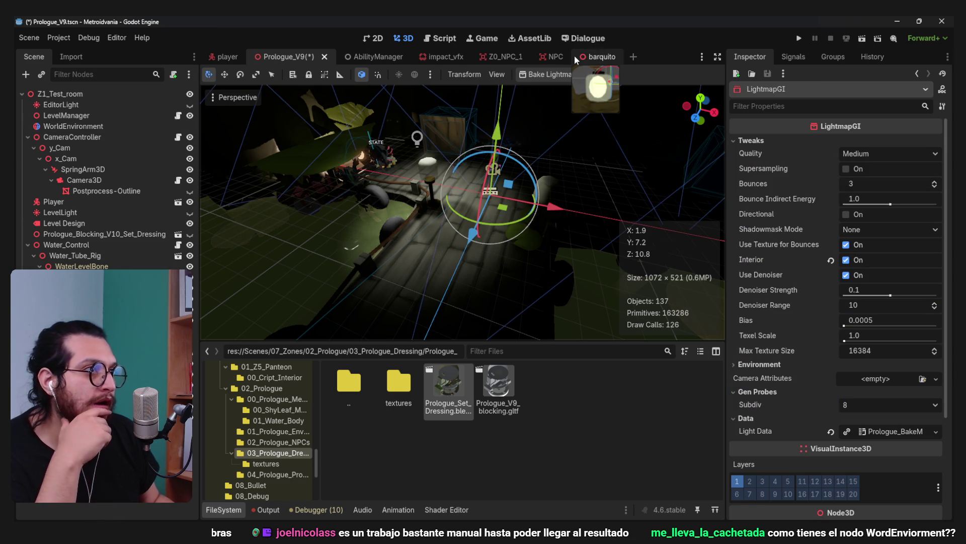
left_click(545, 75)
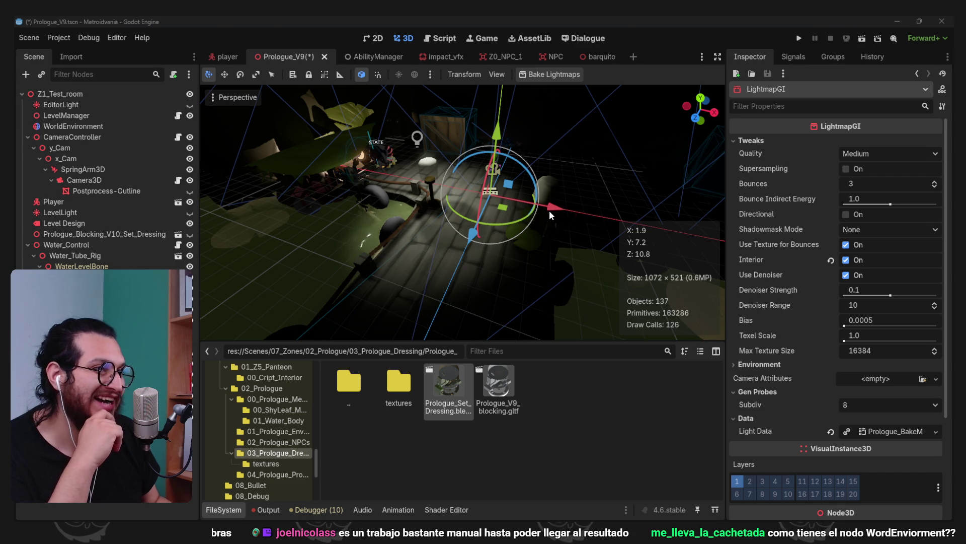
Reselect the WorldEnvironment and orbit the view down onto the lamp and floor
scroll(443, 199, "up", 3)
scroll(837, 479, "down", 5)
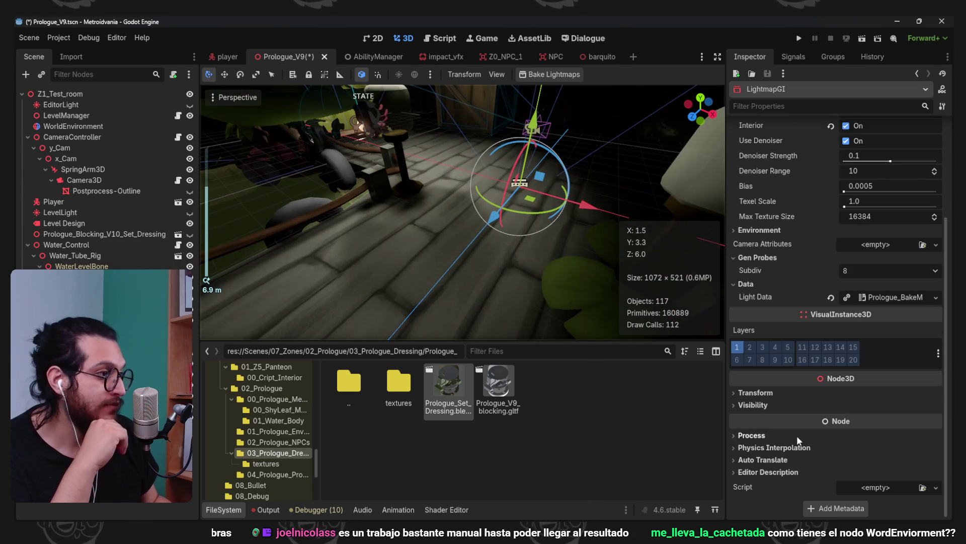
scroll(796, 436, "up", 2)
left_click(76, 126)
scroll(780, 297, "down", 5)
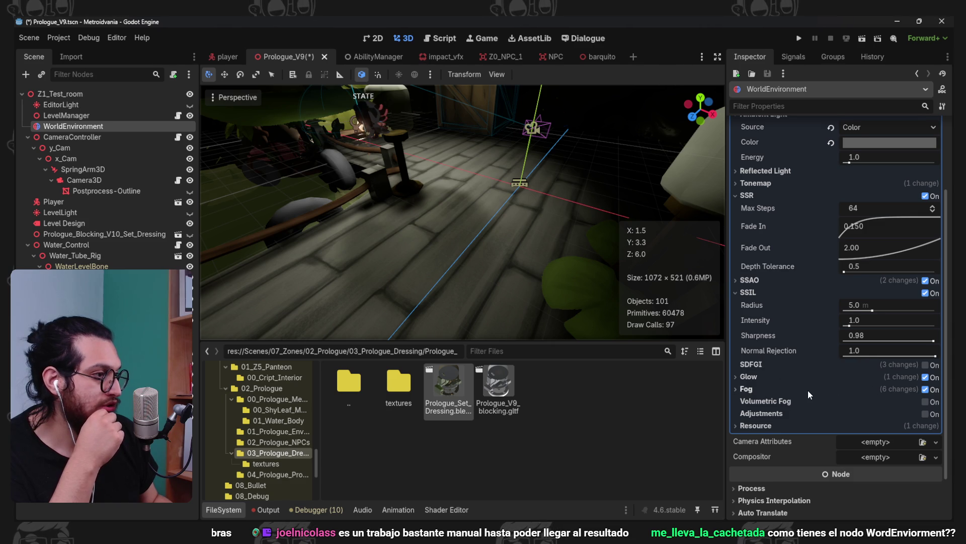
scroll(808, 388, "up", 3)
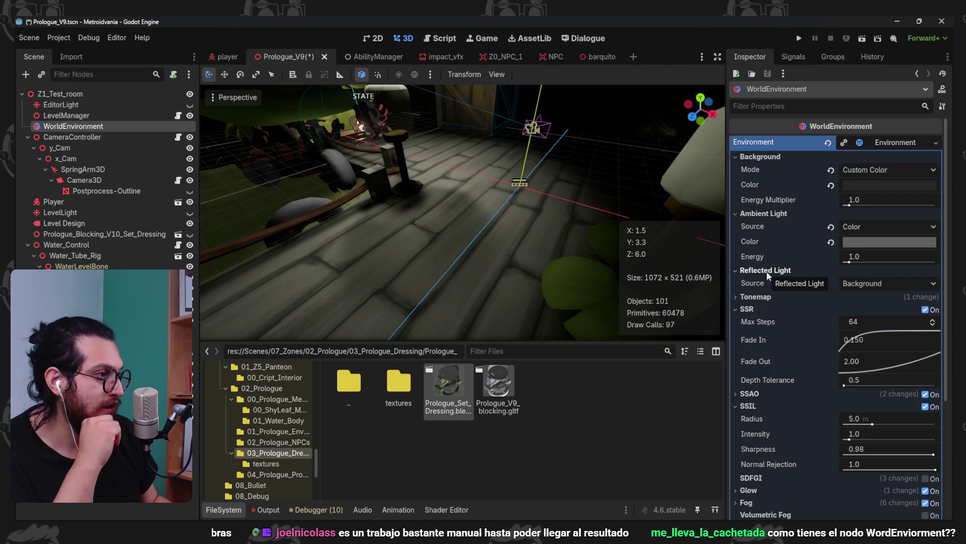
scroll(387, 216, "down", 1)
mouse_move(387, 216)
left_mouse_down()
mouse_move(328, 205)
mouse_move(430, 177)
mouse_move(490, 186)
mouse_move(509, 288)
mouse_move(443, 272)
left_mouse_up()
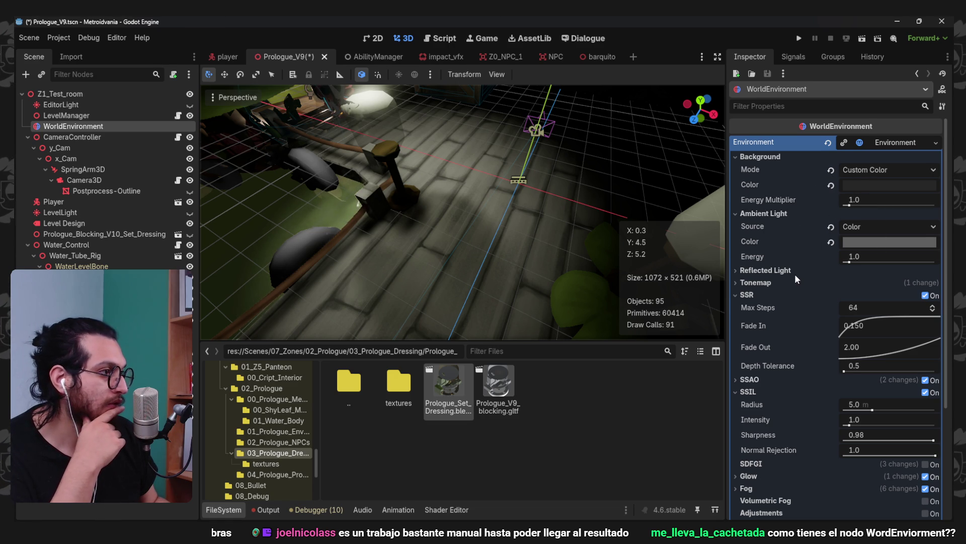
Try Sky as the reflected light source, then set it back to Background
scroll(795, 278, "down", 2)
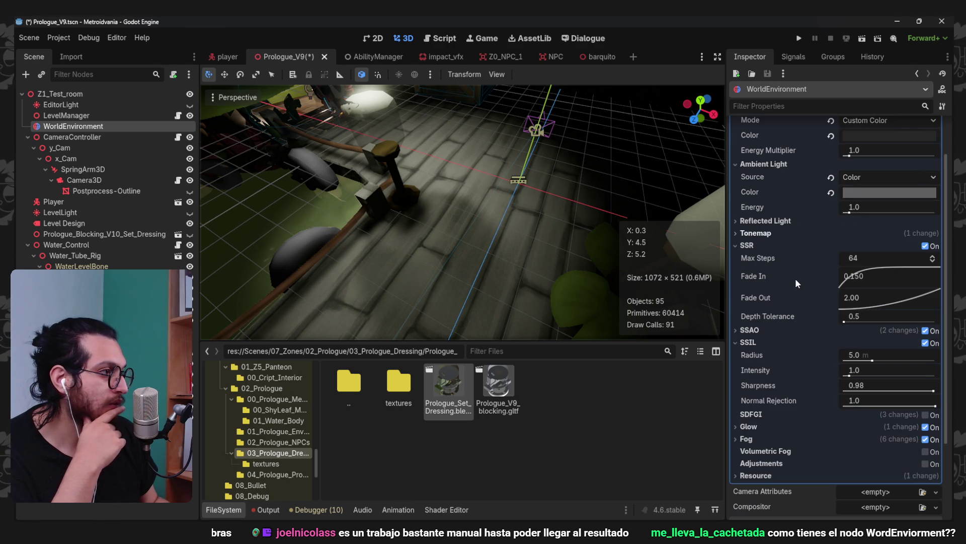
left_click(787, 222)
left_click(884, 237)
left_click(875, 272)
left_click(831, 247)
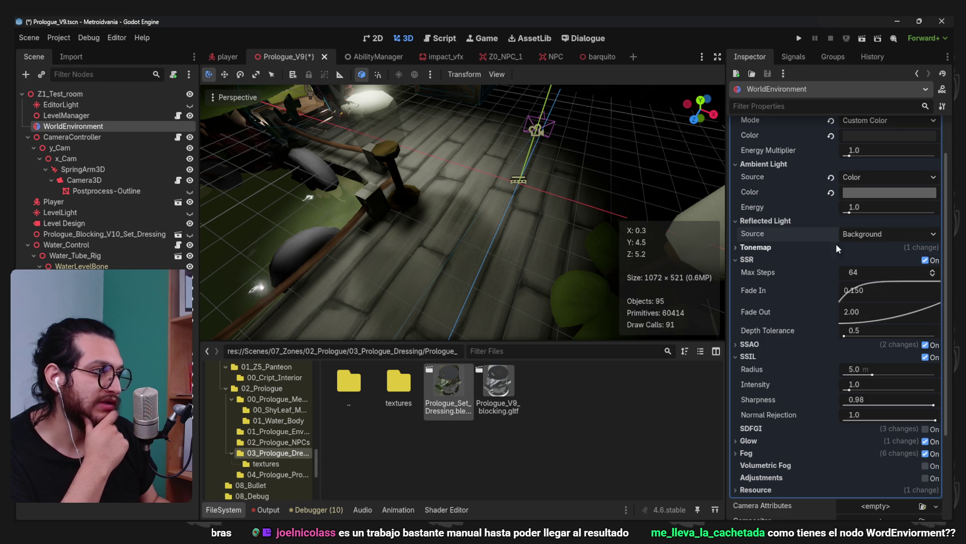
Brighten the WorldEnvironment background colour from near-black to mid grey 777777
scroll(790, 258, "up", 2)
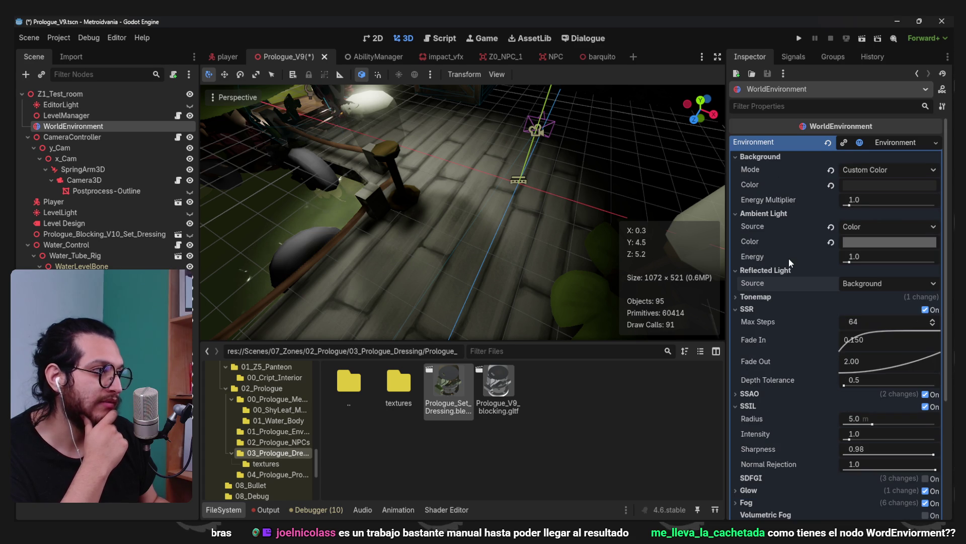
left_click(863, 184)
left_click(944, 251)
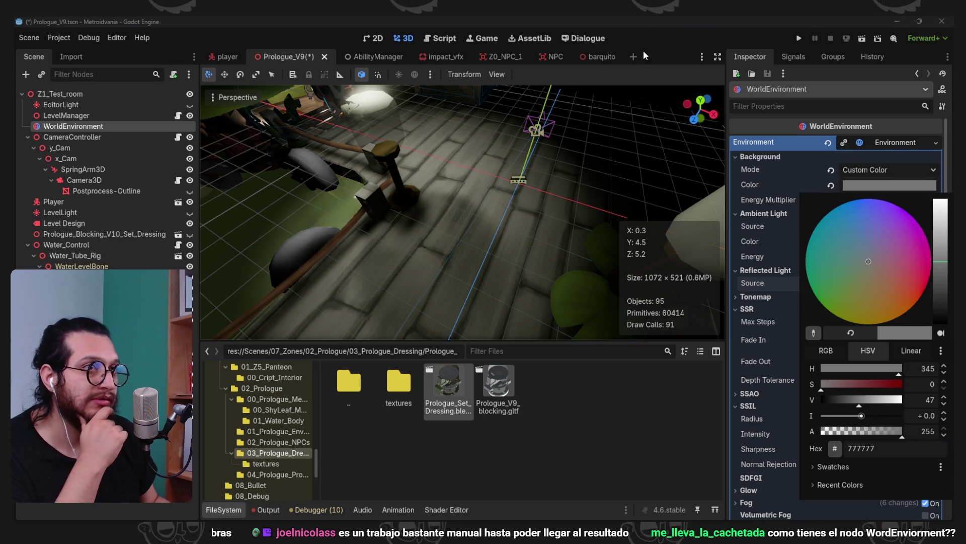
left_click(643, 50)
left_click(536, 129)
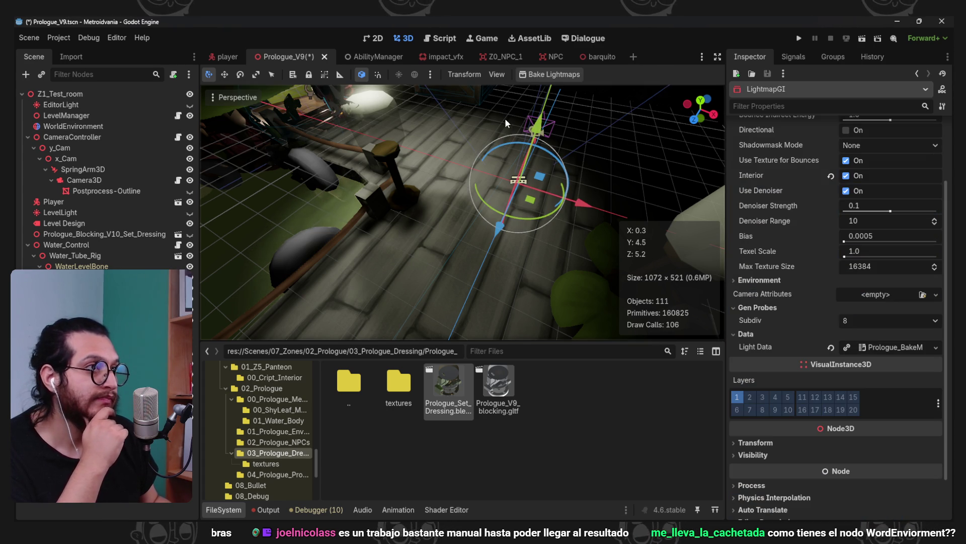
Re-bake the lightmaps with the grey background and run the project
left_click(533, 74)
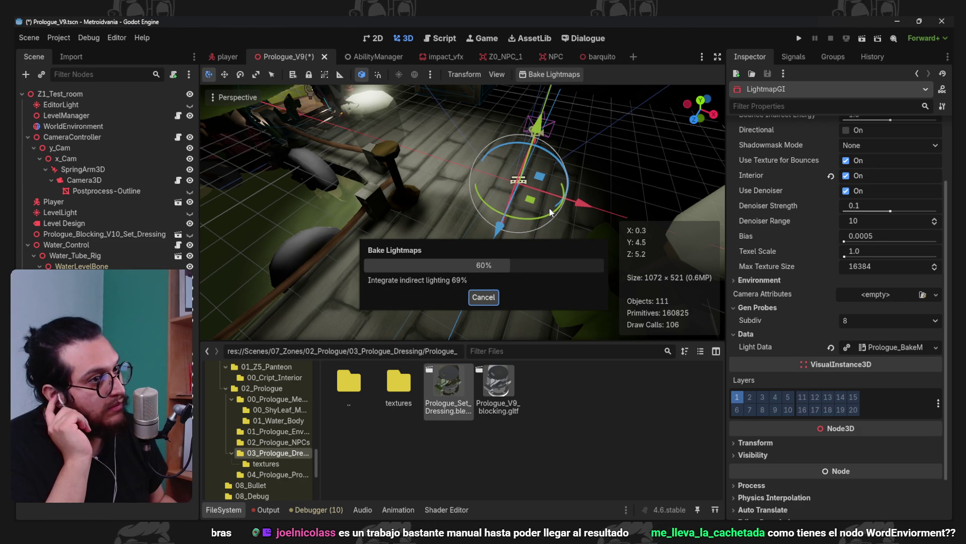
scroll(549, 208, "down", 3)
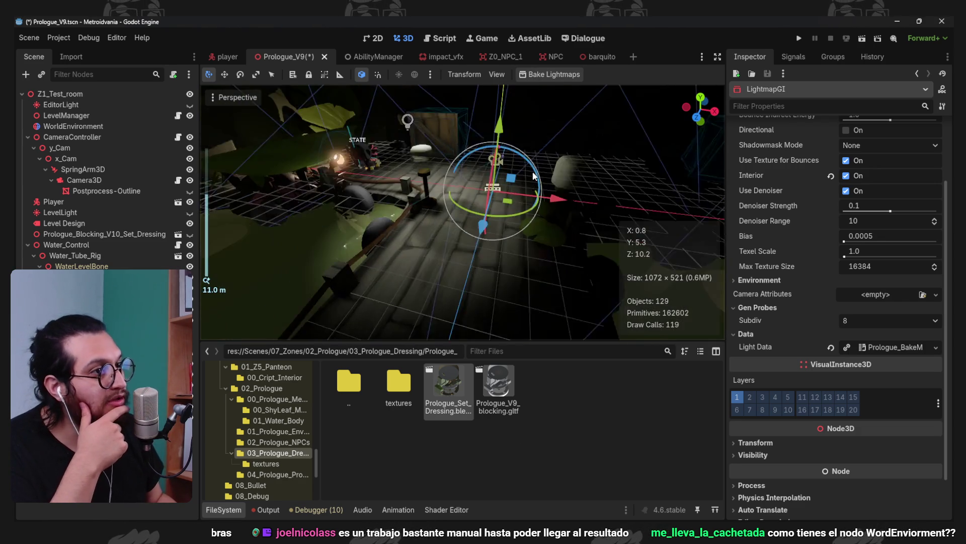
left_click(798, 38)
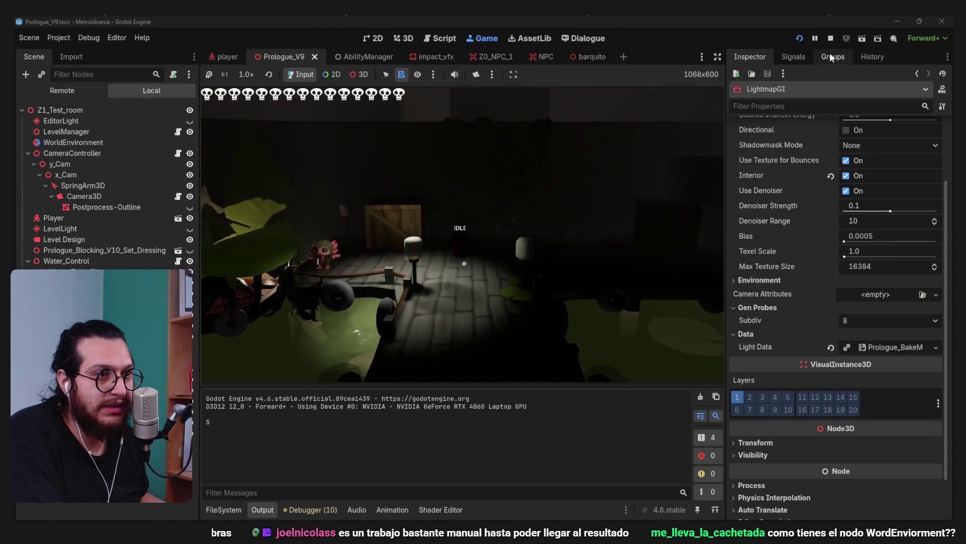
Walk and jump the player in the running game, stop it, and switch to the browser
key("space")
key("s")
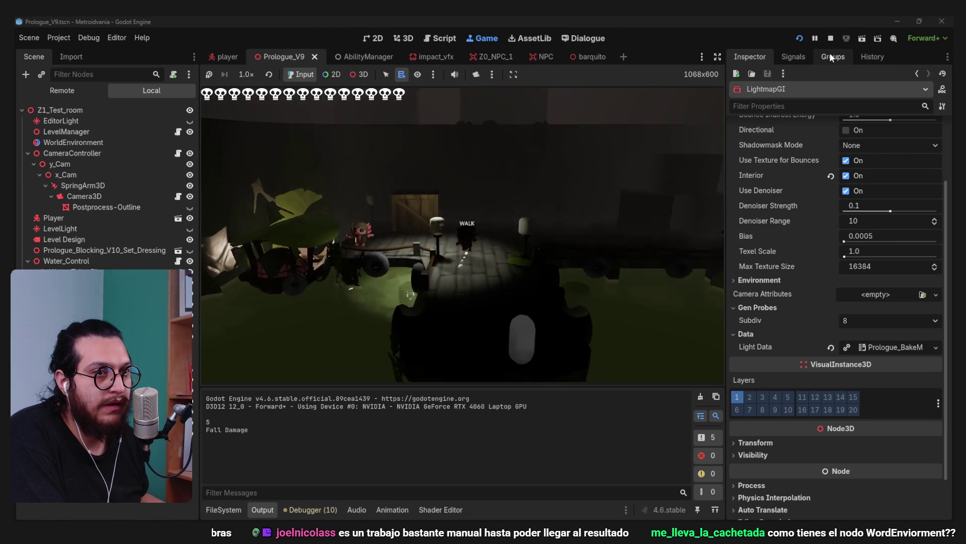
key("space")
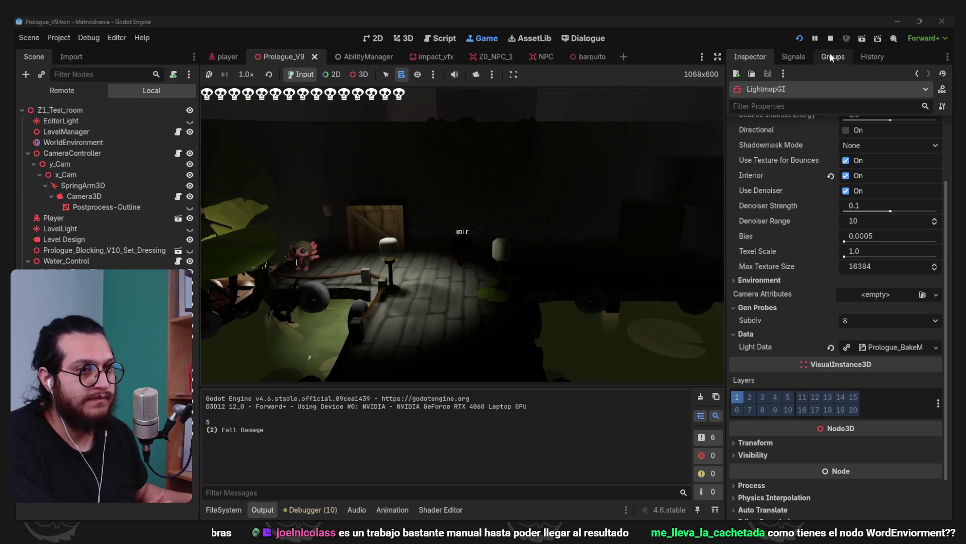
key("F8")
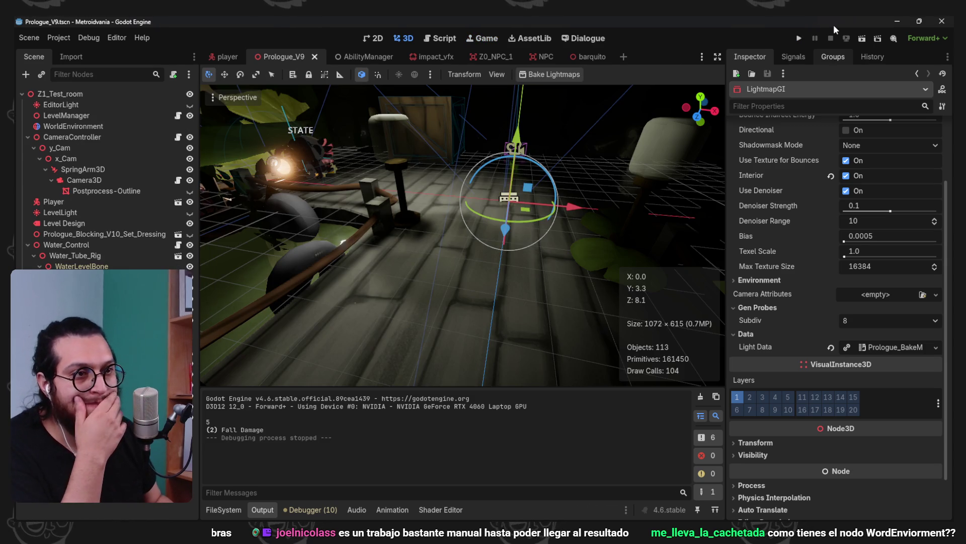
scroll(510, 217, "down", 5)
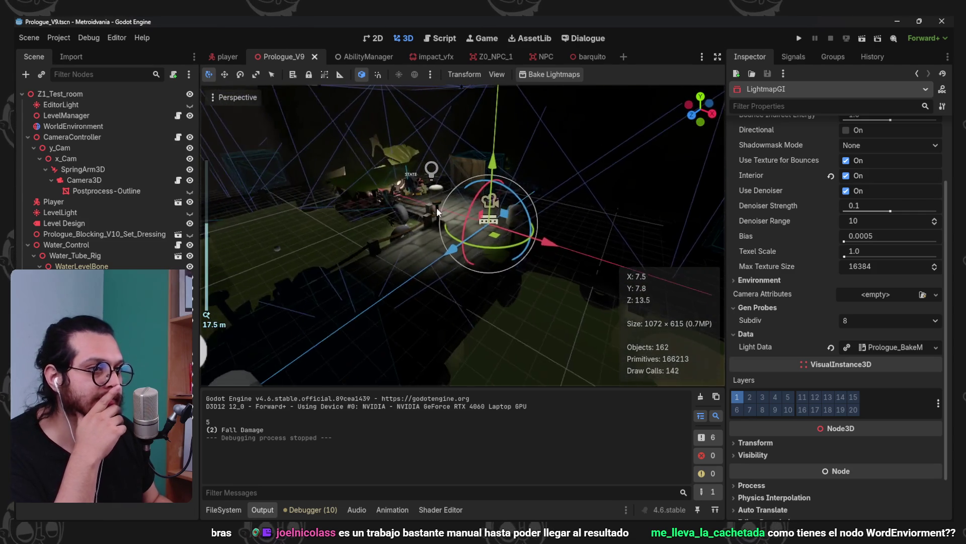
key("alt+Tab")
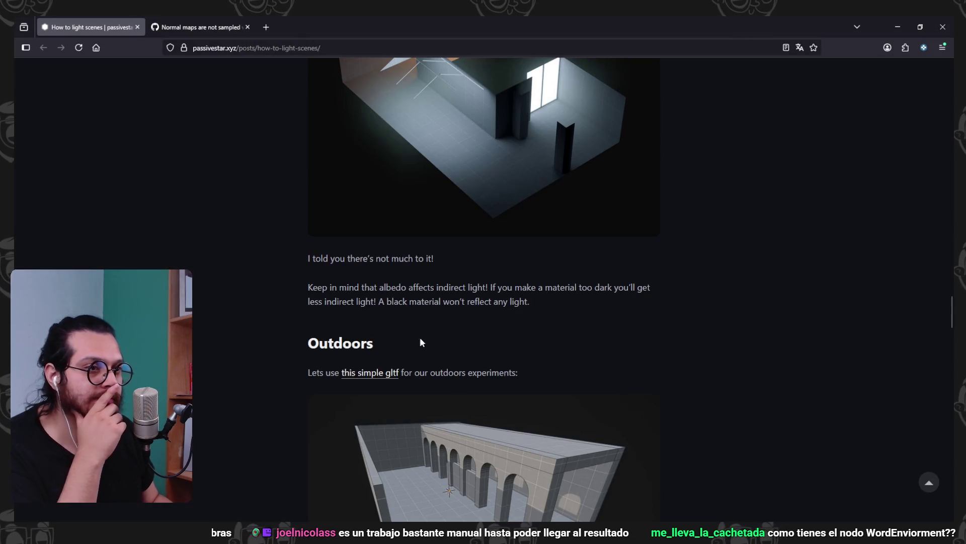
Scroll back and forth through the middle of the passivestar 'How to light scenes' article
scroll(359, 244, "down", 15)
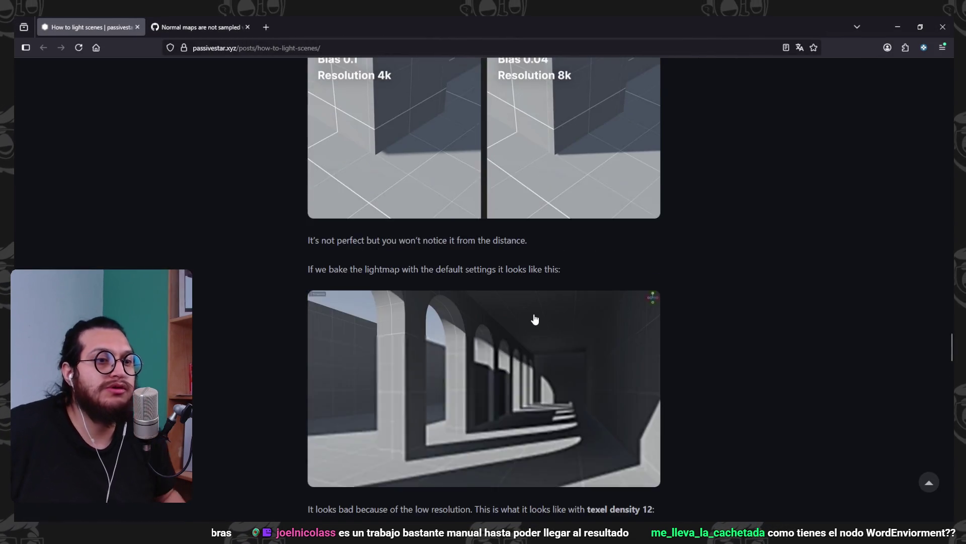
scroll(535, 319, "down", 15)
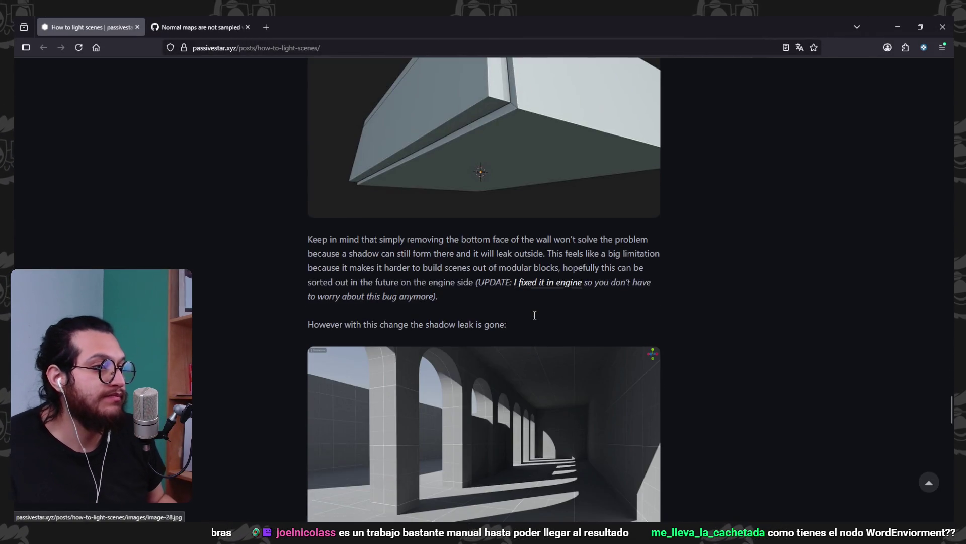
scroll(534, 319, "down", 15)
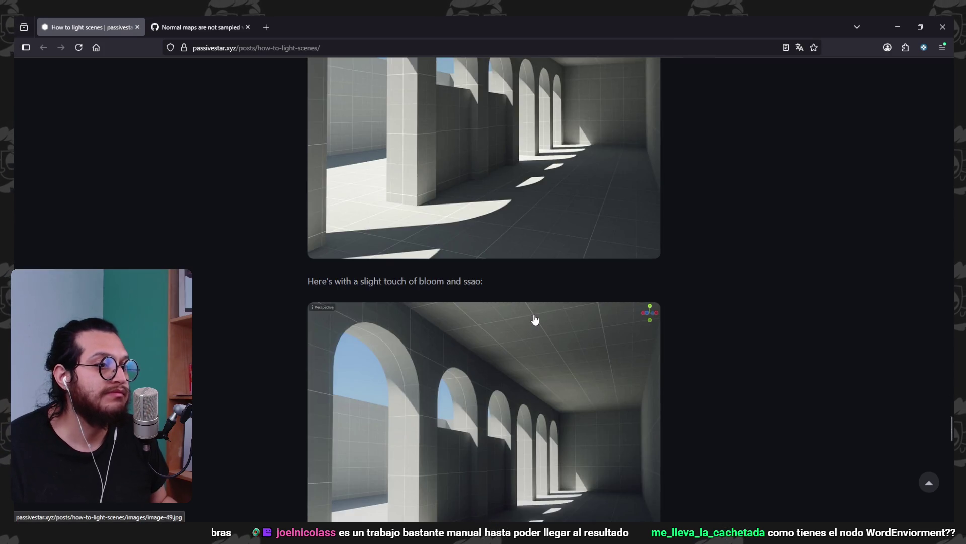
scroll(533, 313, "down", 10)
scroll(528, 302, "up", 13)
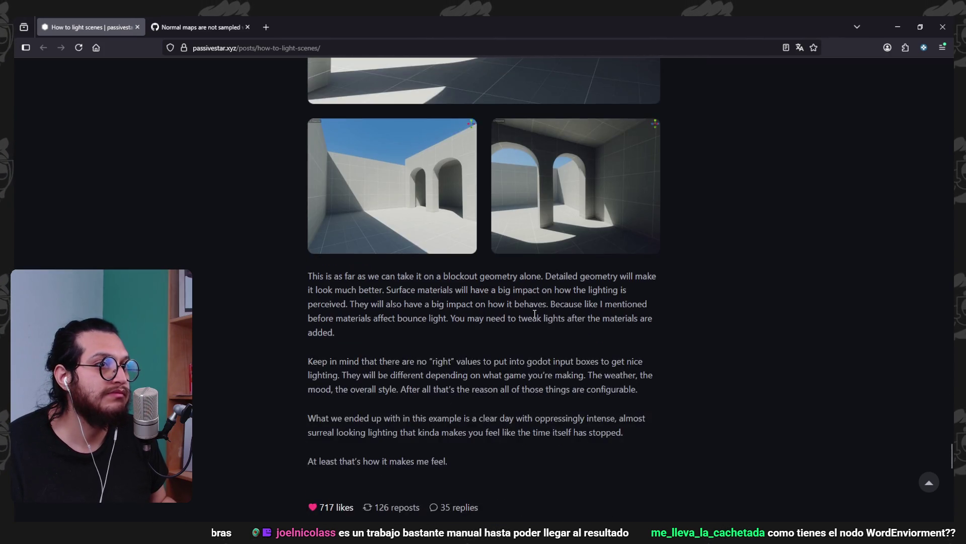
scroll(526, 287, "up", 15)
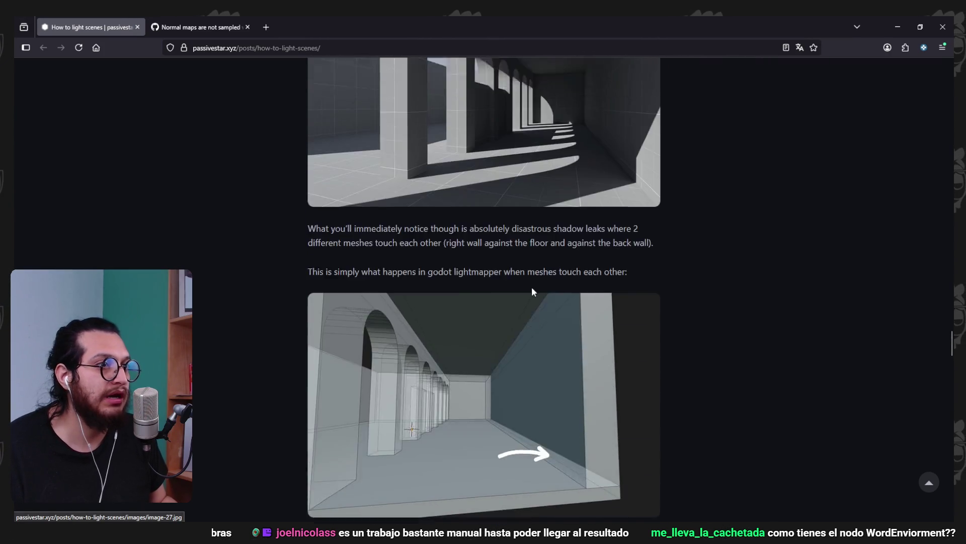
scroll(536, 297, "up", 6)
scroll(642, 293, "up", 18)
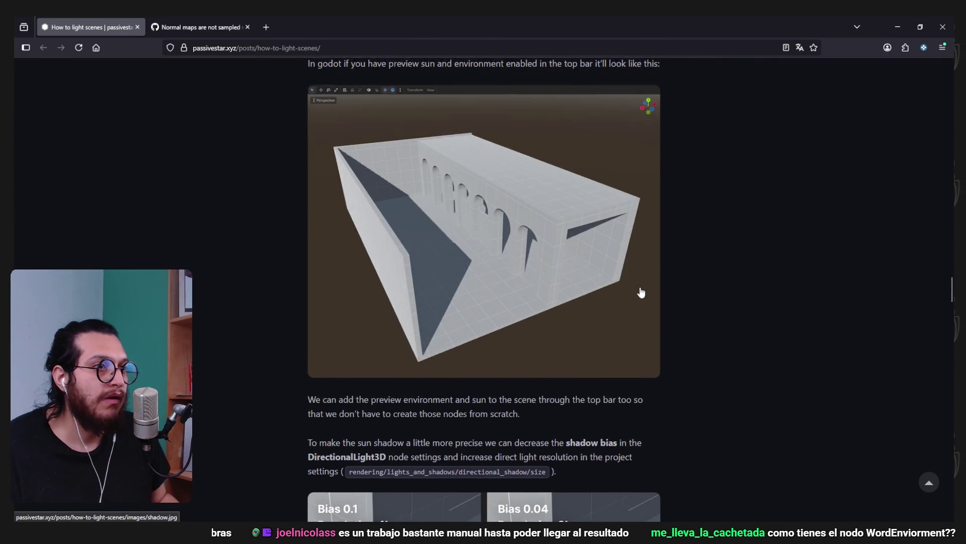
scroll(641, 293, "down", 4)
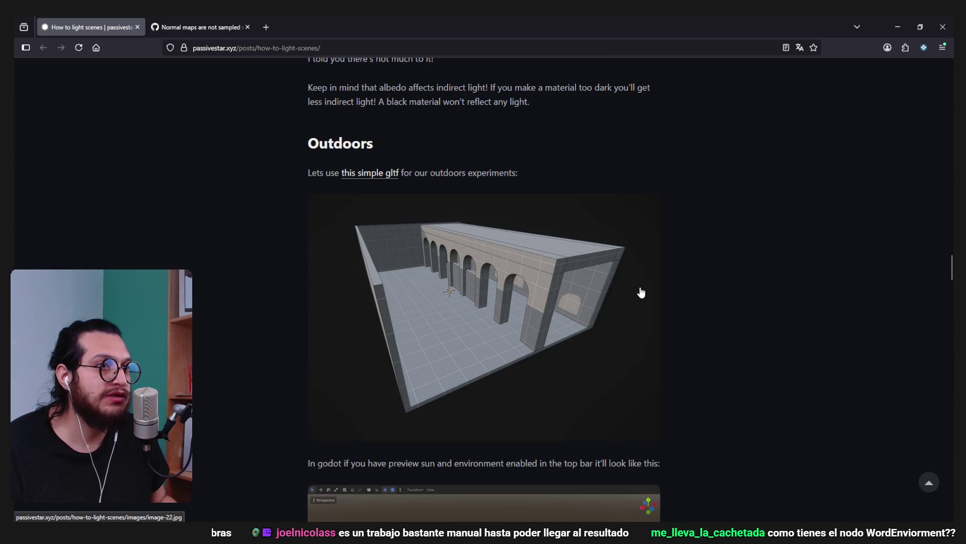
scroll(642, 293, "down", 6)
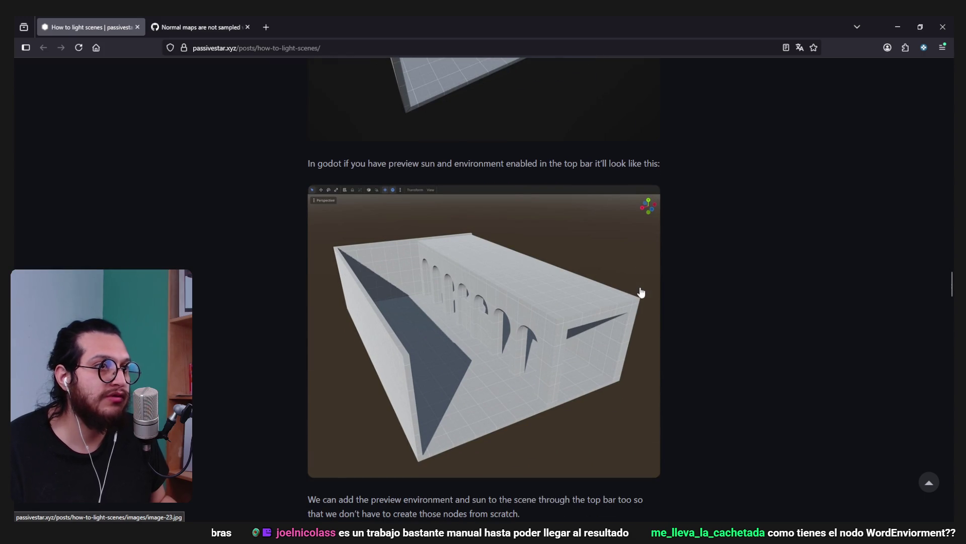
scroll(641, 293, "down", 1)
scroll(641, 293, "down", 5)
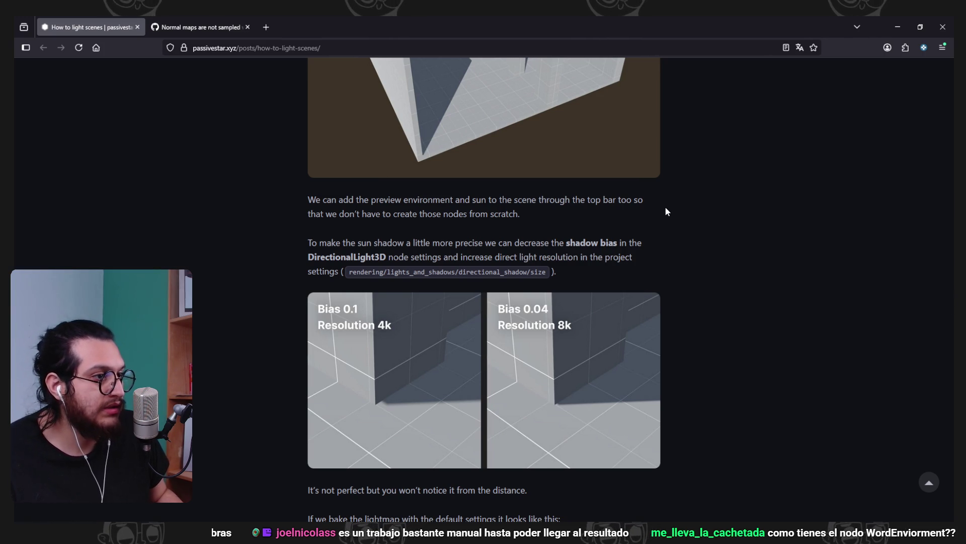
Scroll to the article's ending and Comments section, briefly minimizing and restoring Firefox
scroll(665, 207, "down", 1)
scroll(665, 207, "down", 2)
scroll(665, 207, "down", 2)
scroll(666, 207, "down", 2)
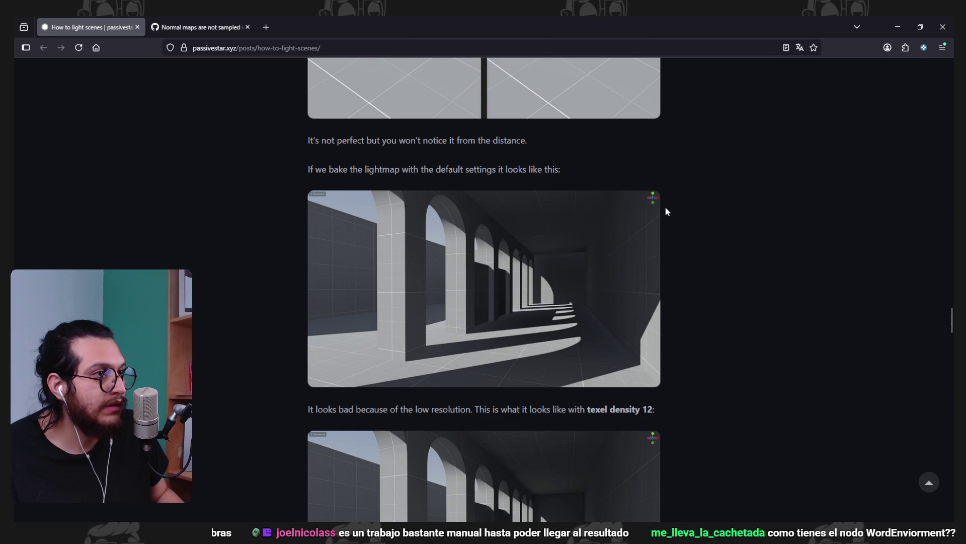
scroll(665, 210, "down", 2)
scroll(666, 210, "down", 9)
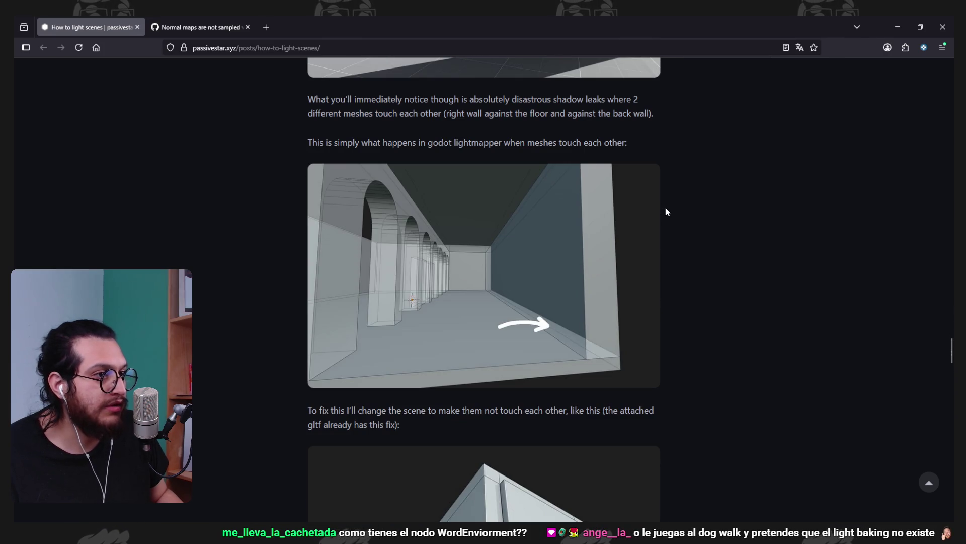
scroll(665, 211, "down", 5)
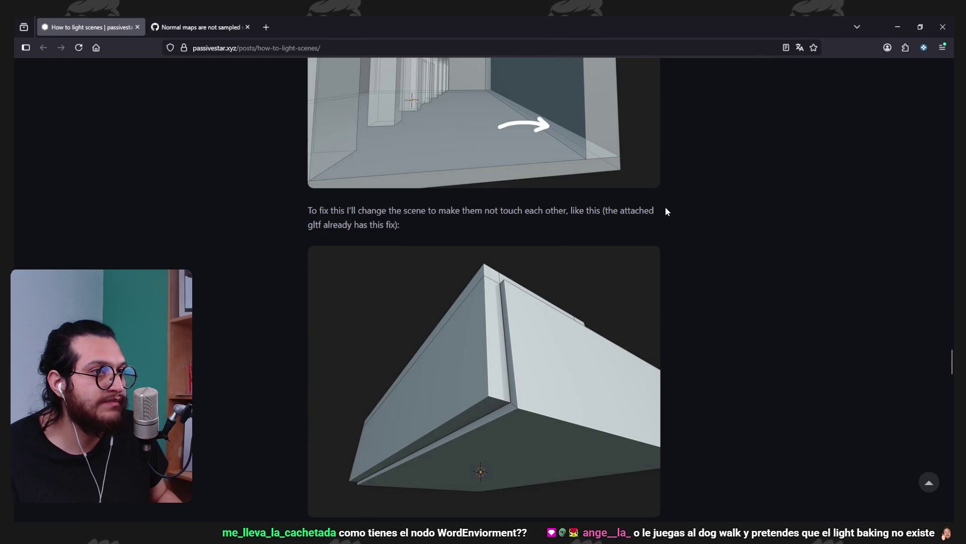
scroll(665, 211, "down", 8)
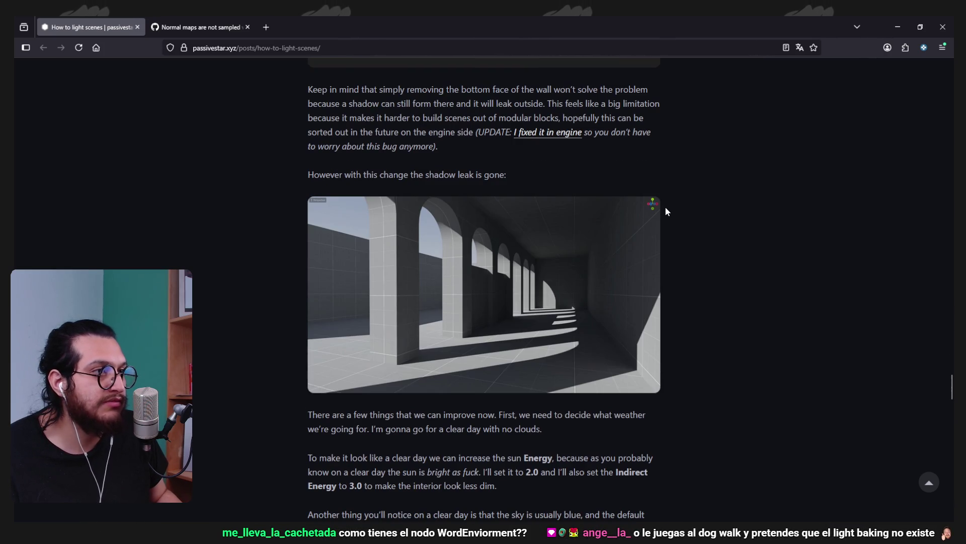
scroll(665, 211, "down", 6)
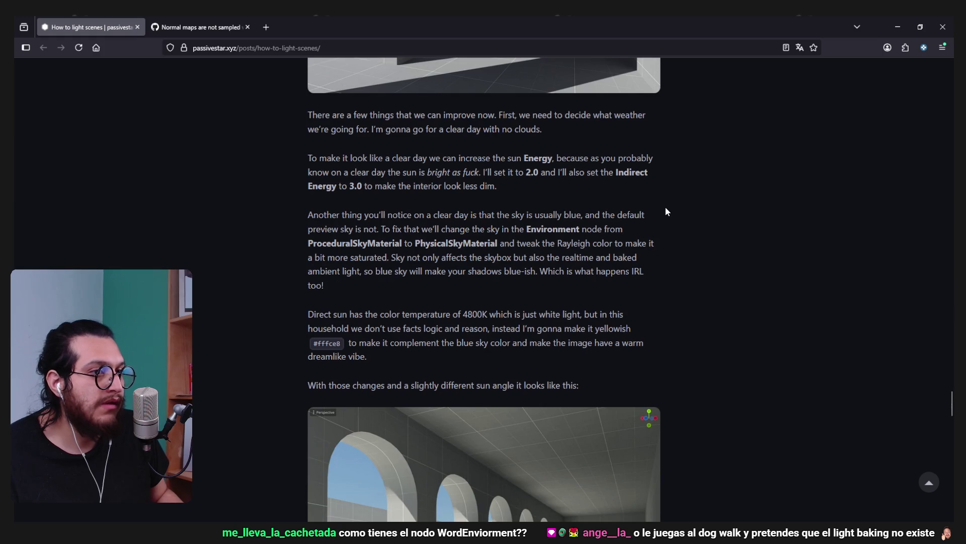
scroll(666, 211, "down", 5)
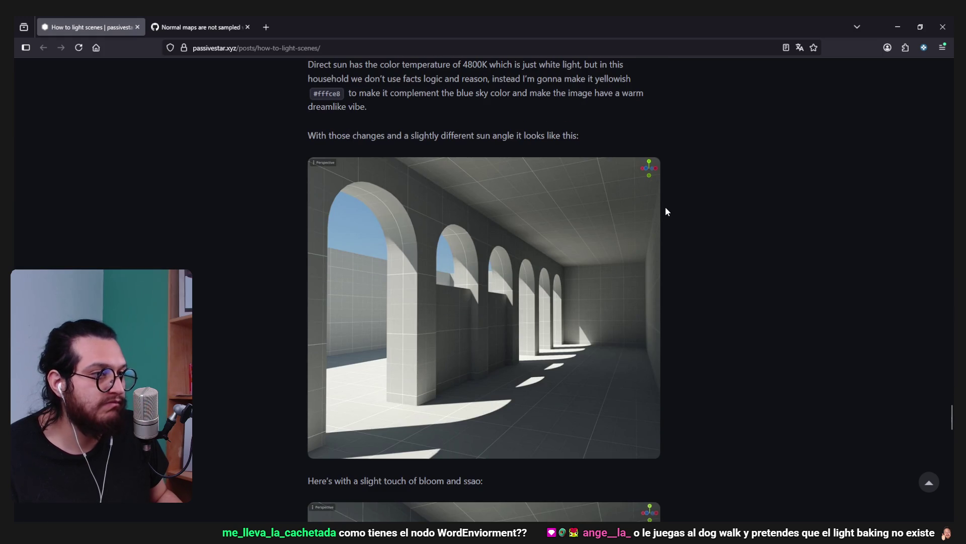
scroll(666, 211, "down", 2)
scroll(665, 211, "down", 12)
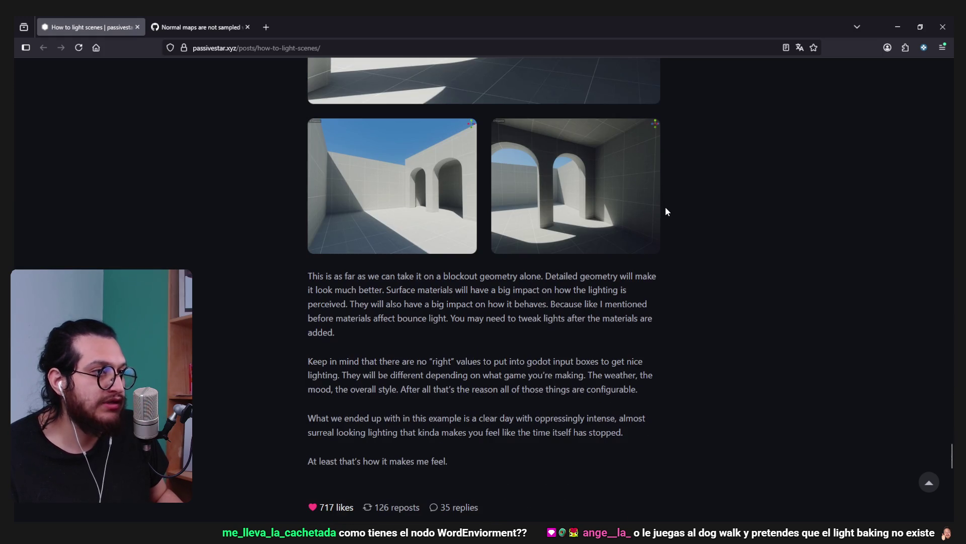
scroll(667, 212, "down", 4)
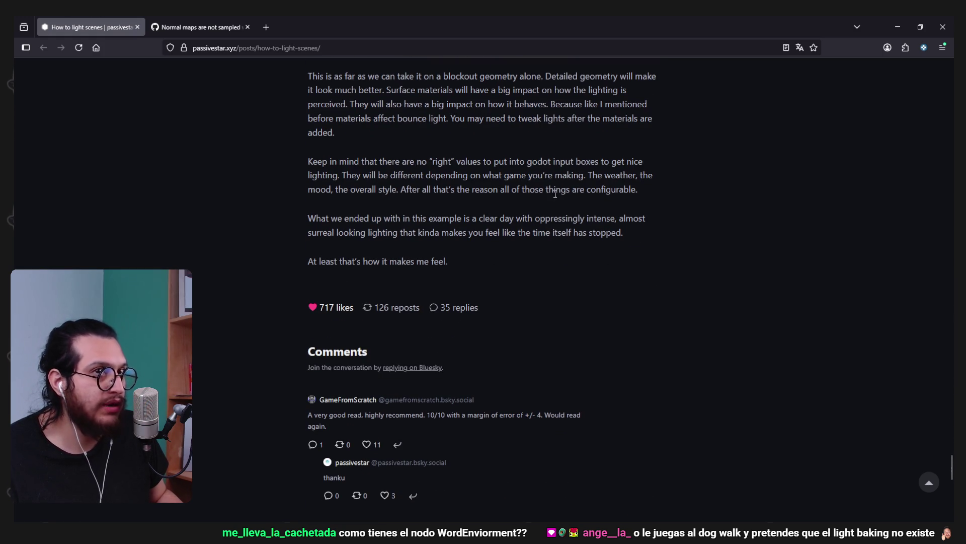
left_click(895, 31)
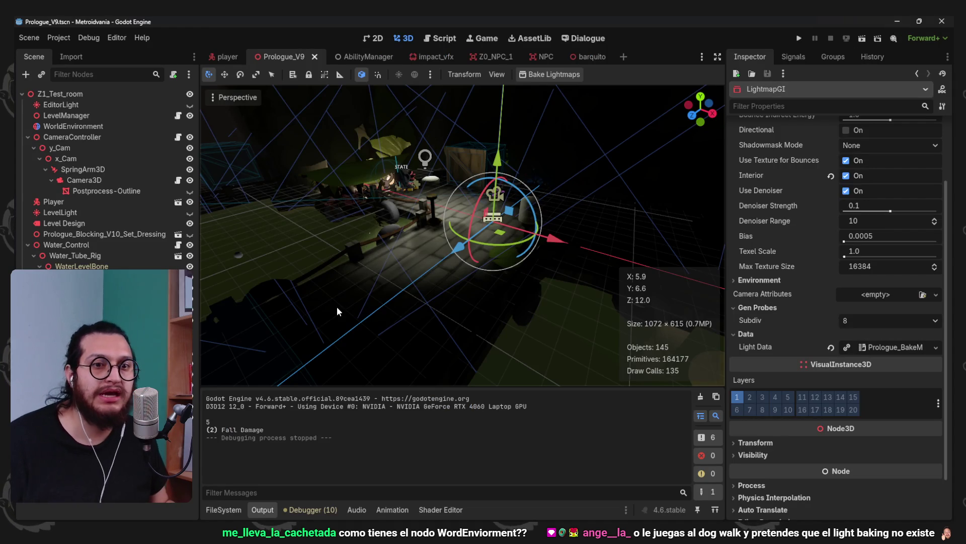
left_click(505, 494)
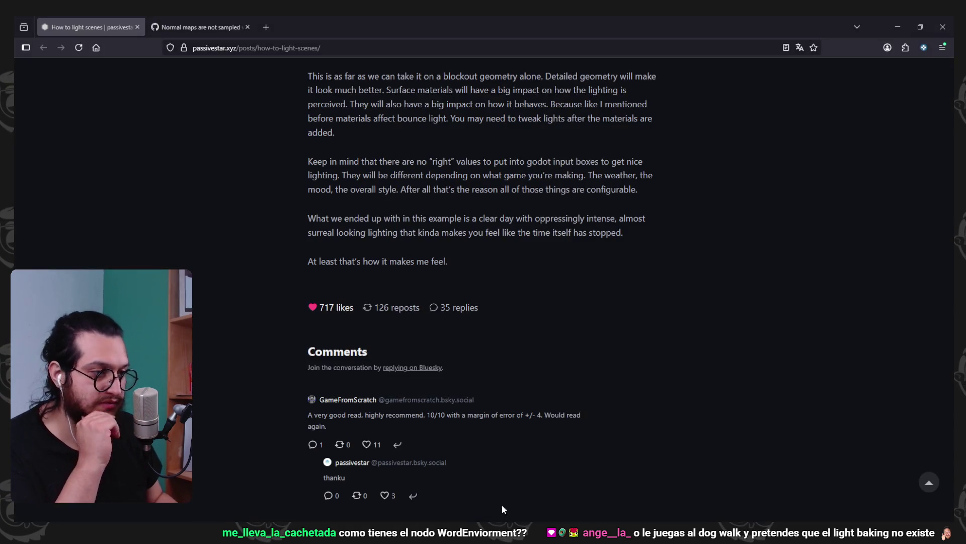
Open GitHub issue #82124 on normal maps missing with lightmaps and scroll through its comments
left_click(216, 28)
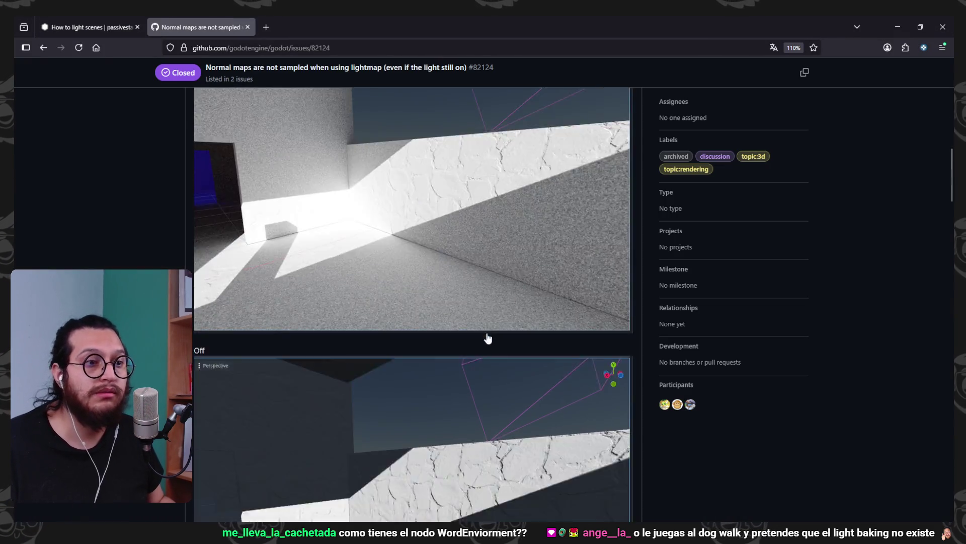
scroll(453, 379, "down", 15)
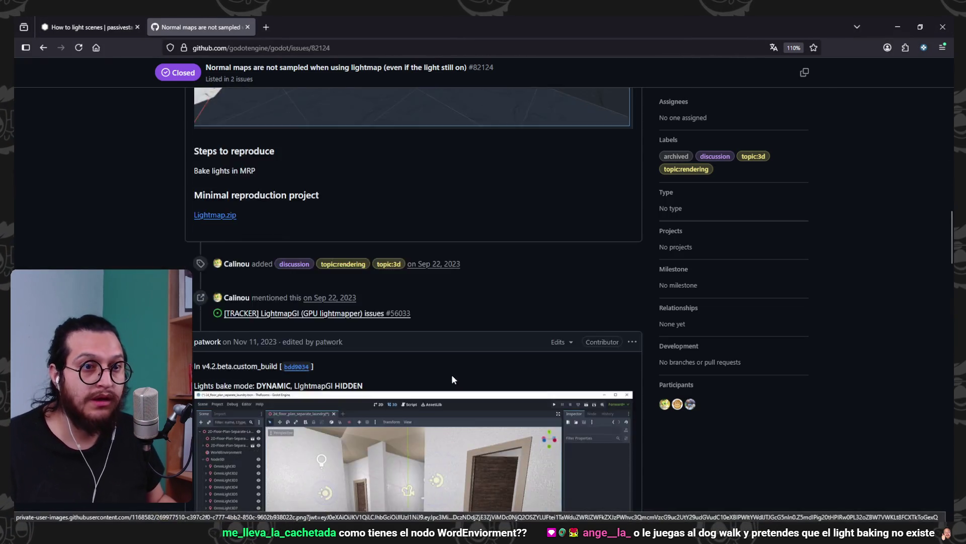
scroll(453, 379, "up", 5)
scroll(453, 379, "down", 5)
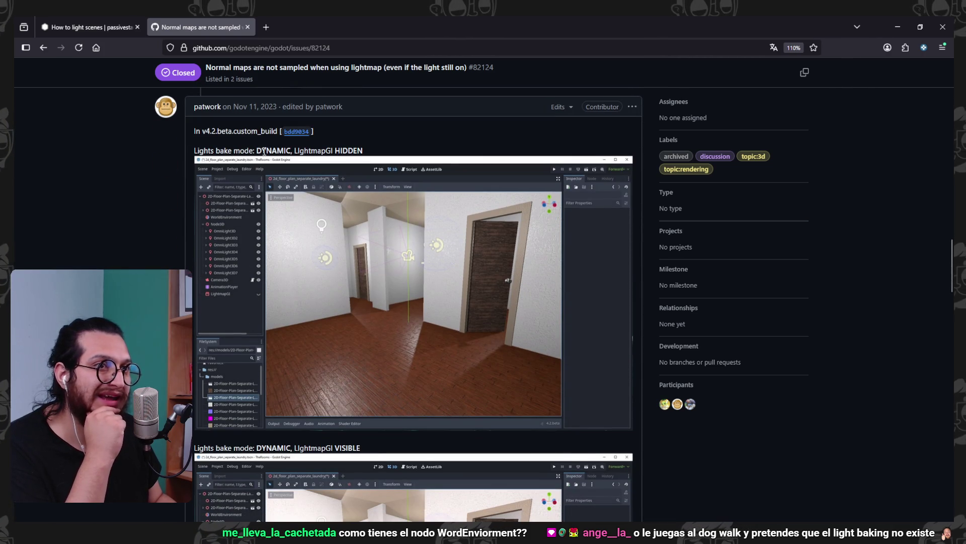
scroll(232, 231, "down", 5)
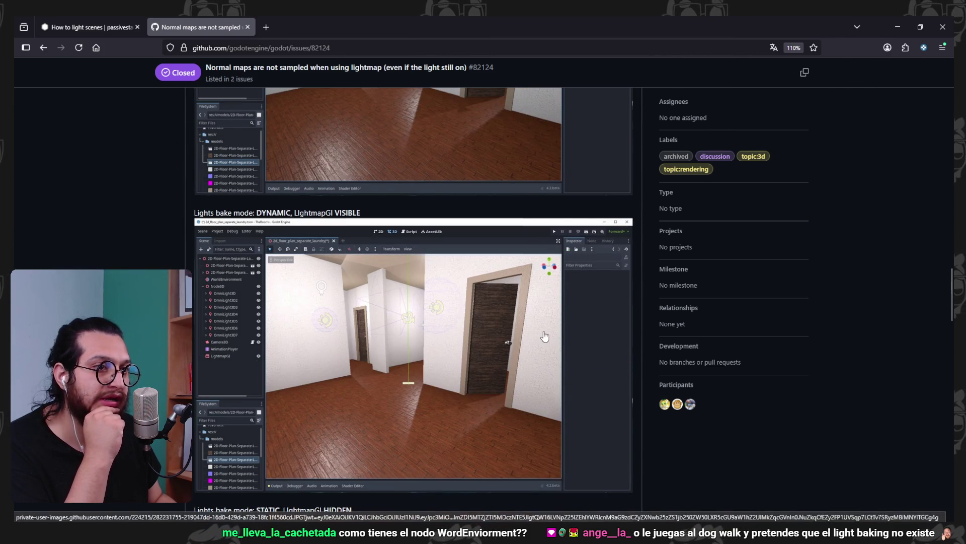
scroll(455, 357, "down", 1)
scroll(455, 357, "up", 3)
scroll(455, 357, "down", 8)
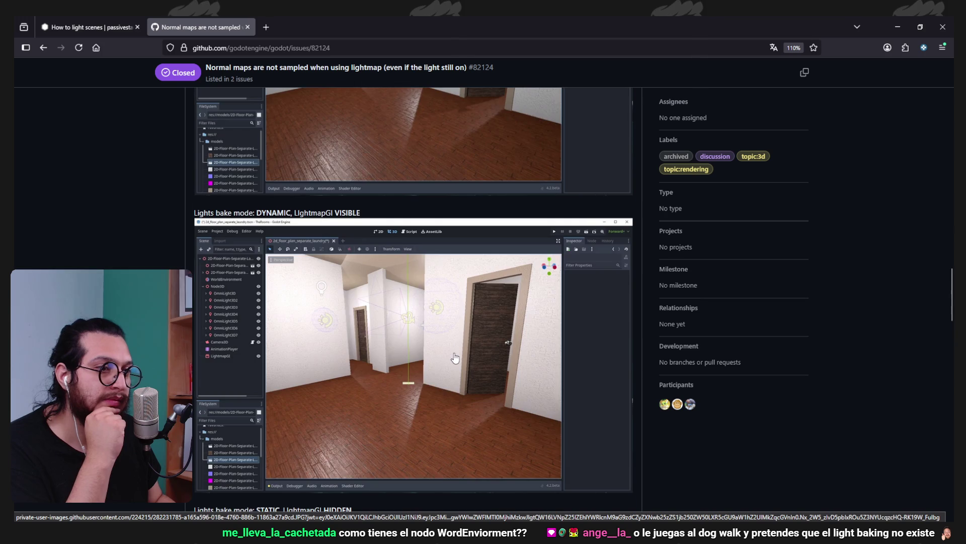
scroll(475, 254, "down", 6)
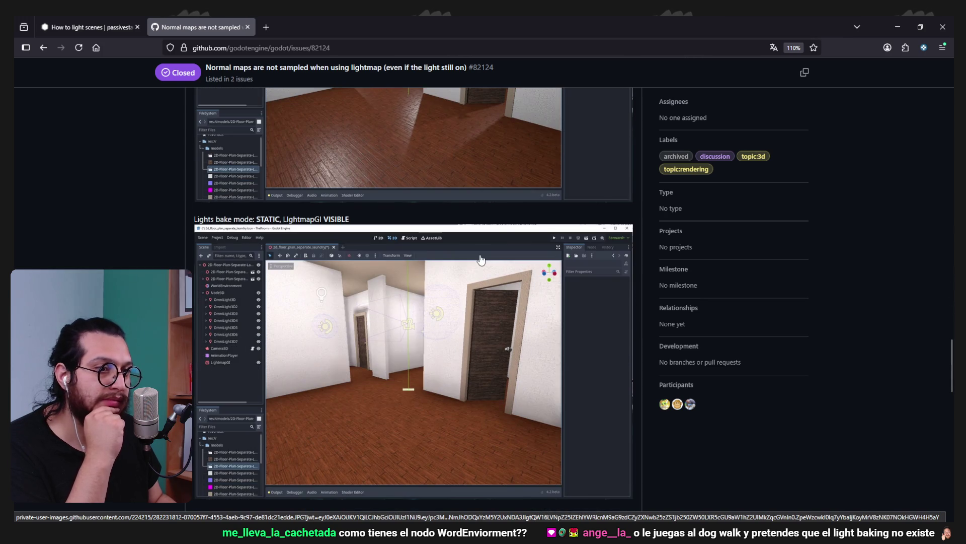
scroll(331, 222, "down", 2)
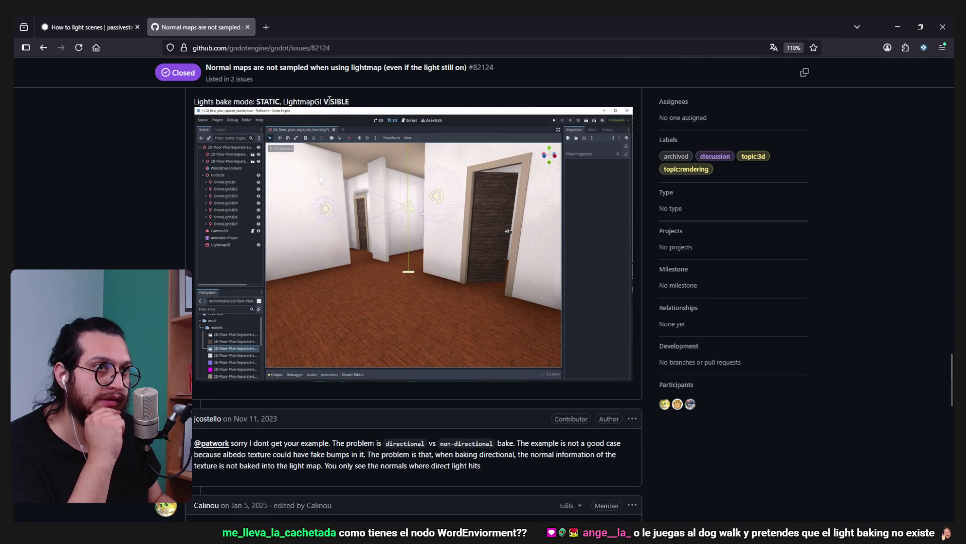
scroll(354, 346, "down", 3)
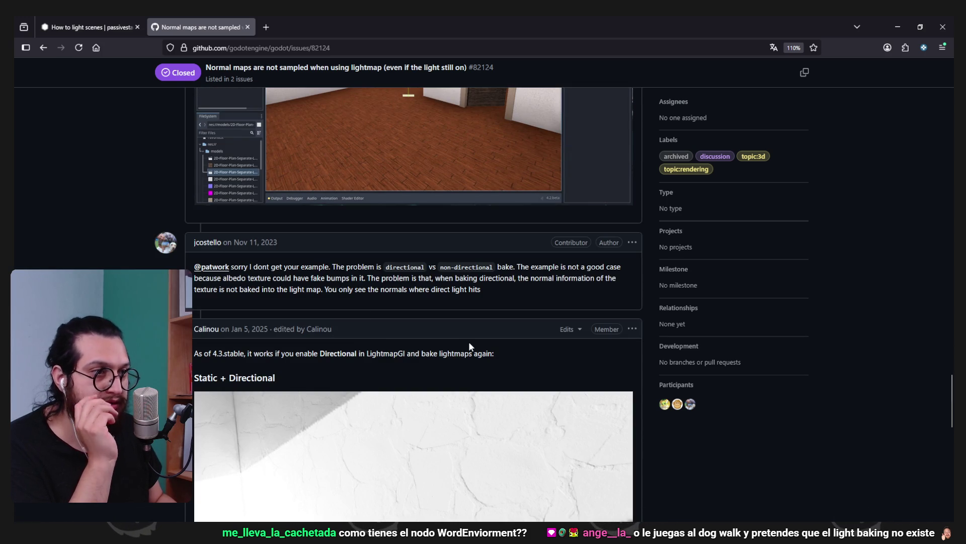
scroll(470, 344, "down", 7)
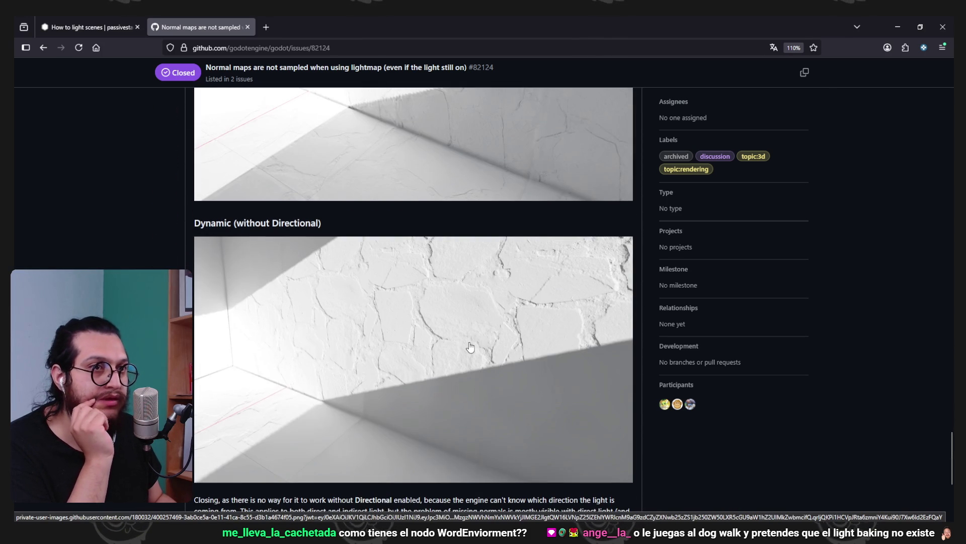
scroll(469, 344, "down", 5)
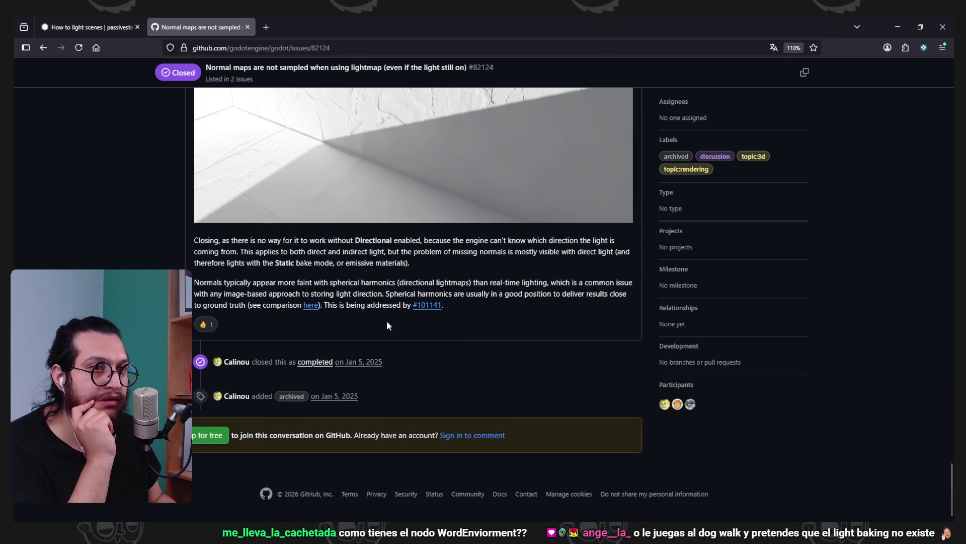
scroll(338, 306, "up", 3)
scroll(337, 307, "up", 3)
scroll(336, 309, "down", 4)
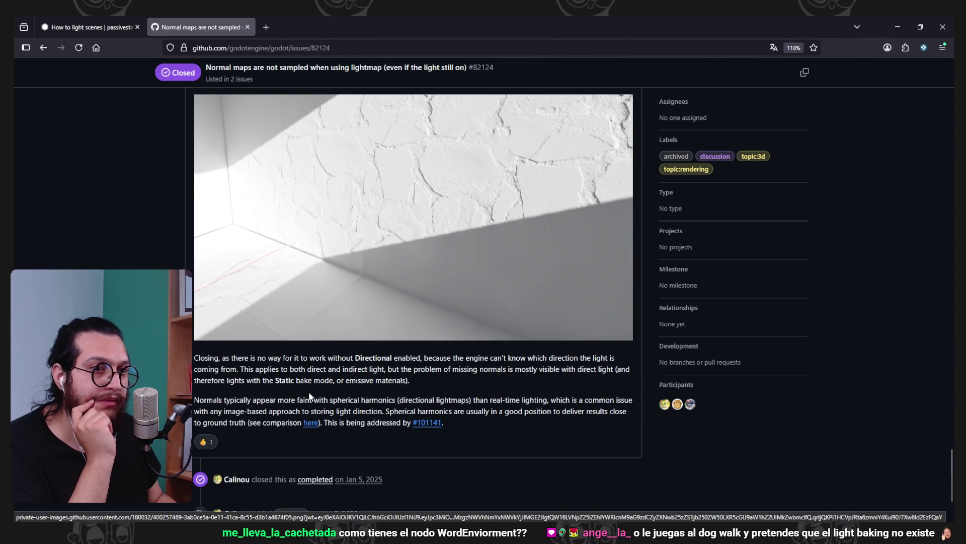
Read the closing comment advising enabling Directional and baking again, then minimize the browser
left_click_drag(282, 359, 288, 370)
left_click(349, 378)
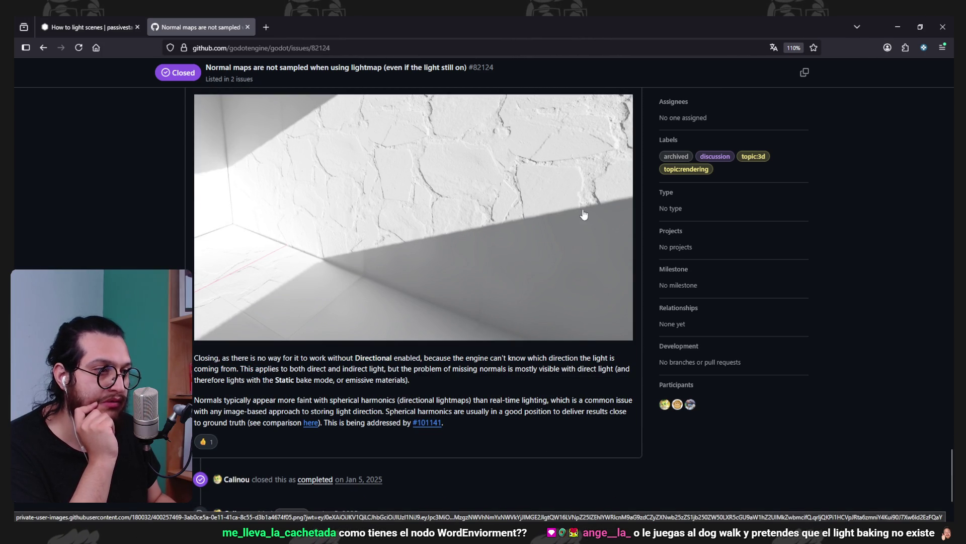
scroll(362, 282, "up", 10)
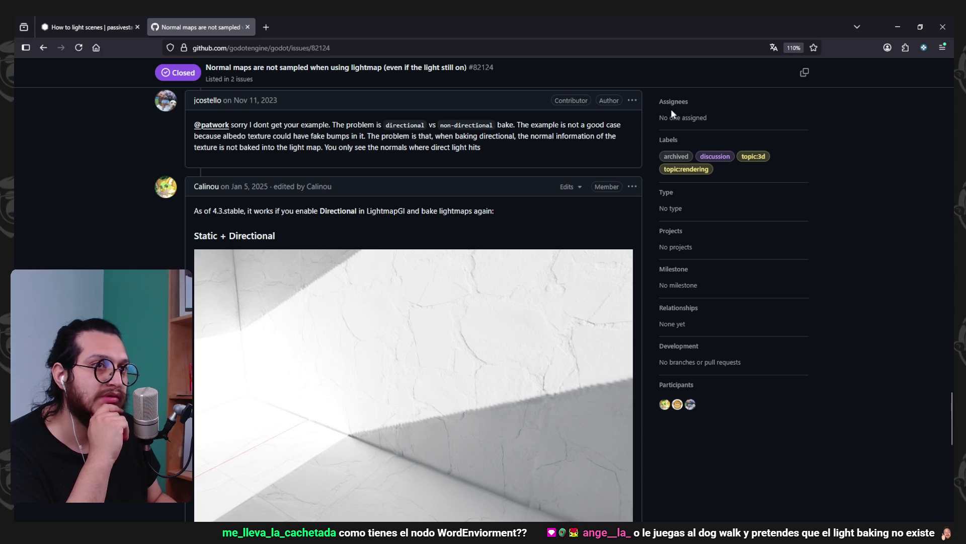
left_click(898, 27)
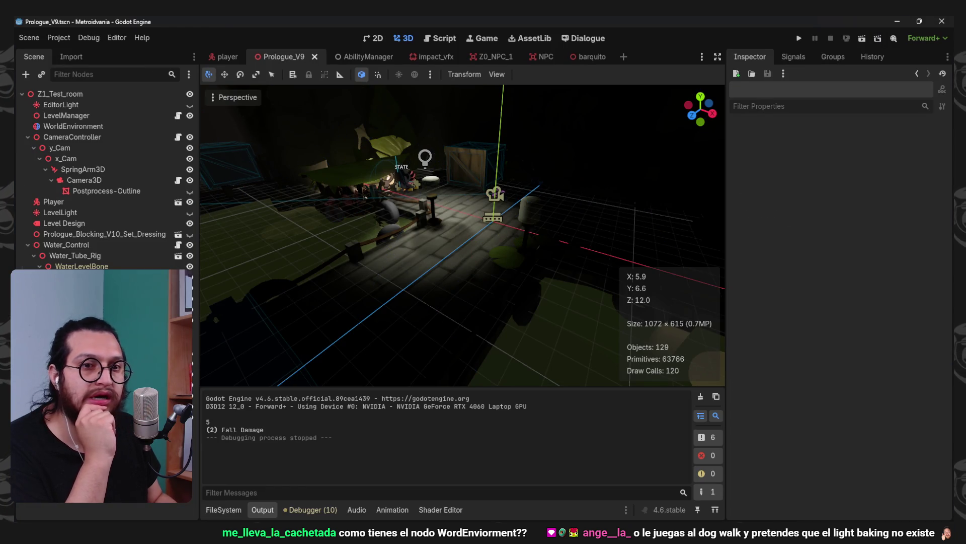
Check Directional on the LightmapGI and bake the lightmaps
scroll(753, 291, "up", 3)
left_click(846, 215)
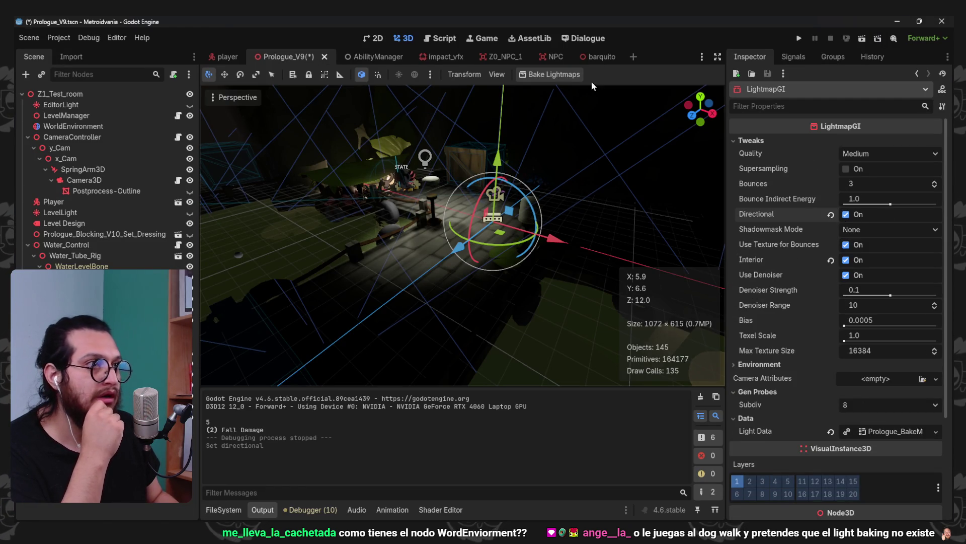
left_click(554, 75)
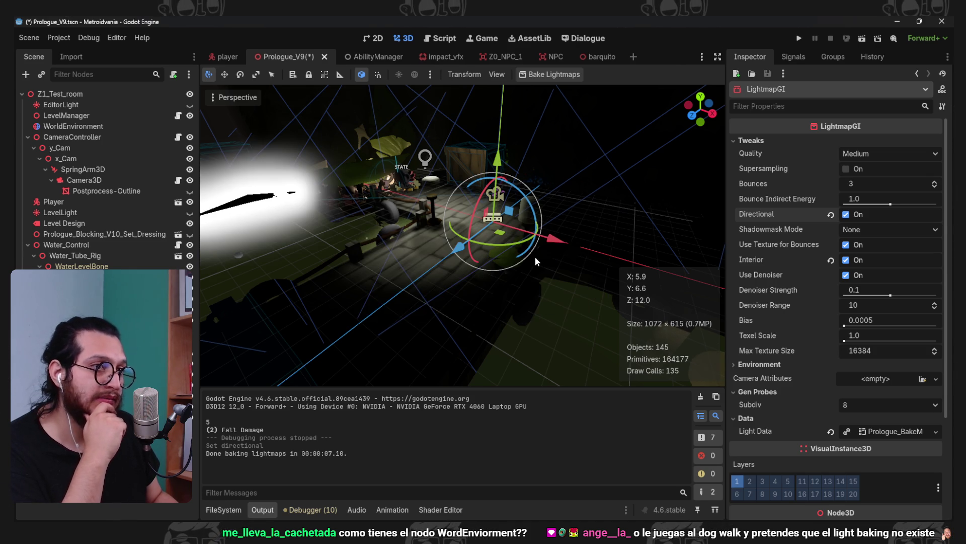
Orbit and zoom the viewport to inspect the directional re-baked lighting
scroll(418, 249, "down", 5)
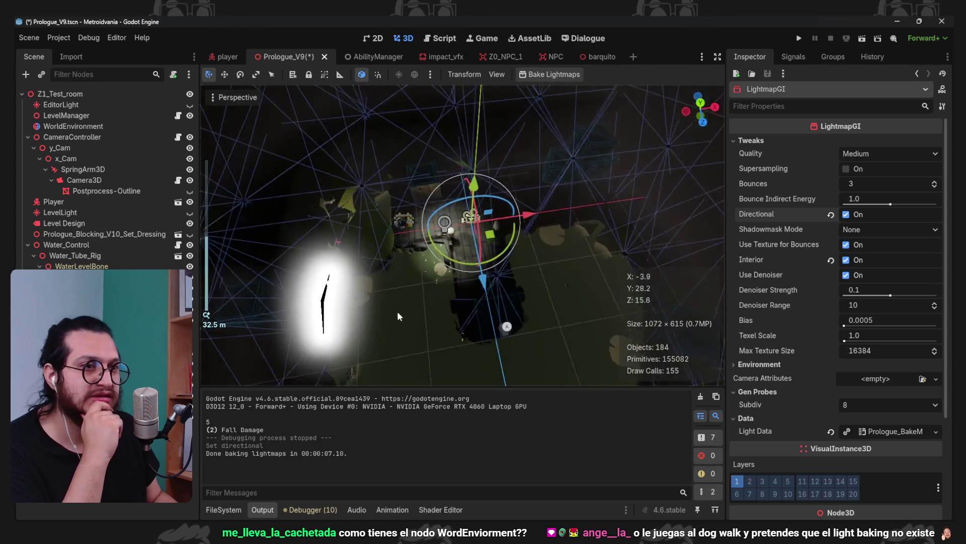
scroll(361, 246, "up", 10)
scroll(387, 243, "down", 4)
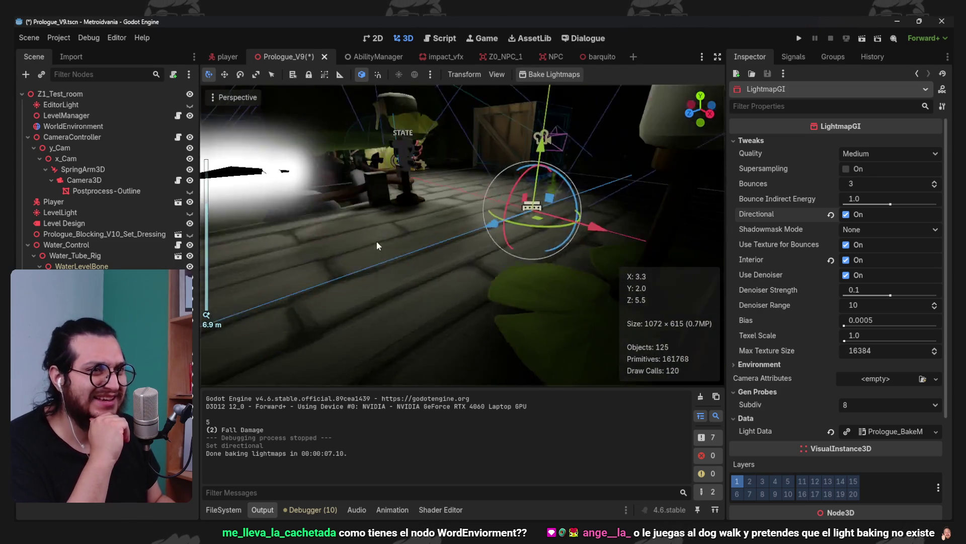
mouse_move(455, 230)
left_mouse_down()
mouse_move(407, 221)
mouse_move(443, 228)
left_mouse_up()
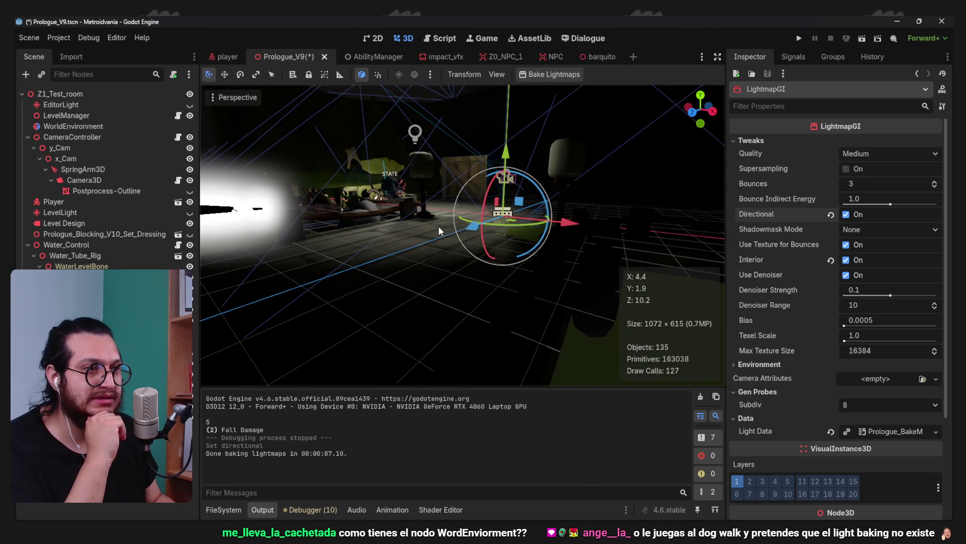
scroll(441, 226, "up", 5)
scroll(517, 263, "down", 2)
mouse_move(564, 288)
left_mouse_down()
mouse_move(515, 215)
mouse_move(541, 196)
mouse_move(588, 199)
mouse_move(437, 218)
left_mouse_up()
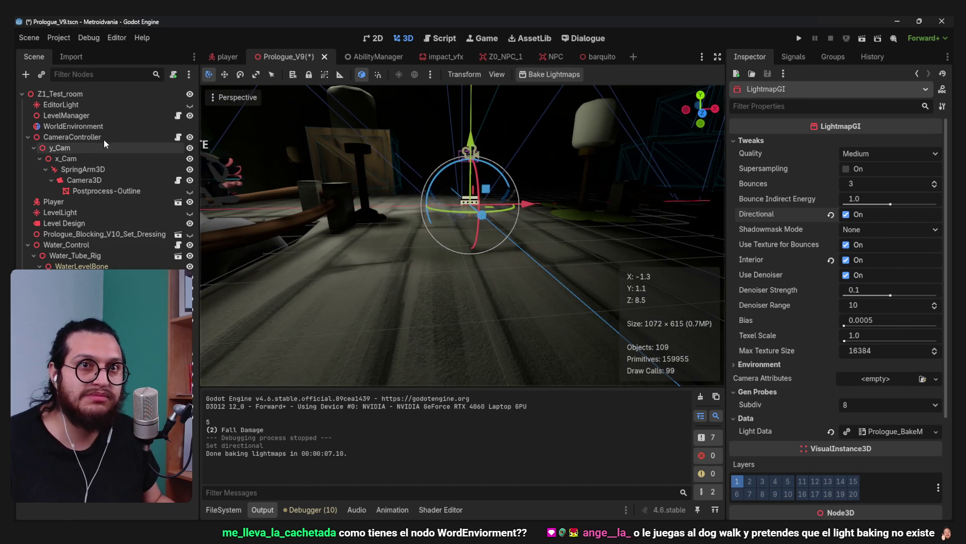
left_click(73, 126)
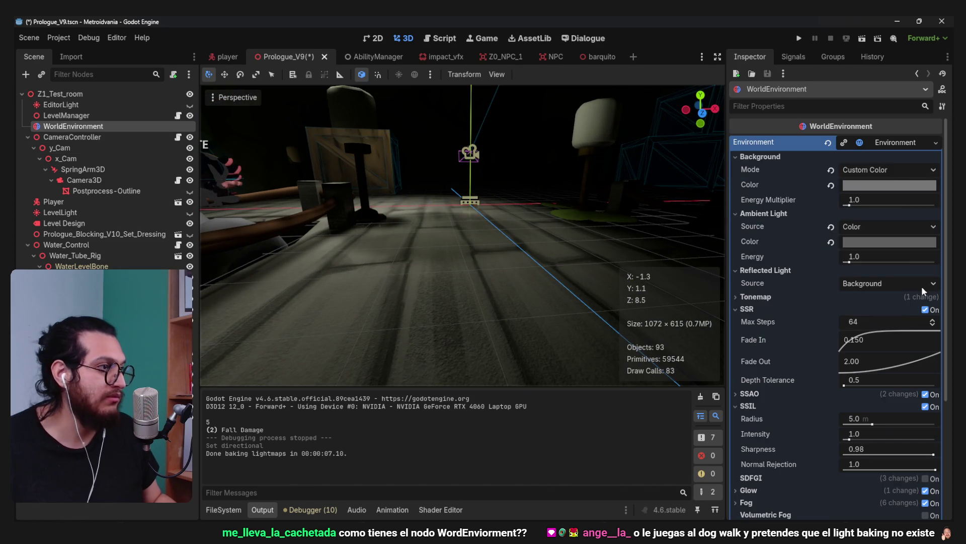
Uncheck SSR and SSIL in the WorldEnvironment effects
left_click(747, 309)
left_click(756, 328)
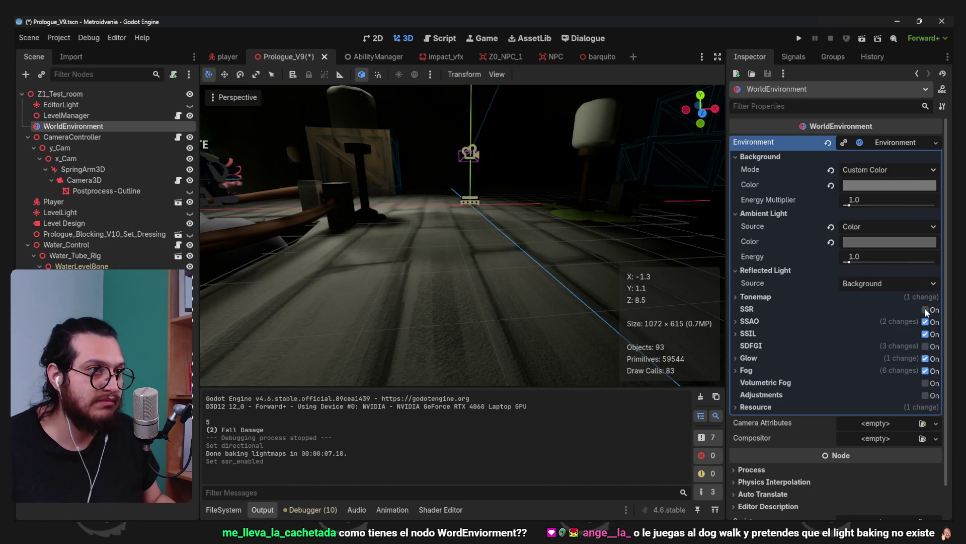
mouse_move(467, 225)
left_mouse_down()
mouse_move(443, 219)
mouse_move(513, 228)
mouse_move(462, 225)
mouse_move(440, 191)
mouse_move(395, 214)
mouse_move(432, 205)
left_mouse_up()
scroll(462, 225, "down", 2)
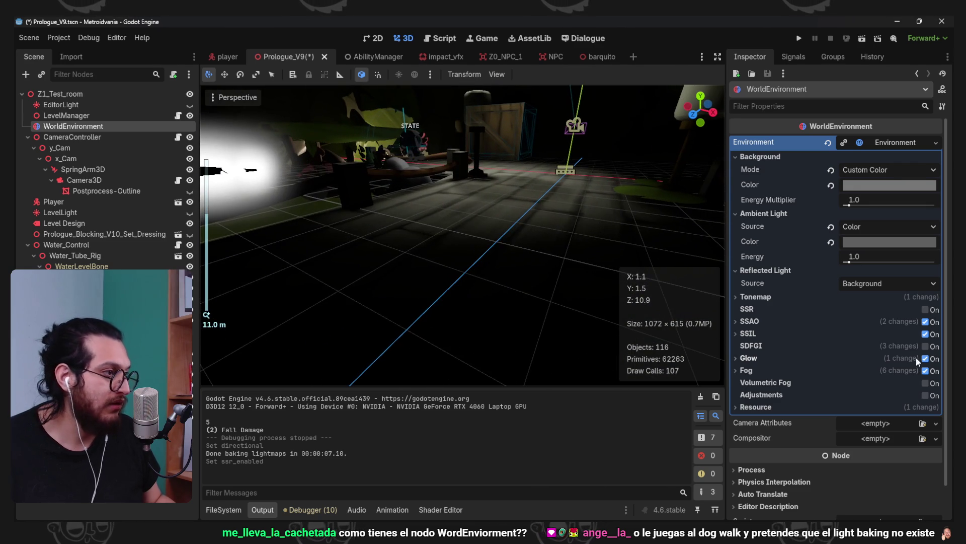
left_click(926, 334)
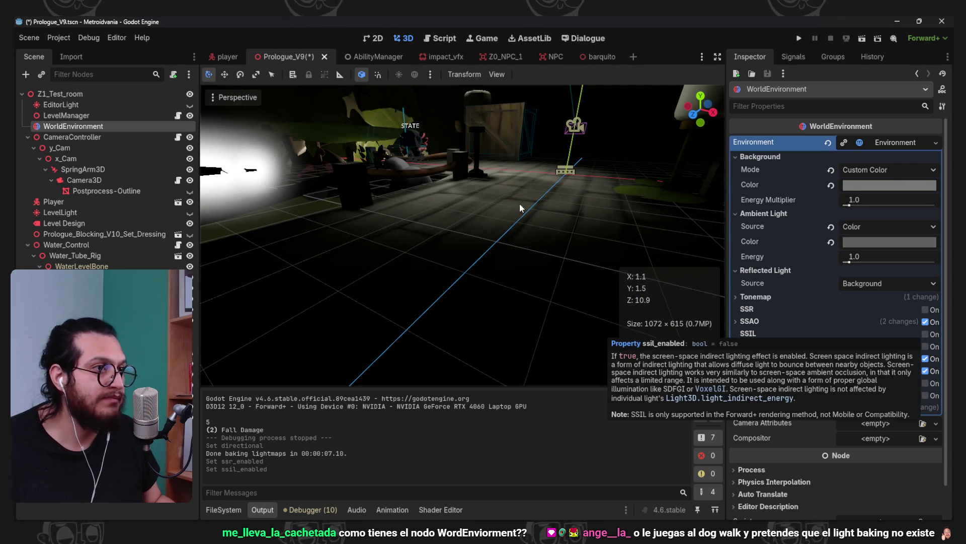
Bring the view down near the floor and save the Prologue_V9 scene
scroll(439, 197, "up", 3)
scroll(456, 258, "up", 2)
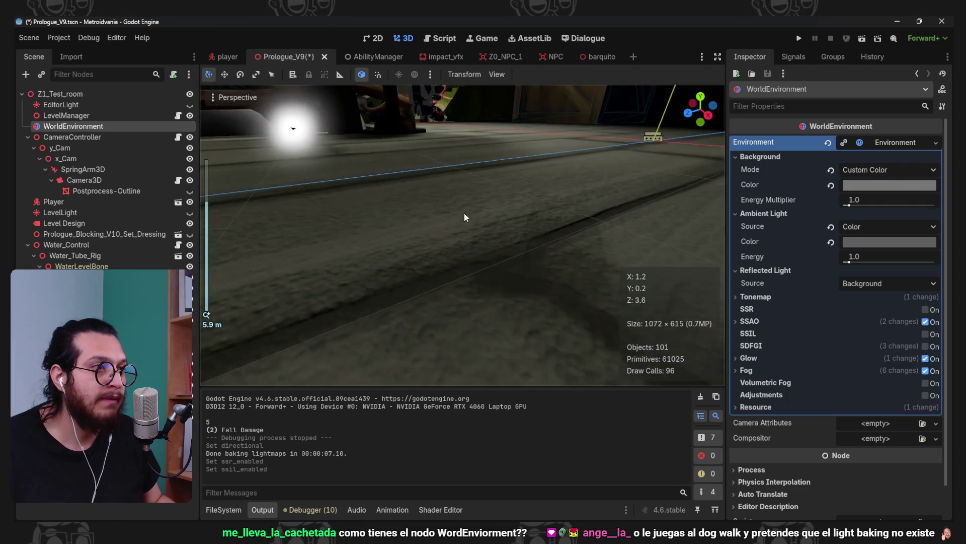
left_click_drag(466, 212, 423, 234)
key("ctrl+s")
left_click(553, 189)
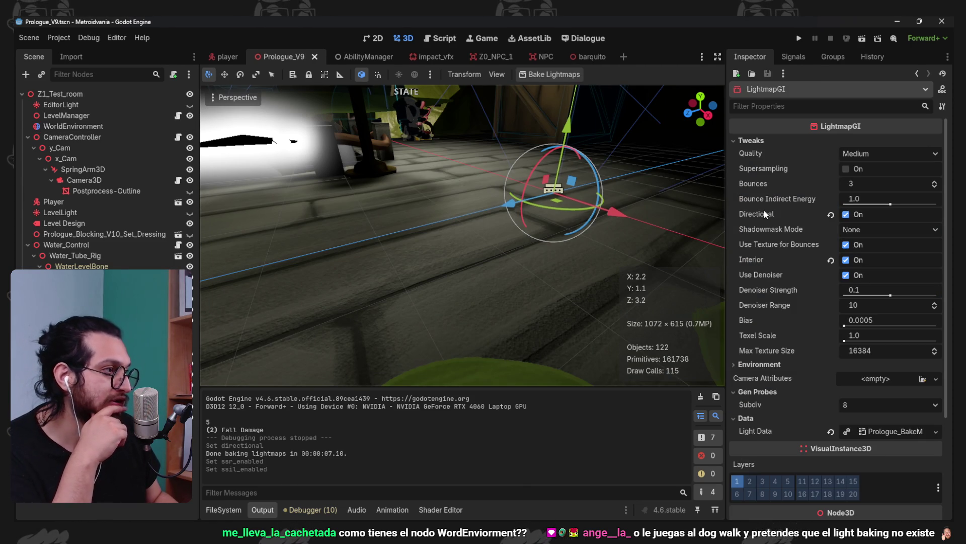
mouse_move(765, 214)
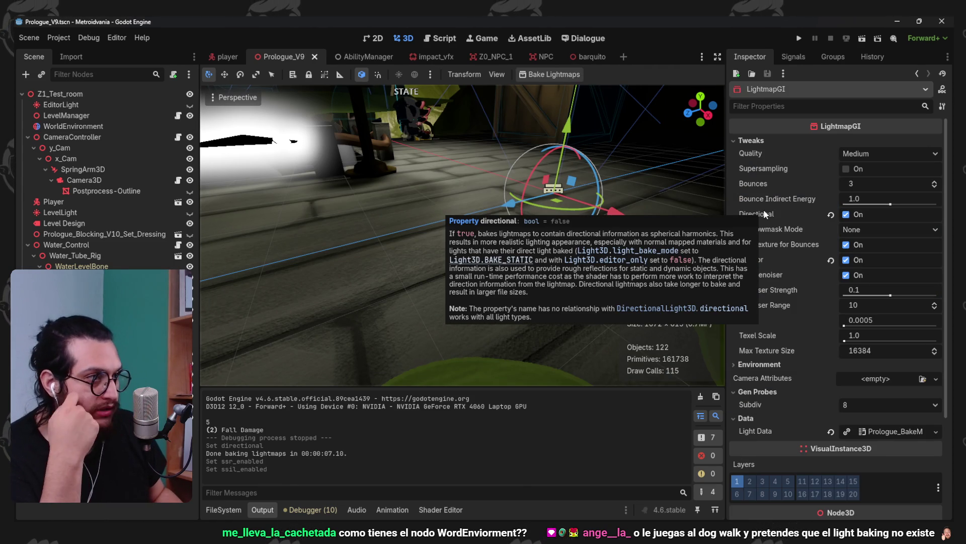
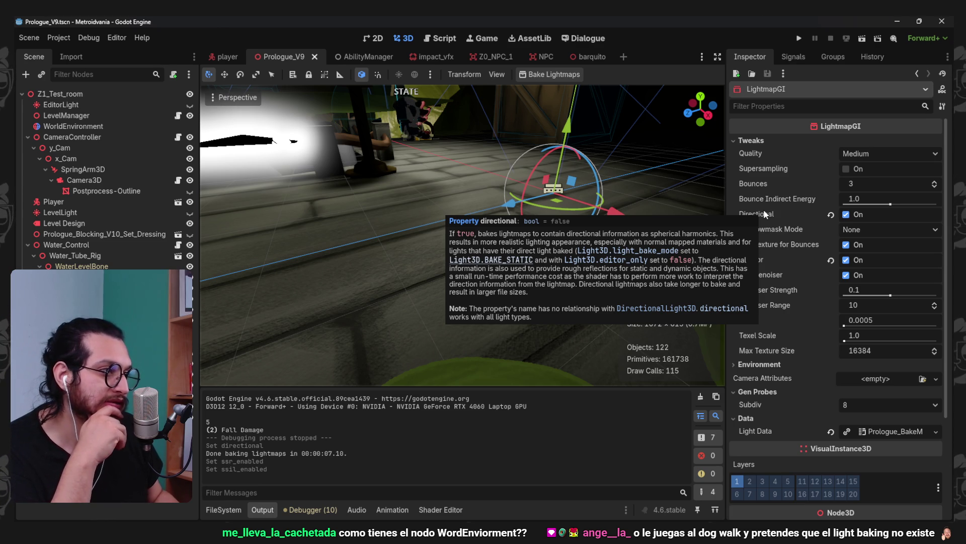
Enable shadows on the OmniLight3D and keep its bake mode Static
key("Escape")
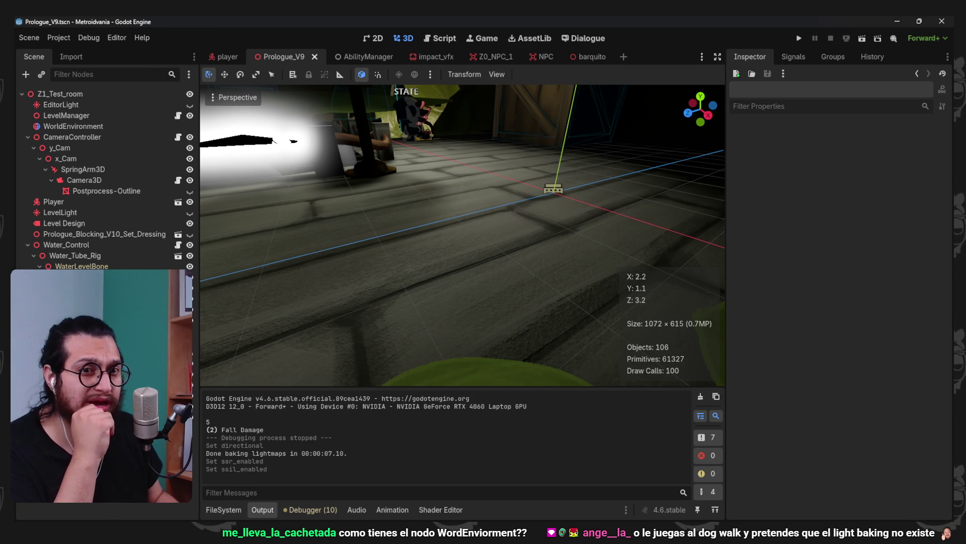
left_click(538, 192)
scroll(528, 195, "down", 5)
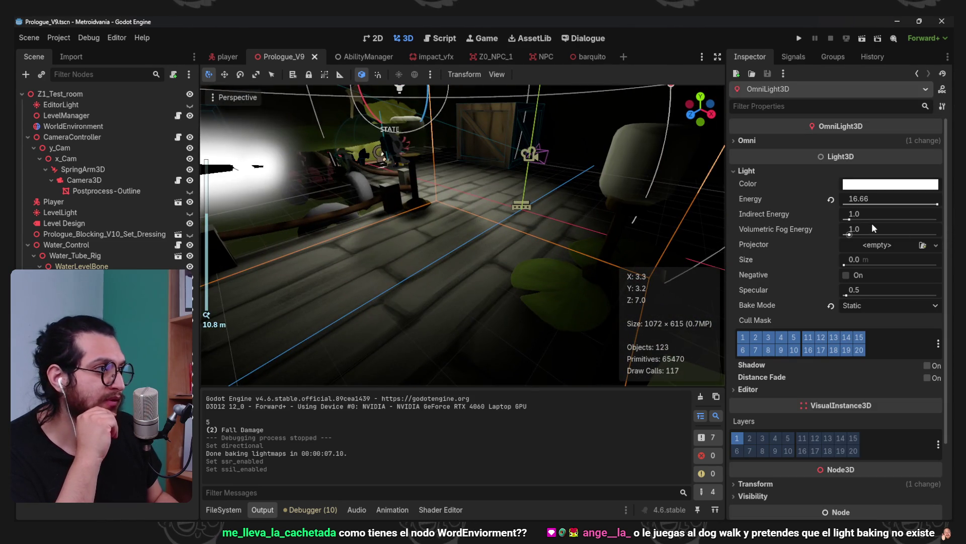
left_click(929, 366)
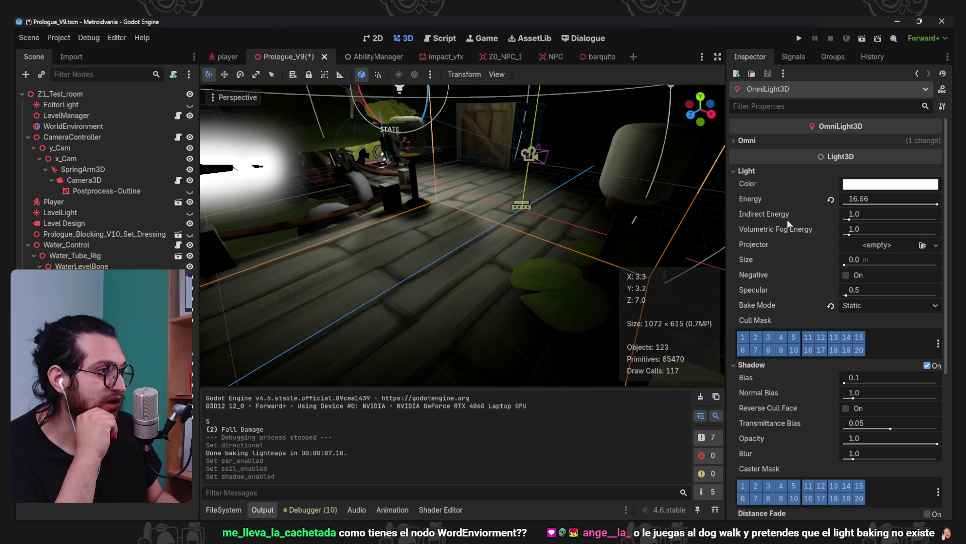
left_click(864, 306)
left_click(781, 304)
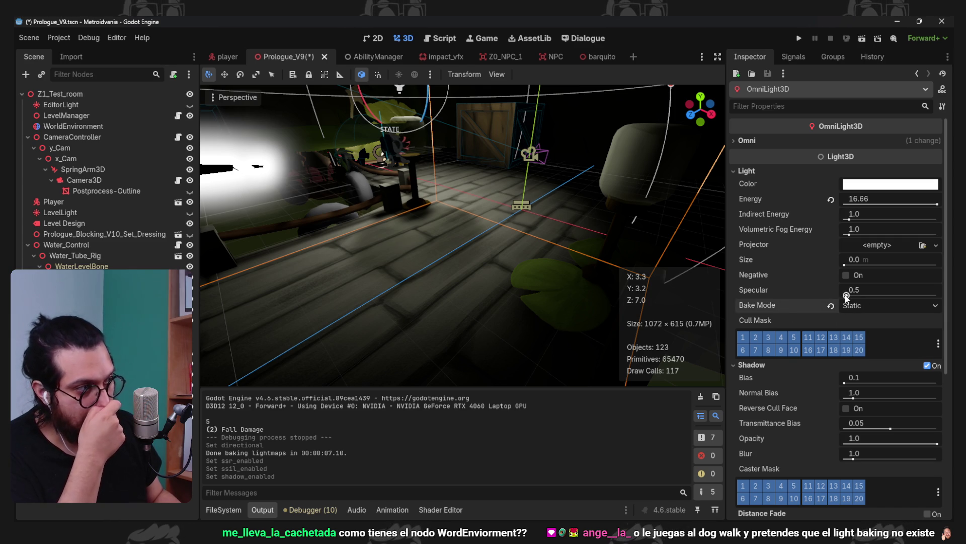
Rebake the lightmaps from the LightmapGI node and orbit around the room to inspect the result
left_click(521, 205)
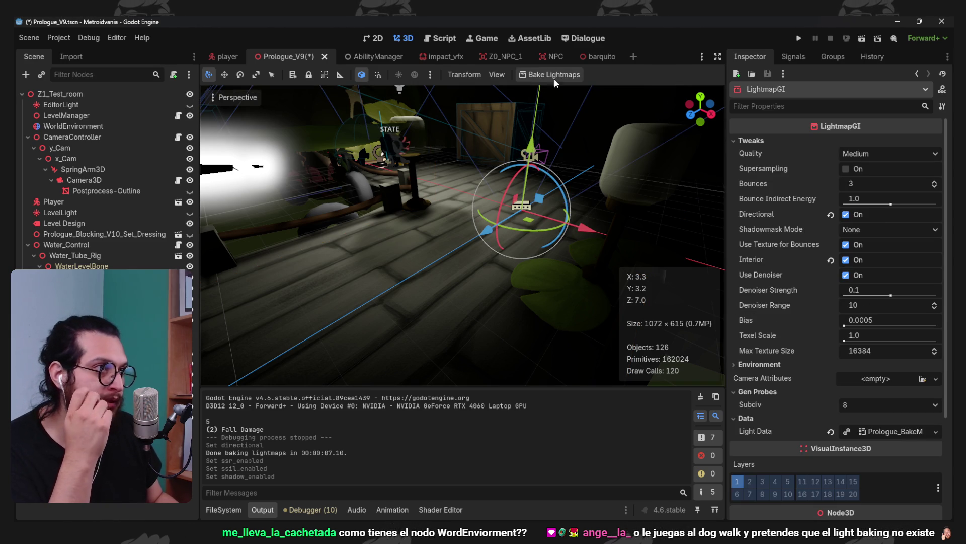
left_click(550, 74)
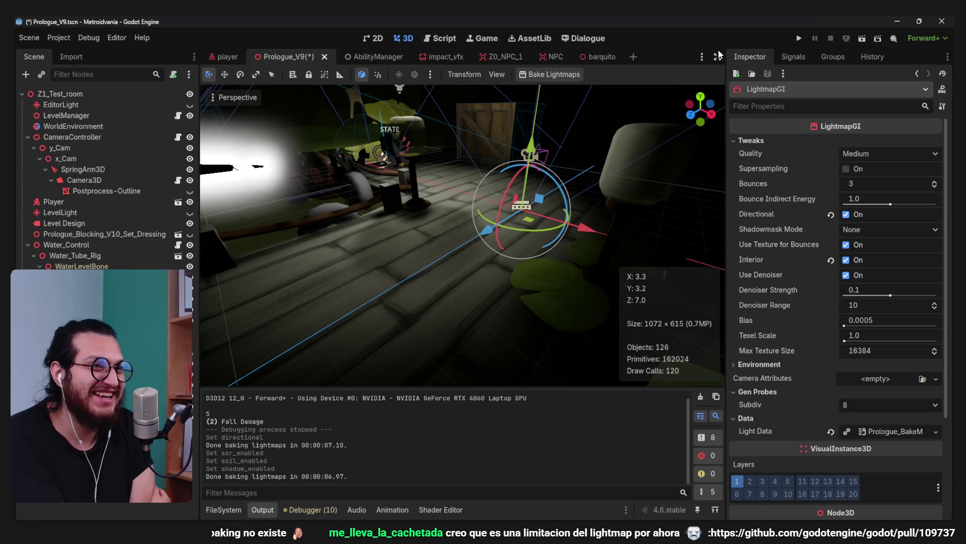
scroll(512, 258, "up", 5)
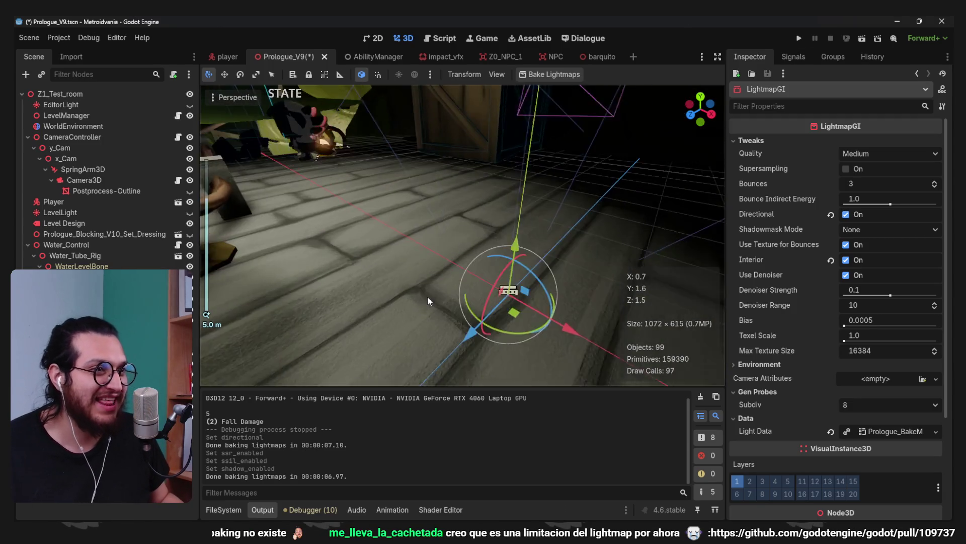
scroll(428, 297, "down", 4)
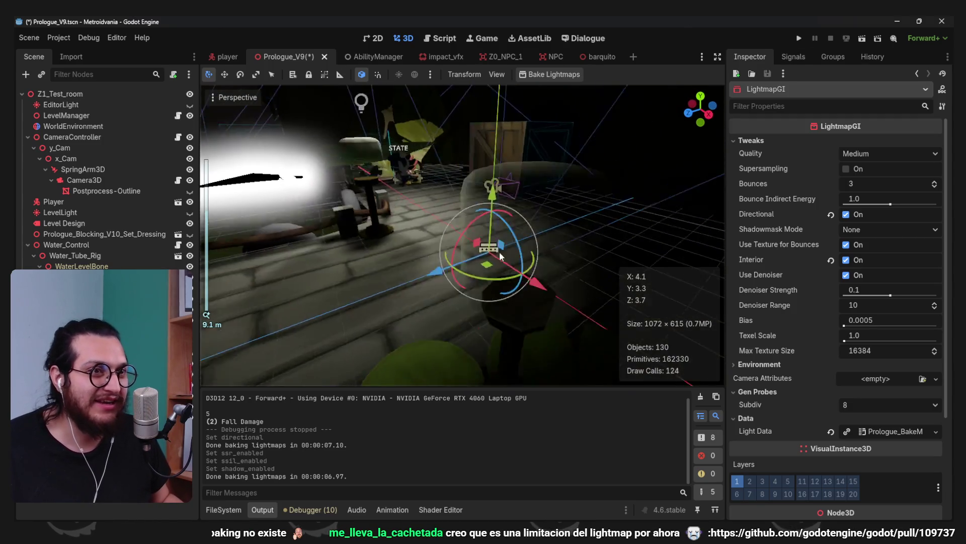
mouse_move(432, 192)
left_mouse_down()
mouse_move(366, 240)
mouse_move(560, 171)
mouse_move(402, 158)
mouse_move(419, 174)
mouse_move(388, 128)
mouse_move(494, 183)
mouse_move(478, 203)
mouse_move(477, 231)
mouse_move(496, 207)
mouse_move(459, 145)
mouse_move(337, 136)
mouse_move(387, 192)
mouse_move(476, 250)
mouse_move(548, 238)
mouse_move(545, 268)
mouse_move(591, 198)
mouse_move(246, 231)
mouse_move(486, 183)
left_mouse_up()
scroll(592, 199, "down", 8)
scroll(487, 182, "down", 2)
mouse_move(590, 243)
left_mouse_down()
mouse_move(533, 292)
mouse_move(461, 261)
mouse_move(535, 272)
left_mouse_up()
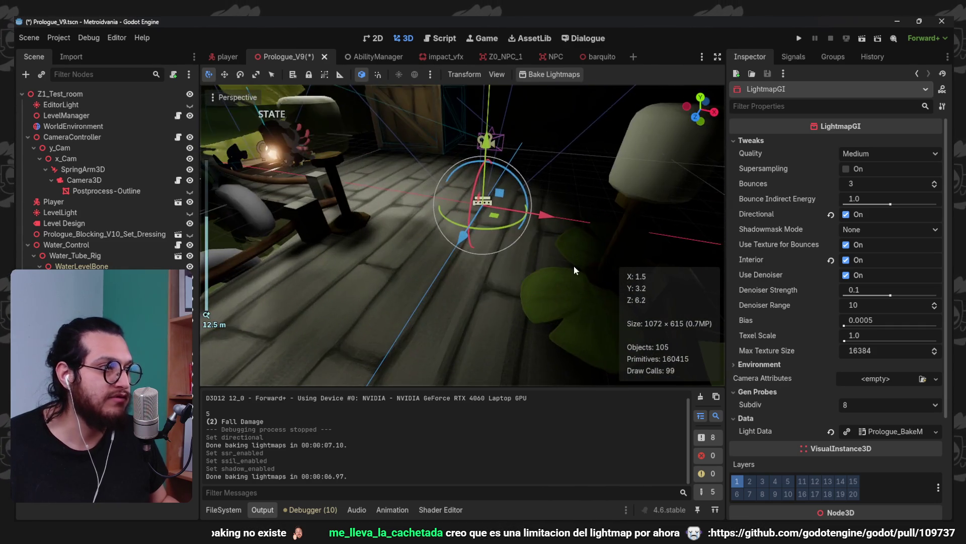
scroll(553, 266, "up", 3)
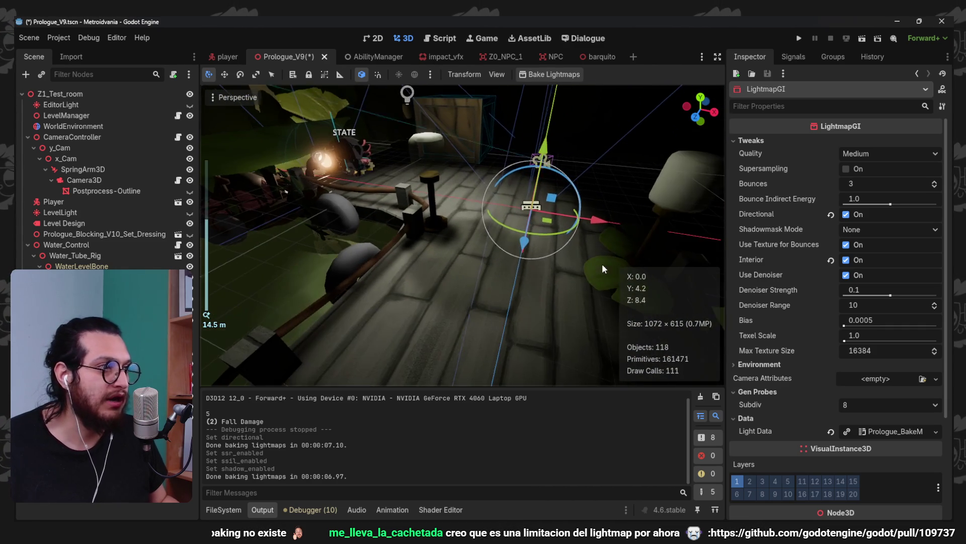
Set Bounce Indirect Energy to 2.0 and turn off Interior, leaving supersampling off and shadowmask None
left_click(846, 170)
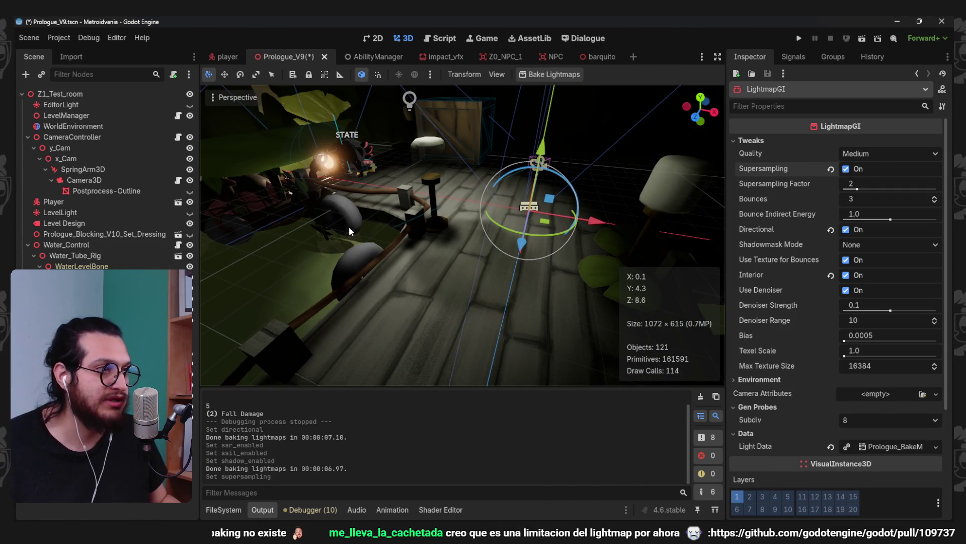
left_click(863, 165)
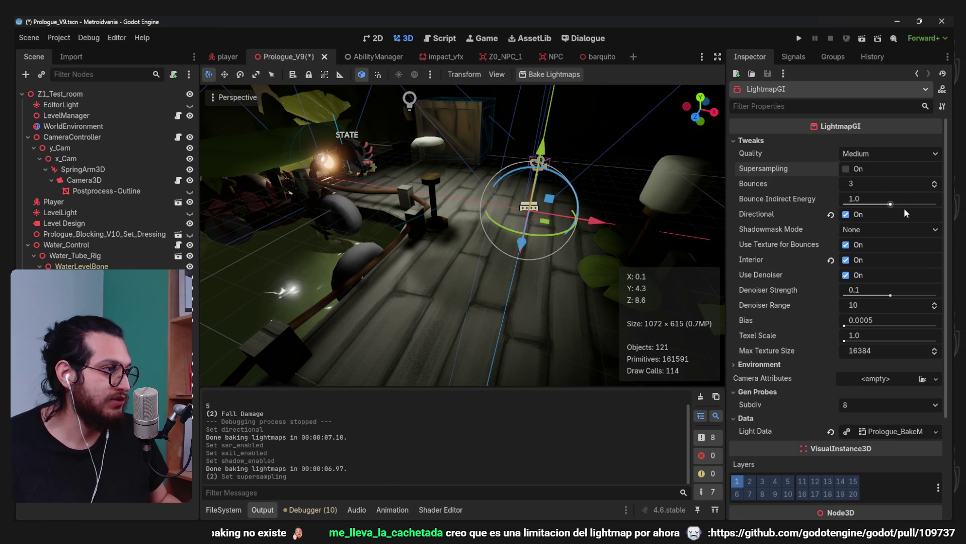
left_click_drag(890, 205, 924, 205)
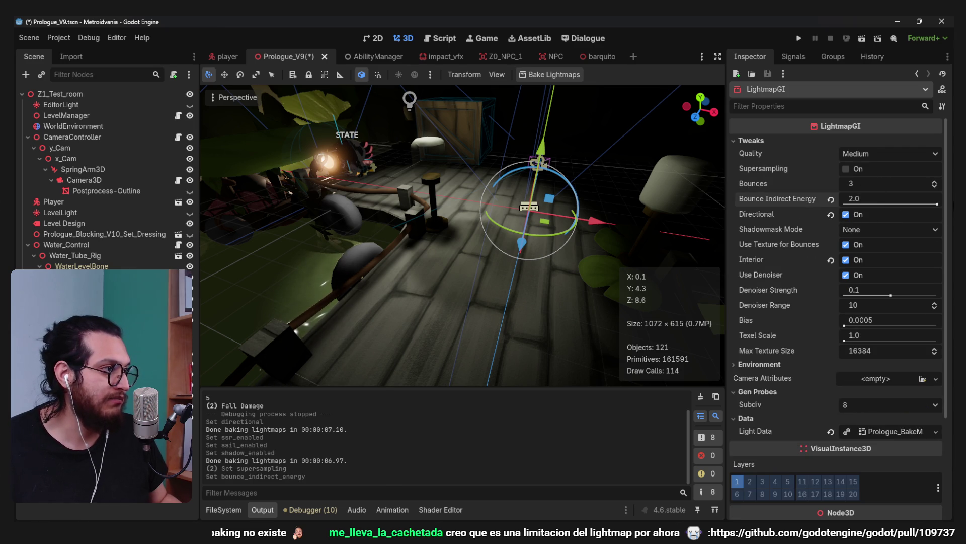
scroll(824, 267, "down", 3)
left_click(866, 181)
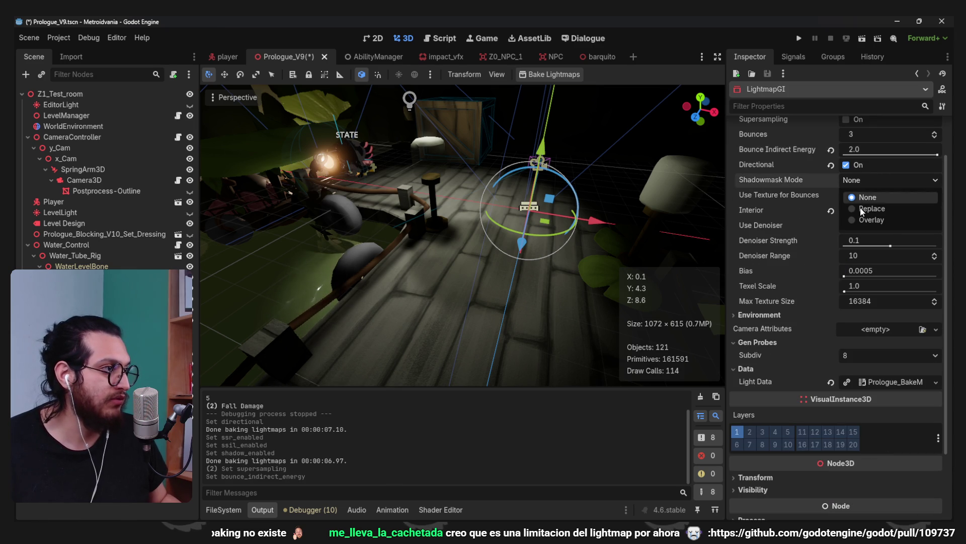
left_click(732, 189)
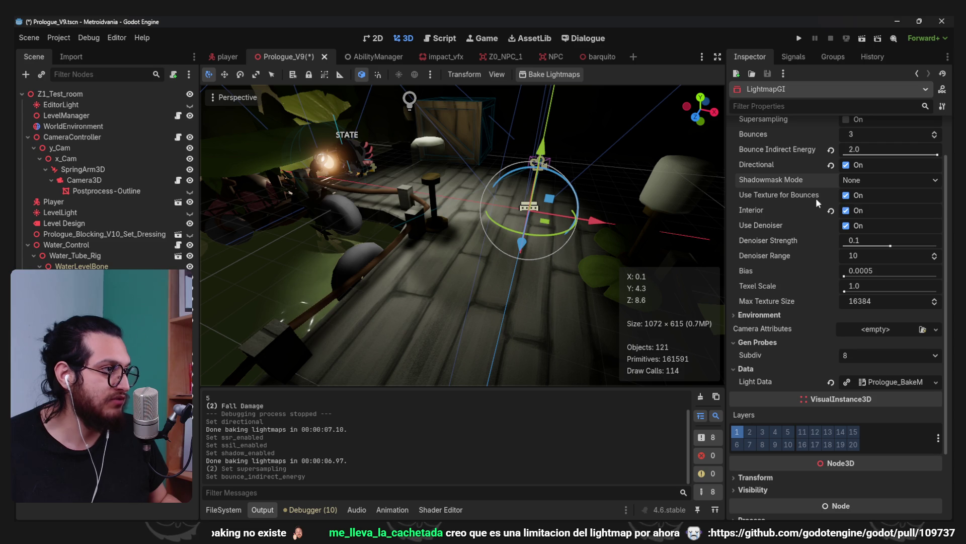
left_click(846, 212)
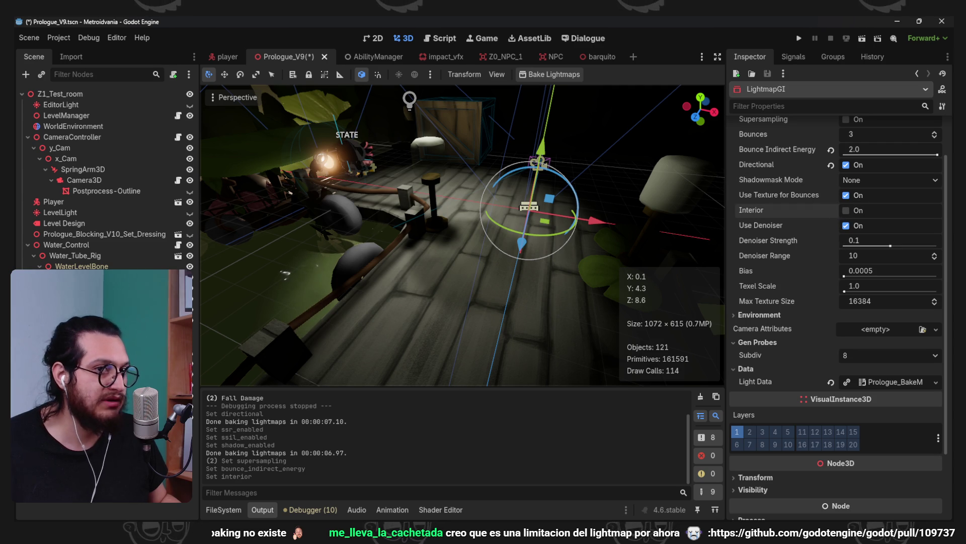
Rebake the lightmaps with the new settings
left_click(539, 75)
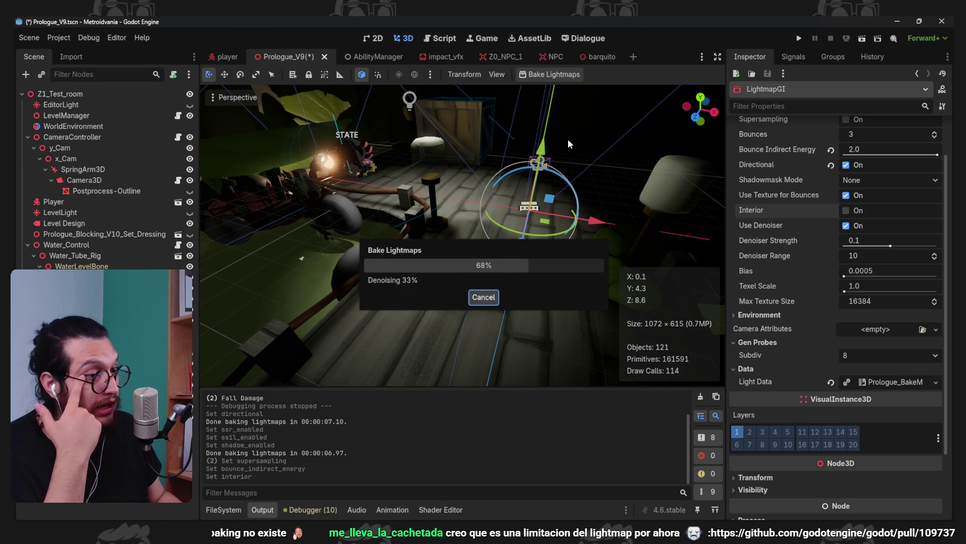
scroll(450, 235, "down", 3)
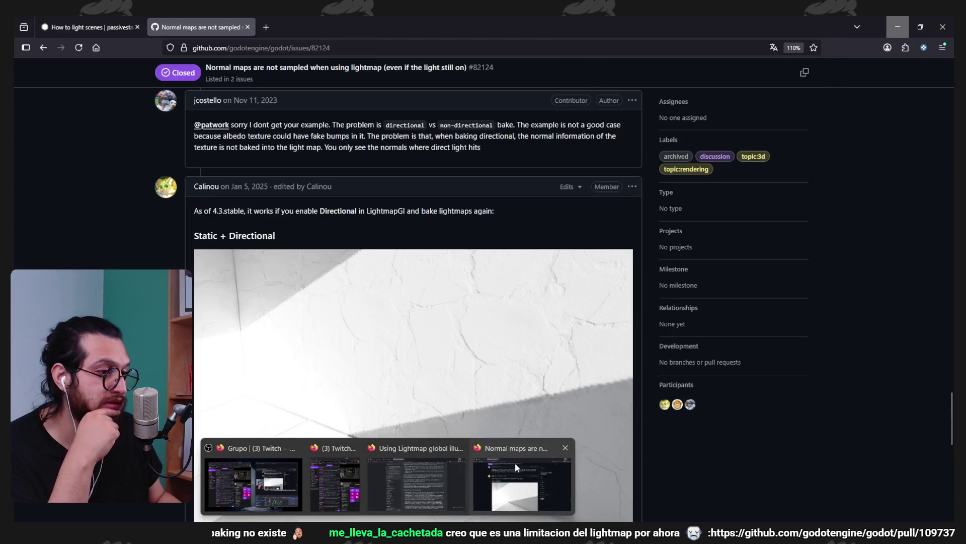
left_click(515, 463)
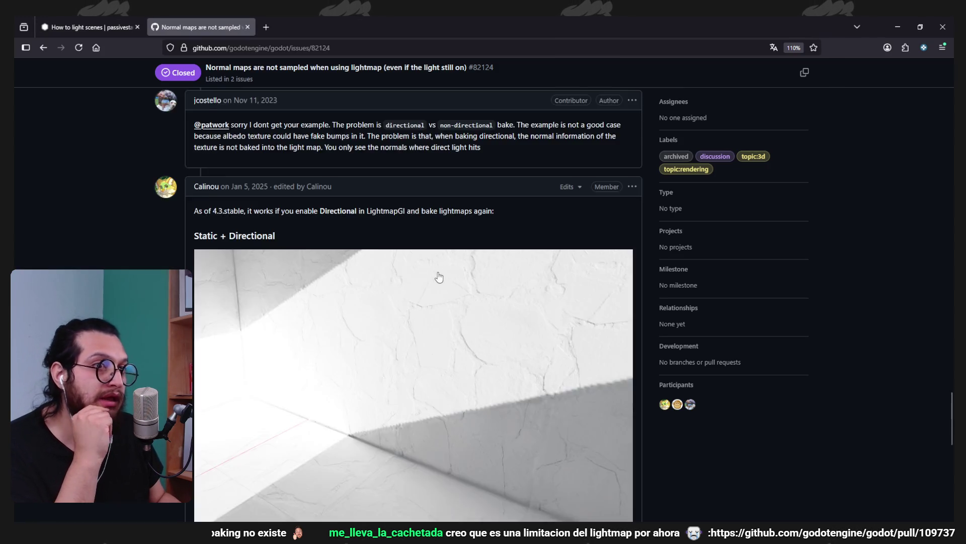
Read through the GitHub issue, highlighting the comment about directional bakes
scroll(448, 282, "up", 10)
scroll(438, 276, "down", 10)
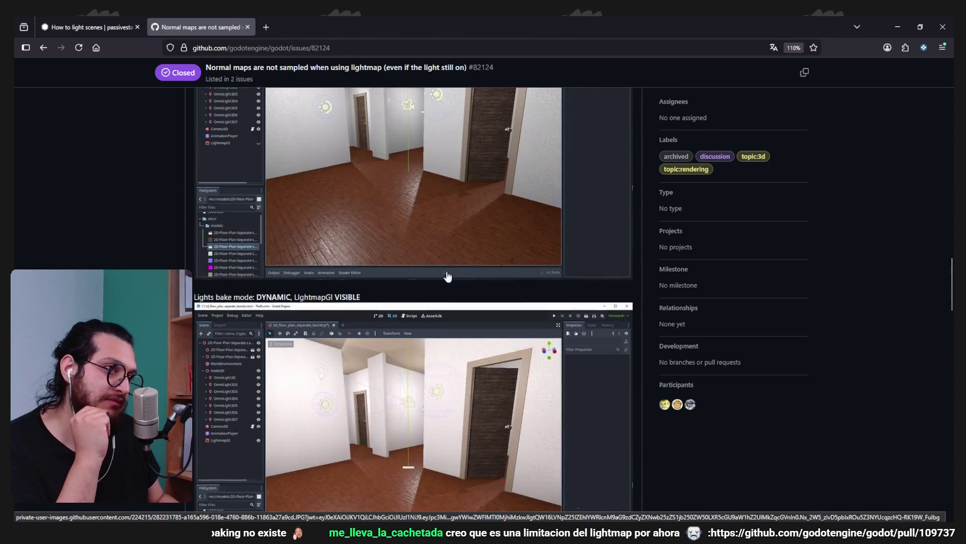
scroll(400, 263, "down", 7)
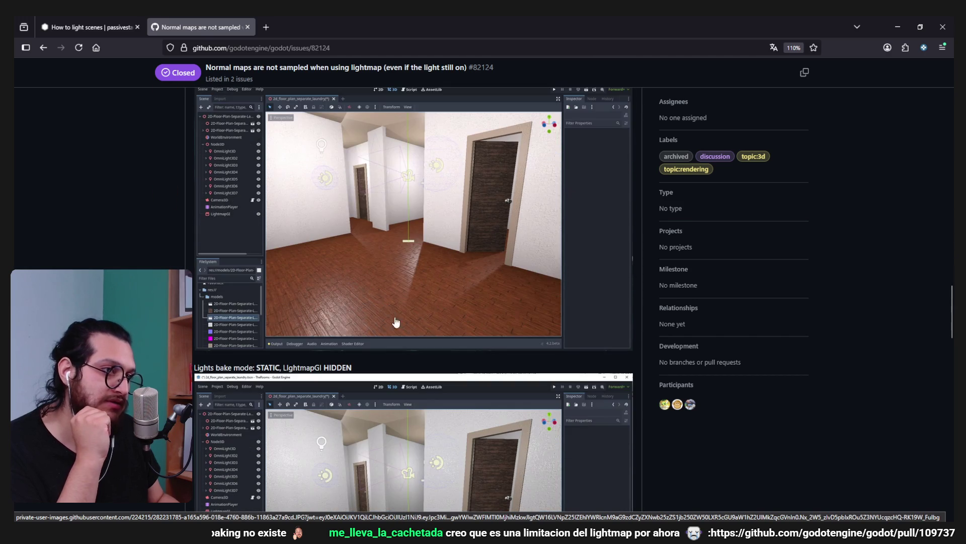
scroll(296, 159, "down", 3)
scroll(426, 325, "down", 10)
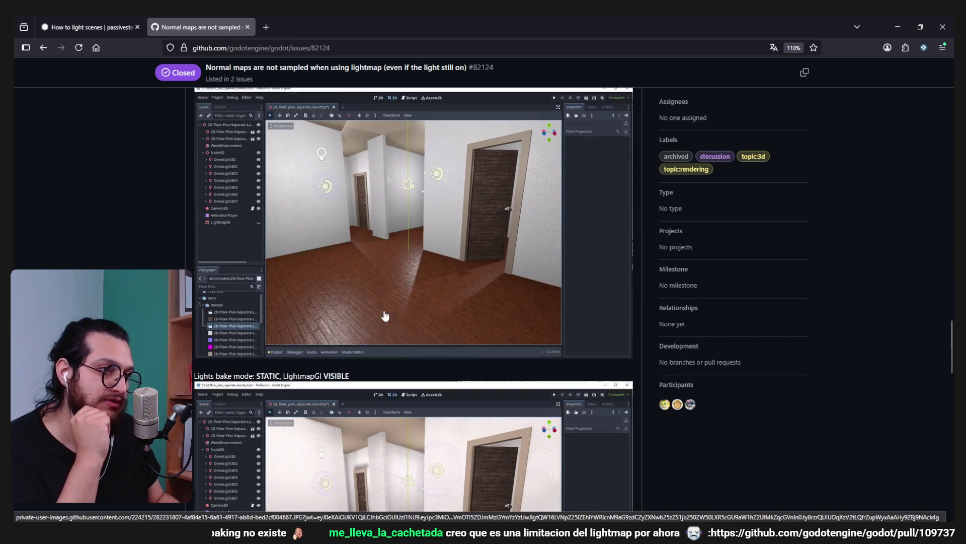
scroll(326, 225, "down", 3)
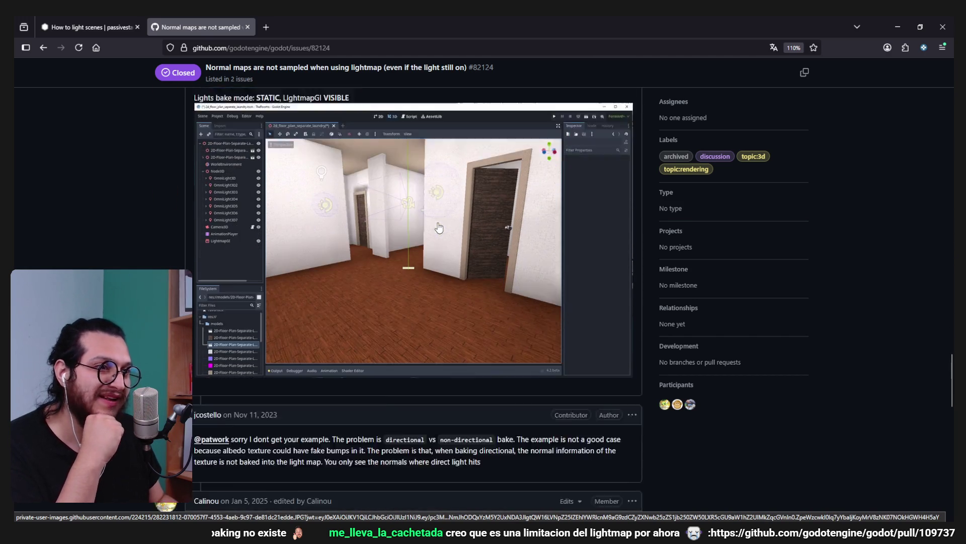
scroll(418, 269, "up", 3)
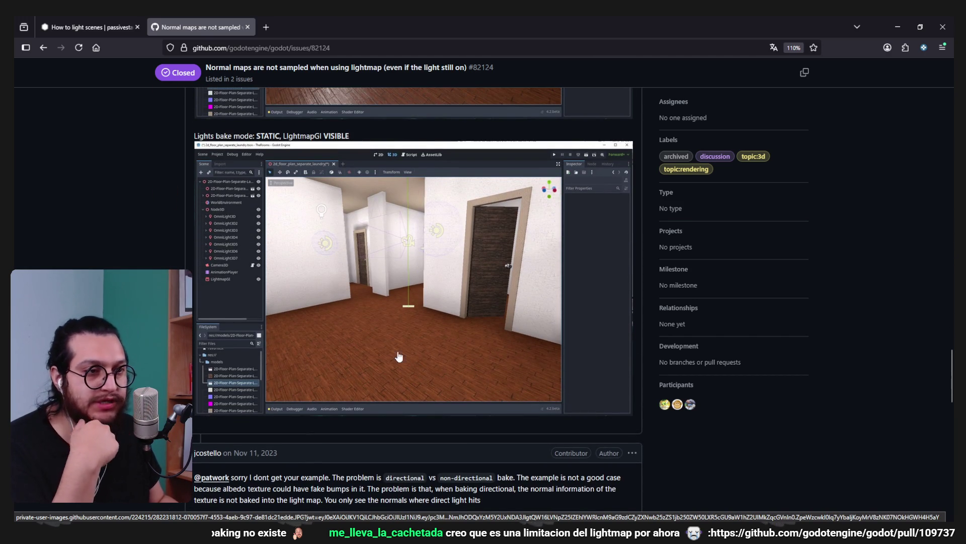
scroll(400, 352, "down", 2)
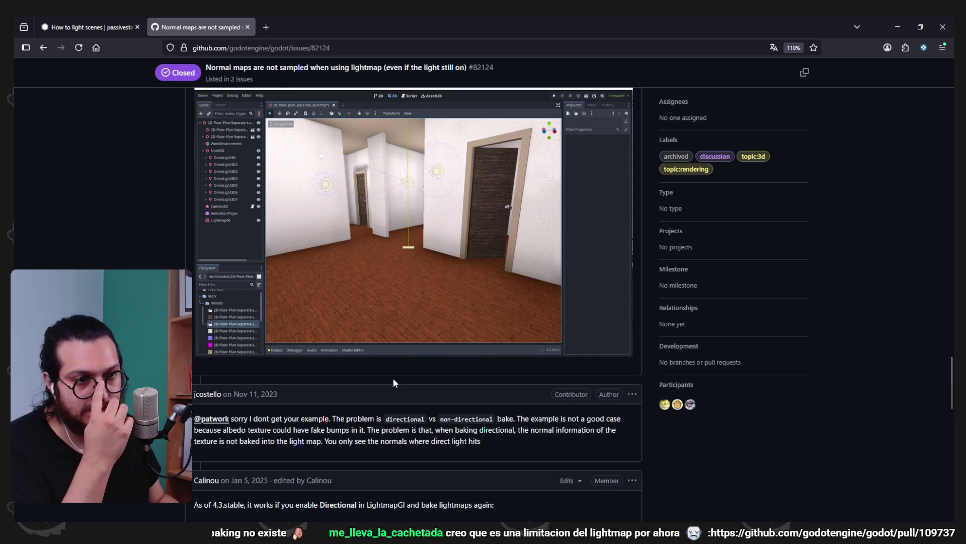
scroll(447, 230, "down", 2)
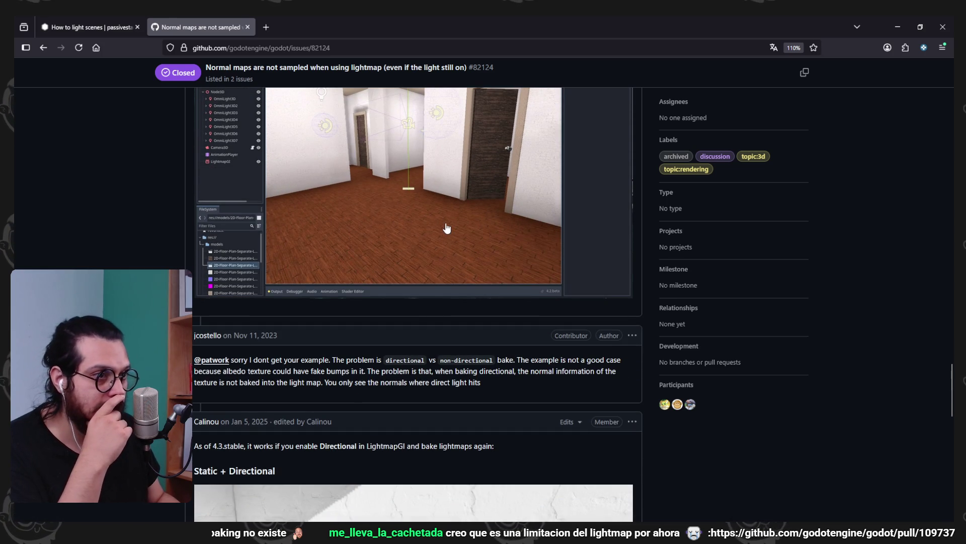
scroll(427, 266, "down", 10)
scroll(428, 265, "up", 6)
left_click_drag(287, 195, 389, 188)
mouse_move(494, 183)
left_mouse_down()
mouse_move(386, 184)
mouse_move(456, 181)
left_mouse_up()
left_click_drag(549, 184, 607, 184)
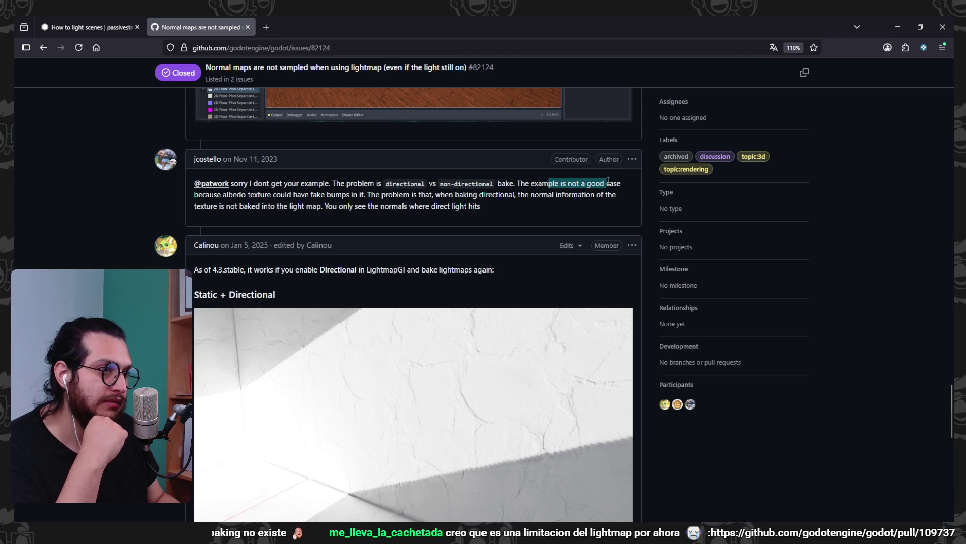
left_click(609, 192)
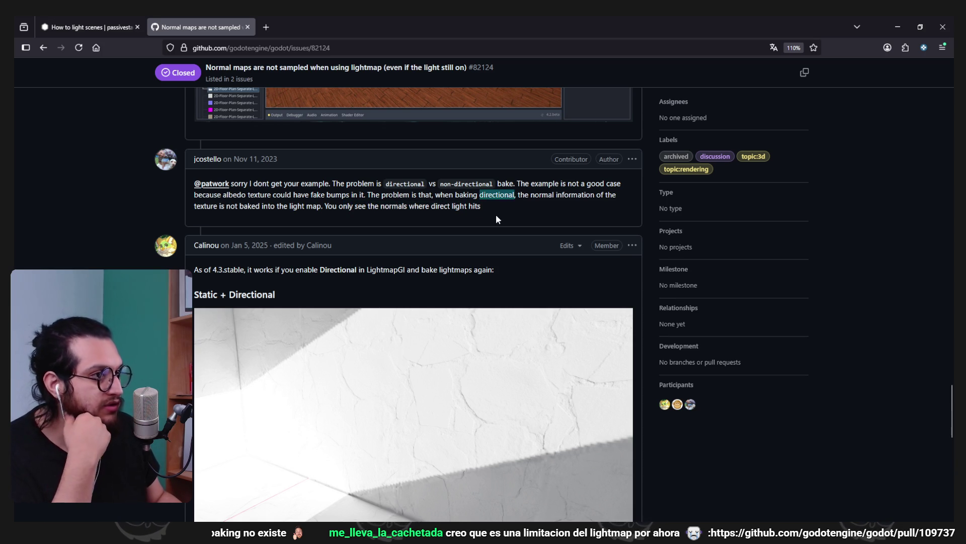
Read the issue's closing comment, then minimize the browser
scroll(496, 219, "down", 8)
scroll(461, 340, "up", 3)
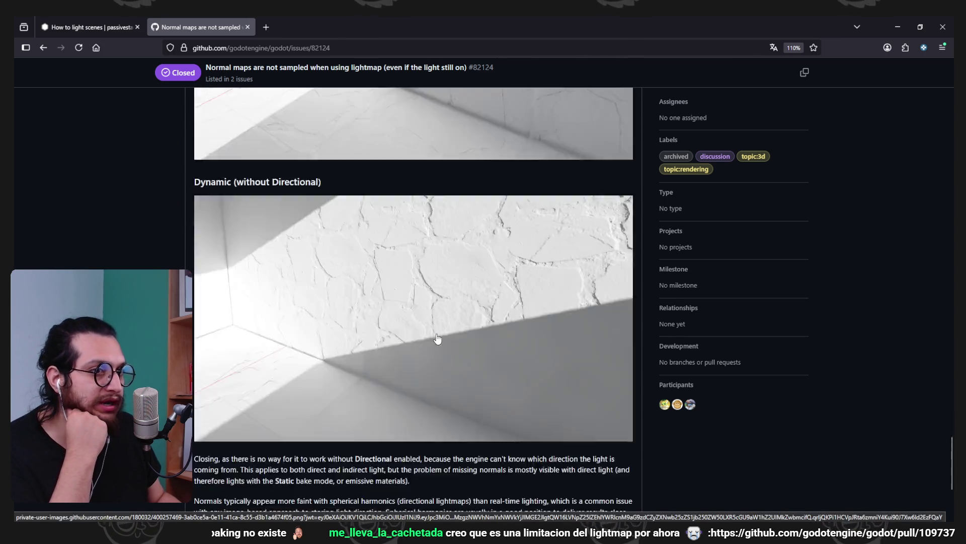
scroll(388, 353, "up", 2)
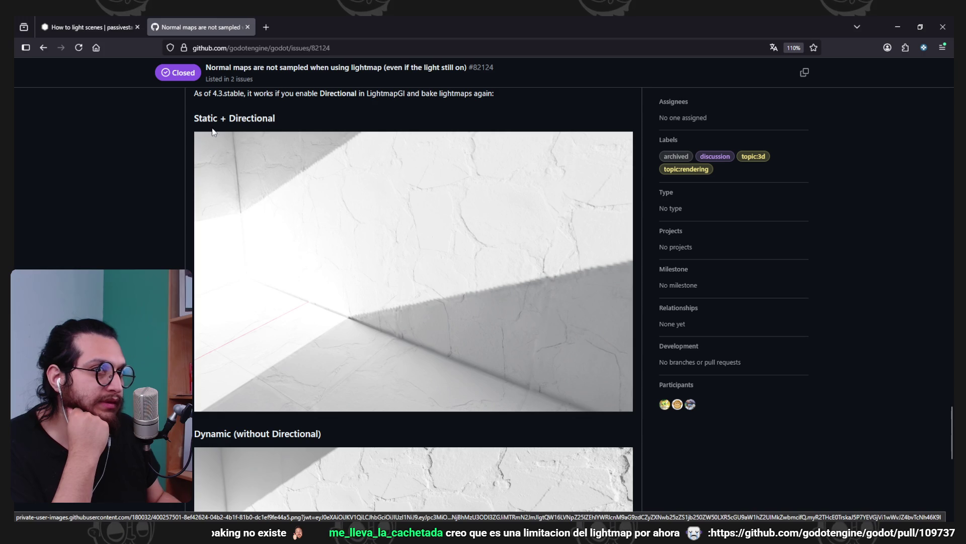
scroll(528, 269, "down", 5)
scroll(400, 291, "down", 2)
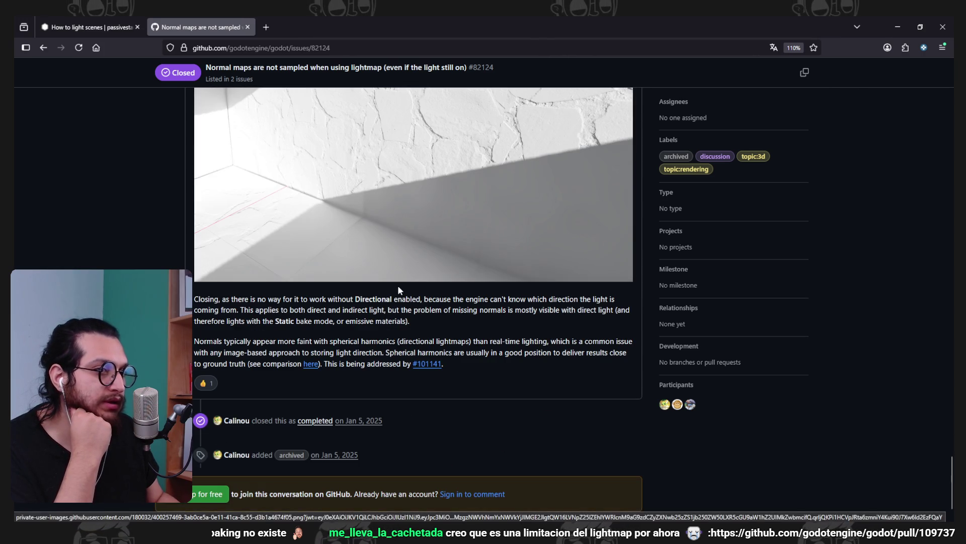
scroll(347, 342, "down", 1)
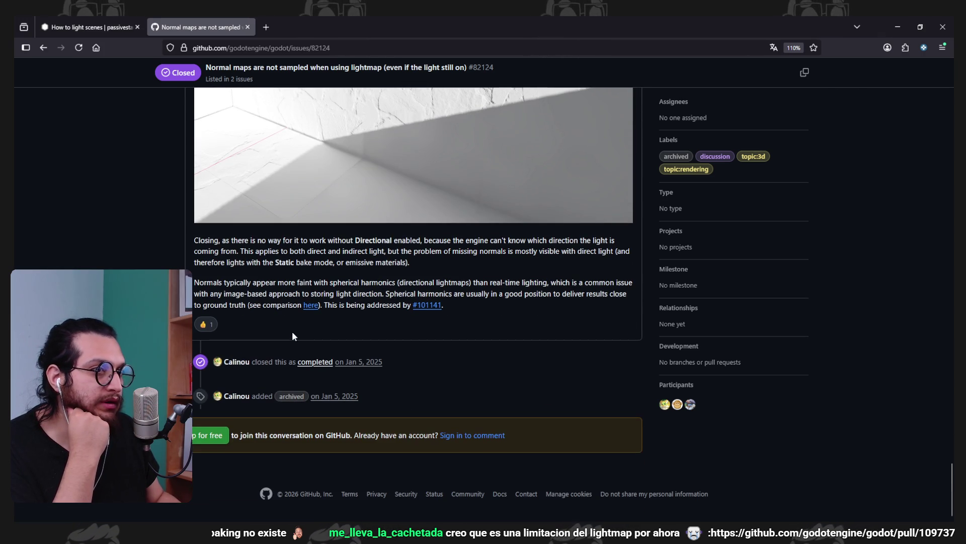
left_click_drag(329, 246, 653, 289)
left_click(551, 324)
scroll(551, 324, "up", 2)
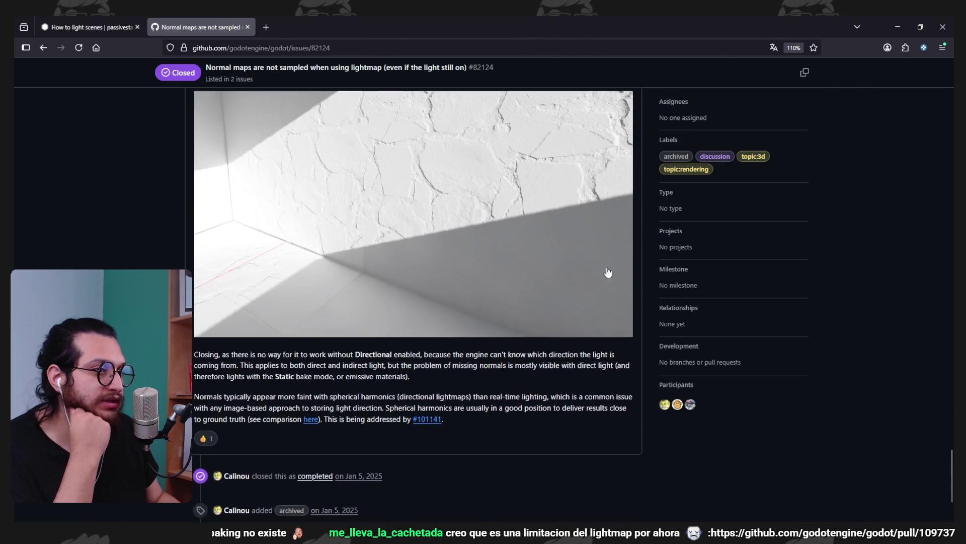
left_click(897, 27)
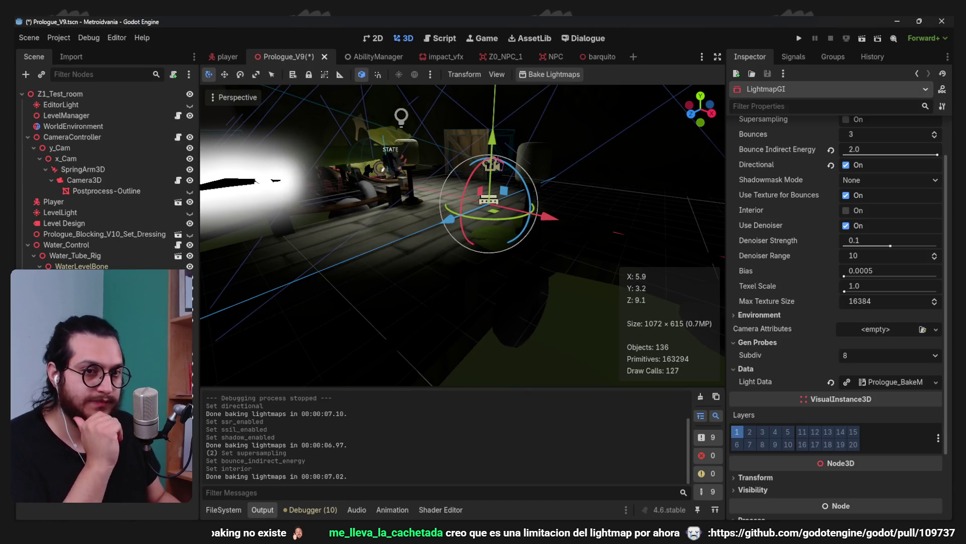
Delete the LightmapGI node and open the 02_Prologue folder in the FileSystem dock
key("Delete")
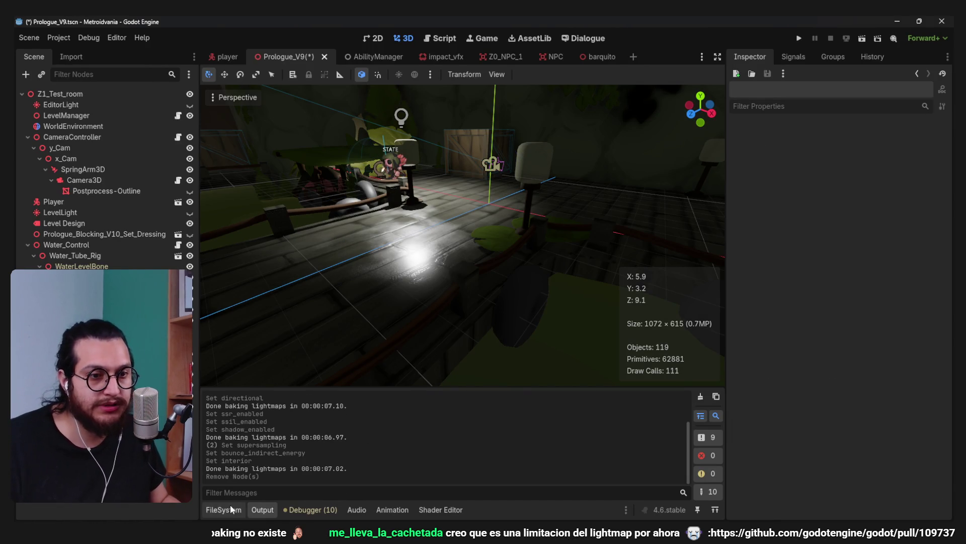
left_click(230, 510)
scroll(239, 461, "down", 5)
scroll(241, 460, "up", 10)
scroll(255, 451, "down", 10)
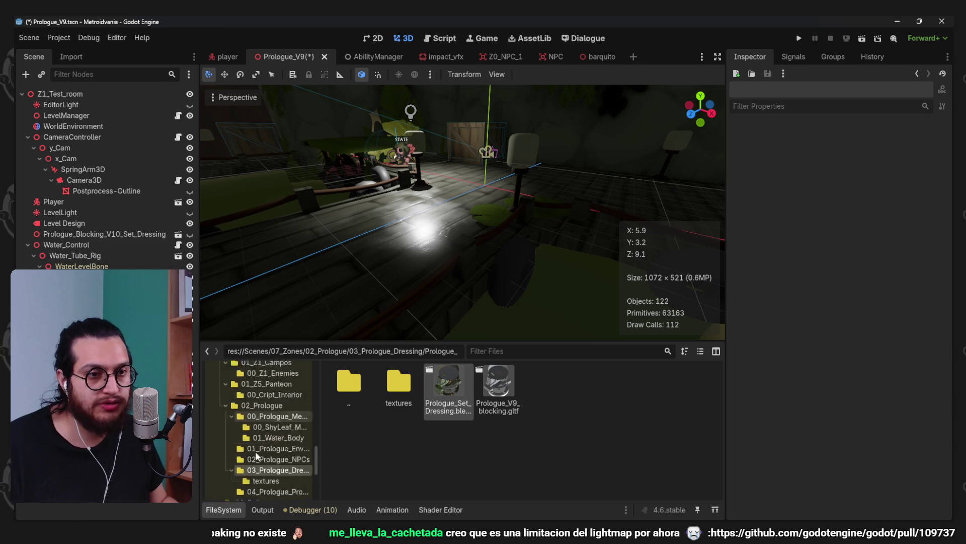
scroll(256, 451, "up", 5)
left_click(261, 422)
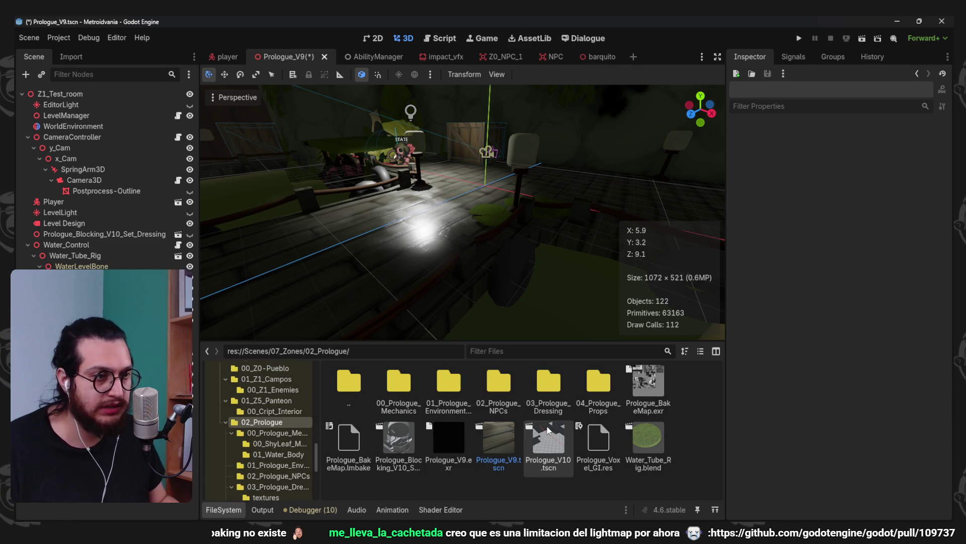
Reveal Prologue_BakeMap.exr in the file manager and open it in an image viewer
left_click(651, 380)
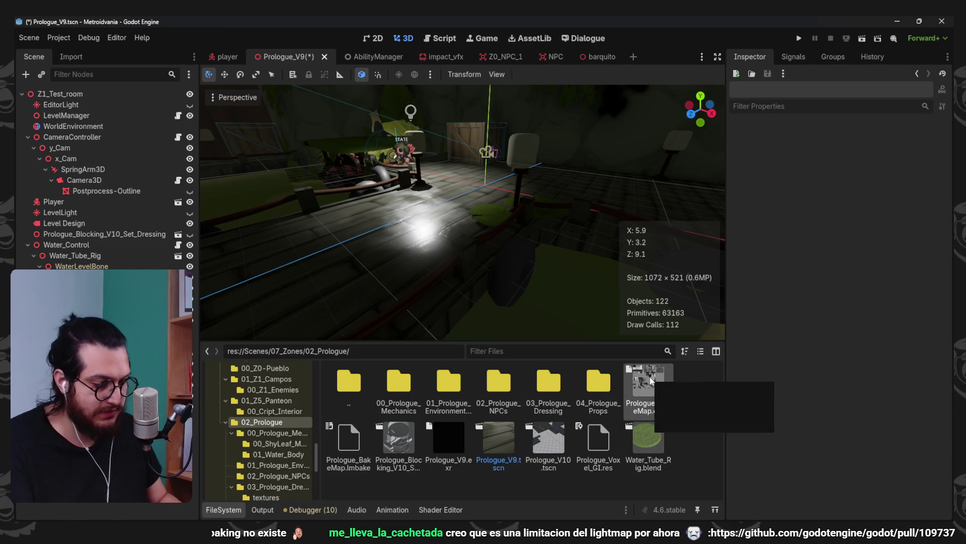
right_click(651, 380)
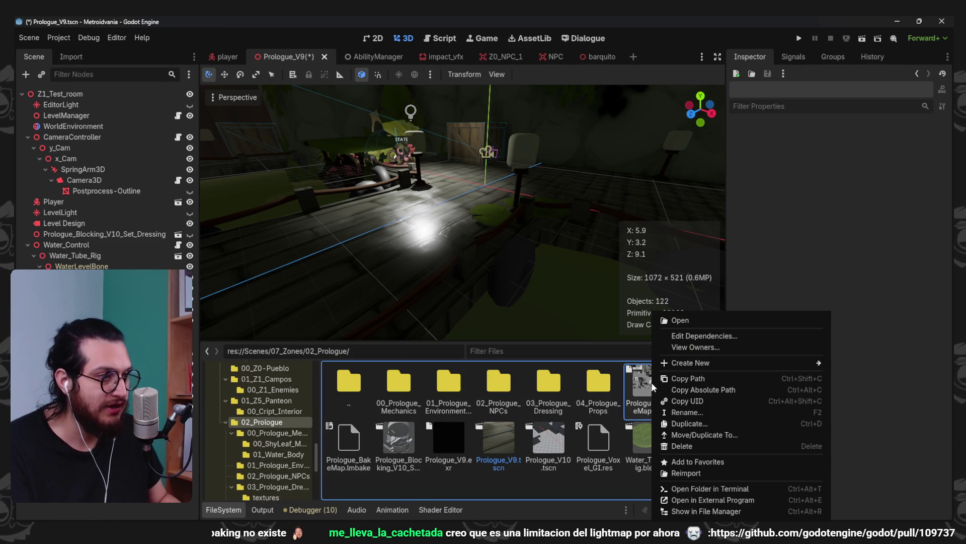
left_click(714, 511)
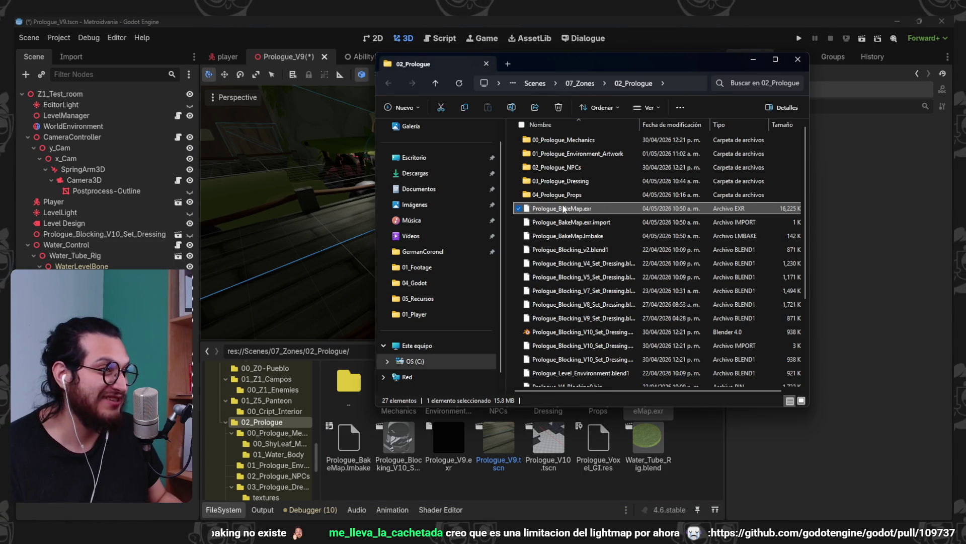
double_click(617, 210)
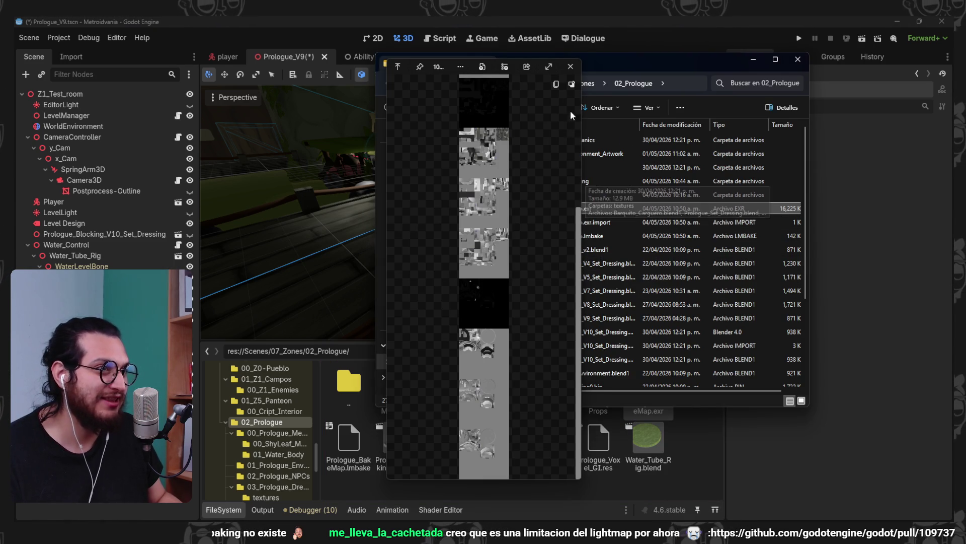
left_click(550, 67)
scroll(504, 105, "up", 5)
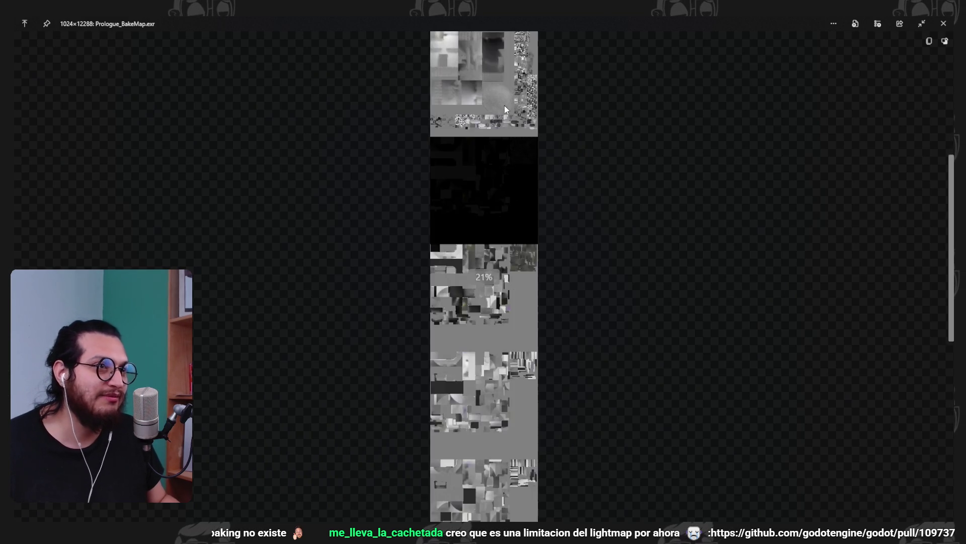
scroll(504, 128, "up", 3)
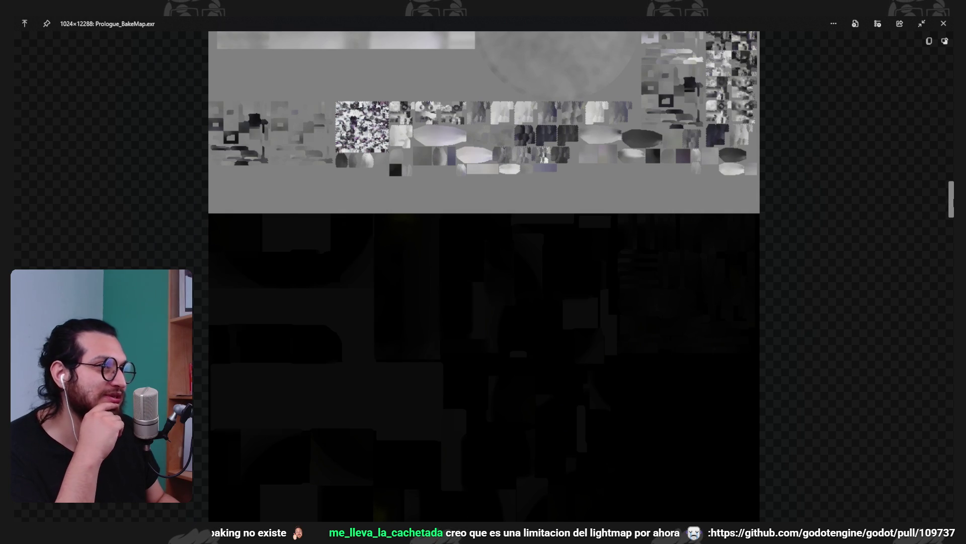
scroll(484, 276, "up", 15)
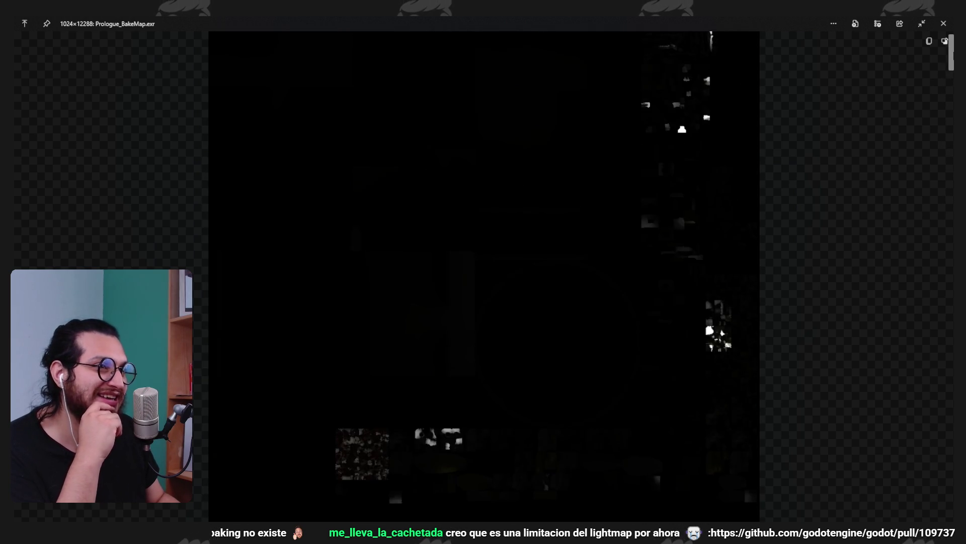
mouse_move(951, 58)
left_mouse_down()
mouse_move(951, 201)
mouse_move(927, 337)
mouse_move(921, 518)
left_mouse_up()
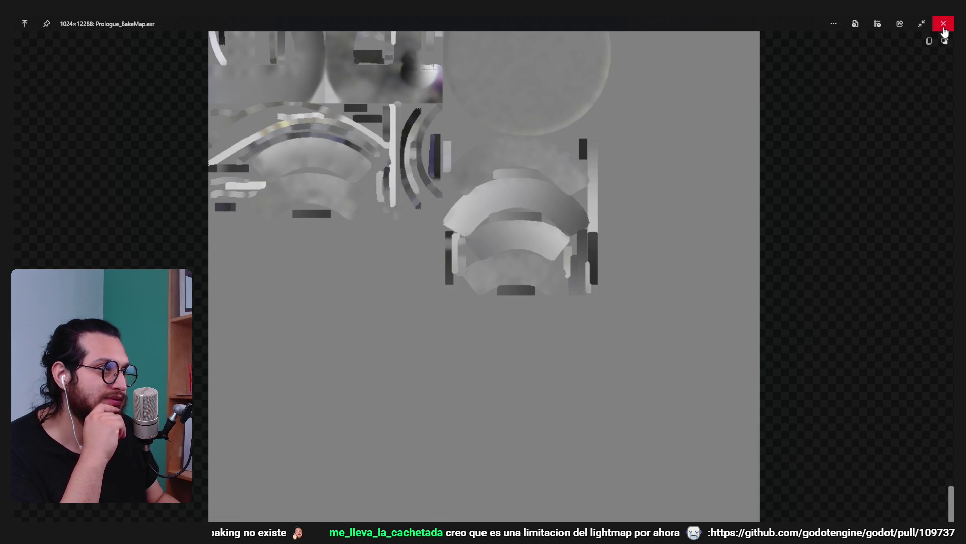
left_click(944, 26)
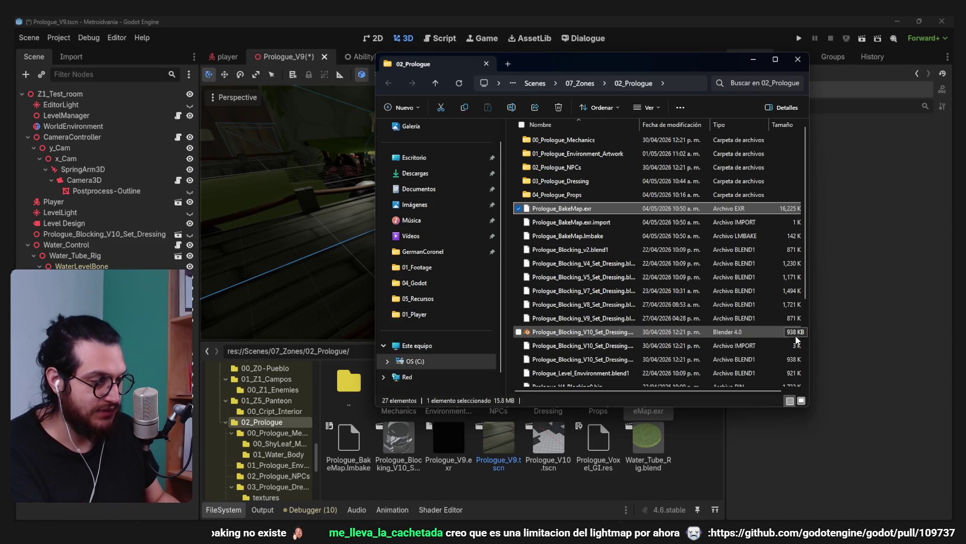
Delete Prologue_BakeMap.exr in Explorer and remove Prologue_BakeMap.lmbake in Godot despite its dependency
key("Delete")
left_click(880, 287)
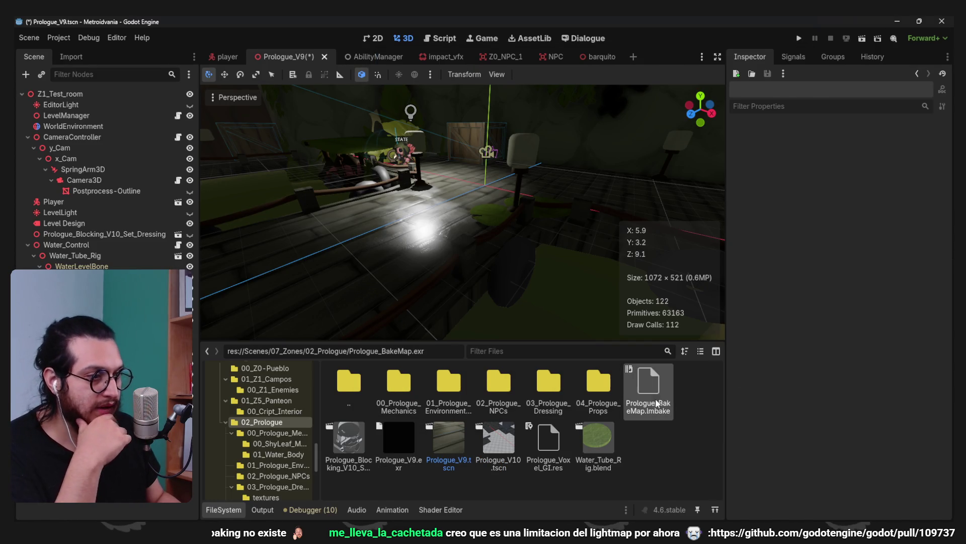
left_click(665, 379)
key("Delete")
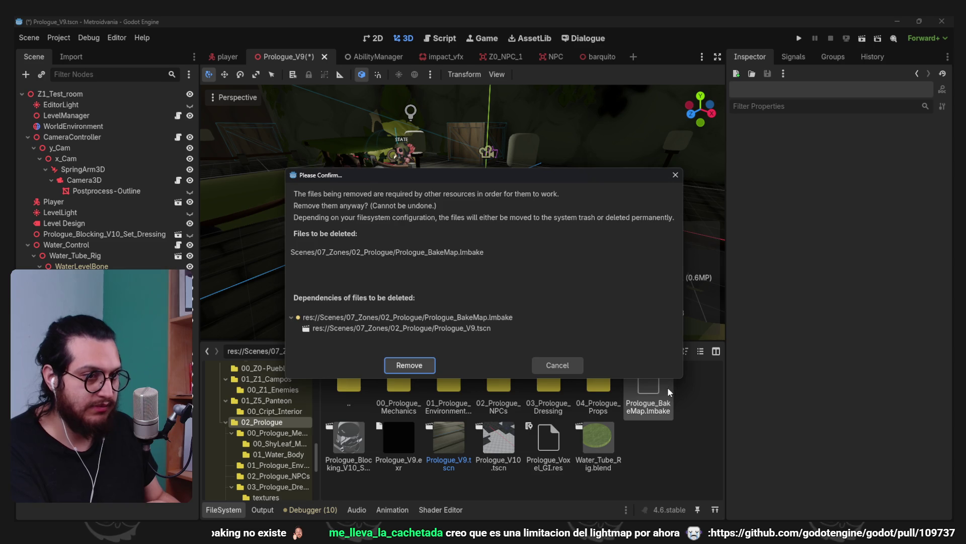
key("Return")
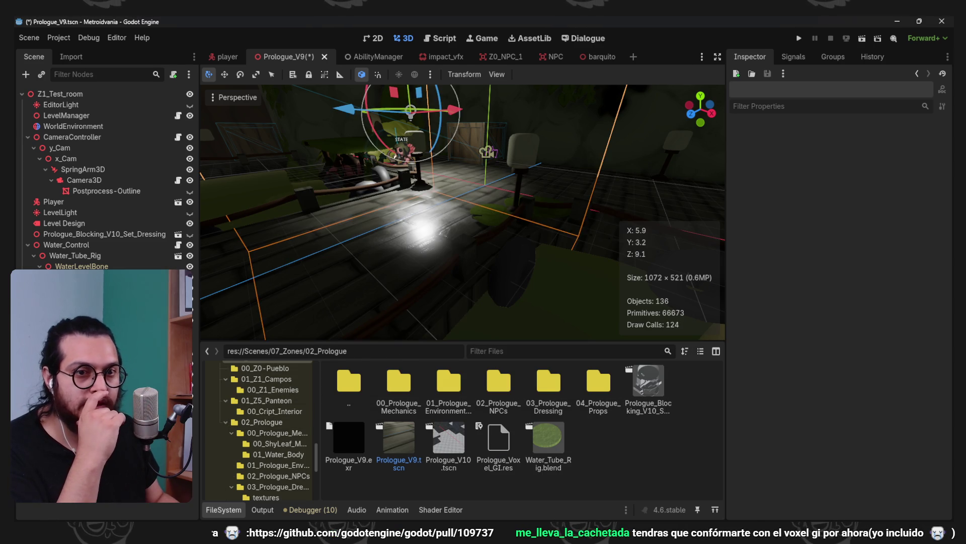
key("ctrl+v")
scroll(462, 211, "down", 3)
Reset the omni light's energy, shift it 4 units, then delete it from the scene
key("a")
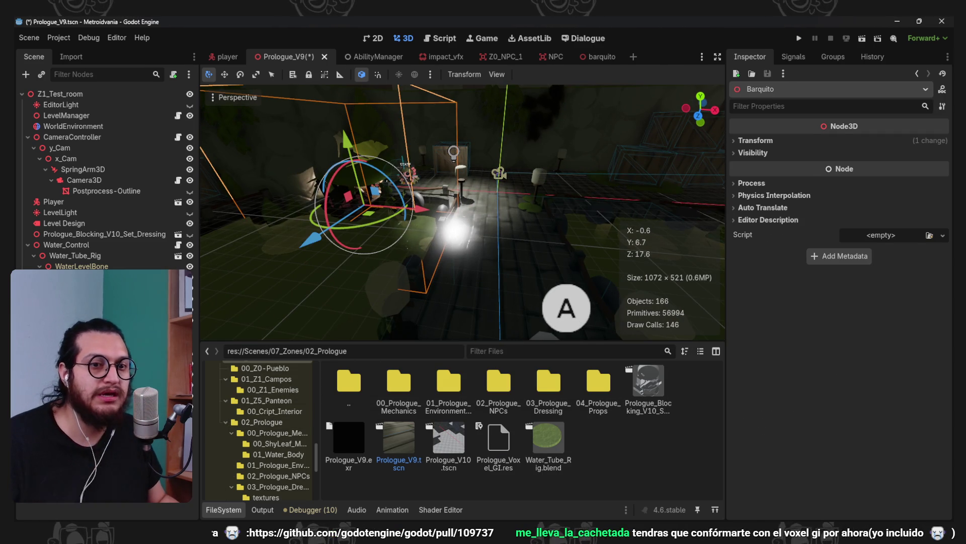
left_click(453, 151)
left_click(831, 200)
key("f")
mouse_move(506, 182)
left_mouse_down()
mouse_move(573, 195)
mouse_move(646, 160)
left_mouse_up()
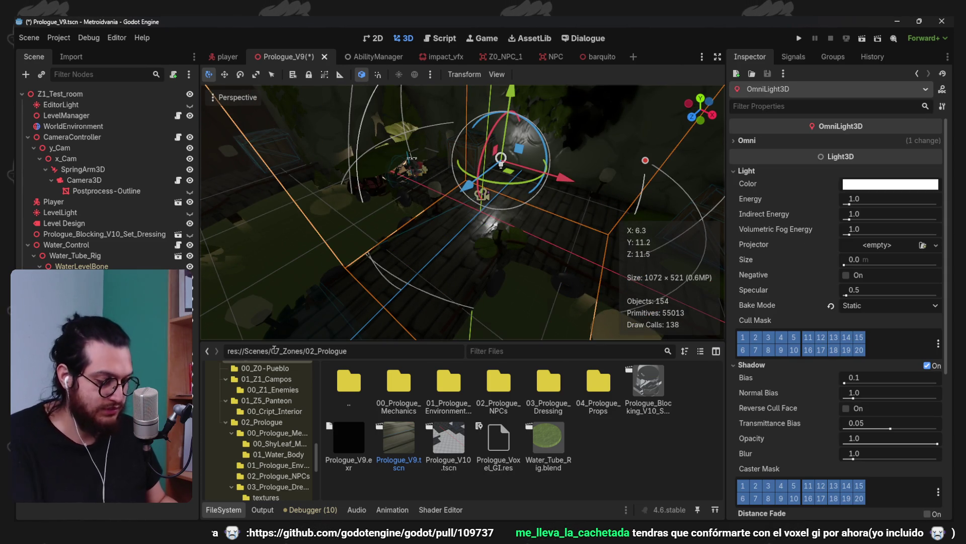
key("Delete")
key("ctrl+a")
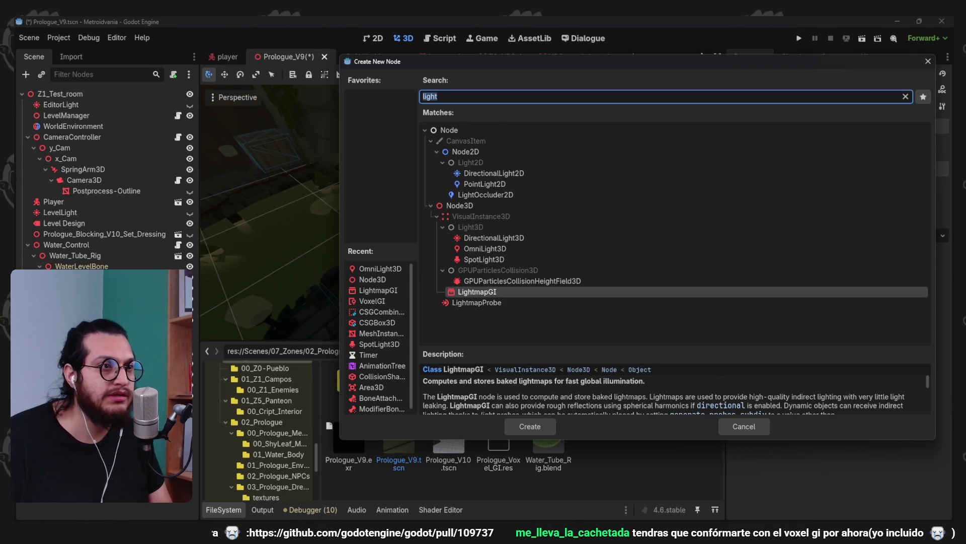
Create a SpotLight3D rotated -90° to aim down, enlarge its range to 37 and enable shadows
type("spot")
key("Return")
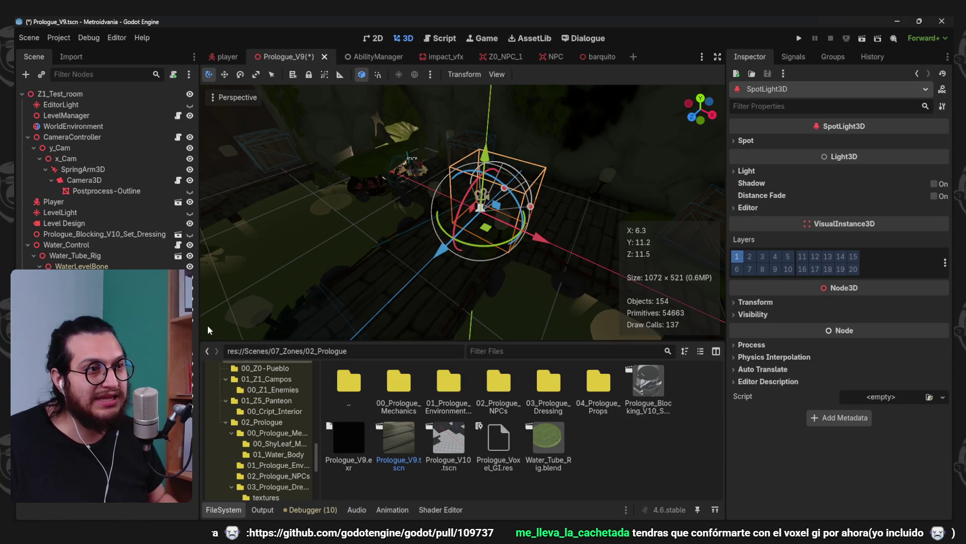
mouse_move(527, 209)
left_mouse_down()
mouse_move(526, 170)
mouse_move(546, 167)
mouse_move(506, 166)
mouse_move(504, 191)
mouse_move(529, 183)
mouse_move(497, 185)
mouse_move(437, 123)
left_mouse_up()
scroll(503, 167, "down", 10)
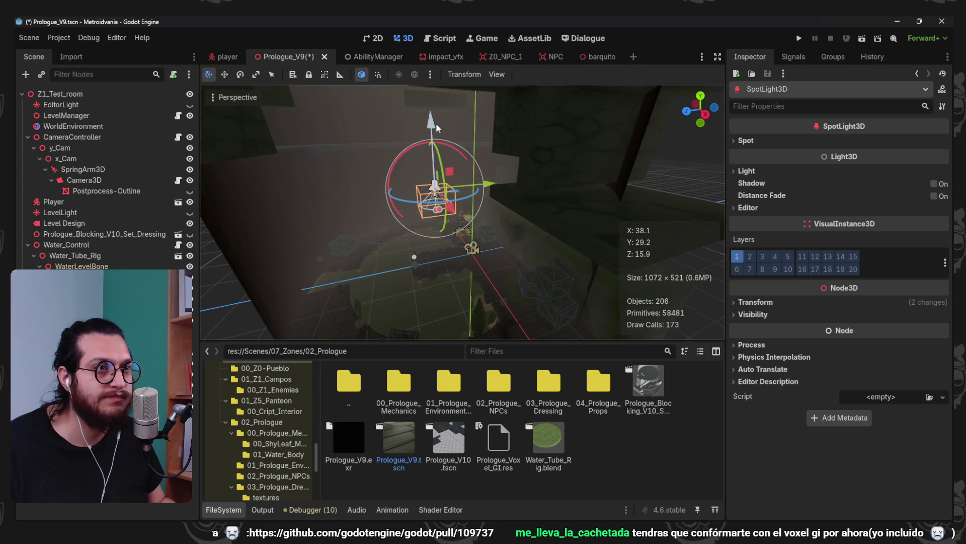
scroll(453, 144, "up", 6)
mouse_move(473, 161)
left_mouse_down()
mouse_move(495, 313)
mouse_move(502, 268)
mouse_move(532, 272)
mouse_move(487, 216)
mouse_move(473, 225)
mouse_move(477, 286)
left_mouse_up()
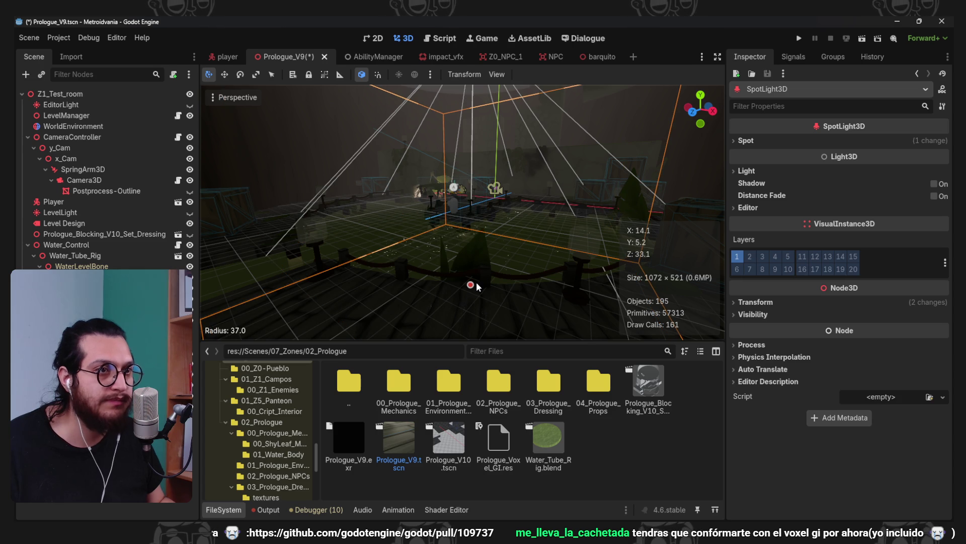
left_click(935, 184)
left_click(755, 172)
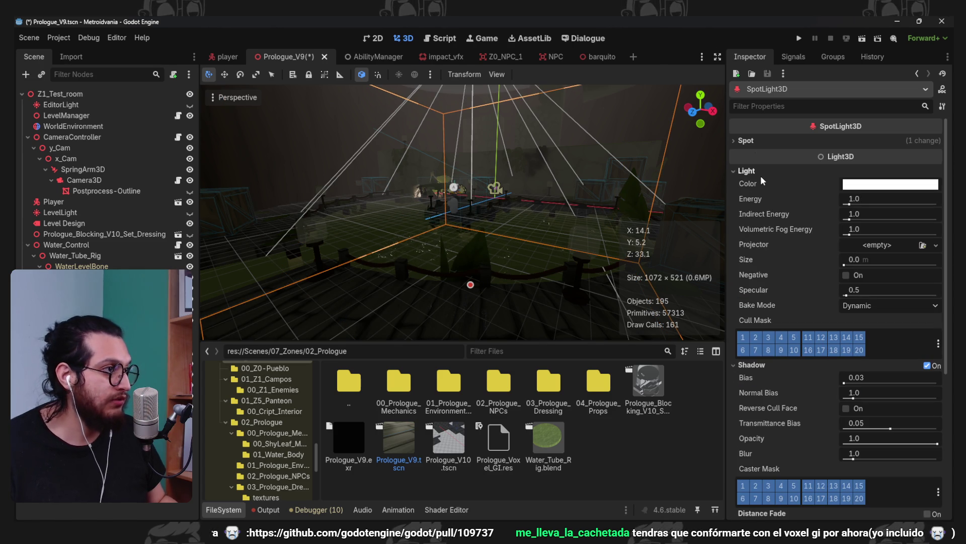
Raise the spotlight's energy to 25
left_click(858, 200)
type("5")
key("Return")
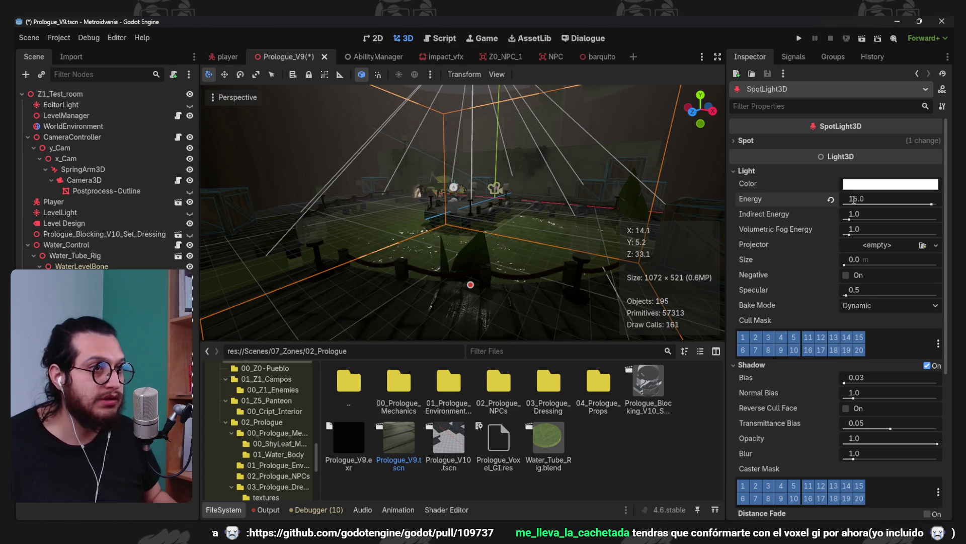
scroll(494, 190, "up", 5)
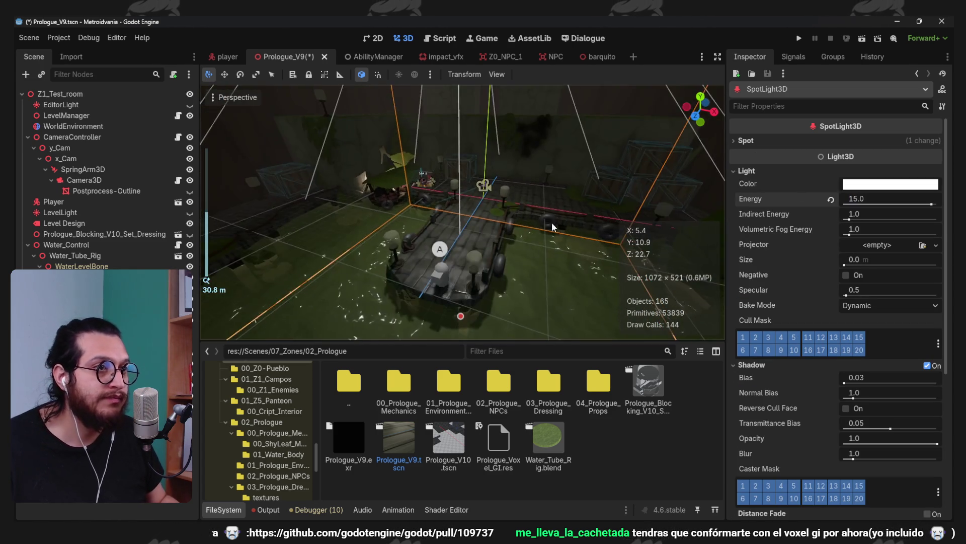
scroll(481, 221, "up", 2)
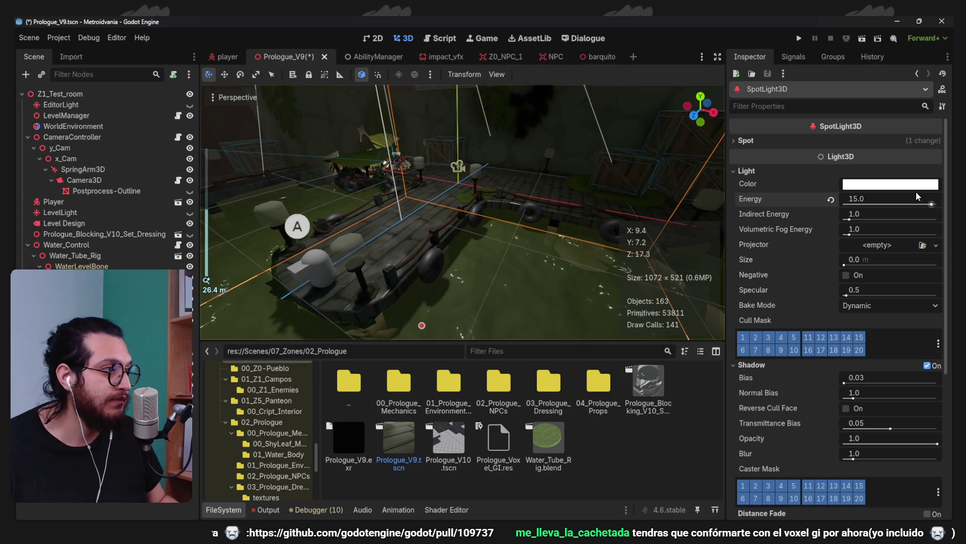
type("25")
key("Return")
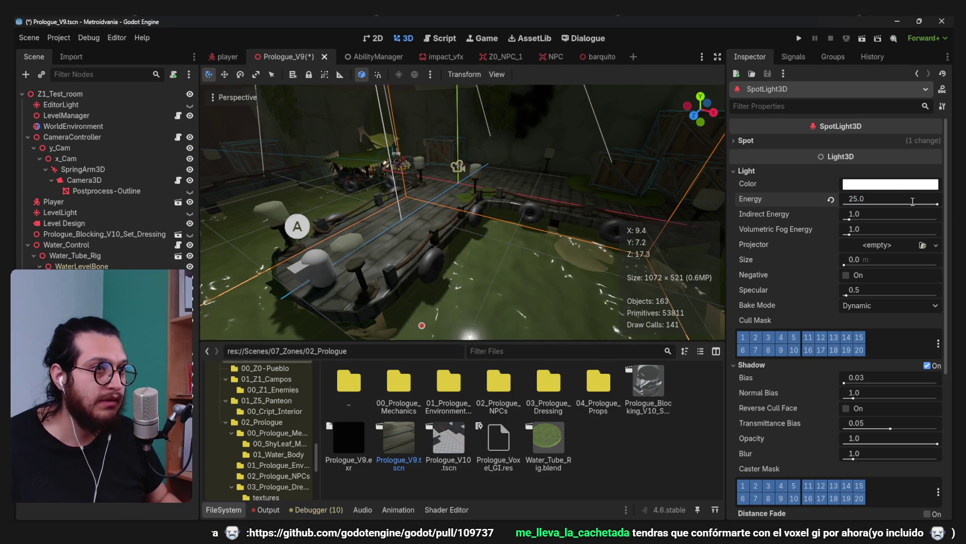
Set the spotlight colour to pale mint green (aae2d0)
left_click(894, 186)
left_click(943, 222)
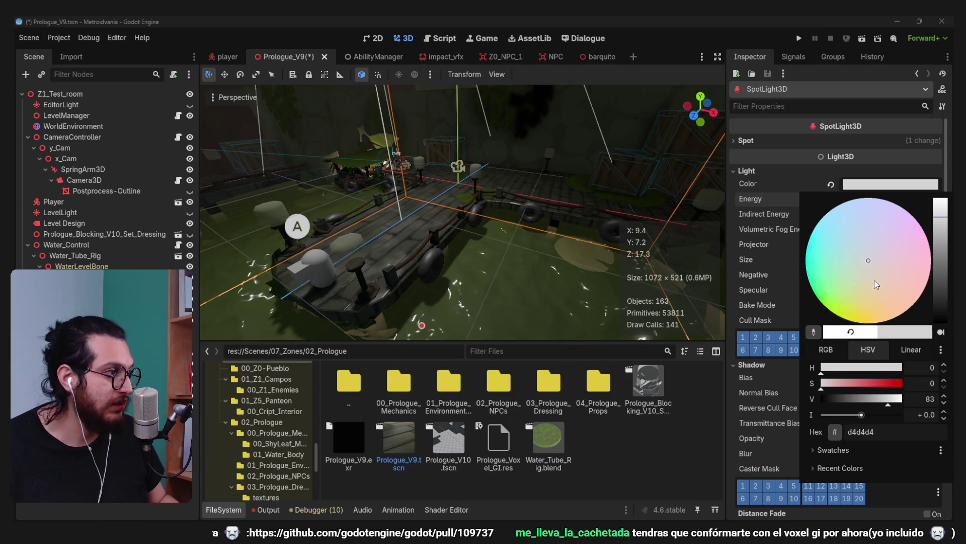
mouse_move(832, 256)
left_mouse_down()
mouse_move(830, 269)
mouse_move(870, 325)
left_mouse_up()
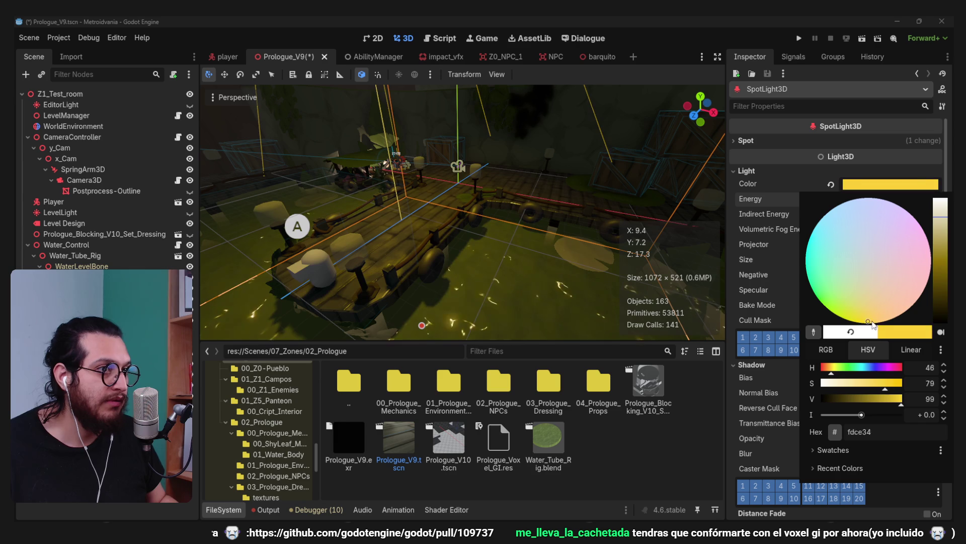
left_click_drag(860, 267, 839, 264)
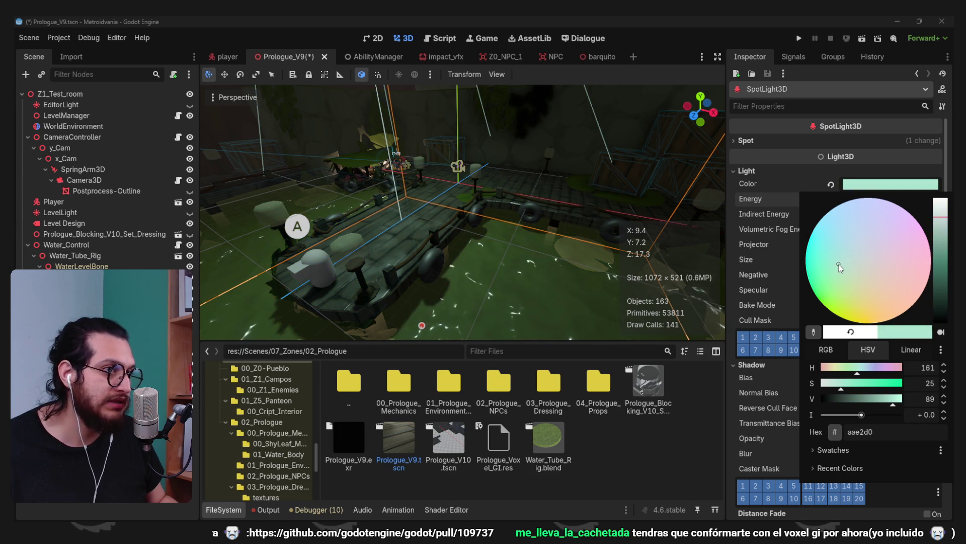
key("Escape")
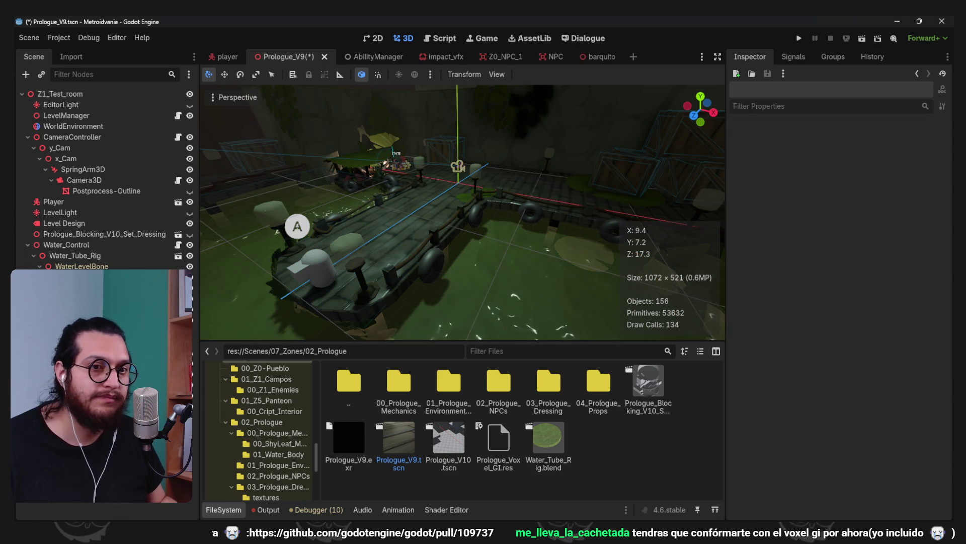
Save the Prologue_V9 scene after viewing the boat deck under the new light
mouse_move(449, 214)
left_mouse_down()
mouse_move(478, 212)
mouse_move(487, 279)
left_mouse_up()
scroll(476, 244, "down", 3)
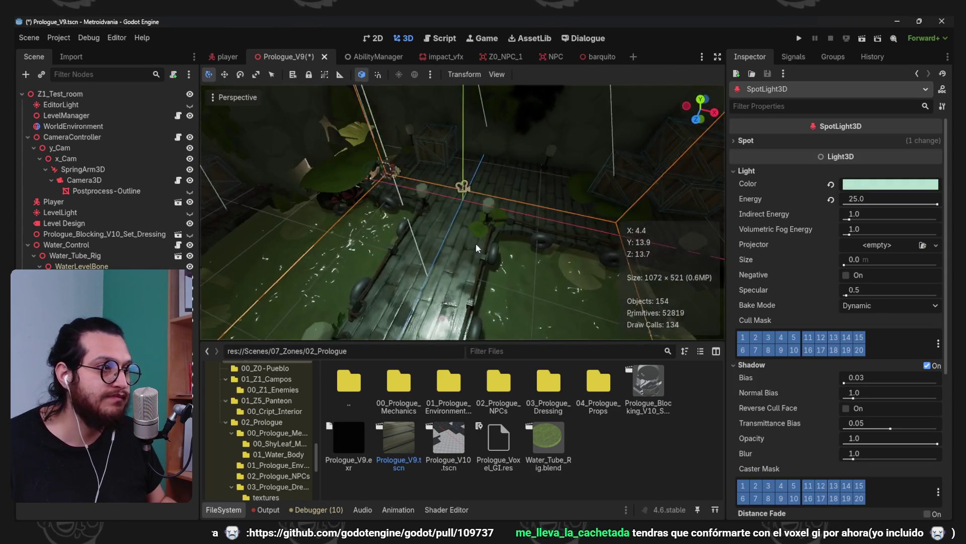
scroll(834, 294, "down", 2)
mouse_move(357, 241)
left_mouse_down()
mouse_move(437, 194)
mouse_move(454, 168)
left_mouse_up()
scroll(418, 232, "up", 4)
left_click_drag(418, 232, 455, 198)
key("ctrl+s")
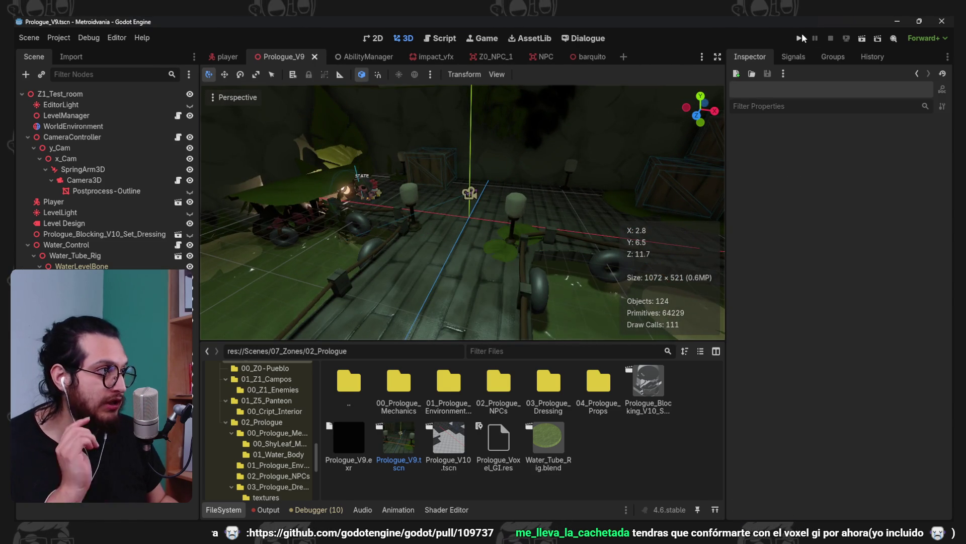
Playtest the scene, walking the player forward along the dock, then stop with F8
left_click(805, 38)
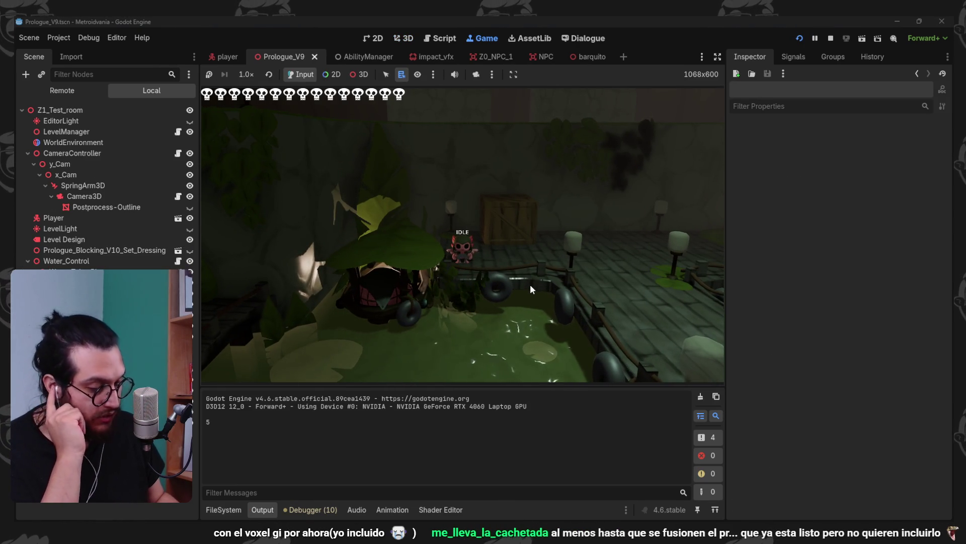
key("w")
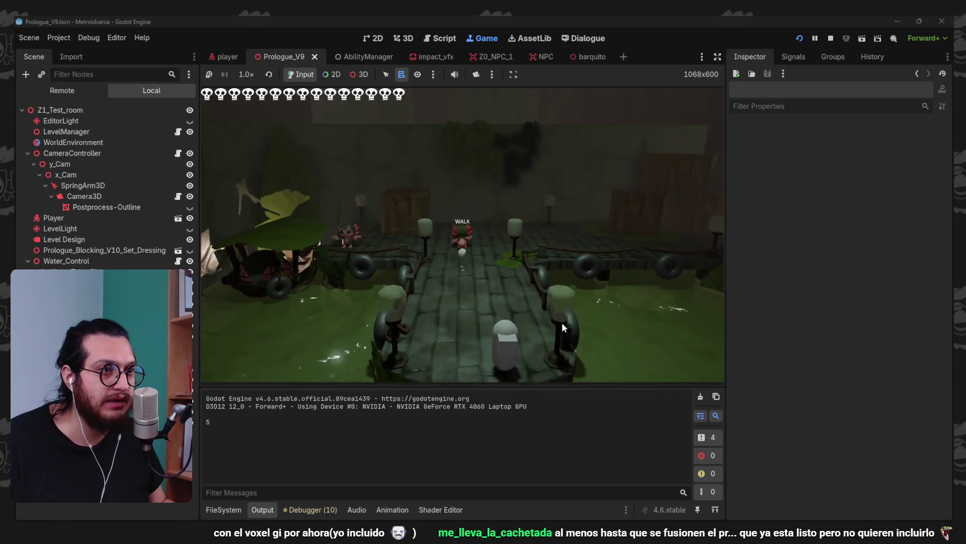
key("F8")
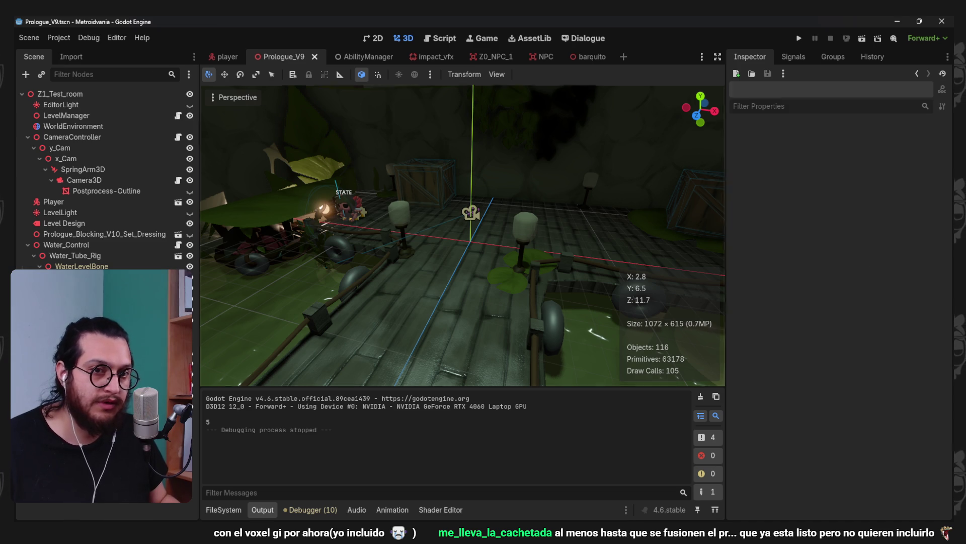
left_click(636, 312)
left_click(637, 313)
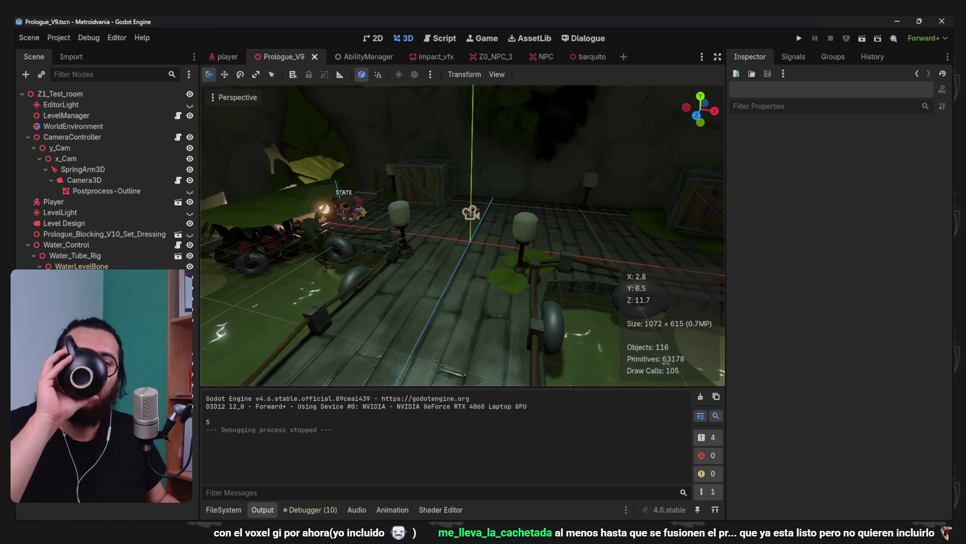
Reselect the spotlight and load Detail_texture as its projector texture
key("ctrl+z")
scroll(894, 322, "up", 2)
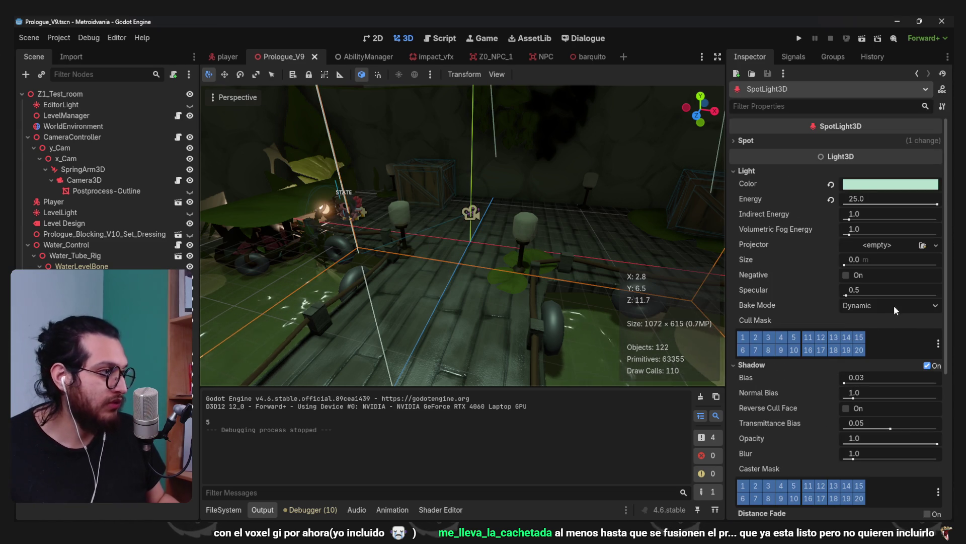
left_click(936, 245)
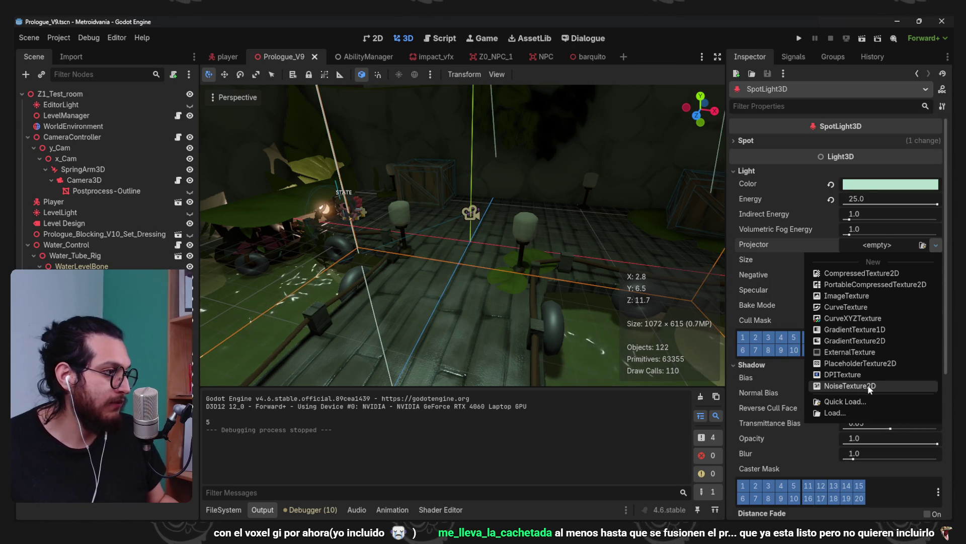
left_click(864, 398)
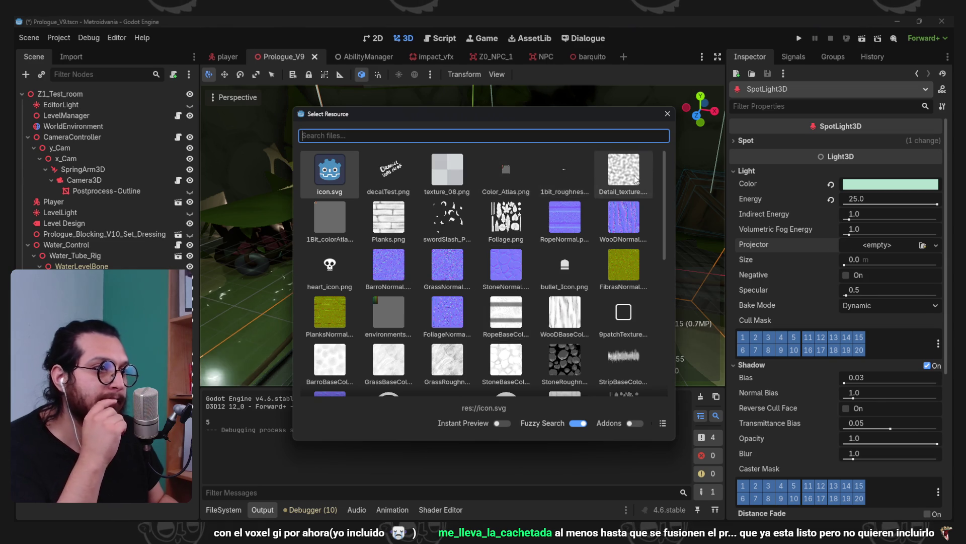
double_click(624, 171)
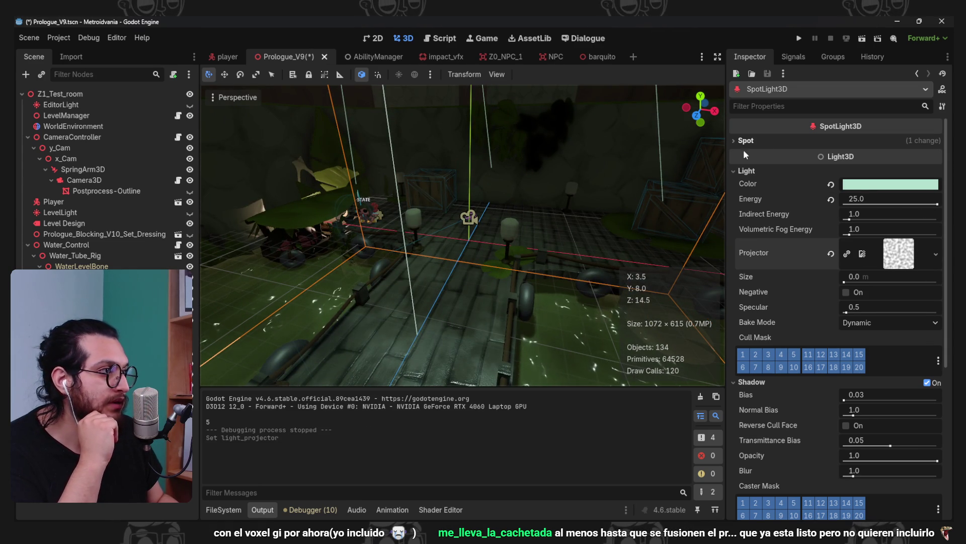
Reset the spotlight energy to 1.0 and lower its spot attenuation to -0.53
left_click(831, 200)
left_click(785, 140)
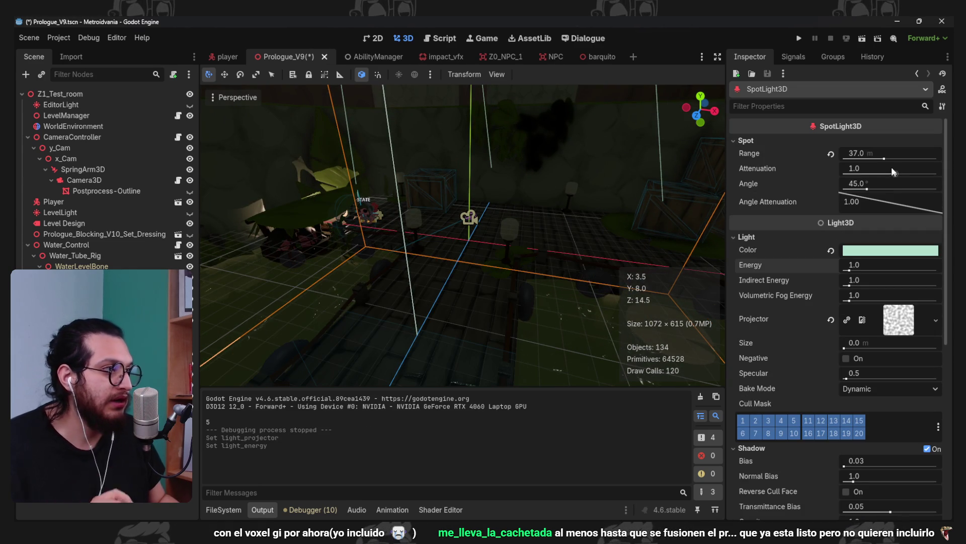
mouse_move(895, 175)
left_mouse_down()
mouse_move(879, 176)
mouse_move(906, 169)
mouse_move(890, 177)
left_mouse_up()
left_click(831, 320)
key("ctrl+z")
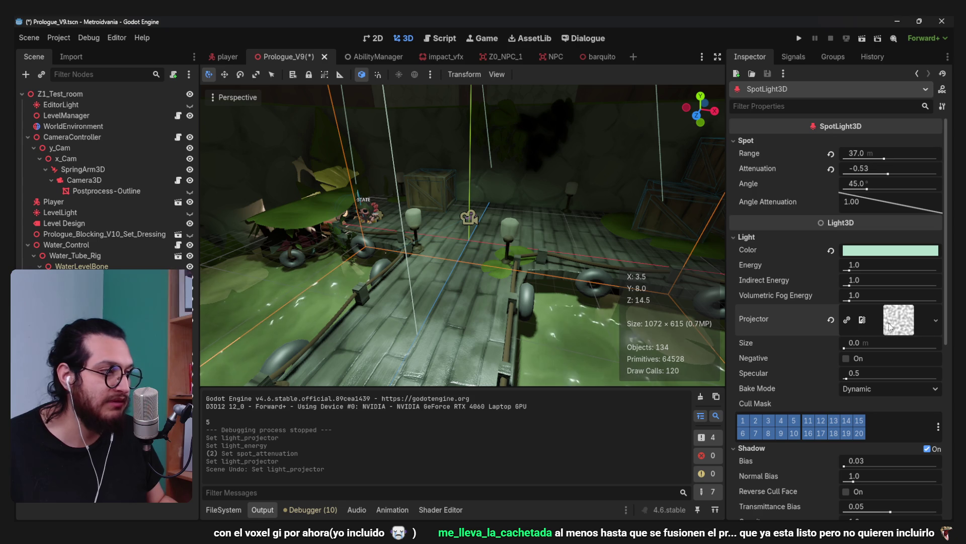
left_click(926, 319)
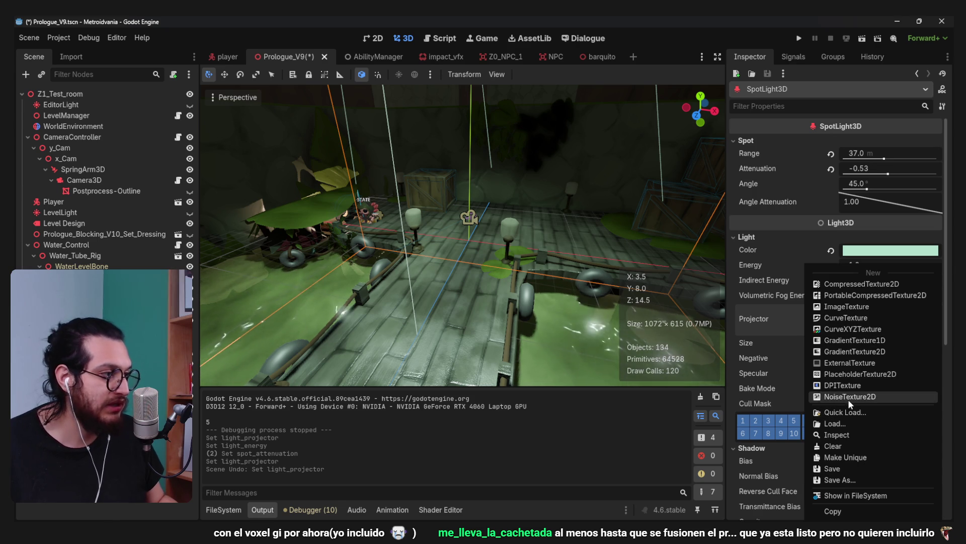
Give the spotlight projector a new noise texture using FastNoiseLite as its noise source
left_click(850, 401)
left_click(898, 312)
left_click(880, 372)
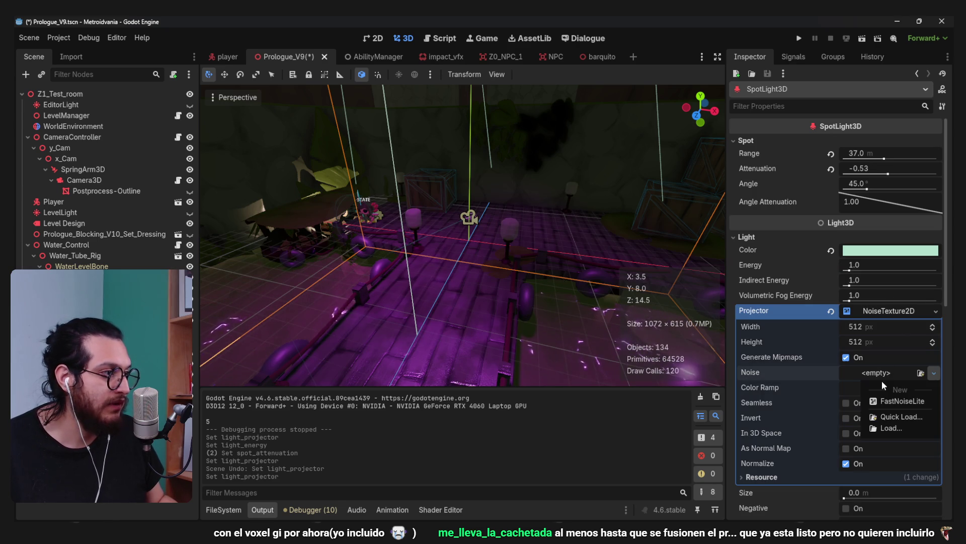
left_click(890, 401)
scroll(475, 240, "up", 5)
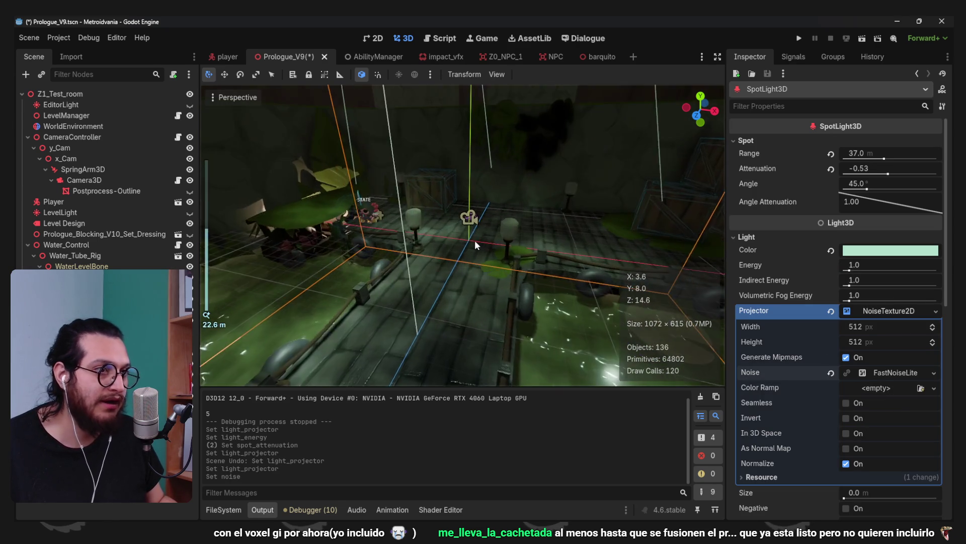
left_click(895, 311)
left_click(895, 311)
left_click(892, 373)
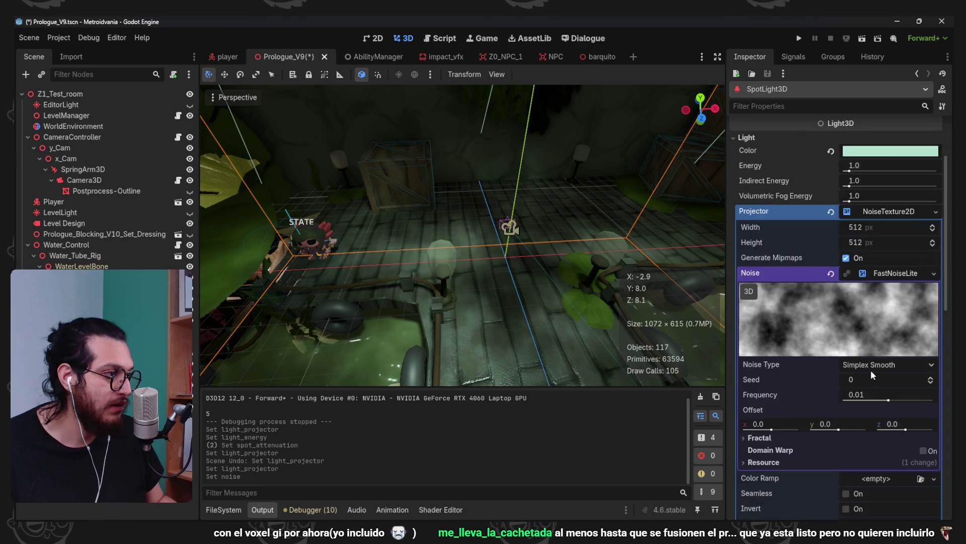
scroll(874, 376, "down", 2)
Set the FastNoiseLite noise type to Cellular after briefly trying Value Cubic
left_click(877, 317)
left_click(882, 352)
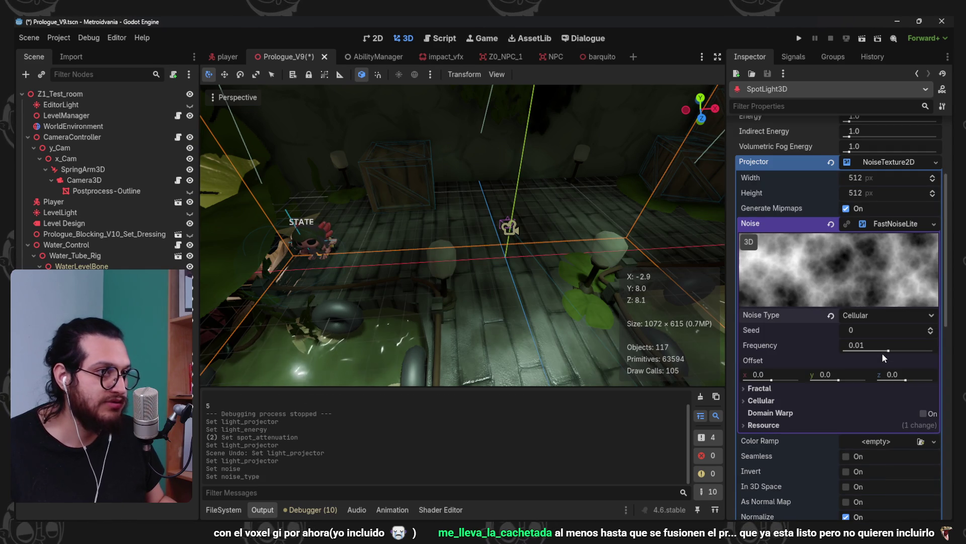
scroll(865, 319, "down", 2)
left_click(871, 271)
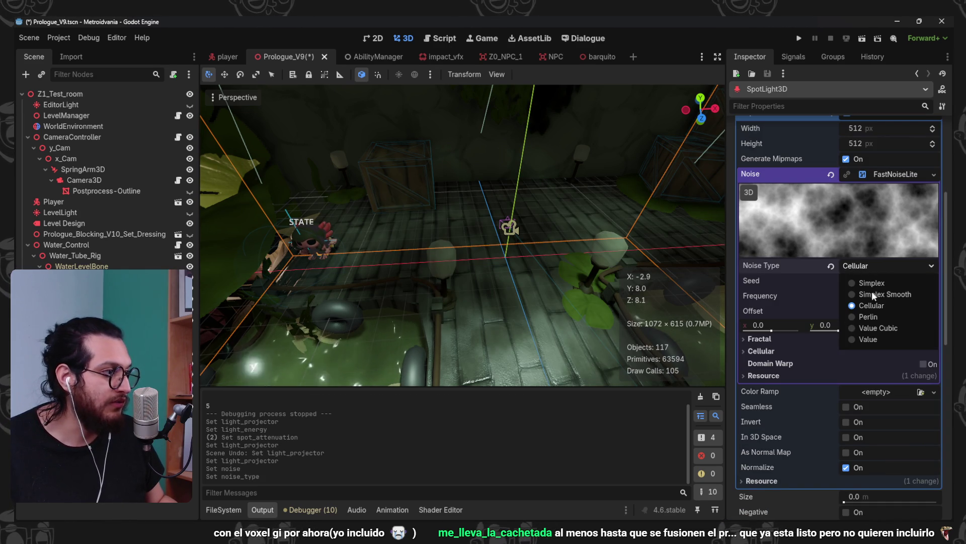
left_click(878, 327)
left_click(864, 266)
left_click(874, 307)
scroll(593, 270, "down", 3)
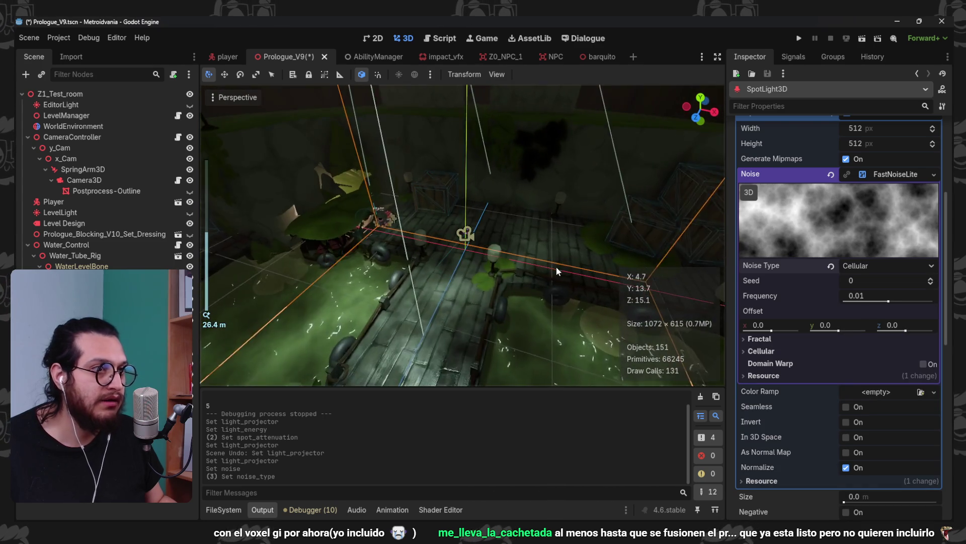
scroll(554, 272, "up", 3)
scroll(849, 322, "down", 2)
scroll(825, 300, "up", 2)
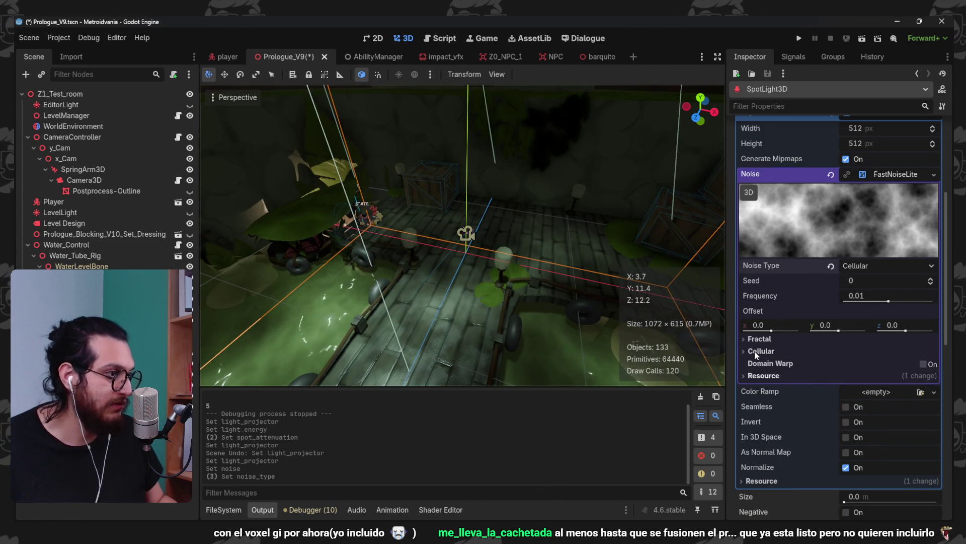
Set the noise's fractal type to None
left_click(759, 338)
left_click(865, 353)
left_click(872, 368)
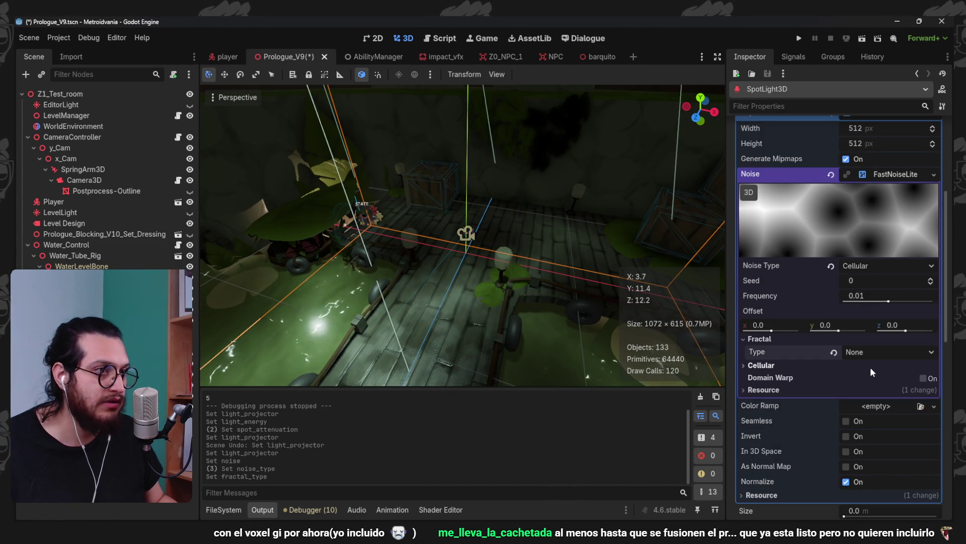
left_click(763, 341)
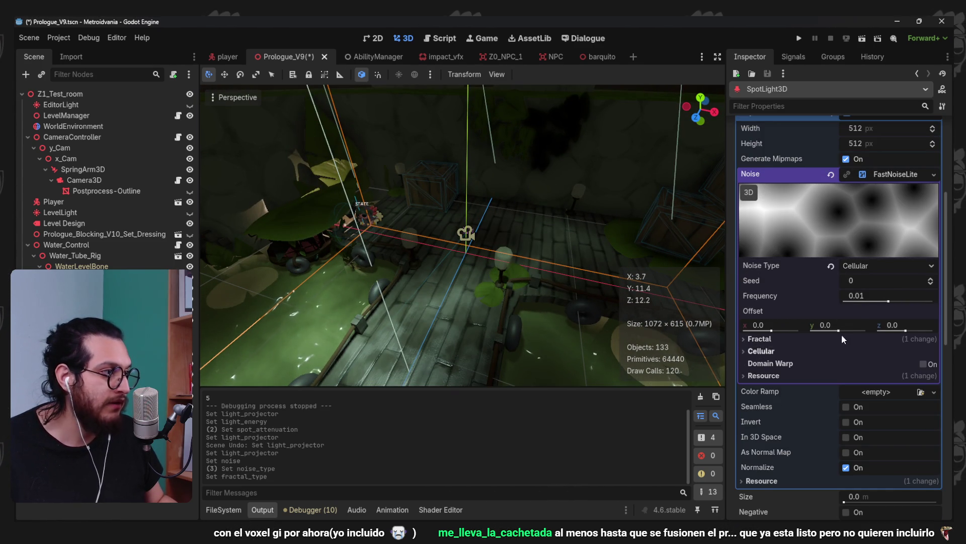
Add a gradient colour ramp and pull its dark and white stops toward the middle
left_click(872, 267)
left_click(905, 177)
left_click(905, 177)
left_click(935, 190)
left_click(896, 218)
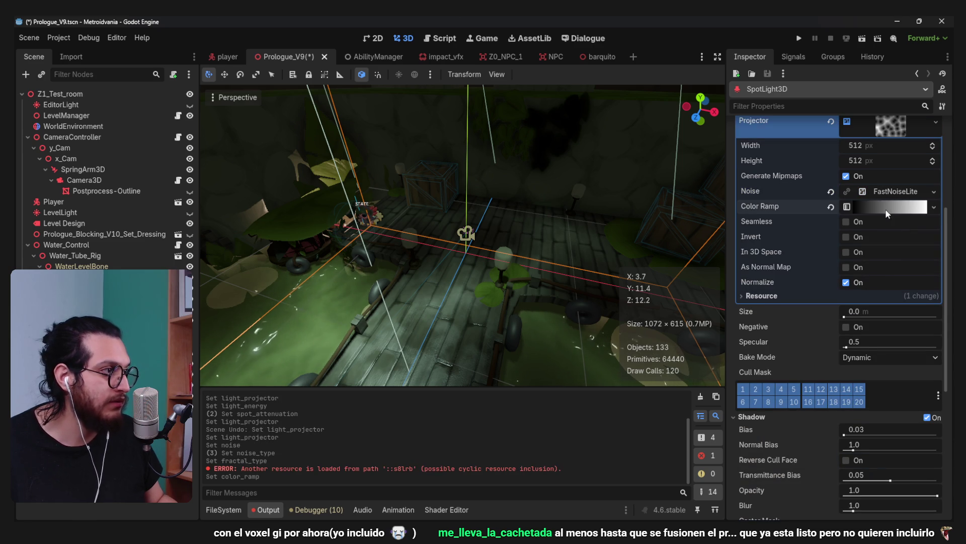
left_click(883, 206)
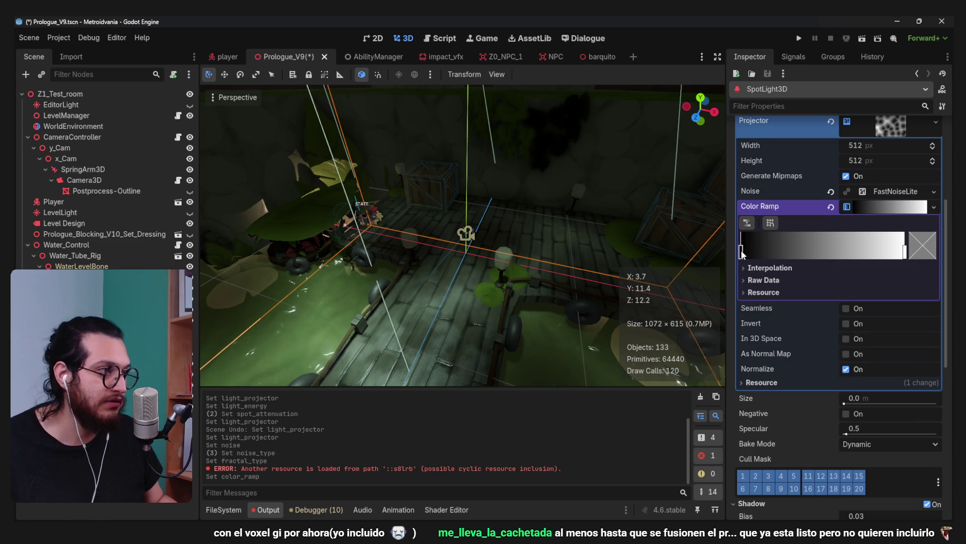
left_click_drag(743, 252, 779, 254)
mouse_move(905, 252)
left_mouse_down()
mouse_move(805, 254)
mouse_move(844, 259)
left_mouse_up()
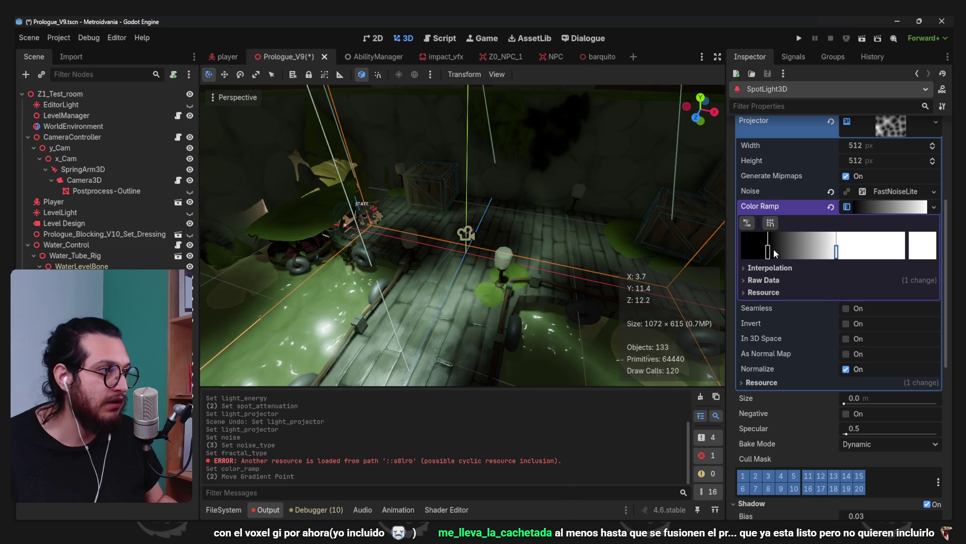
left_click_drag(774, 252, 753, 255)
scroll(436, 276, "down", 8)
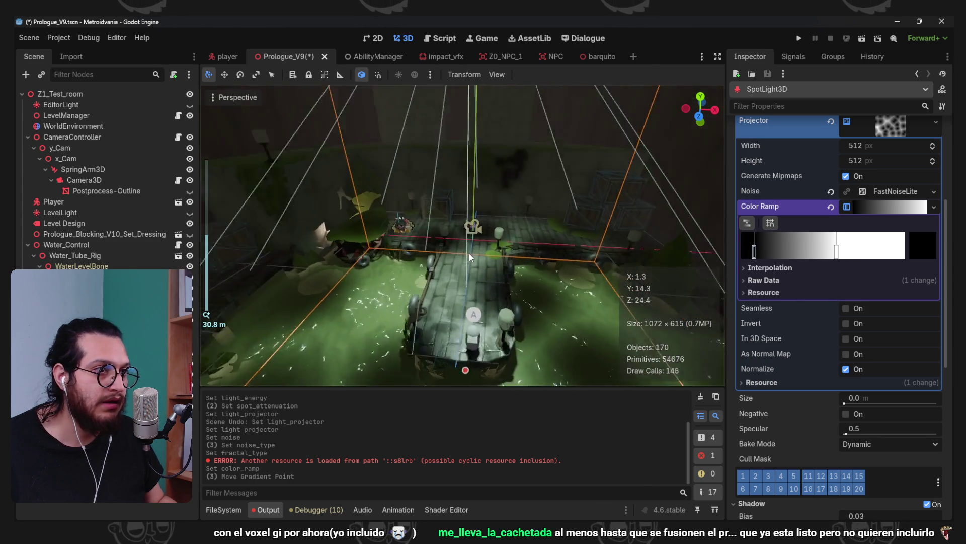
Save Prologue_V9 and bring the SpotLight3D Light section back into view
key("ctrl+s")
scroll(493, 219, "up", 2)
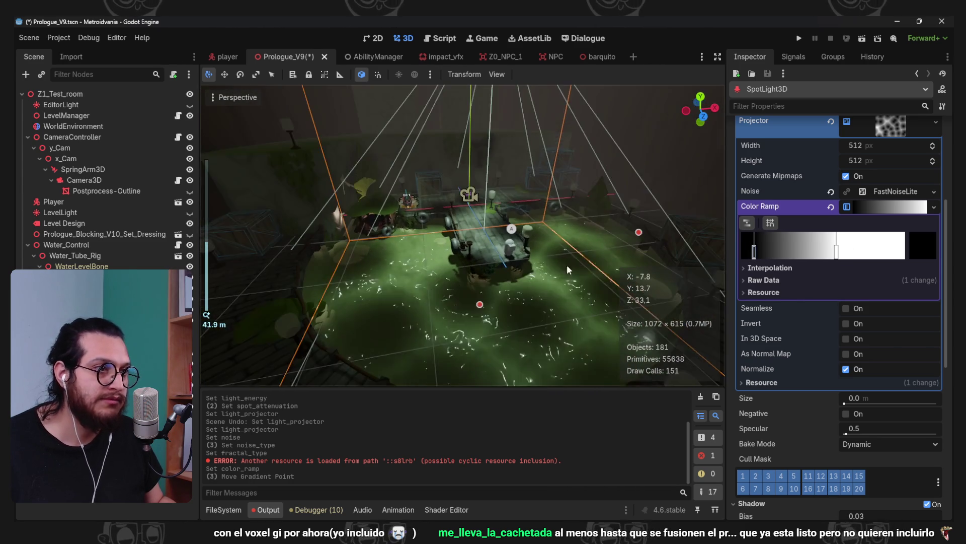
scroll(577, 272, "up", 6)
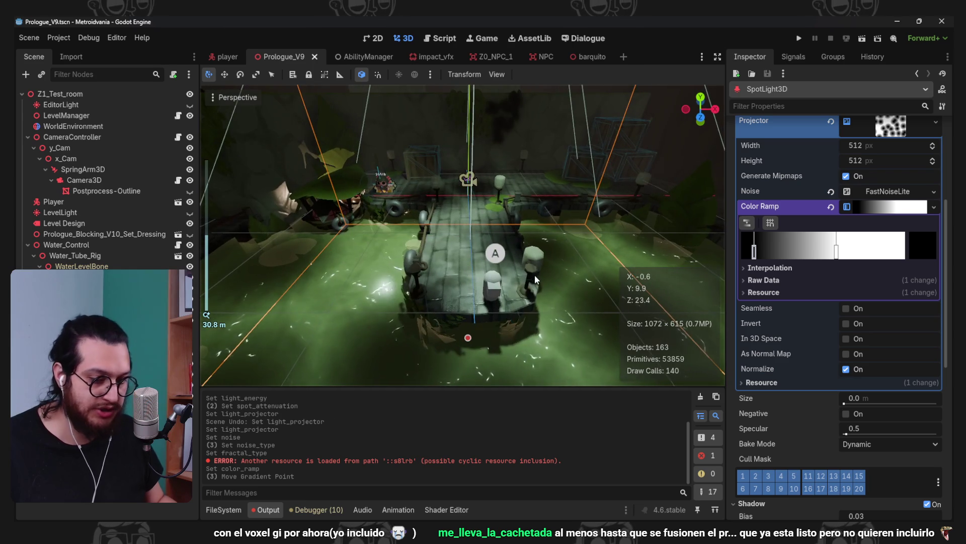
key("ctrl+s")
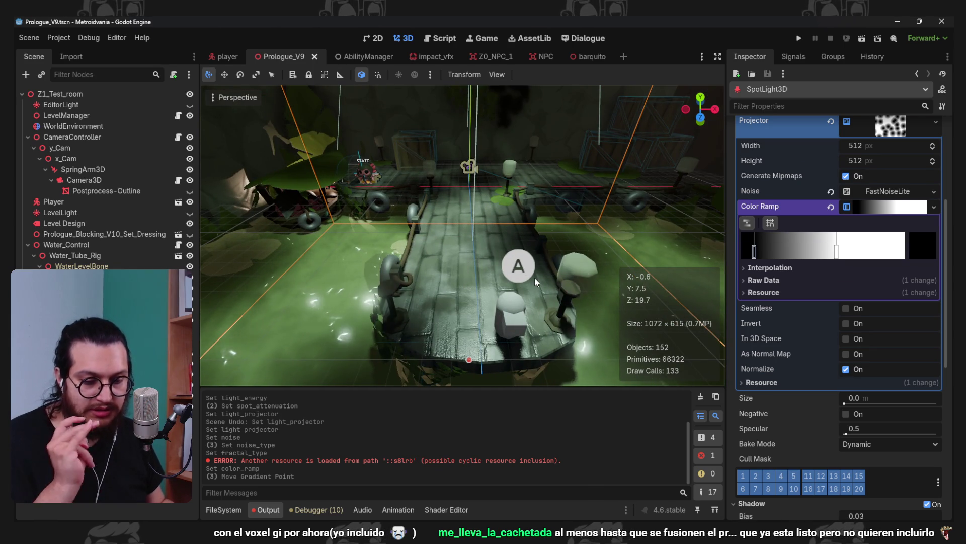
scroll(490, 266, "down", 5)
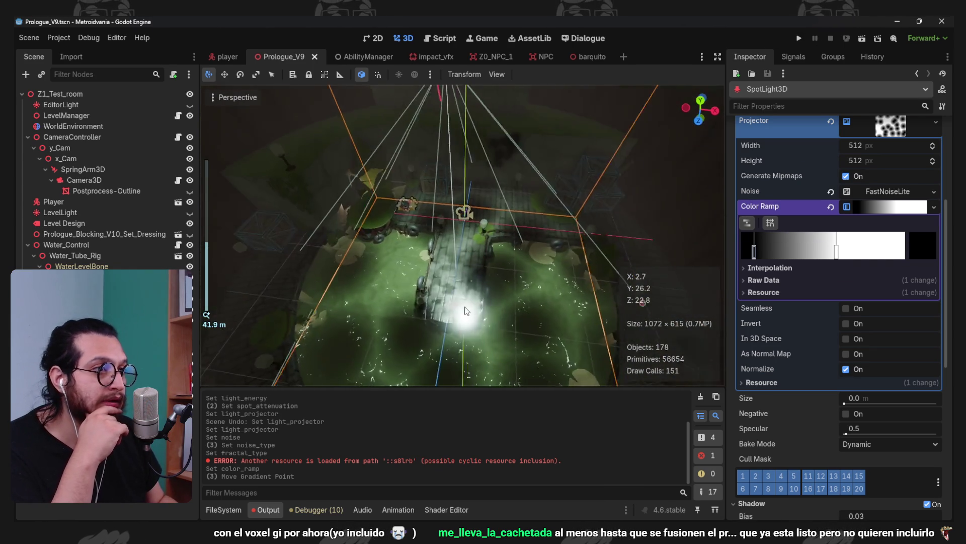
scroll(476, 251, "up", 5)
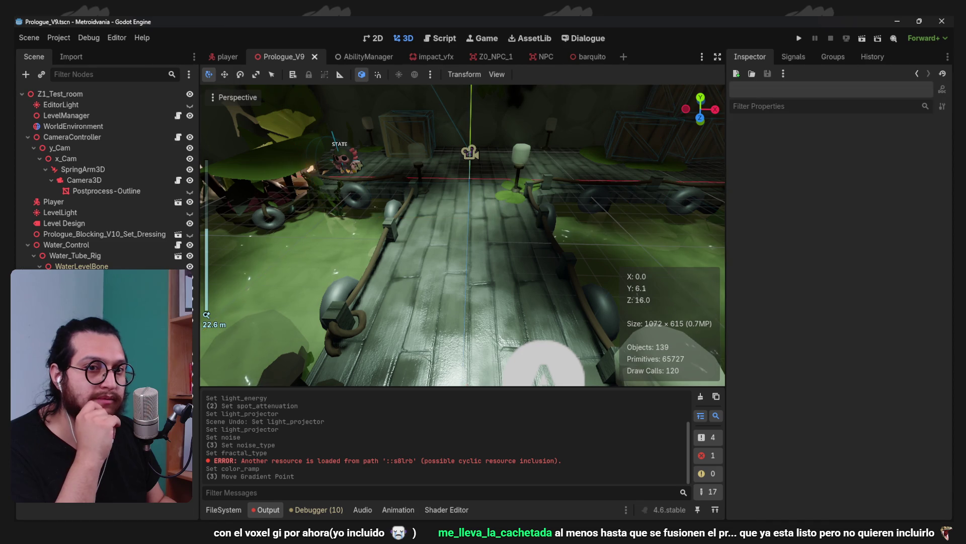
scroll(891, 282, "up", 5)
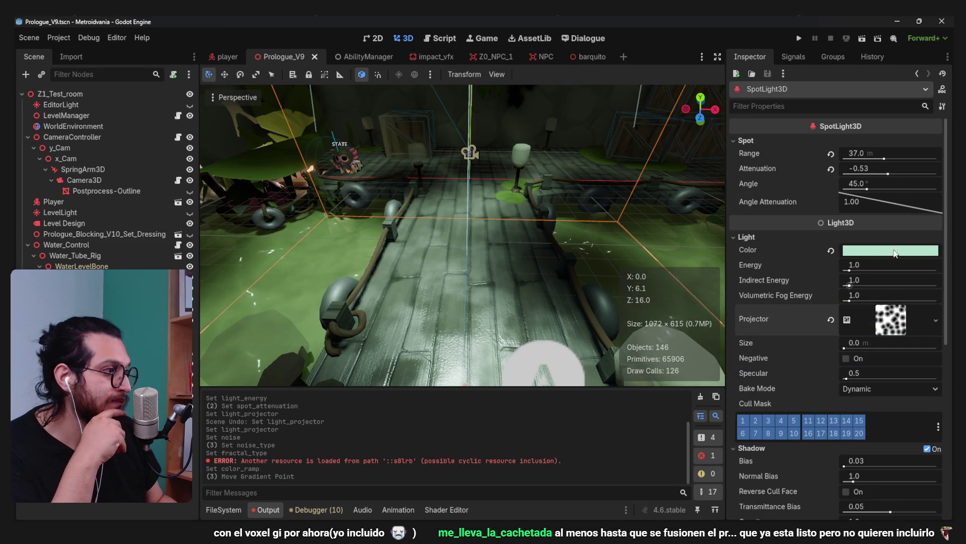
Tint the SpotLight3D a warm peach (f2ca9d) and run the scene to see it
left_click(831, 251)
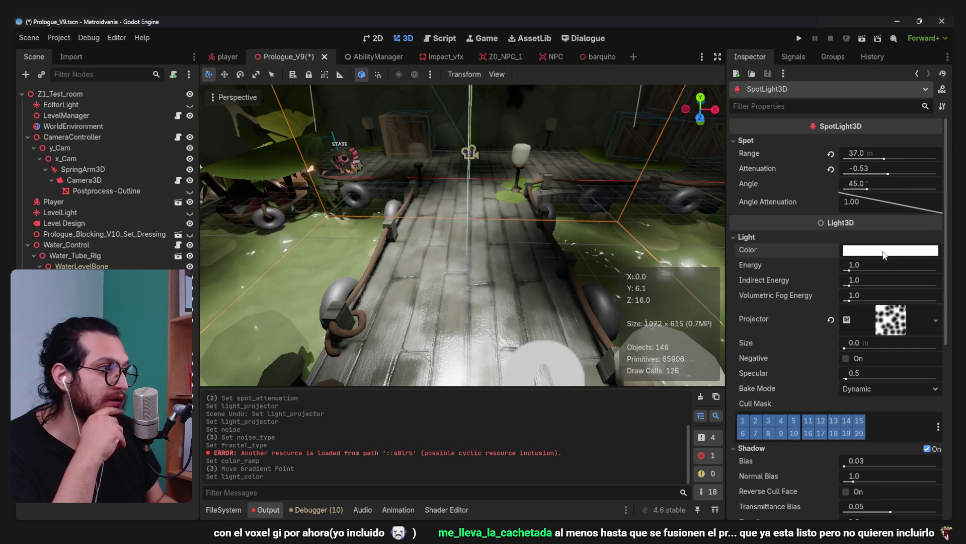
left_click(878, 250)
left_click(938, 258)
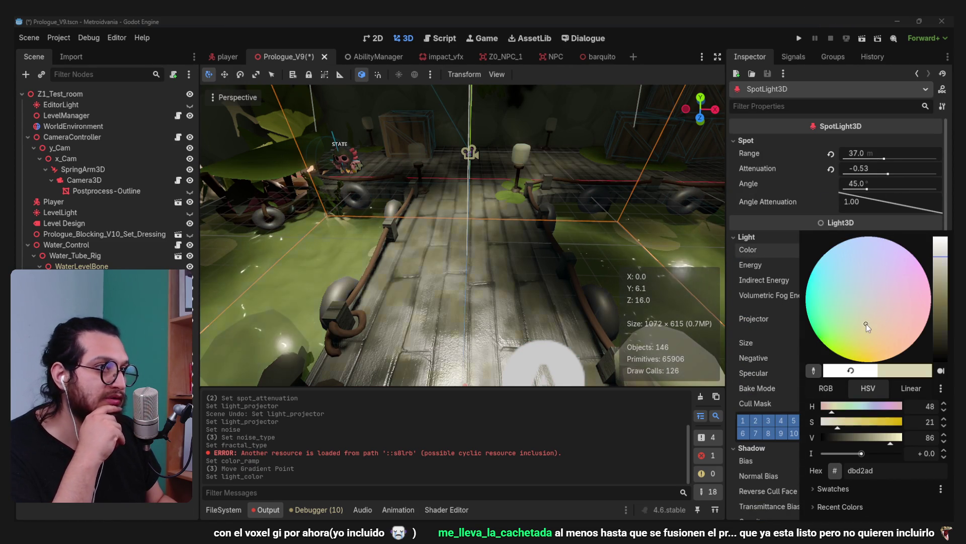
mouse_move(892, 324)
left_mouse_down()
mouse_move(905, 310)
mouse_move(883, 337)
left_mouse_up()
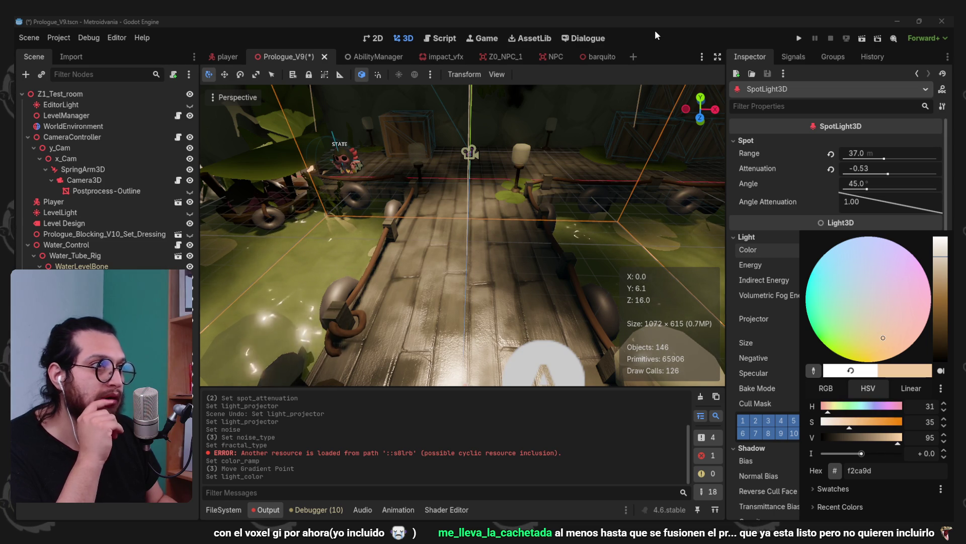
left_click(655, 35)
scroll(461, 244, "down", 5)
left_click(805, 36)
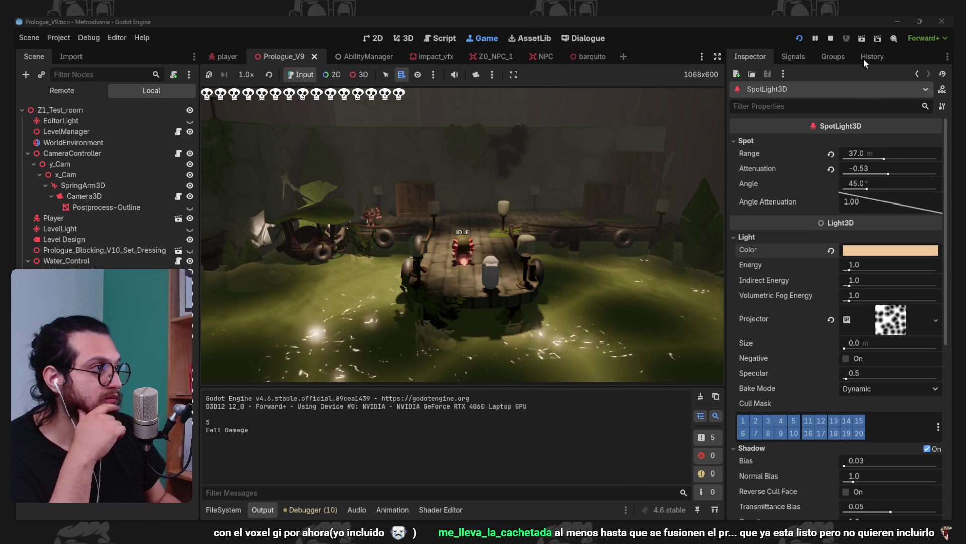
Stop the game and add a VoxelGI node to the scene via the 'voxel' search
left_click(830, 38)
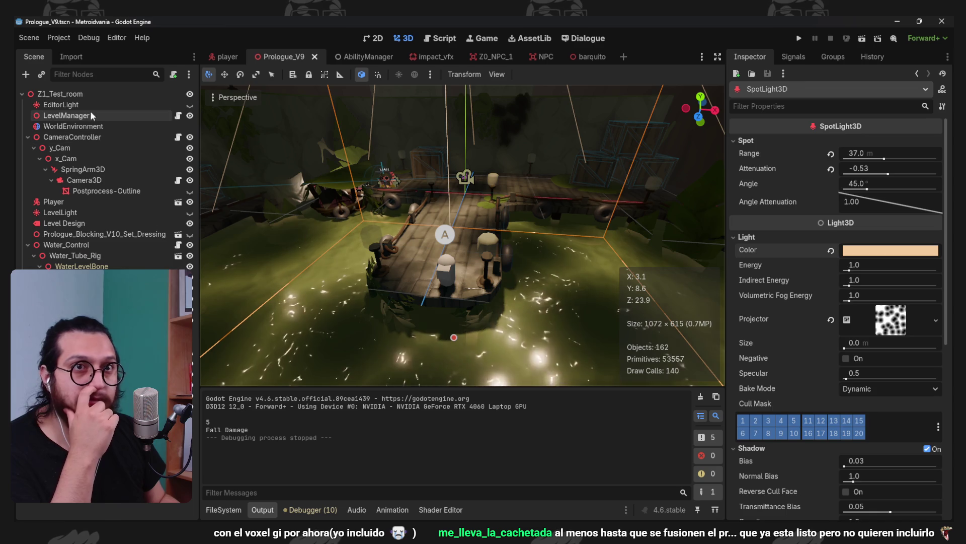
left_click(113, 126)
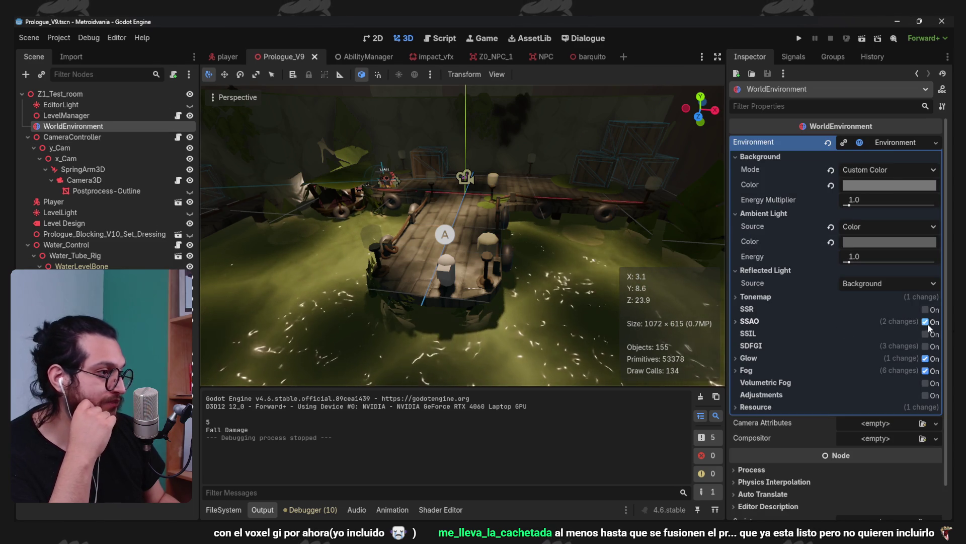
left_click(208, 373)
left_click(26, 74)
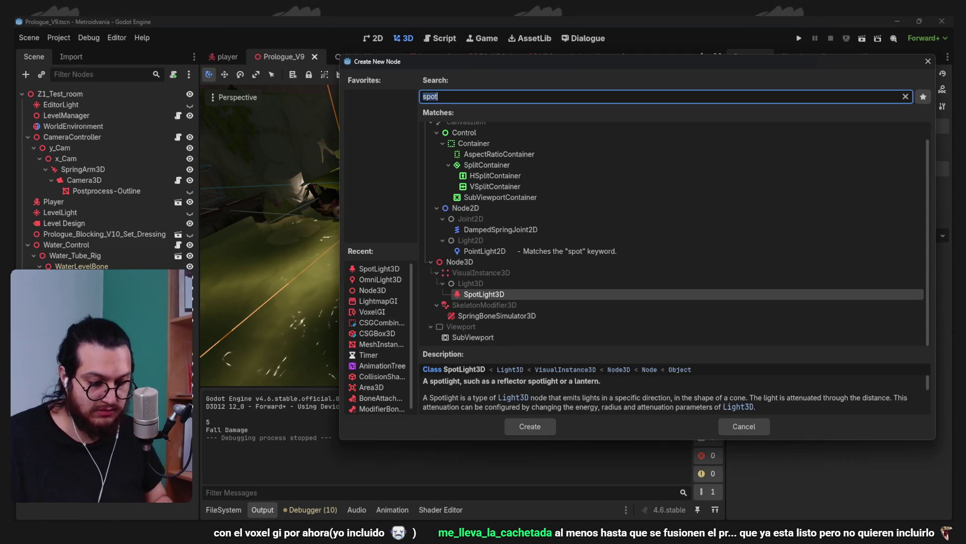
type("voxel")
key("Return")
Size the VoxelGI volume to 59 × 100 × 76 m and save the scene
scroll(533, 203, "down", 5)
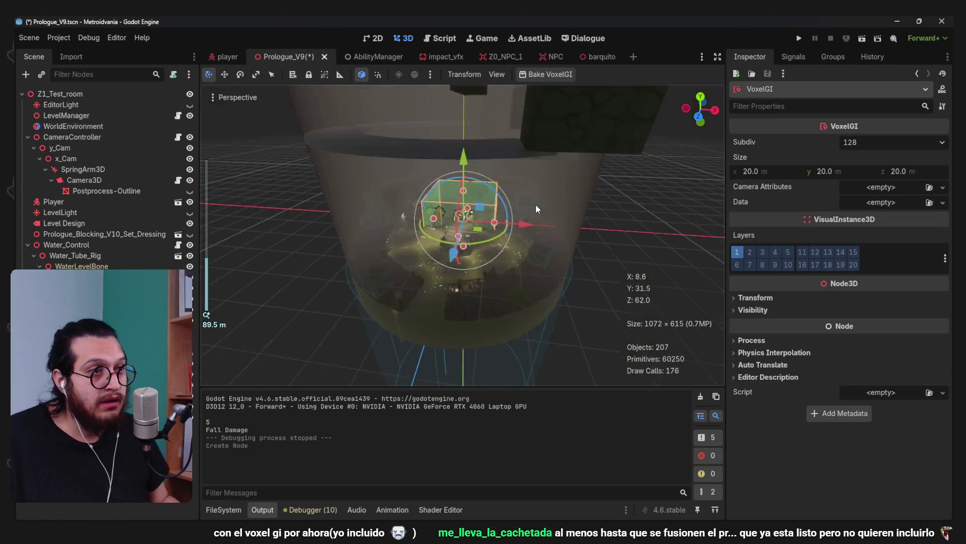
scroll(450, 215, "up", 2)
mouse_move(422, 226)
left_mouse_down()
mouse_move(252, 247)
mouse_move(256, 261)
left_mouse_up()
scroll(497, 243, "down", 2)
left_click_drag(496, 225, 574, 232)
scroll(515, 268, "down", 10)
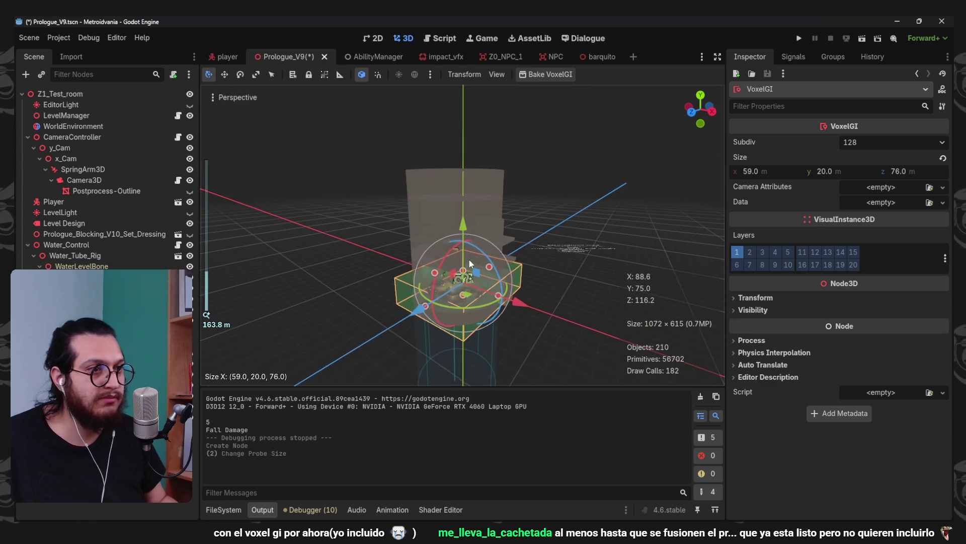
left_click_drag(463, 218, 465, 154)
scroll(506, 224, "up", 5)
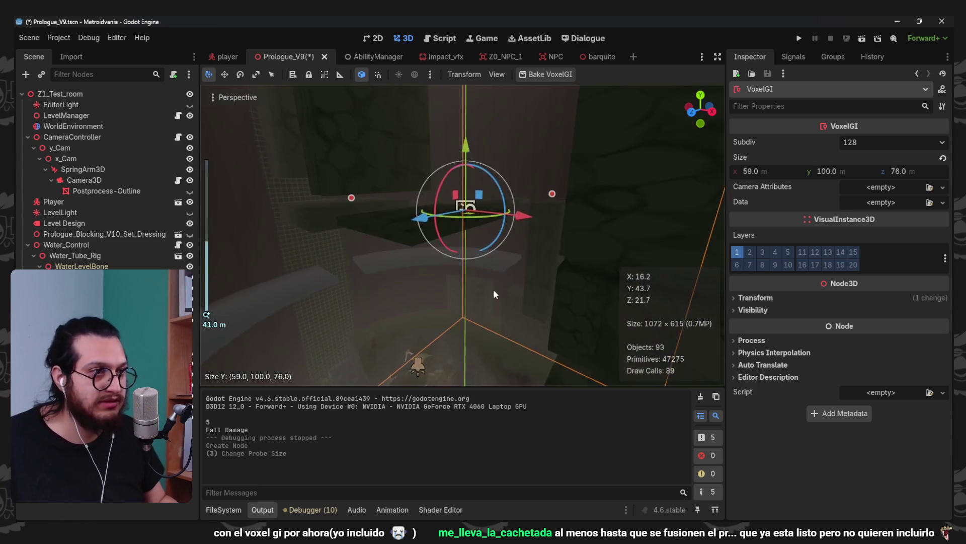
key("ctrl+s")
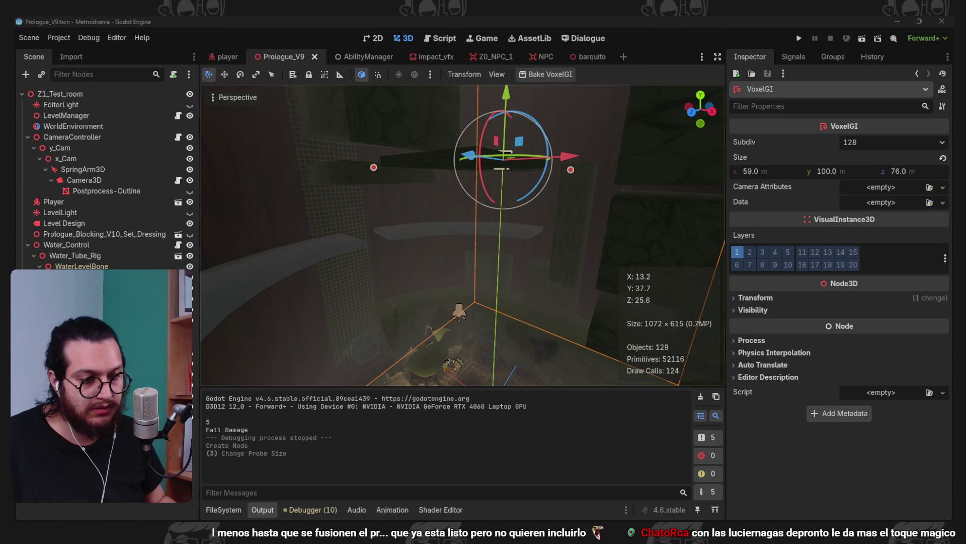
key("alt+Tab")
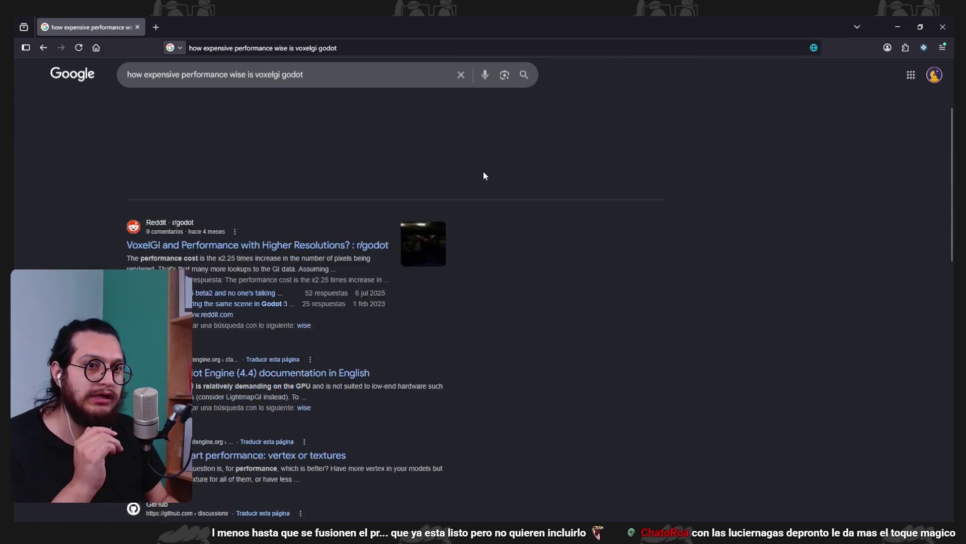
Open the r/godot VoxelGI performance thread and read about the ~40fps drop at 3840x2160
left_click(290, 174)
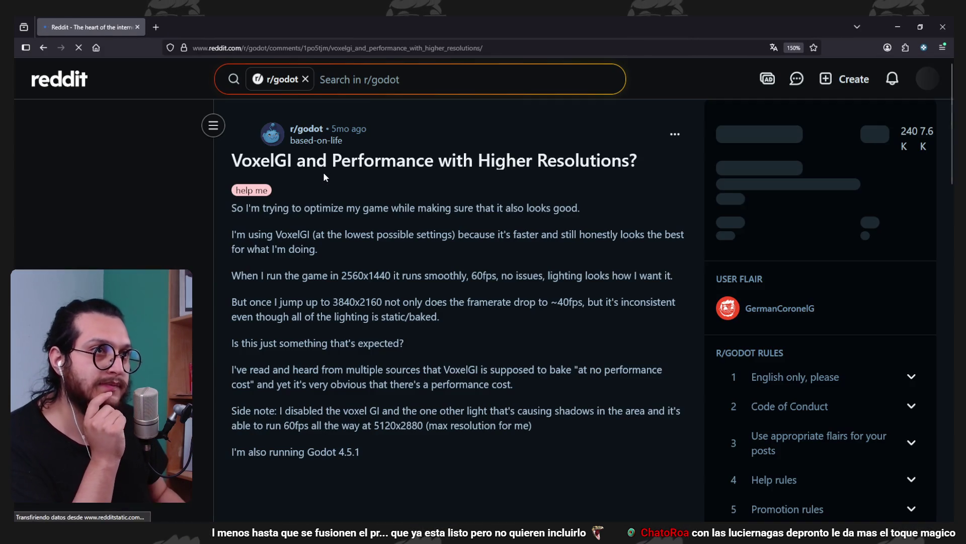
scroll(421, 157, "down", 2)
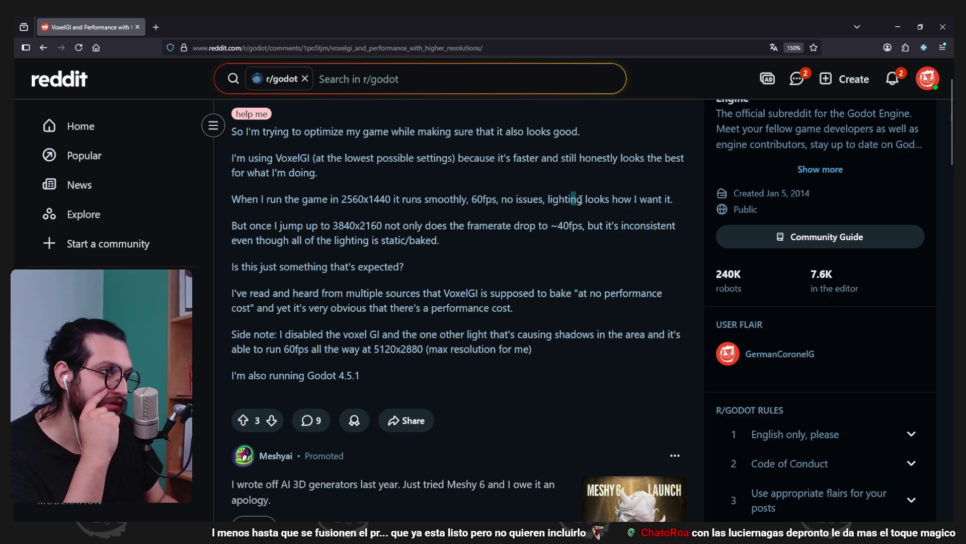
left_click_drag(283, 233, 289, 240)
left_click(334, 225)
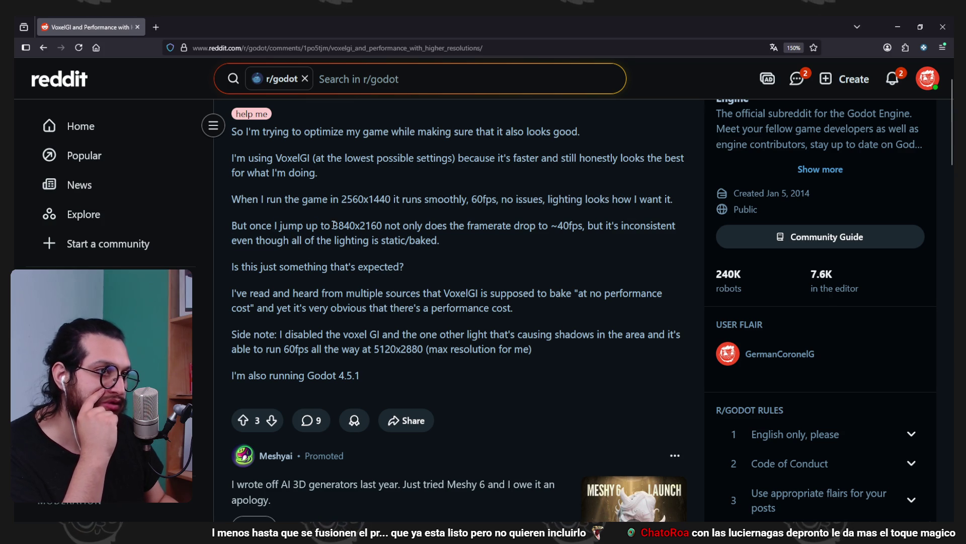
left_click_drag(412, 218, 454, 227)
left_click(513, 237)
left_click(524, 238)
left_click_drag(539, 225, 609, 227)
left_click(356, 237)
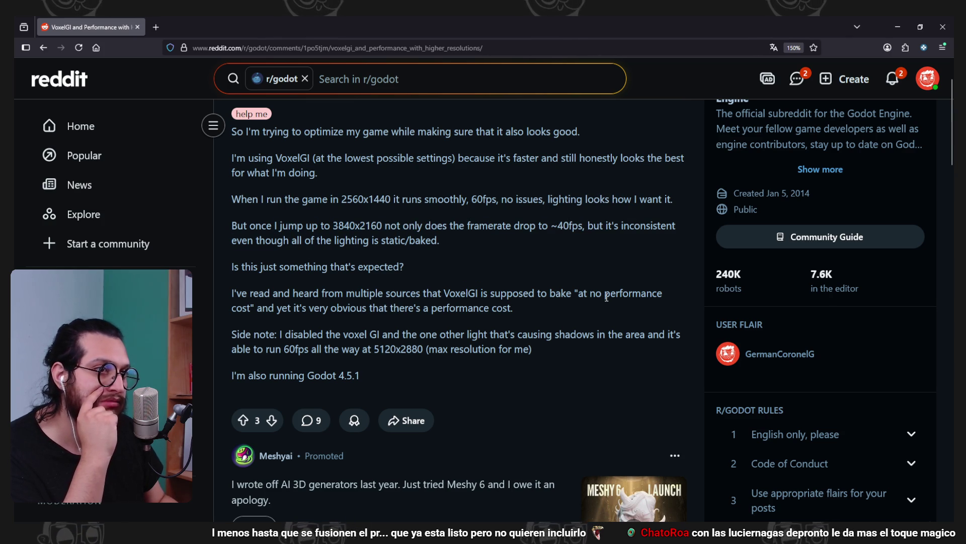
Read the replies explaining the x2.25 pixel-count cost, then minimise the browser
scroll(582, 264, "down", 2)
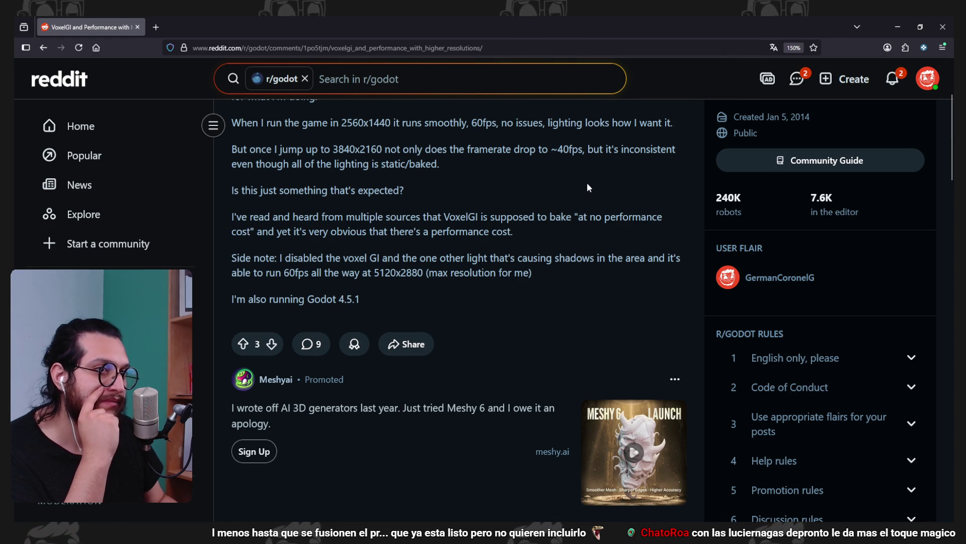
scroll(587, 187, "down", 7)
scroll(586, 187, "up", 3)
scroll(587, 187, "down", 2)
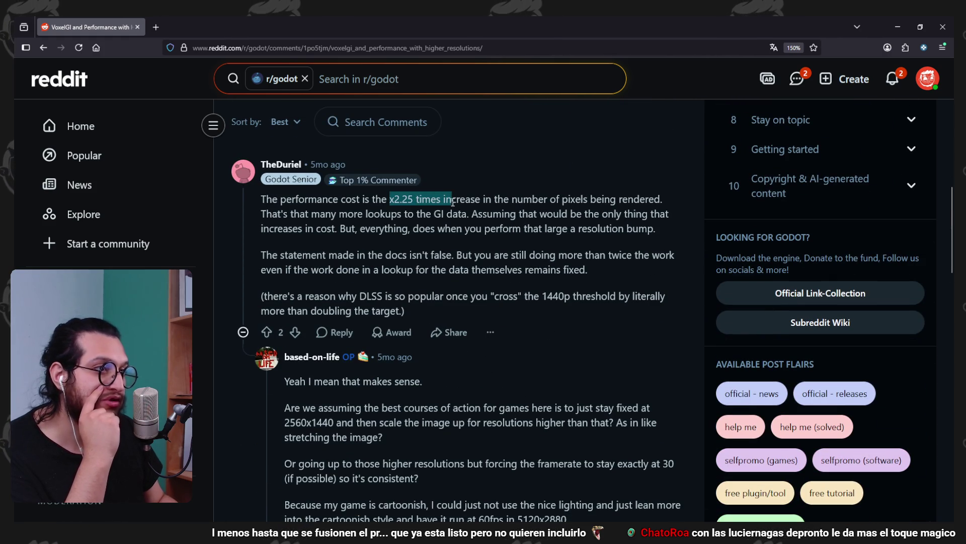
mouse_move(506, 200)
left_mouse_down()
mouse_move(644, 215)
mouse_move(648, 203)
left_mouse_up()
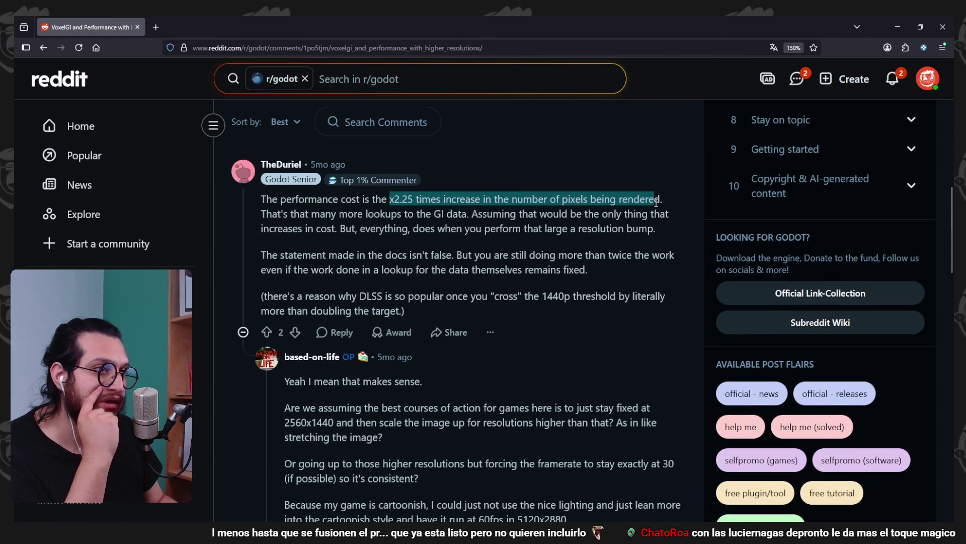
left_click(438, 237)
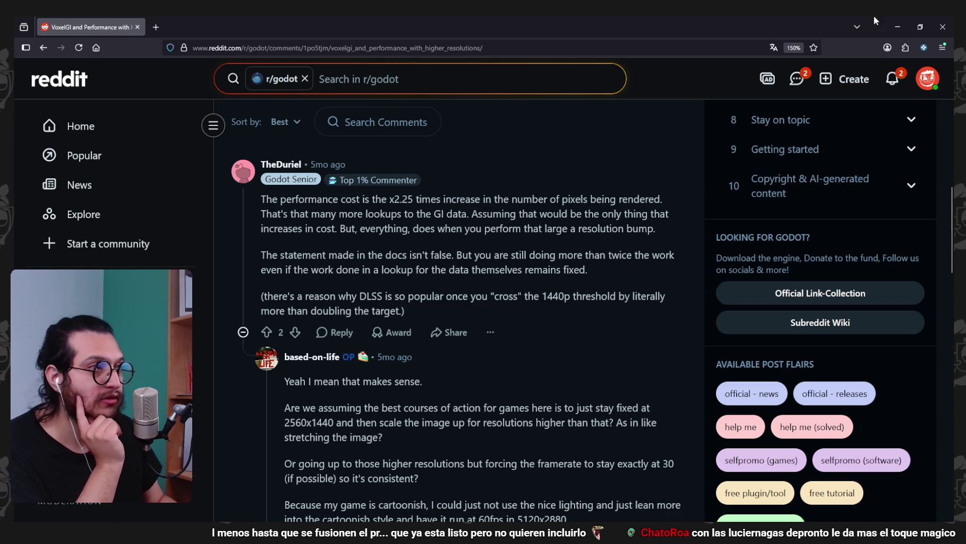
left_click(900, 20)
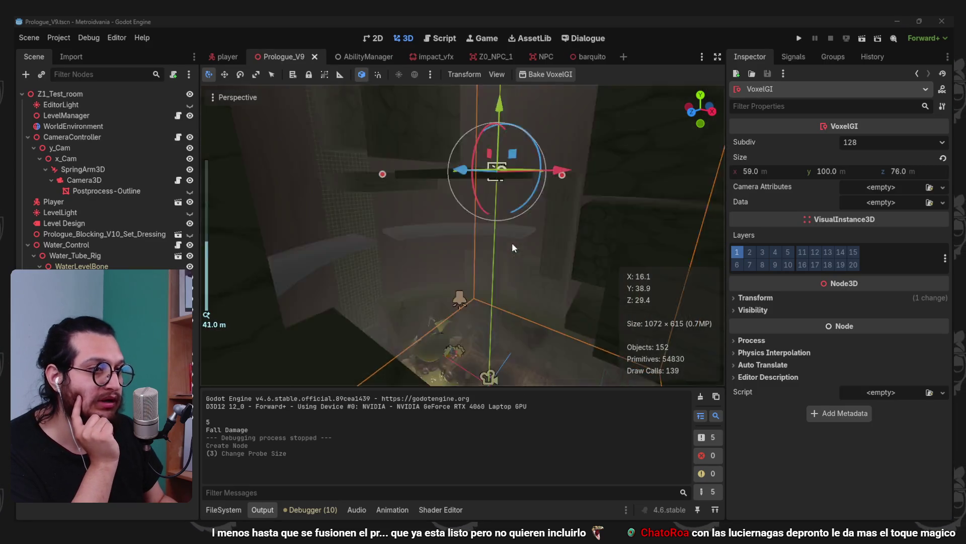
Bake the VoxelGI over Prologue_Voxel_GI.res and save the scene
scroll(512, 243, "up", 5)
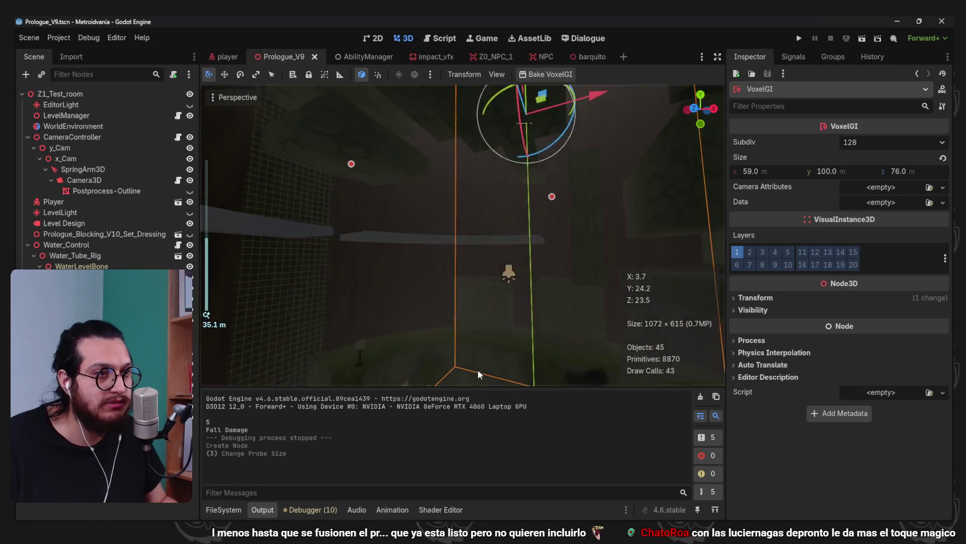
scroll(496, 234, "down", 15)
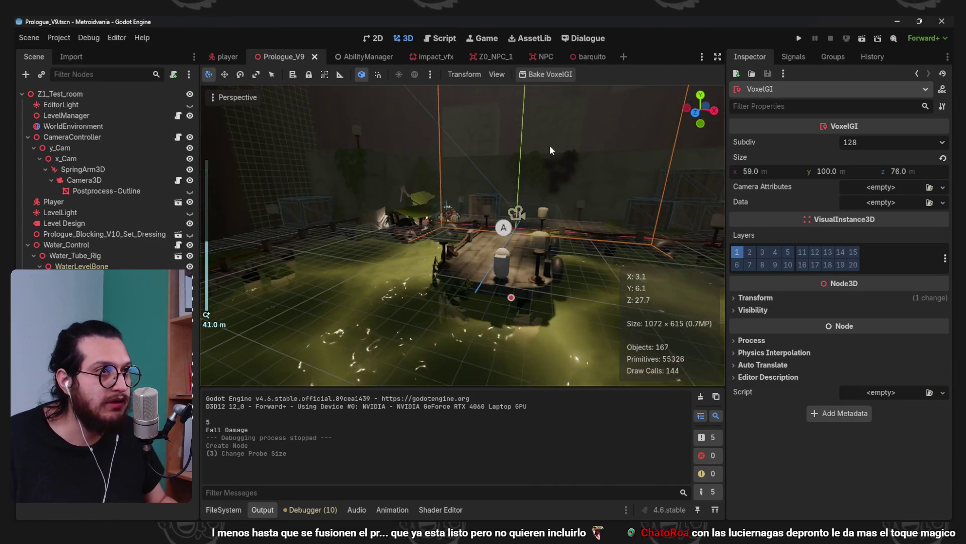
left_click(550, 74)
left_click(583, 174)
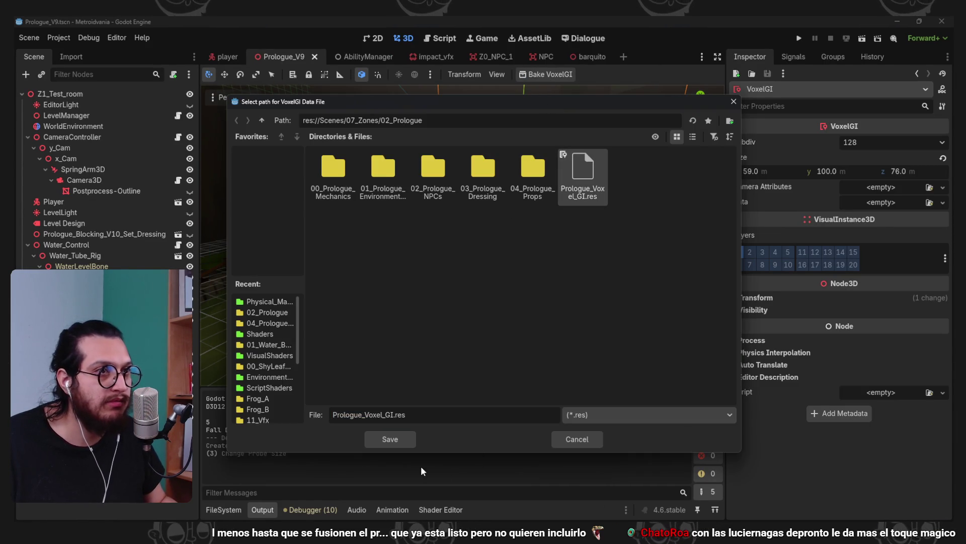
left_click(390, 439)
left_click(429, 297)
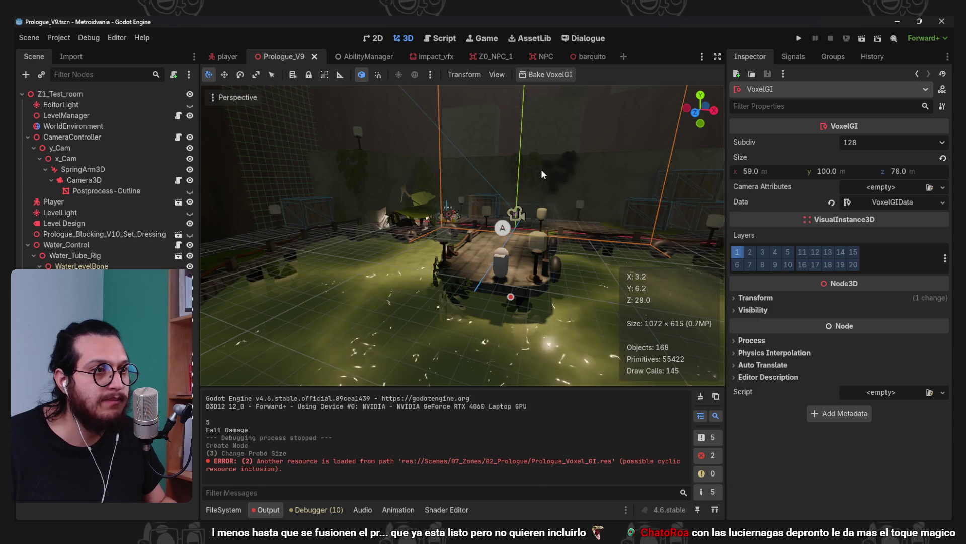
scroll(538, 173, "up", 4)
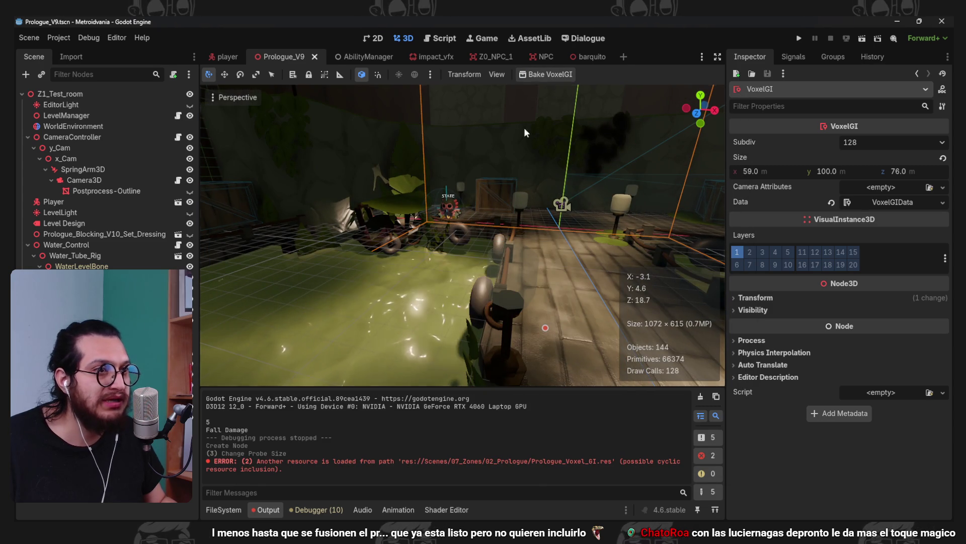
Frame the VoxelGI and toggle its visibility to compare lighting, leaving it visible
left_click(194, 415)
left_click(192, 415)
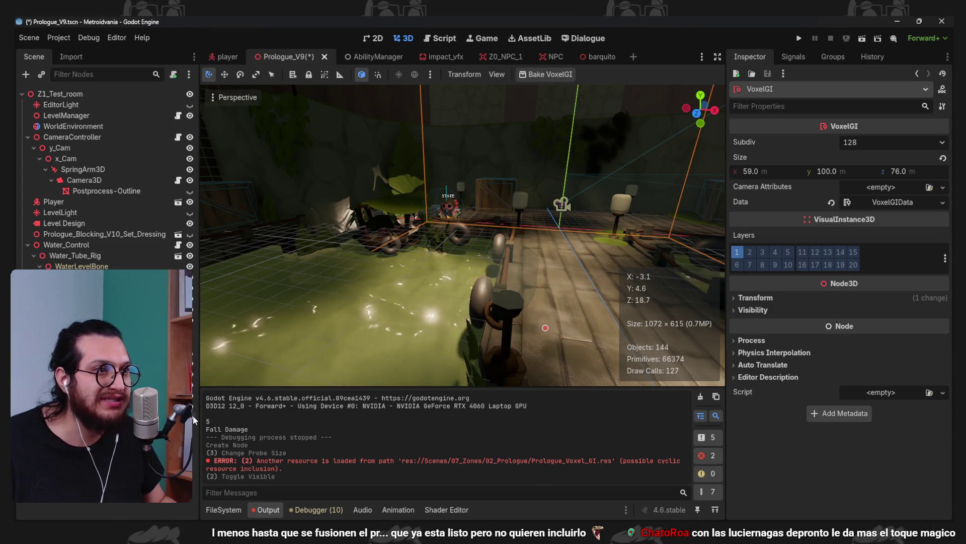
key("f")
scroll(526, 309, "down", 8)
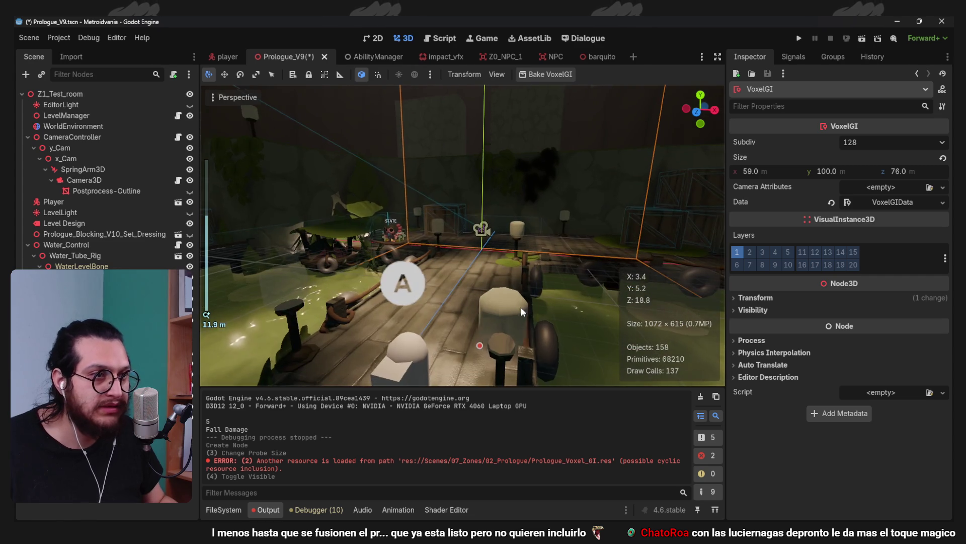
left_click(192, 419)
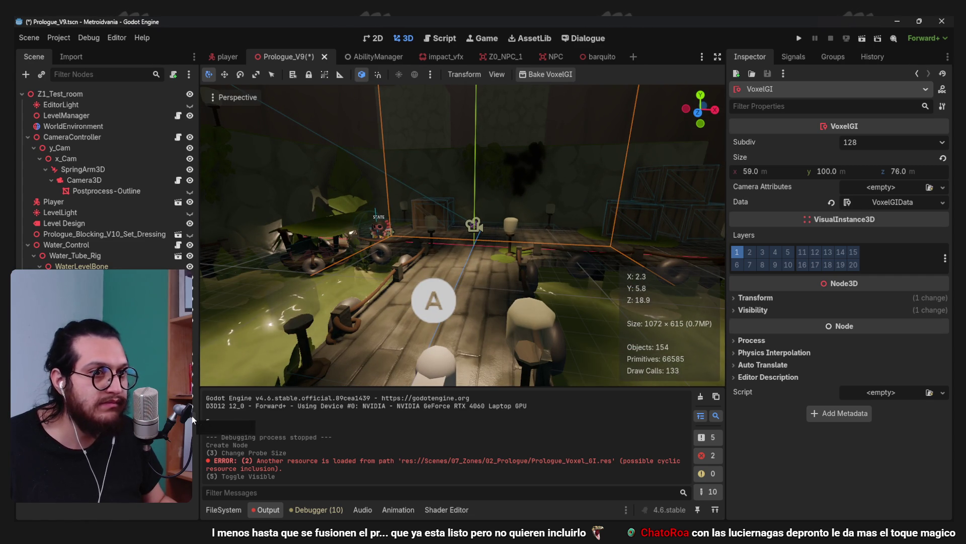
left_click(193, 419)
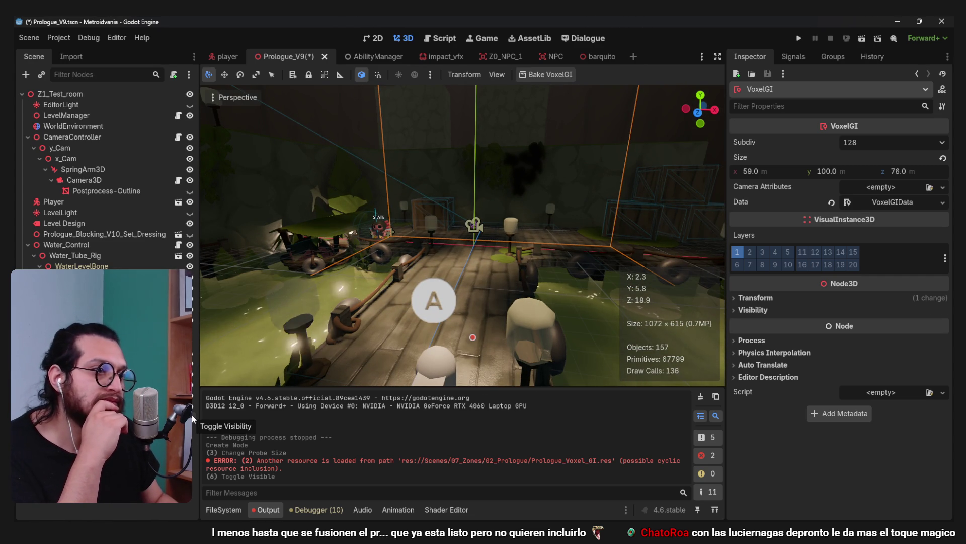
left_click(193, 419)
left_click(192, 419)
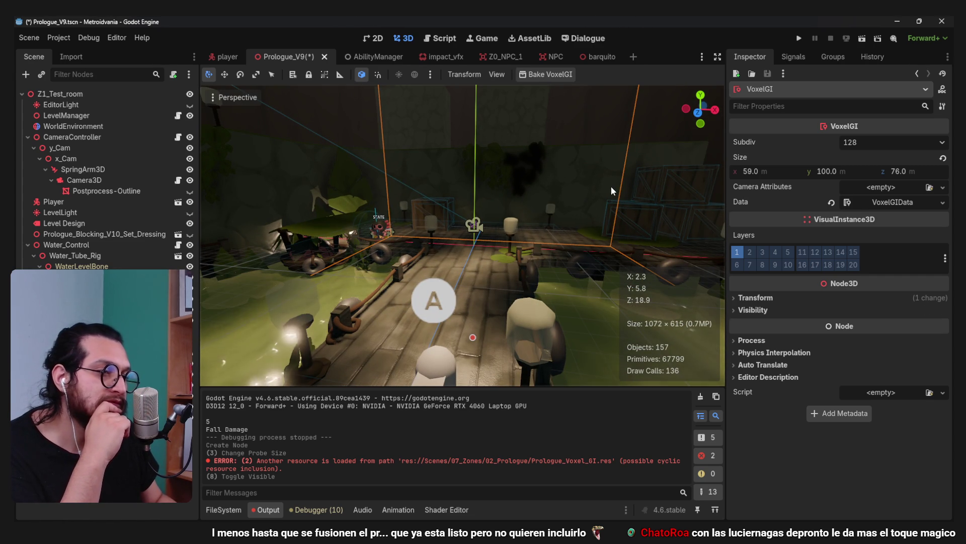
left_click(884, 201)
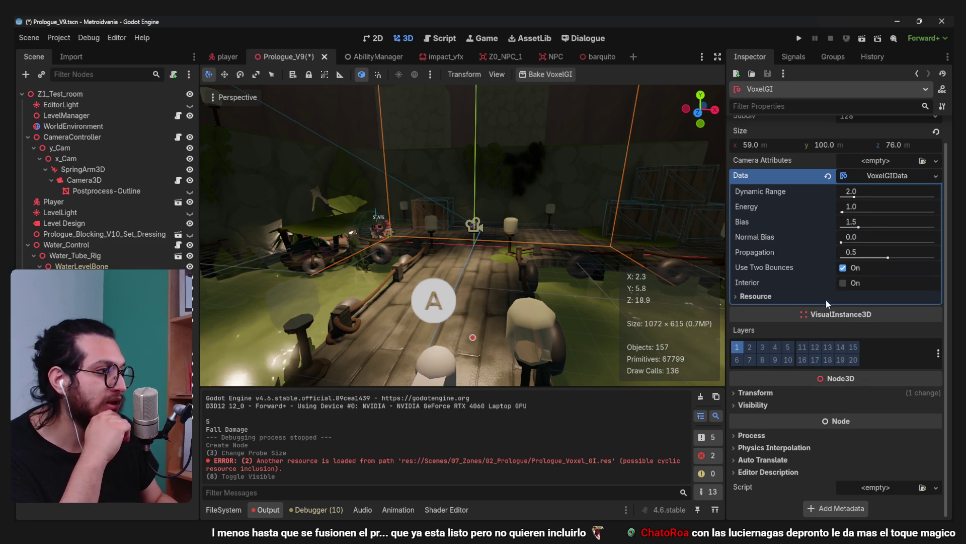
Turn on VoxelGI Interior and try a higher Energy value
left_click(844, 283)
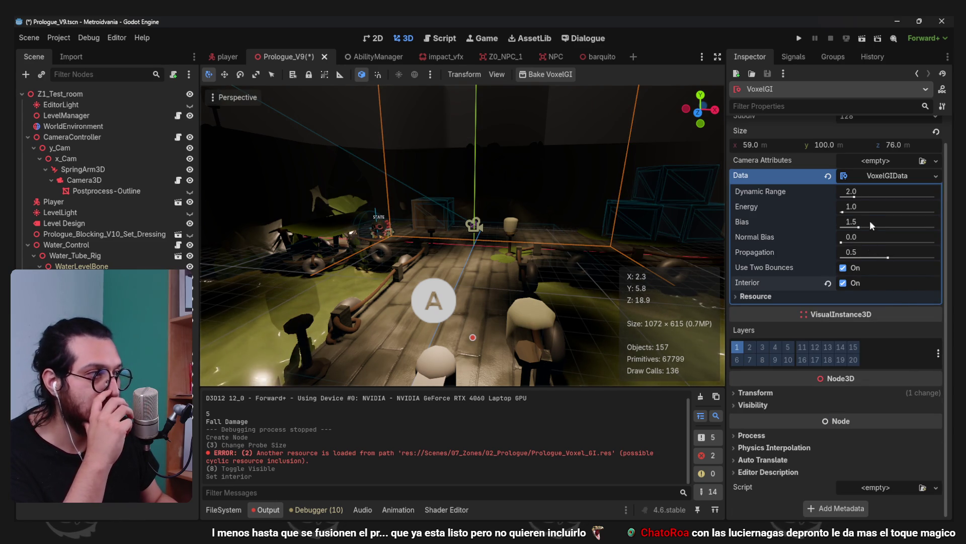
mouse_move(869, 207)
left_mouse_down()
mouse_move(886, 206)
mouse_move(855, 206)
left_mouse_up()
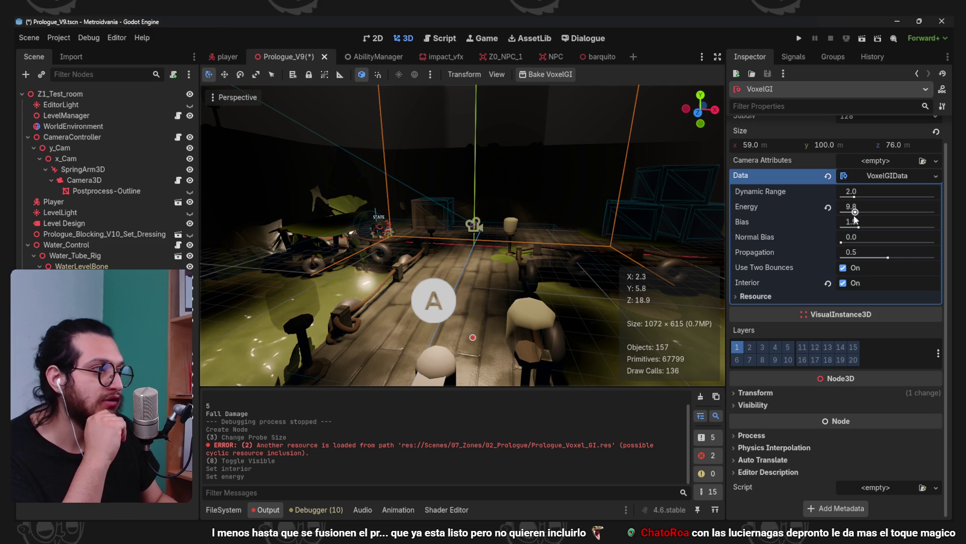
left_click(236, 98)
mouse_move(252, 308)
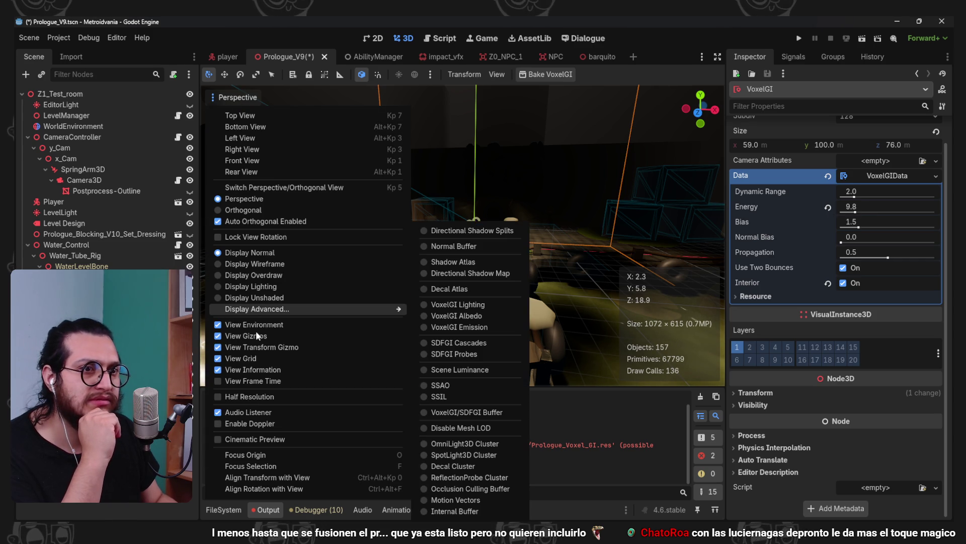
left_click(676, 21)
Settle on VoxelGI Energy 1.0 with Interior on after testing bounces and brighter energy
left_click(828, 207)
left_click(843, 268)
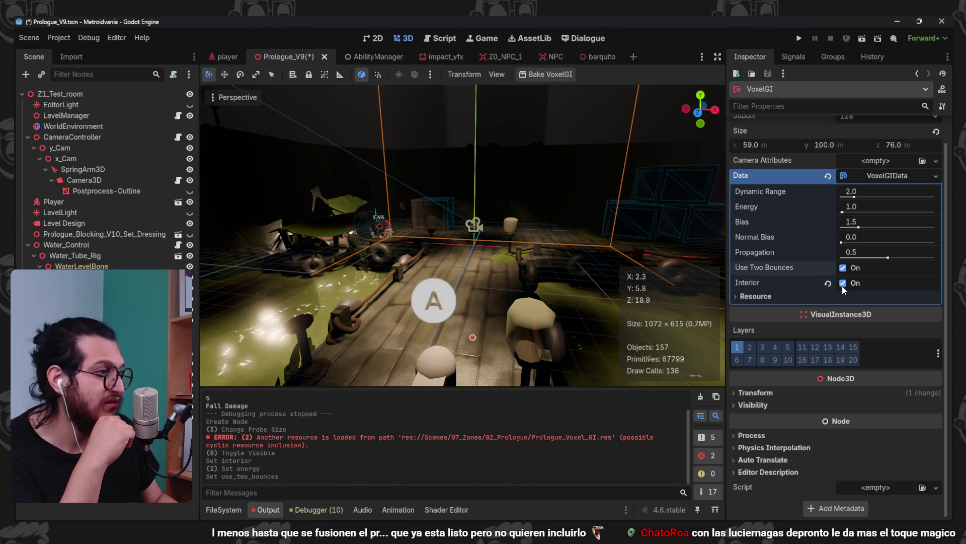
left_click(843, 283)
mouse_move(850, 208)
left_mouse_down()
mouse_move(908, 208)
mouse_move(846, 208)
left_mouse_up()
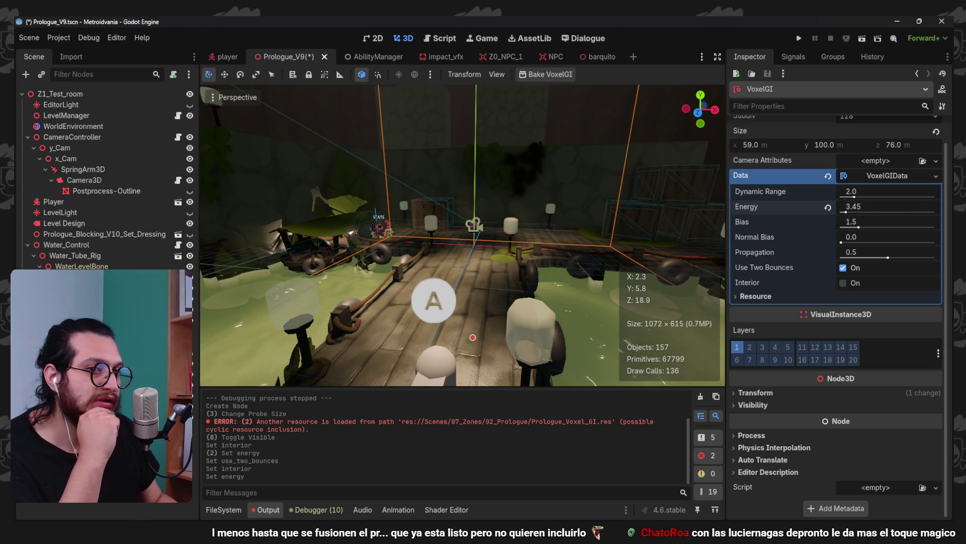
left_click(829, 207)
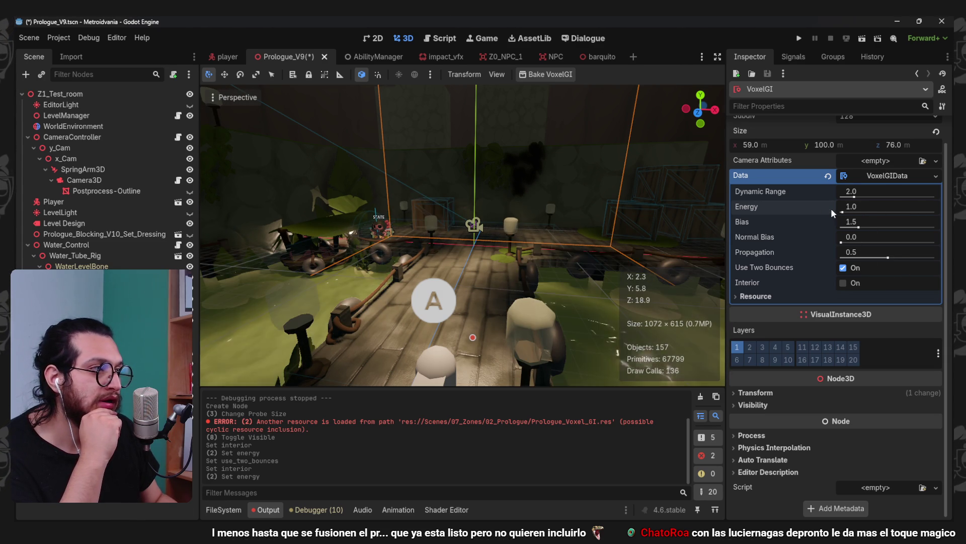
left_click(843, 283)
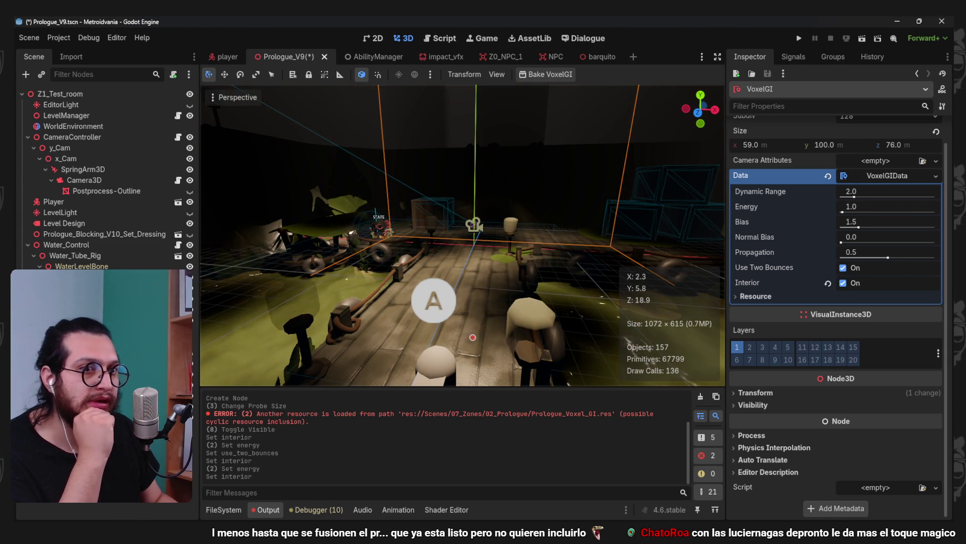
left_click(101, 352)
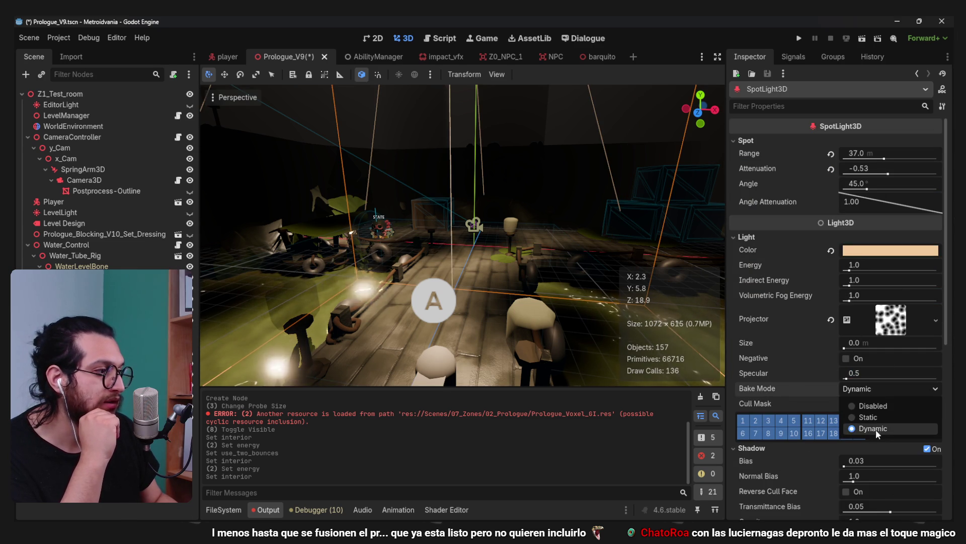
Set the SpotLight3D bake mode to Static, reselect VoxelGI, and save and run the project
left_click(867, 417)
left_click(100, 347)
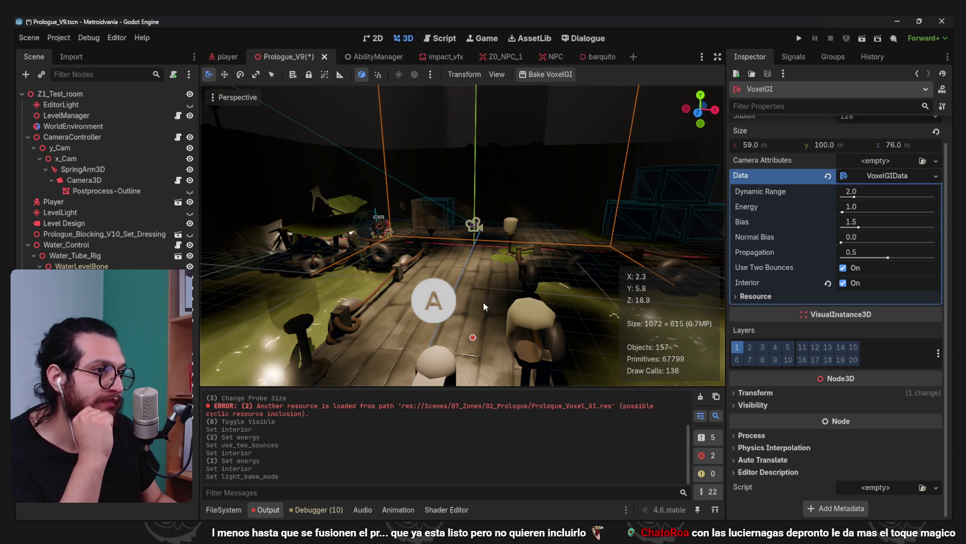
scroll(484, 235, "up", 1)
left_click(801, 37)
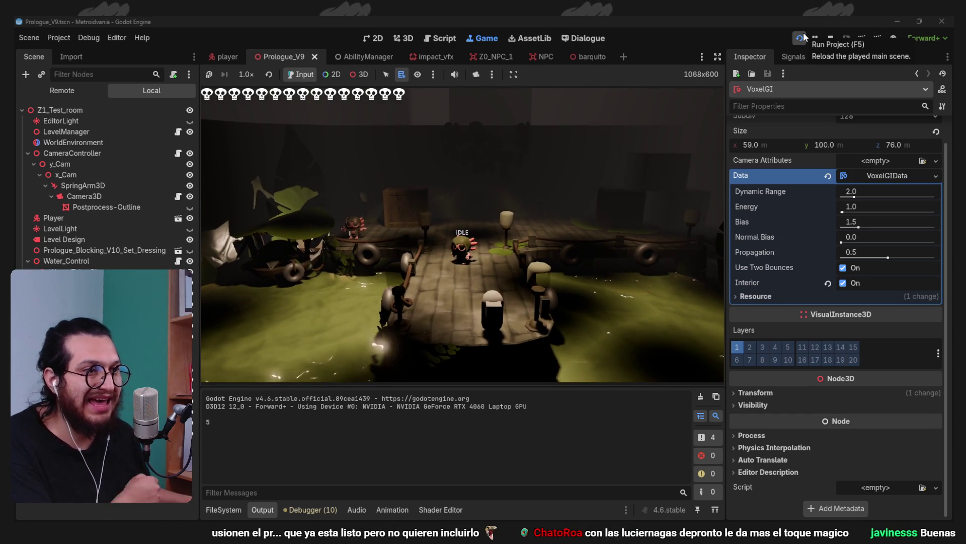
Stop the playtest, turn Interior off and raise VoxelGI Dynamic Range to 3.23, Energy 42.78
key("F8")
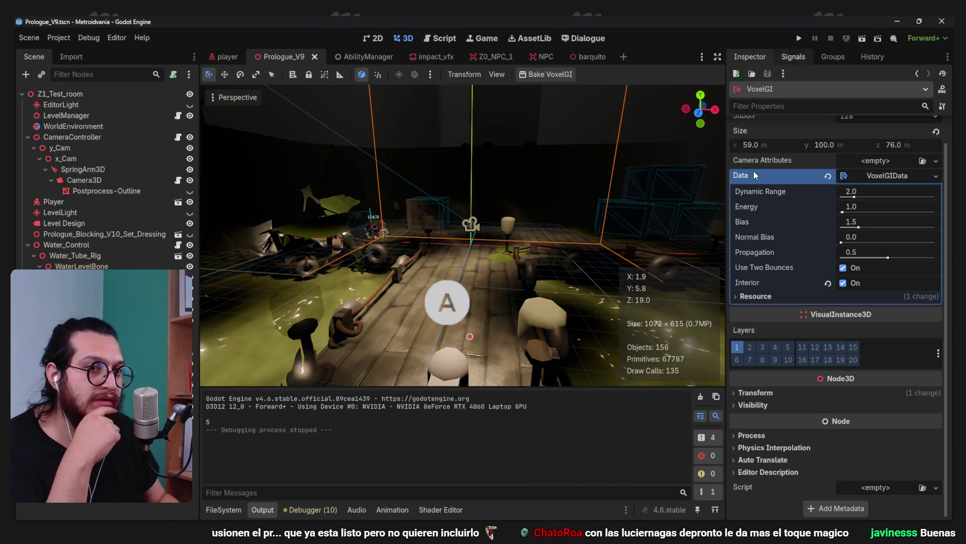
left_click(844, 283)
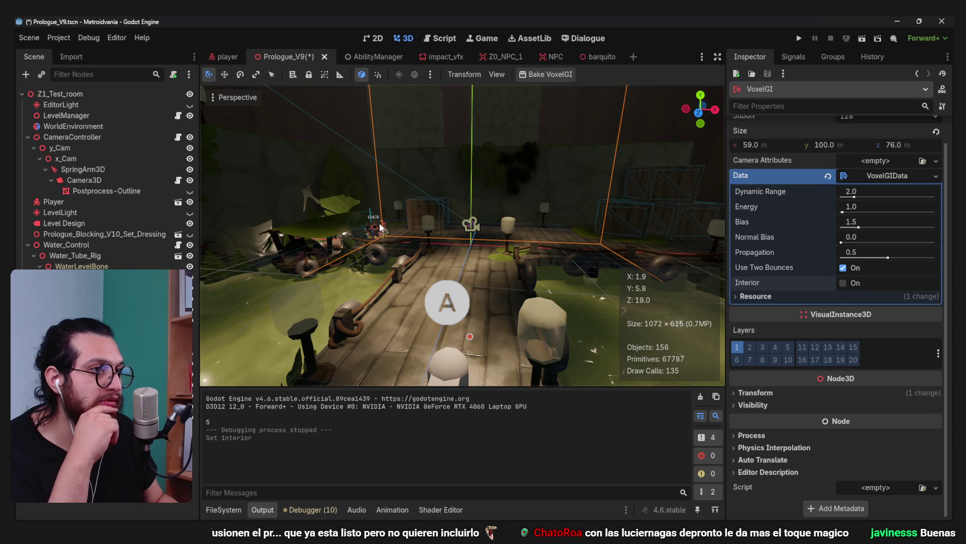
left_click_drag(380, 227, 412, 244)
scroll(831, 215, "up", 2)
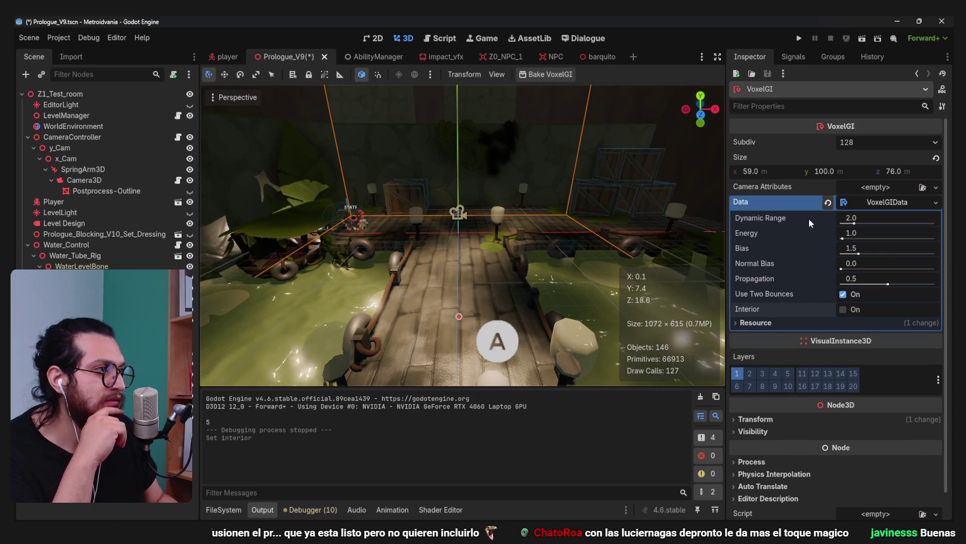
mouse_move(861, 225)
left_mouse_down()
mouse_move(913, 221)
mouse_move(871, 225)
mouse_move(857, 238)
mouse_move(917, 240)
mouse_move(896, 248)
left_mouse_up()
scroll(483, 235, "down", 5)
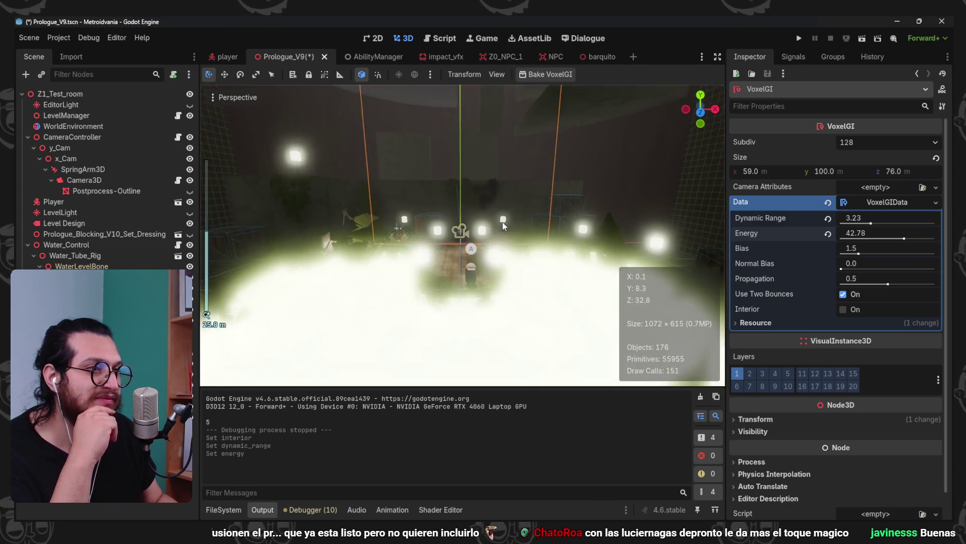
scroll(336, 305, "up", 2)
left_click(216, 302)
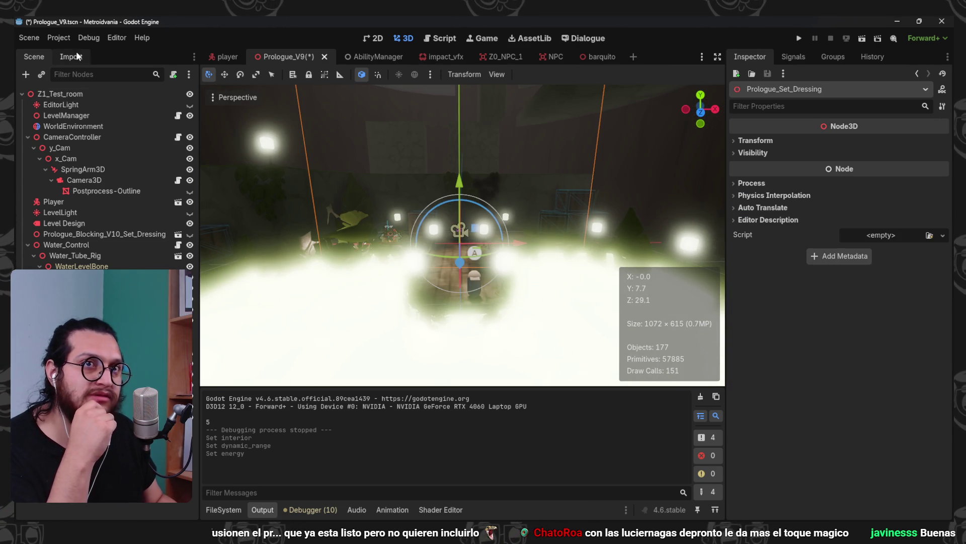
Open the Advanced Import Settings for Prologue_Set_Dressing.blend in 03_Prologue_Dressing
left_click(71, 57)
left_click(224, 510)
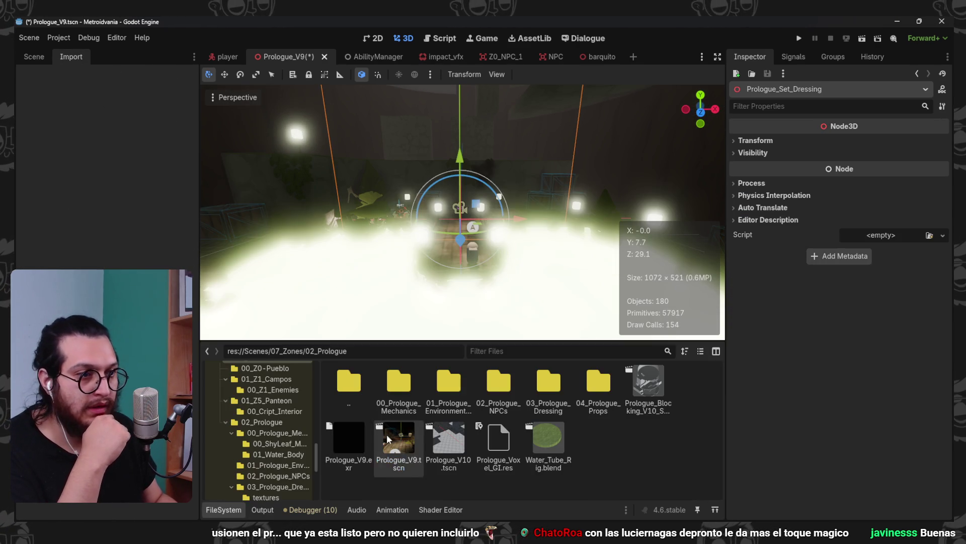
double_click(563, 387)
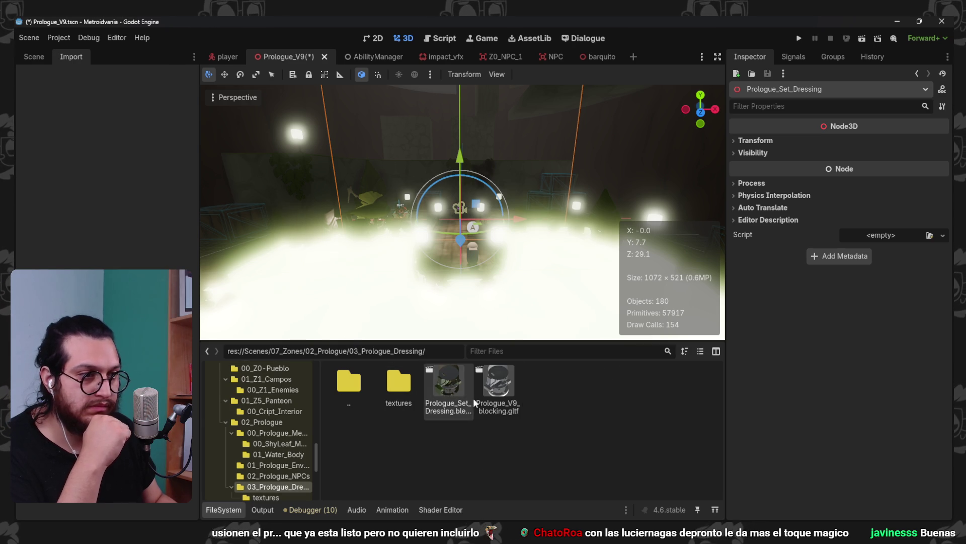
left_click(448, 385)
left_click(73, 510)
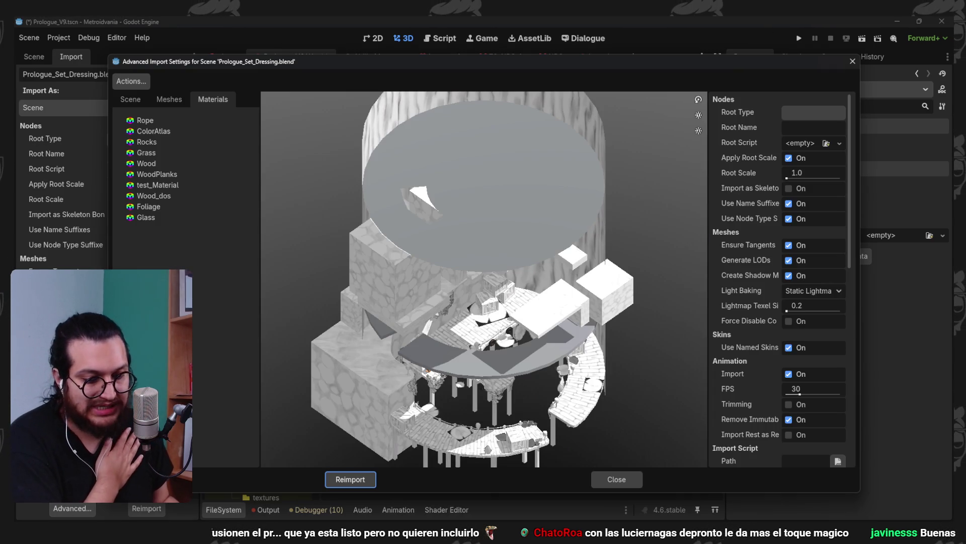
Set the imported meshes' Light Baking to Disabled, reimport, and return to the Scene tree
left_click(151, 98)
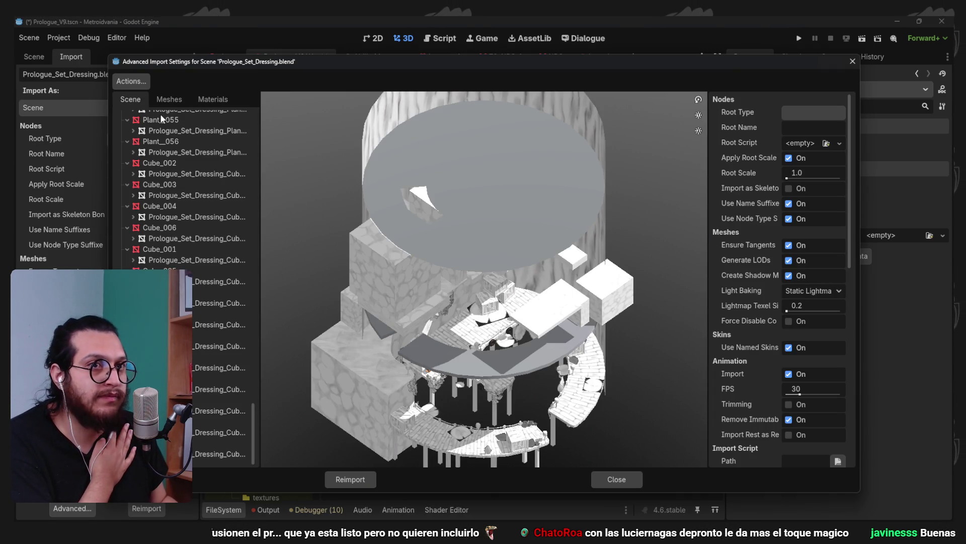
scroll(161, 160, "up", 20)
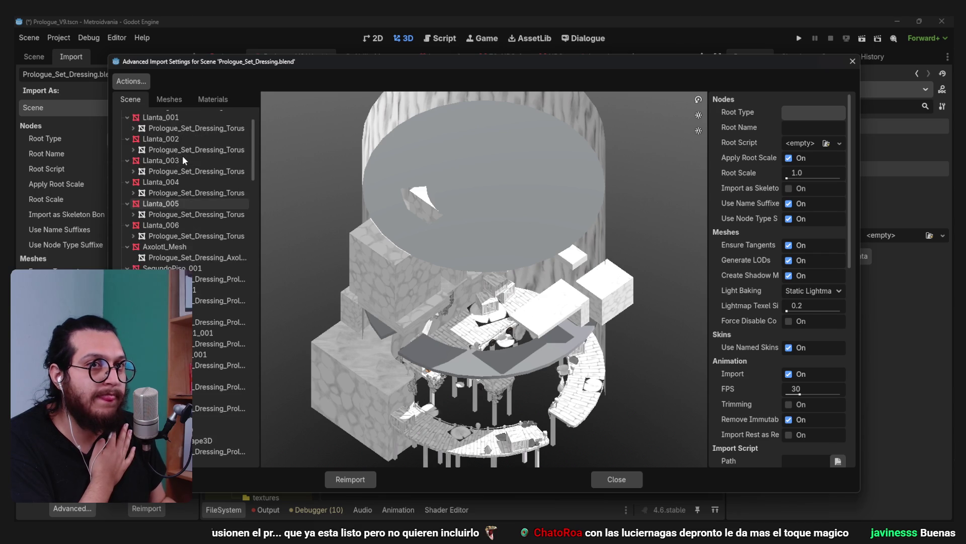
left_click(811, 290)
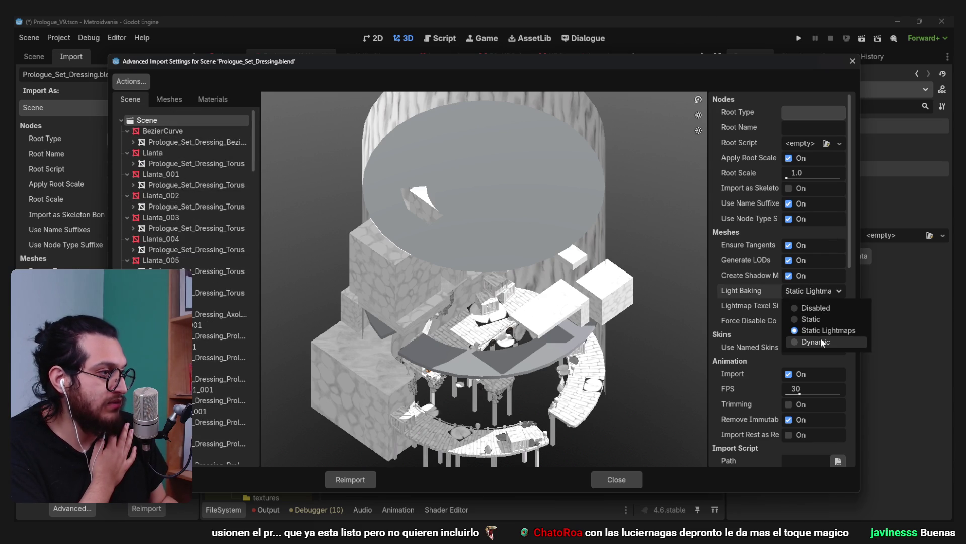
left_click(802, 307)
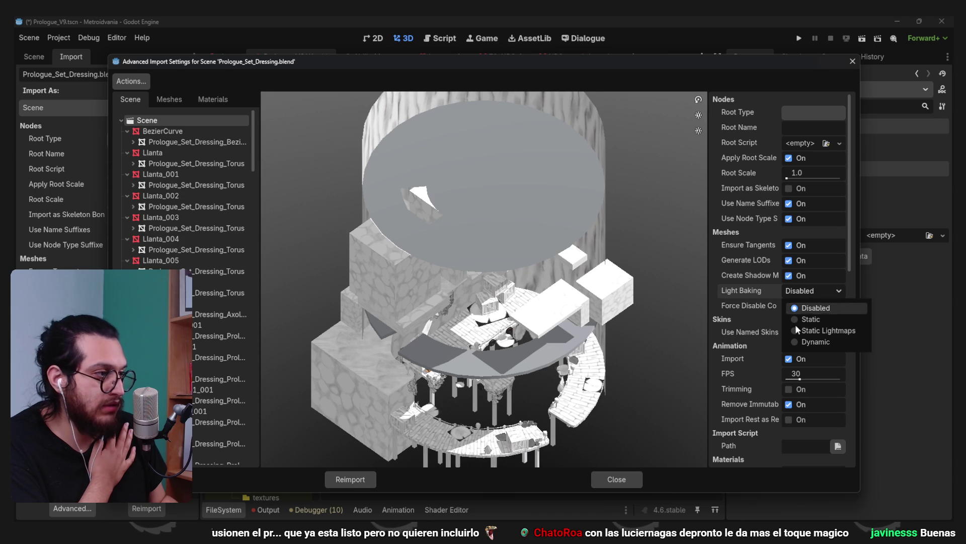
left_click(356, 481)
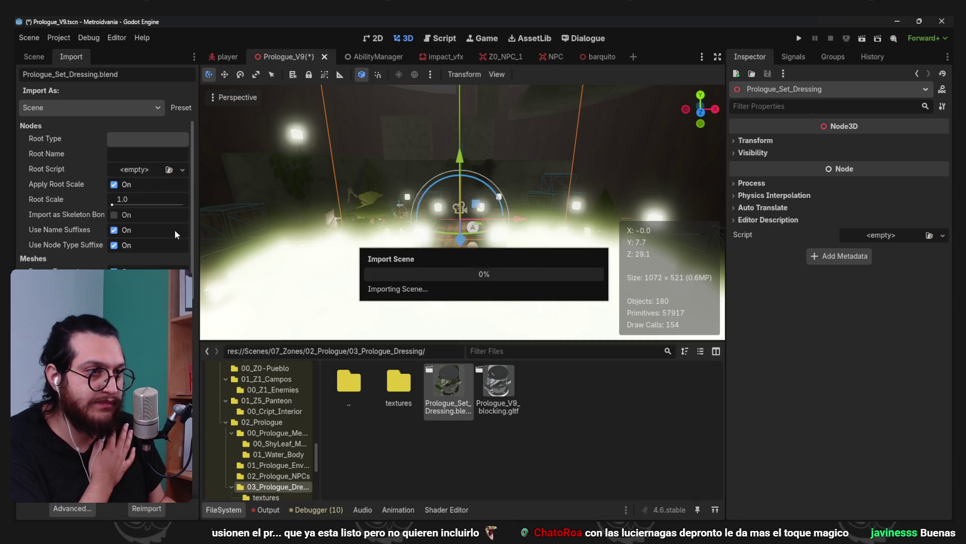
left_click(38, 55)
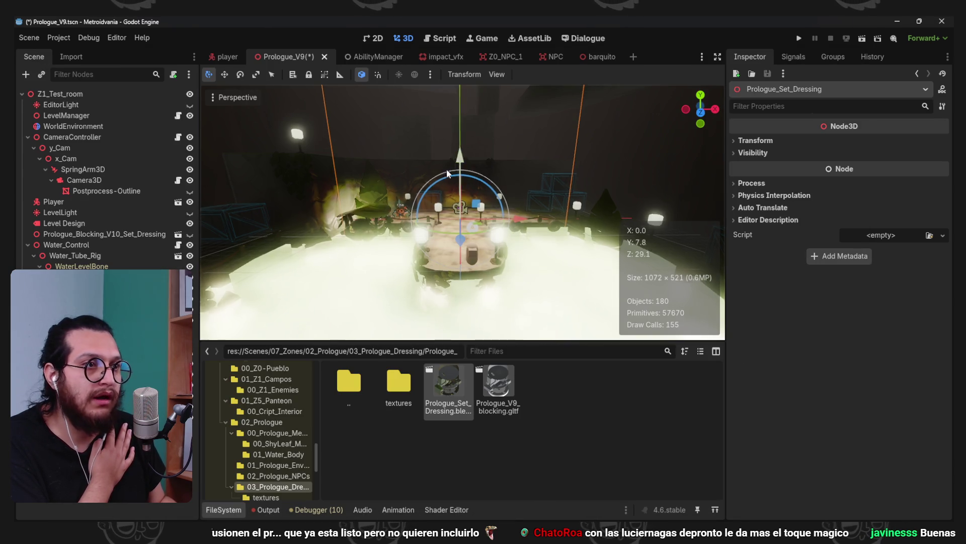
Revert VoxelGI Dynamic Range to 2.0, raise Energy to 27.15, and run the project
scroll(448, 158, "up", 6)
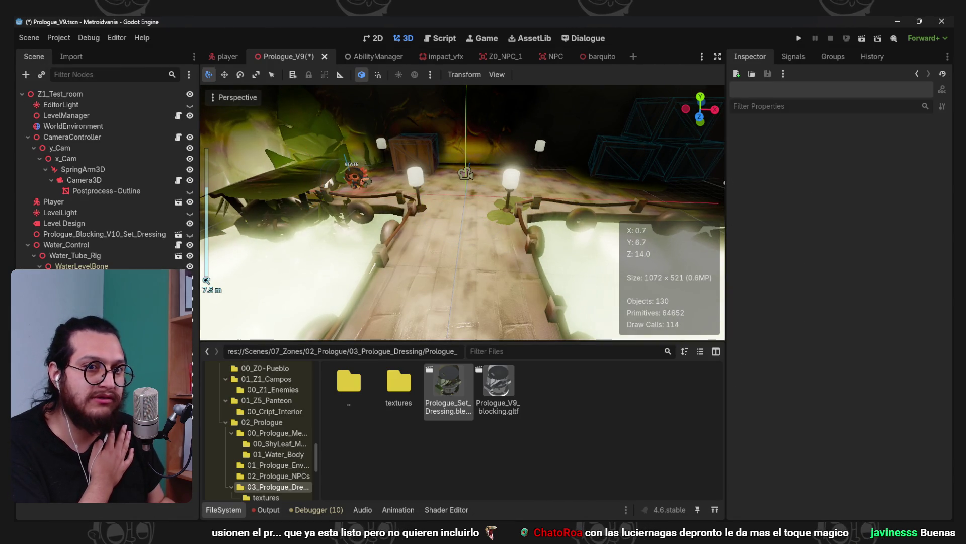
left_click(302, 328)
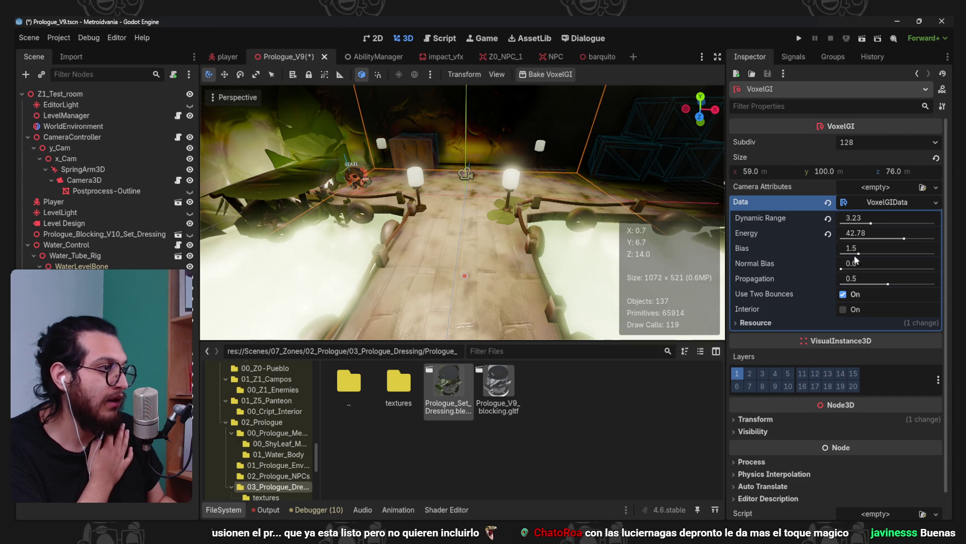
left_click(828, 218)
left_click(828, 234)
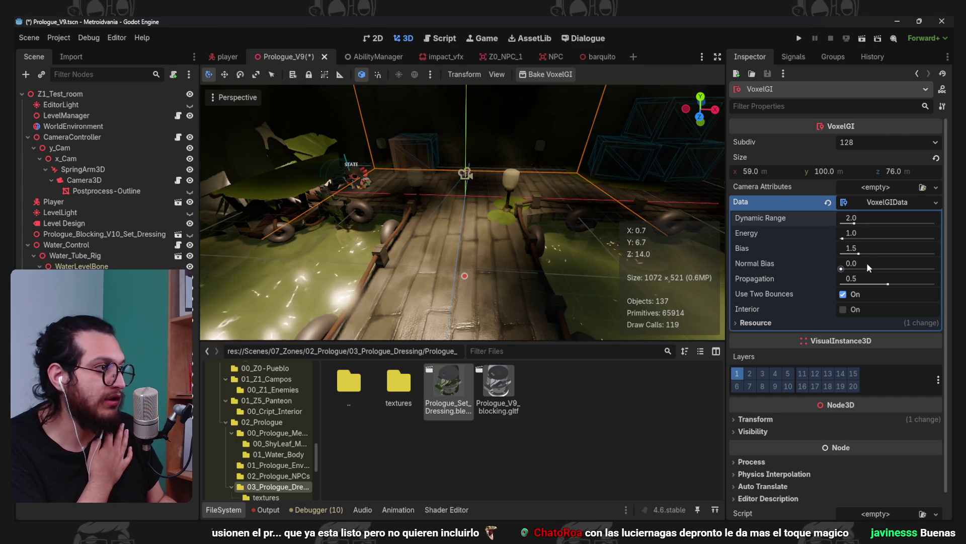
mouse_move(864, 236)
left_mouse_down()
mouse_move(893, 237)
mouse_move(881, 236)
left_mouse_up()
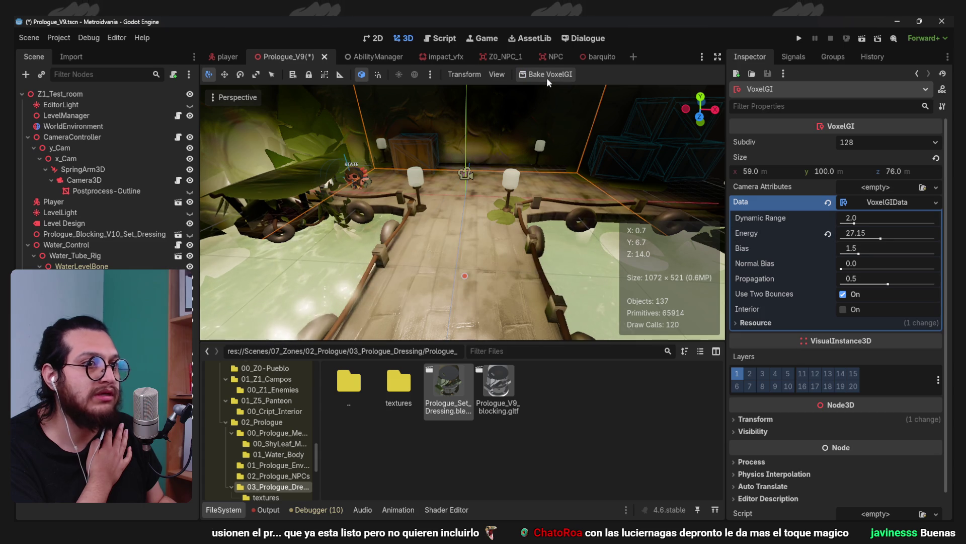
left_click(800, 40)
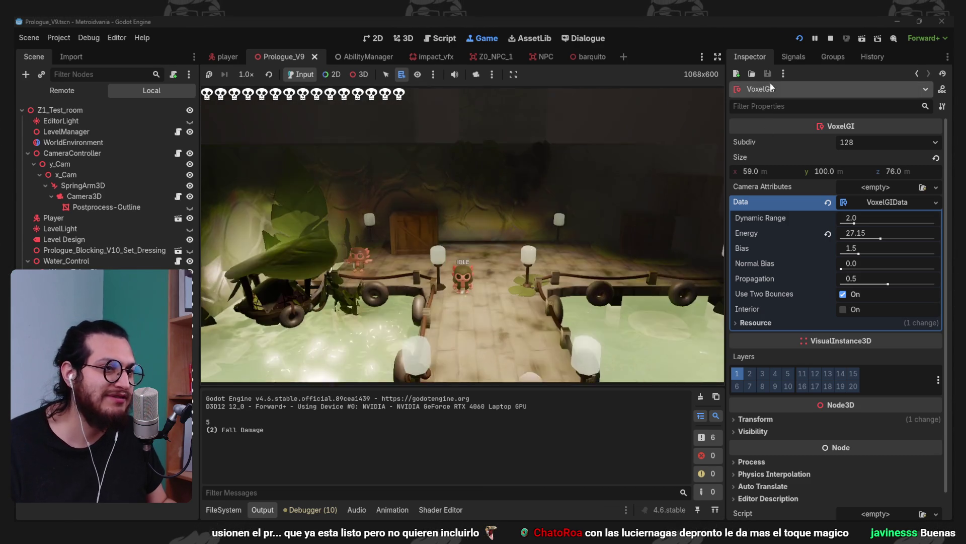
Revert the VoxelGI energy to 1.0 and rerun the game, jumping the character around
left_click(831, 38)
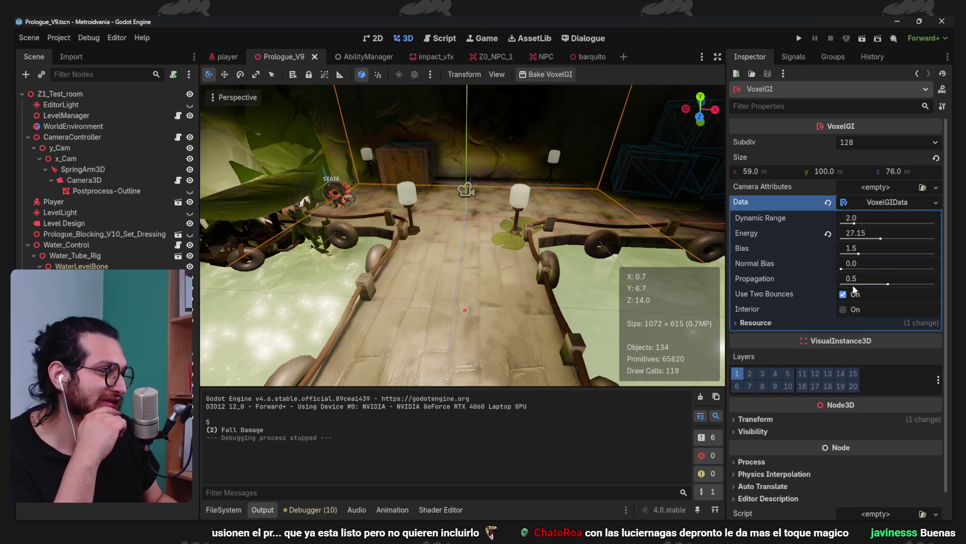
left_click(828, 233)
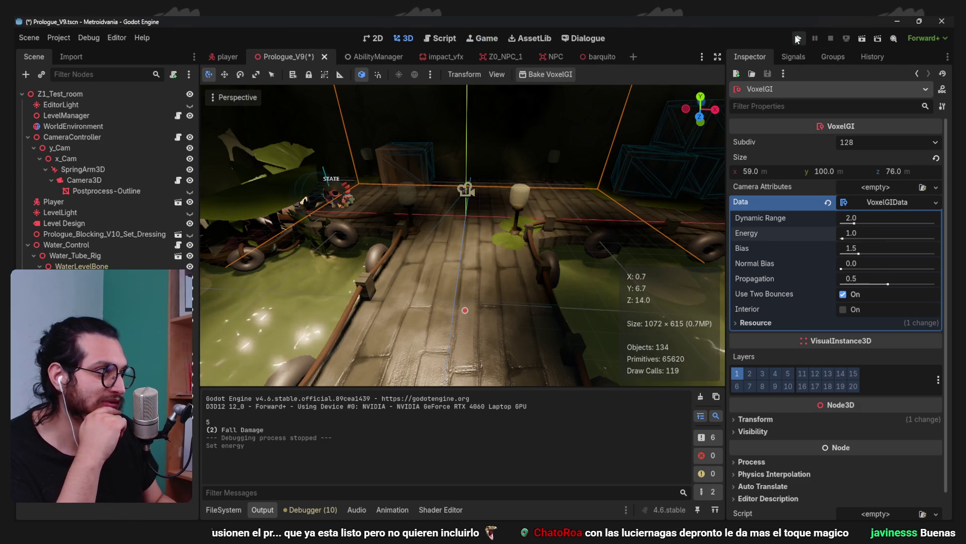
left_click(798, 39)
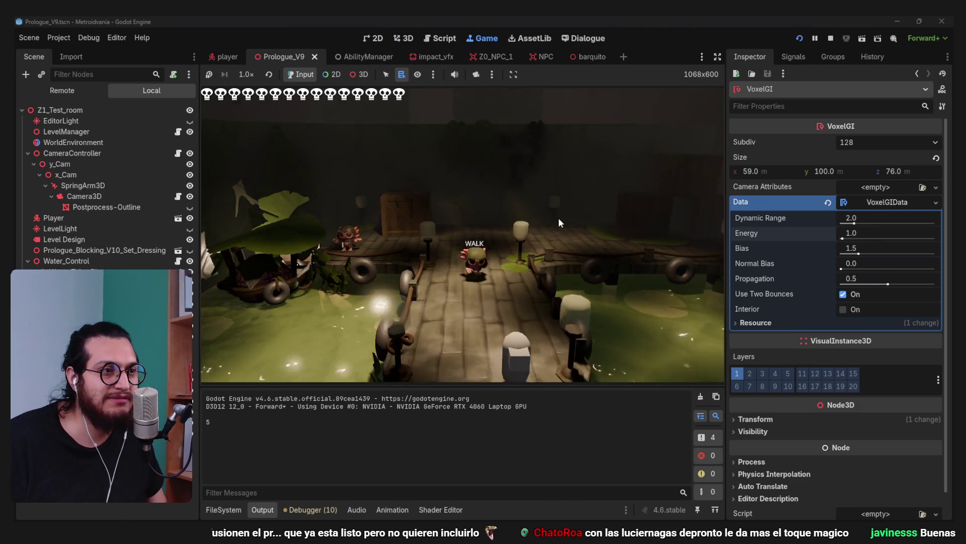
key("space")
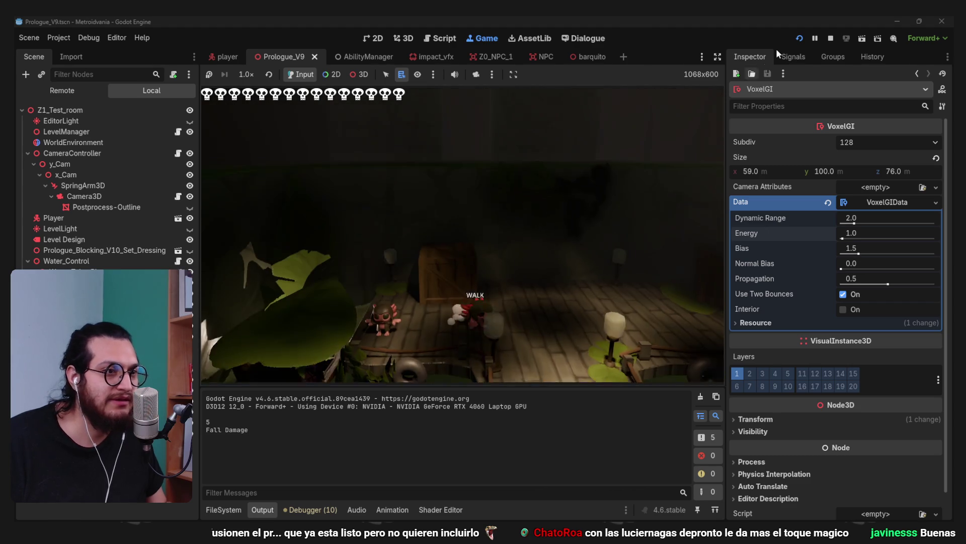
End the playtest, deselect VoxelGI and drag the barquito boat scene into the level
left_click(830, 39)
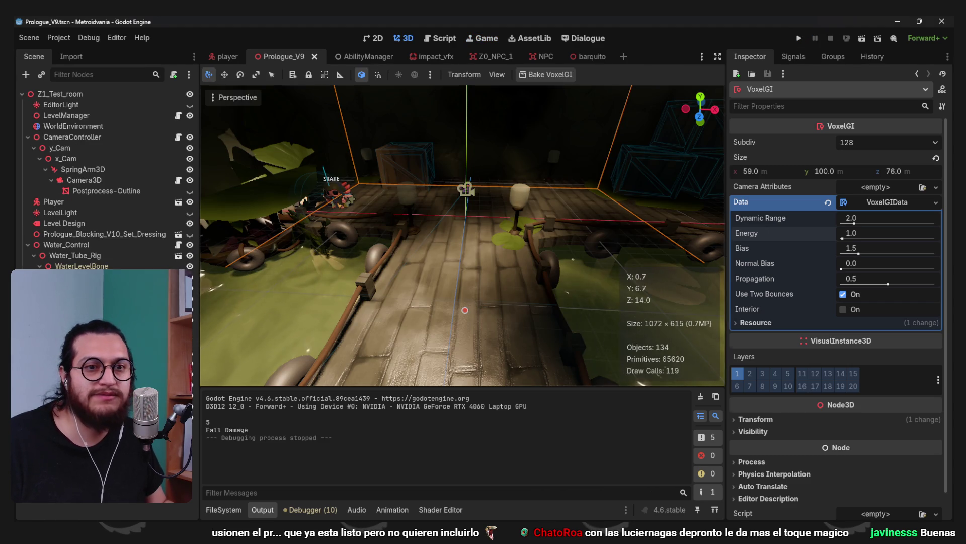
key("Escape")
left_click_drag(191, 405, 82, 90)
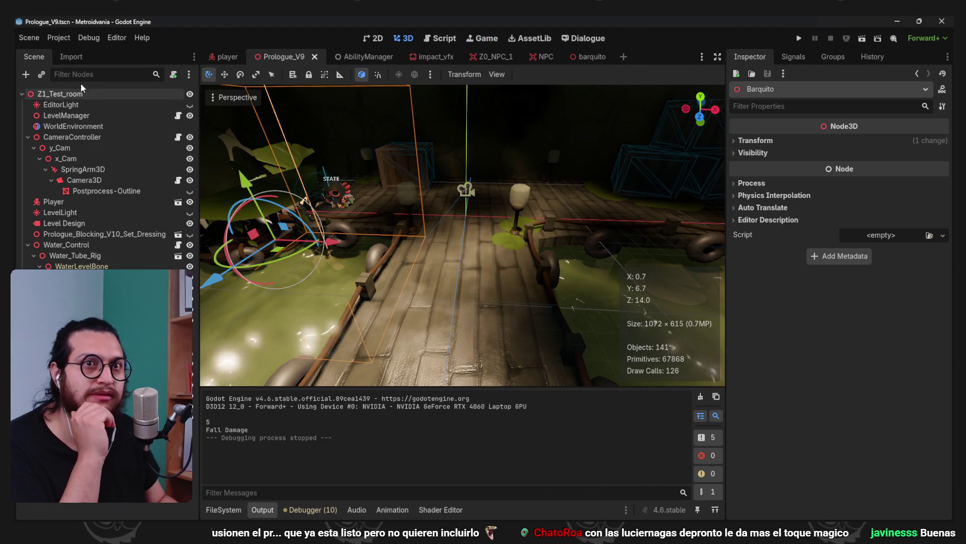
Review the Prologue_Set_Dressing.blend import options in the Import tab
left_click(69, 58)
scroll(101, 191, "down", 5)
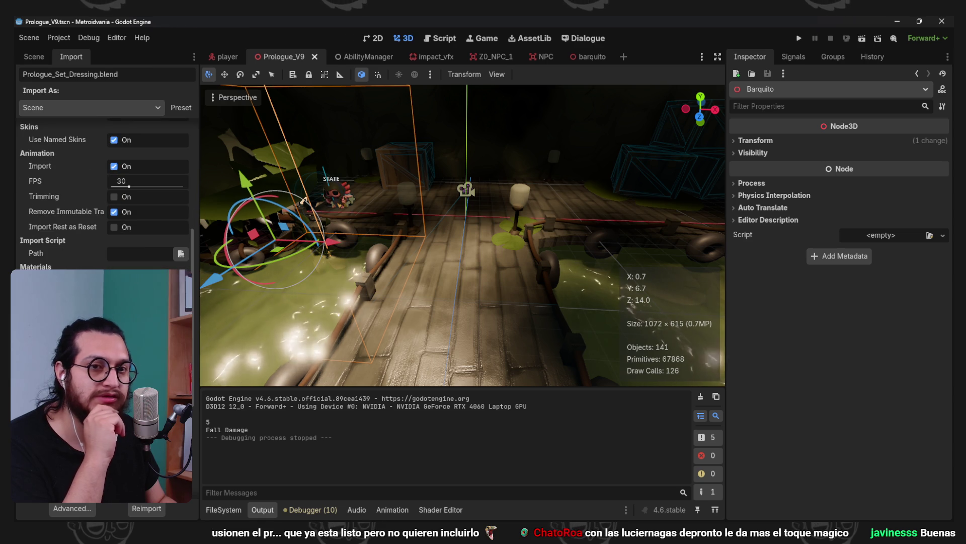
scroll(101, 197, "down", 3)
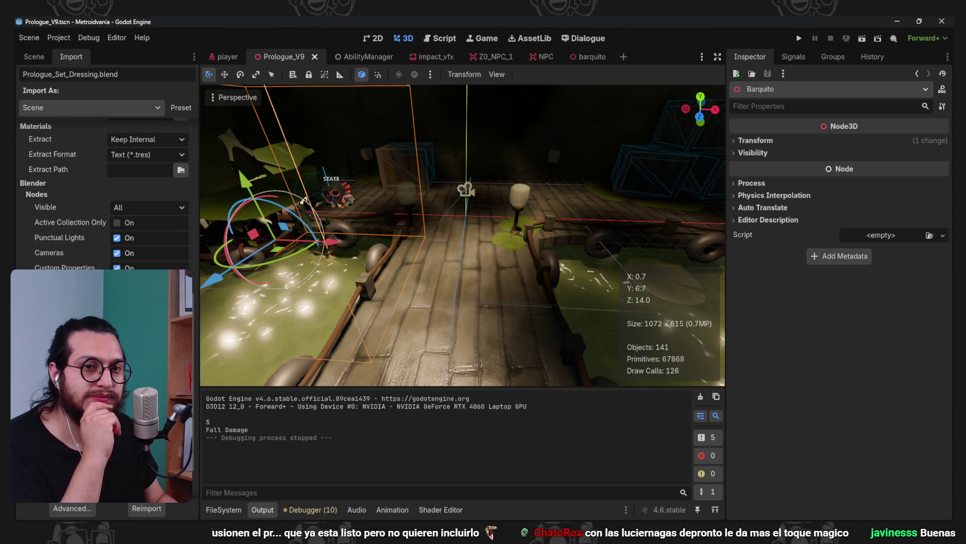
scroll(101, 191, "down", 3)
scroll(101, 192, "up", 10)
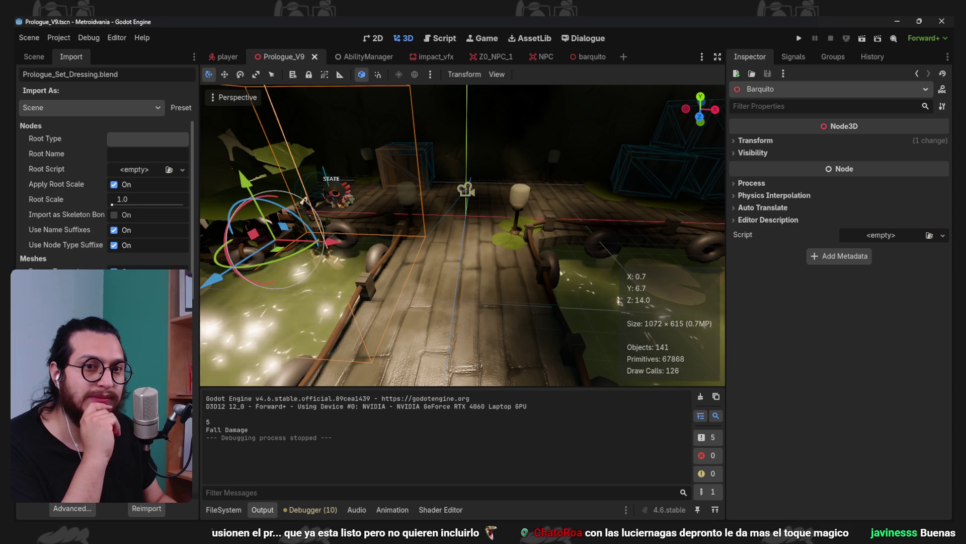
Return to the level's node tree, clear the boat selection and open the player scene
left_click(40, 59)
left_click(98, 505)
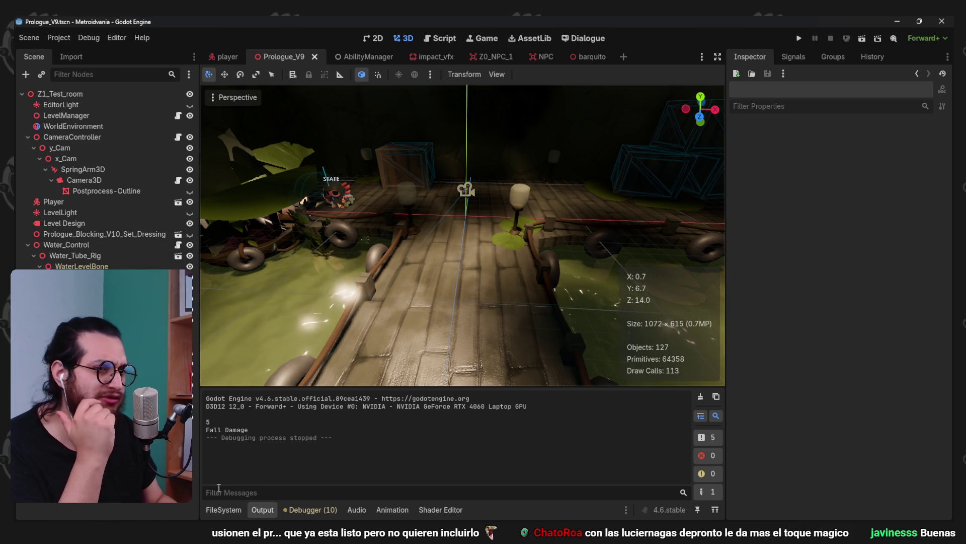
left_click(232, 509)
left_click(227, 57)
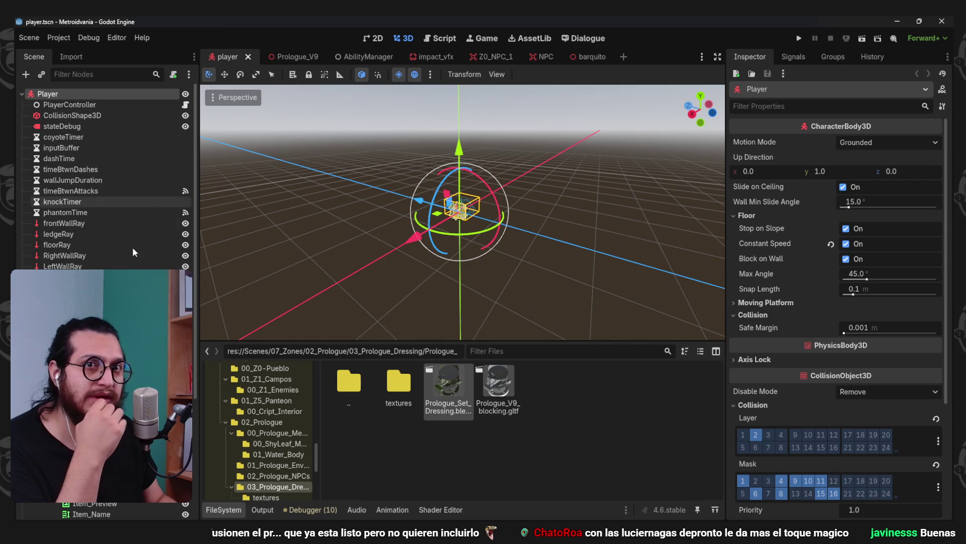
Browse to Scenes/00_Player/Axol_Model and view Axolotl_Model.blend's import settings
scroll(280, 452, "up", 10)
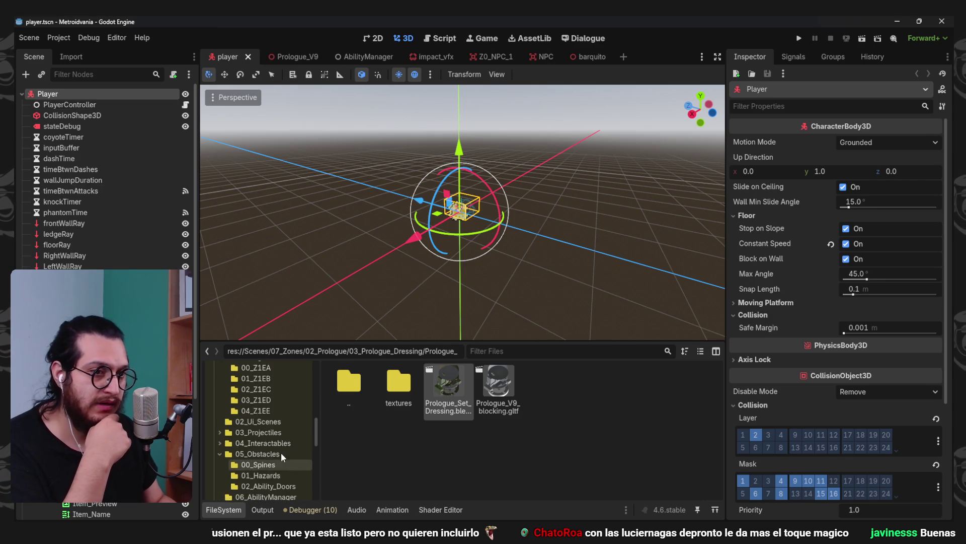
scroll(281, 452, "up", 5)
left_click(275, 424)
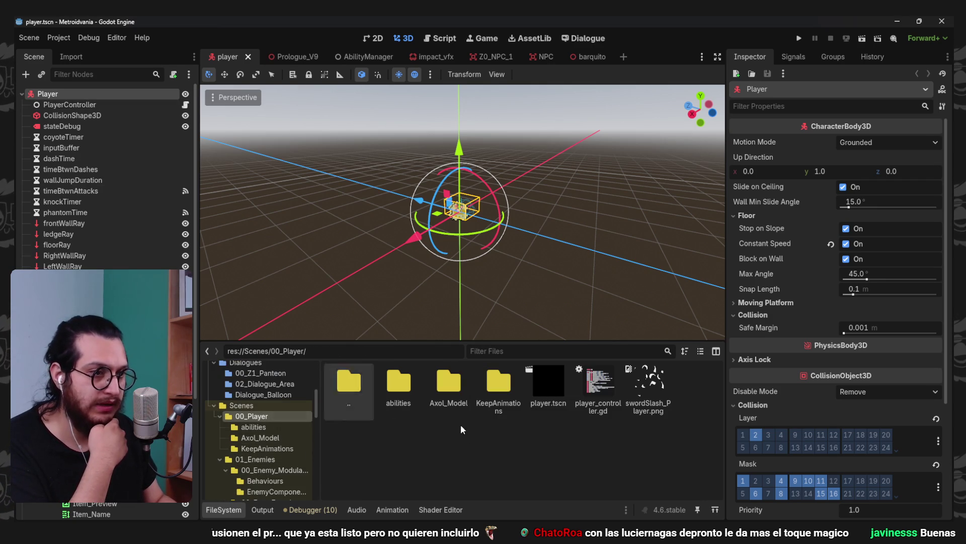
double_click(447, 394)
left_click(62, 57)
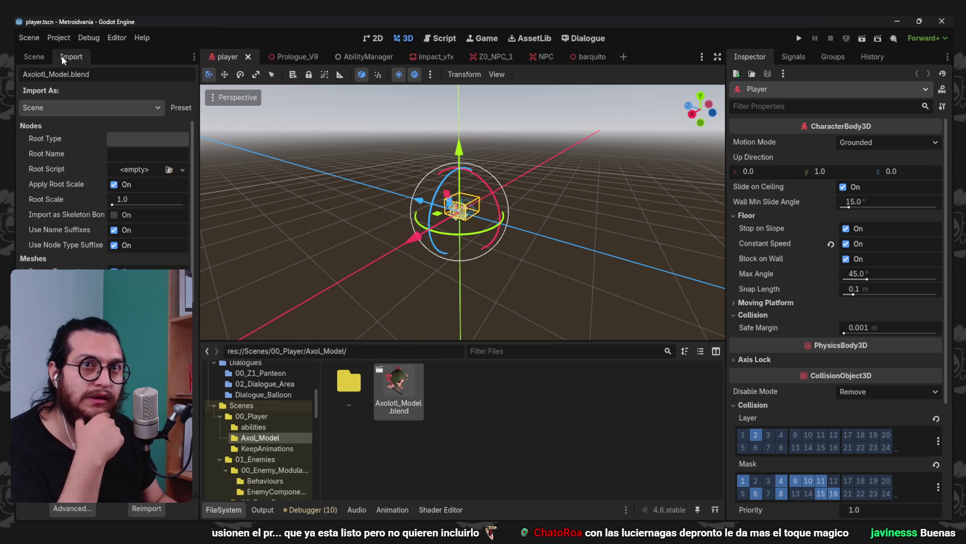
scroll(103, 191, "up", 5)
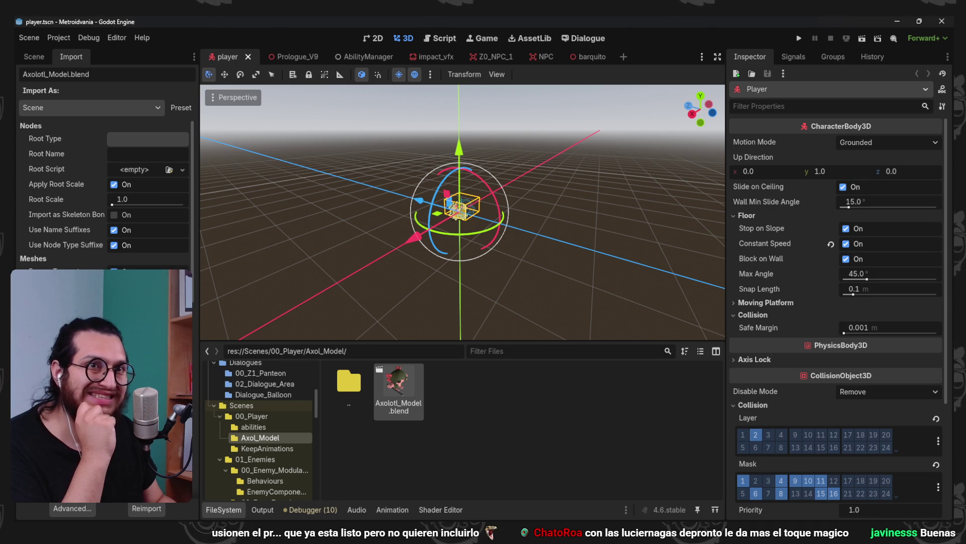
Go back to the Prologue_V9 level and select the Prologue_Set_Dressing node
left_click(34, 57)
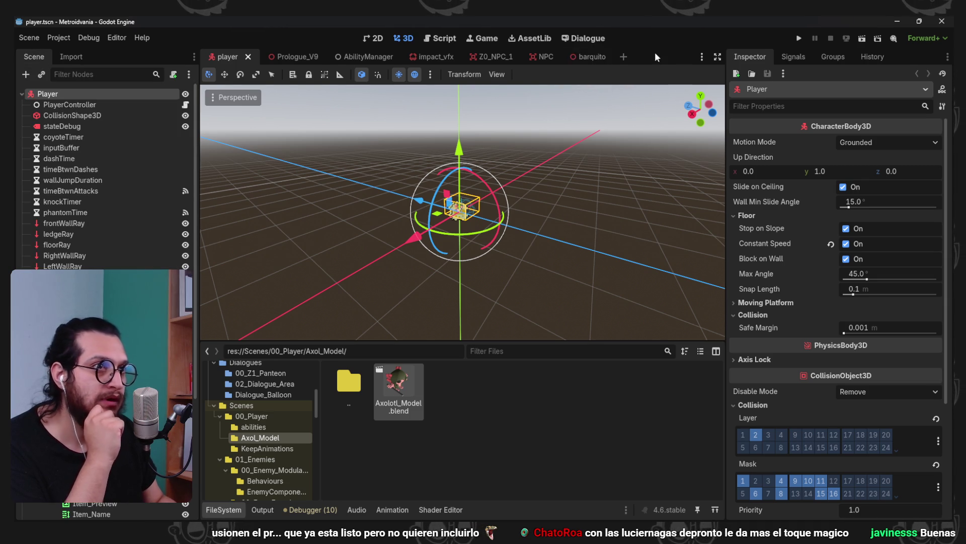
left_click(282, 56)
left_click(101, 398)
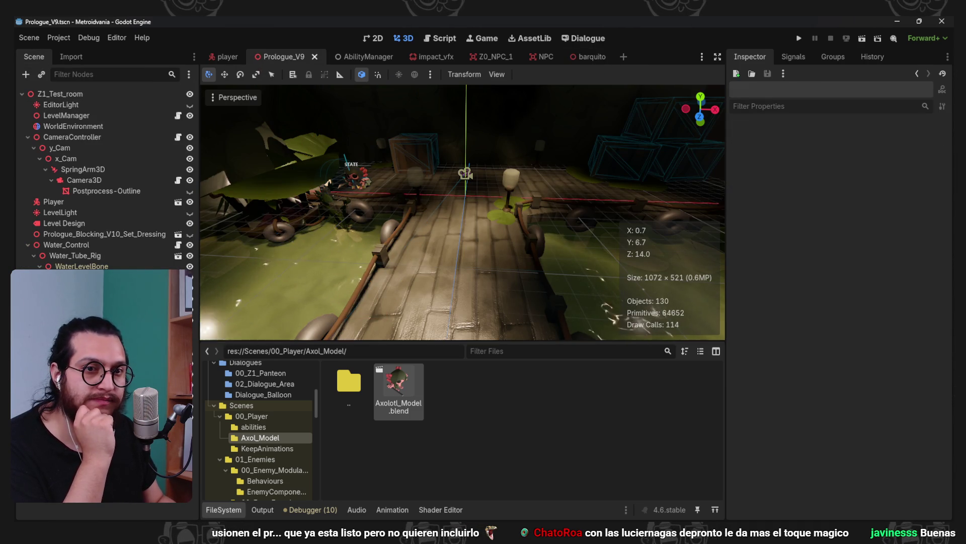
Browse to the 03_Prologue_Dressing folder and select Prologue_Set_Dressing.blend
scroll(270, 449, "down", 10)
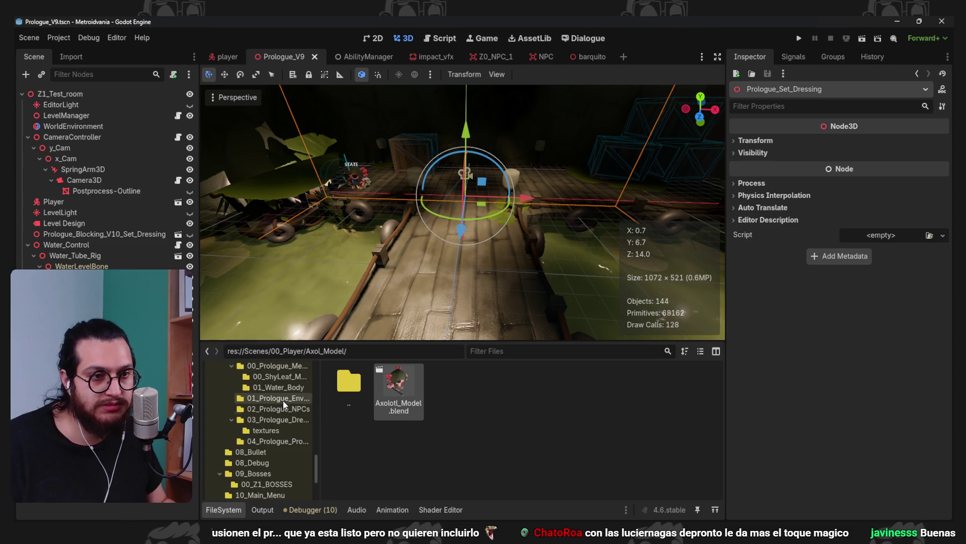
left_click(283, 398)
left_click(289, 408)
left_click(297, 419)
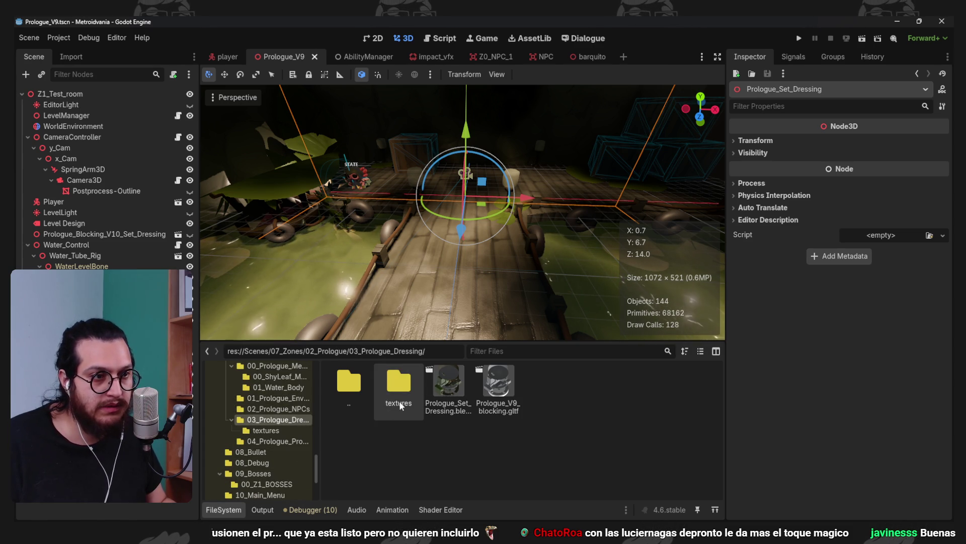
left_click(439, 376)
Reimport Prologue_Set_Dressing.blend from its import settings, then run the project
left_click(71, 57)
scroll(101, 192, "down", 5)
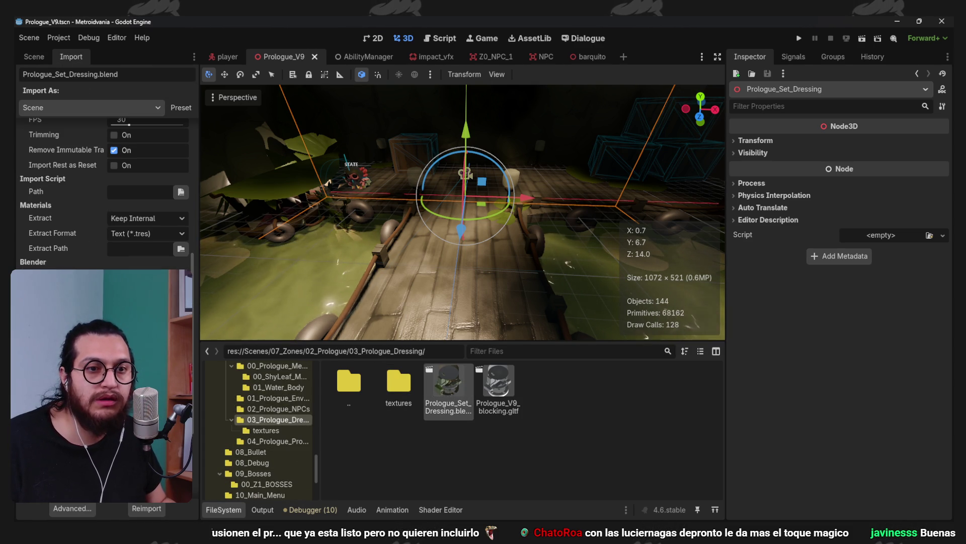
scroll(101, 191, "up", 5)
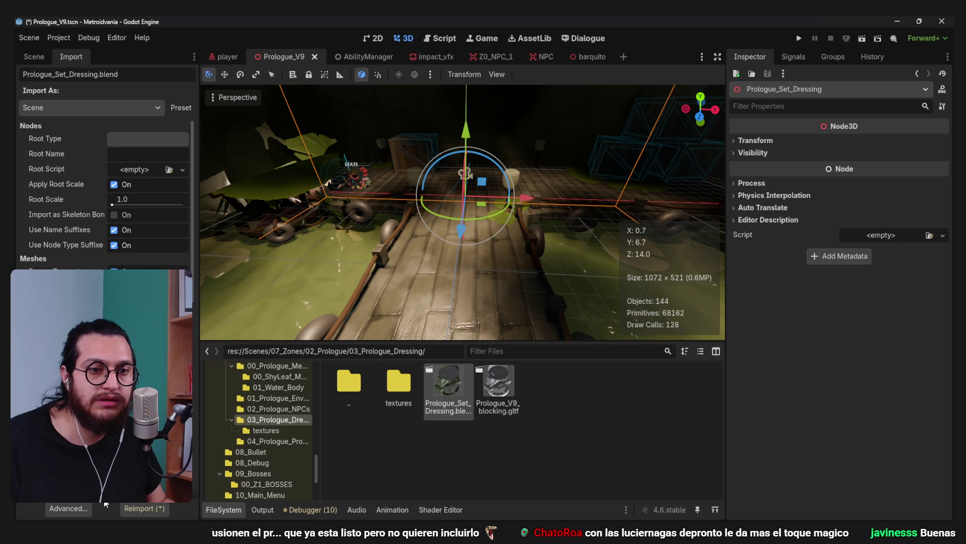
left_click(142, 509)
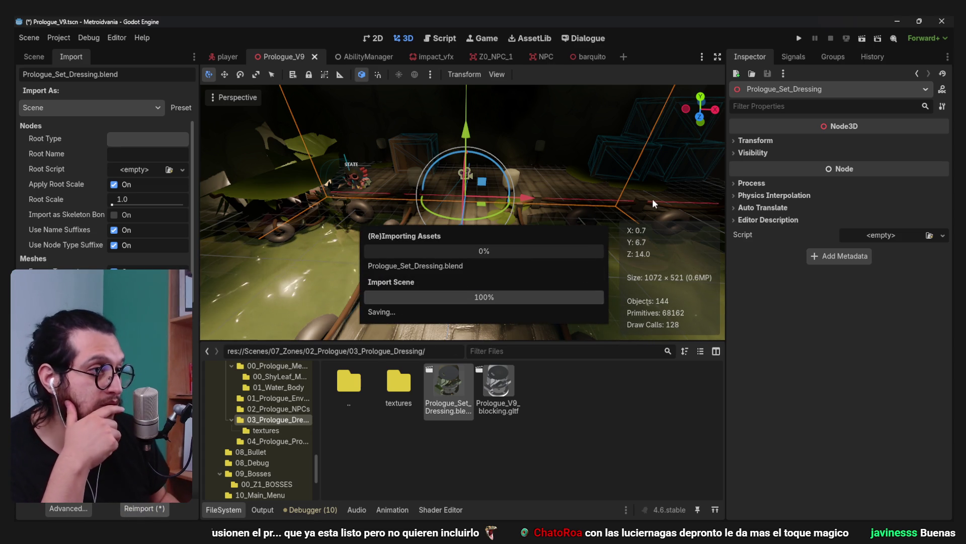
left_click(34, 57)
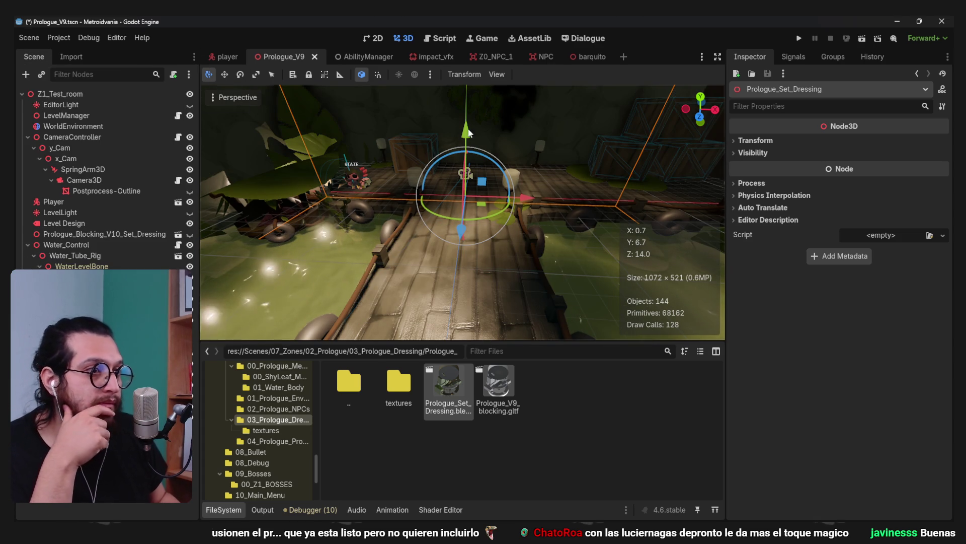
left_click(801, 39)
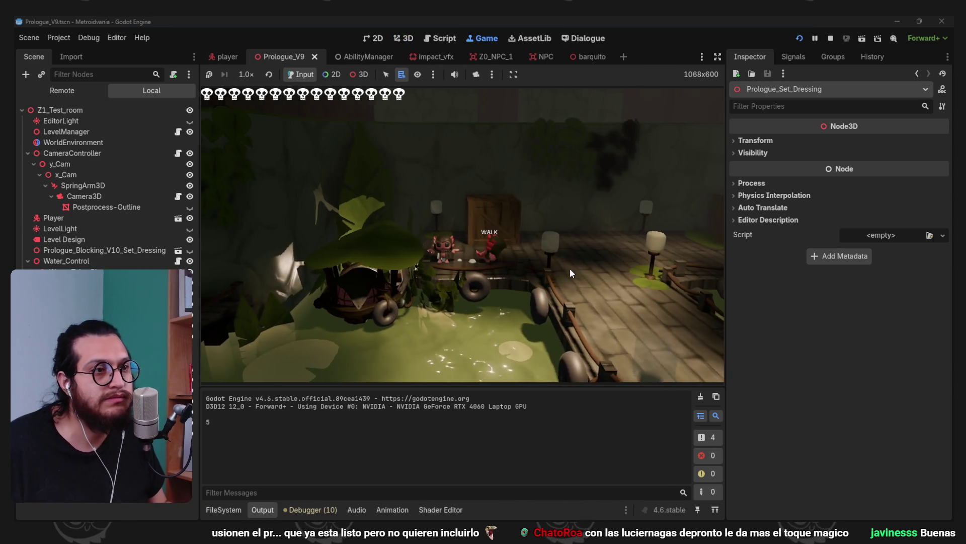
key("w")
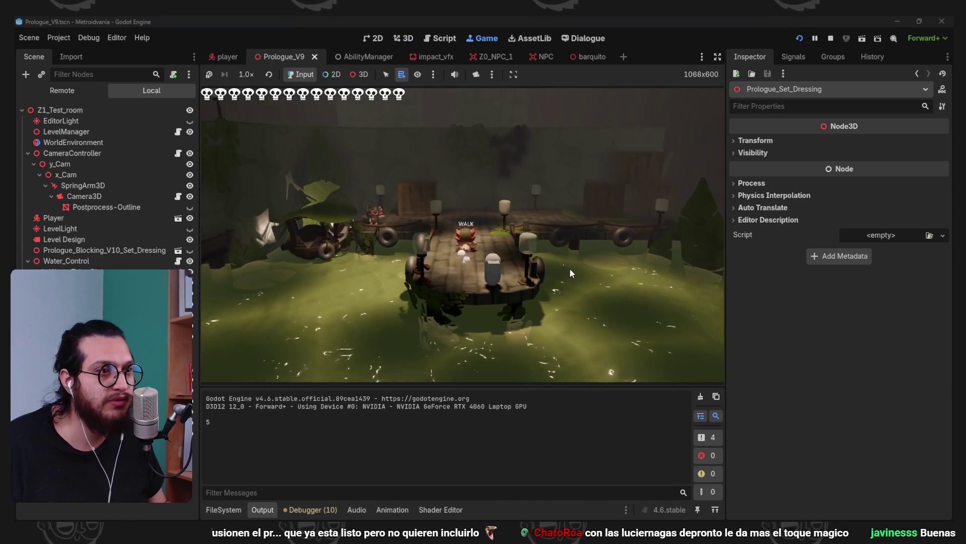
key("w")
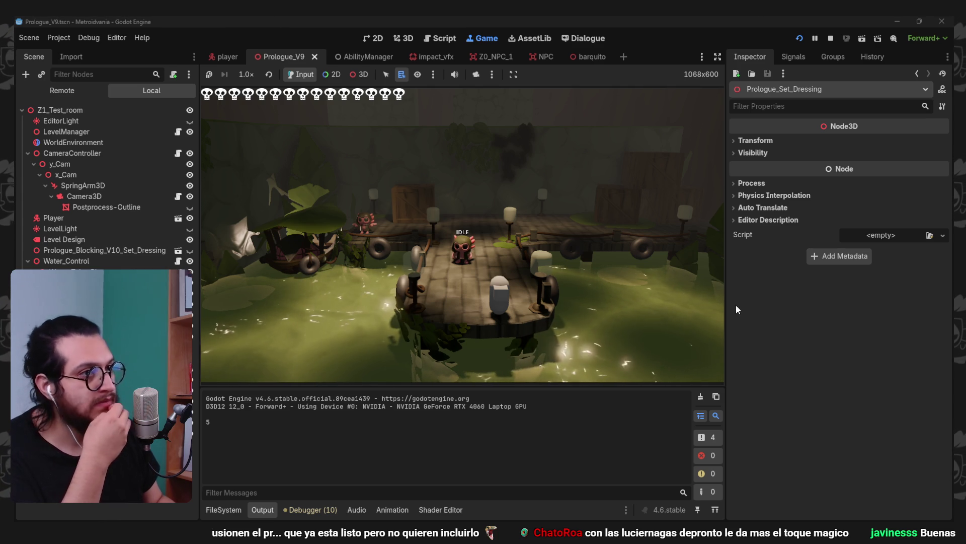
Inspect WorldEnvironment, clear its environment resource to compare, then undo
left_click(103, 142)
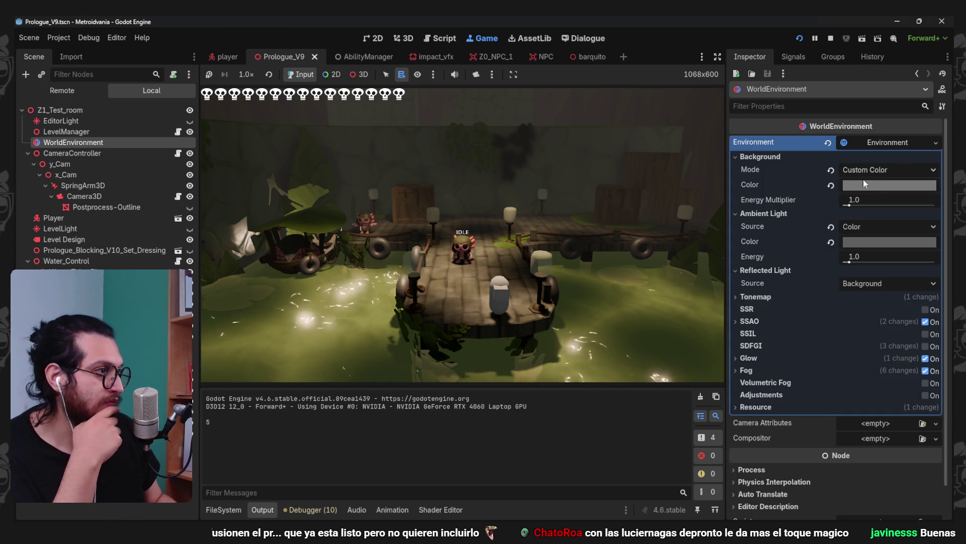
left_click(828, 143)
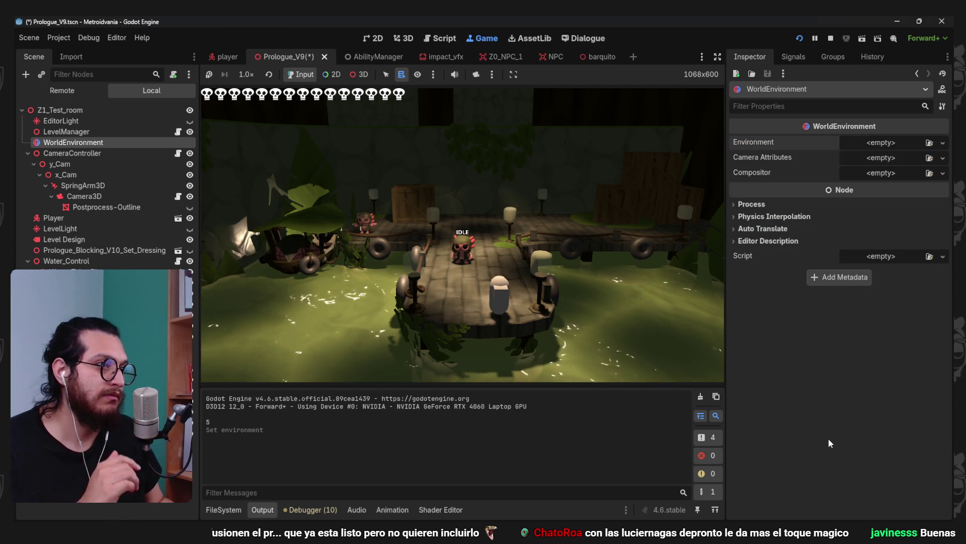
key("ctrl+z")
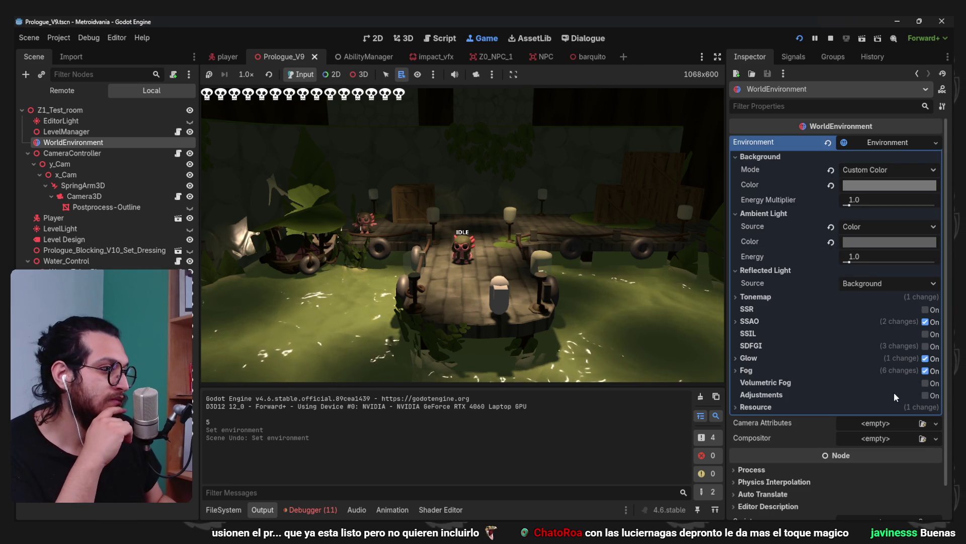
Test glow bloom at 1.0 and about 0.39, playtesting by walking the character
left_click(813, 359)
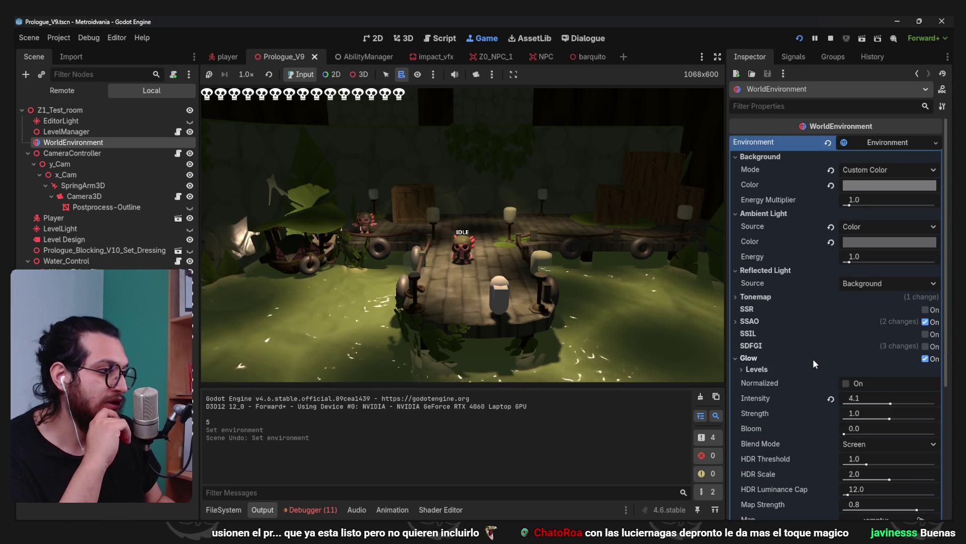
scroll(820, 408, "down", 2)
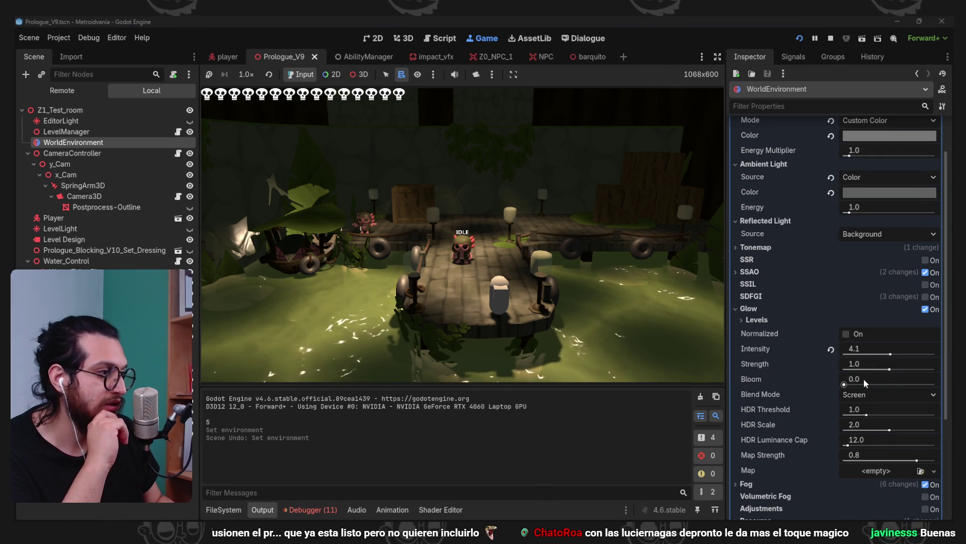
left_click_drag(856, 382, 935, 384)
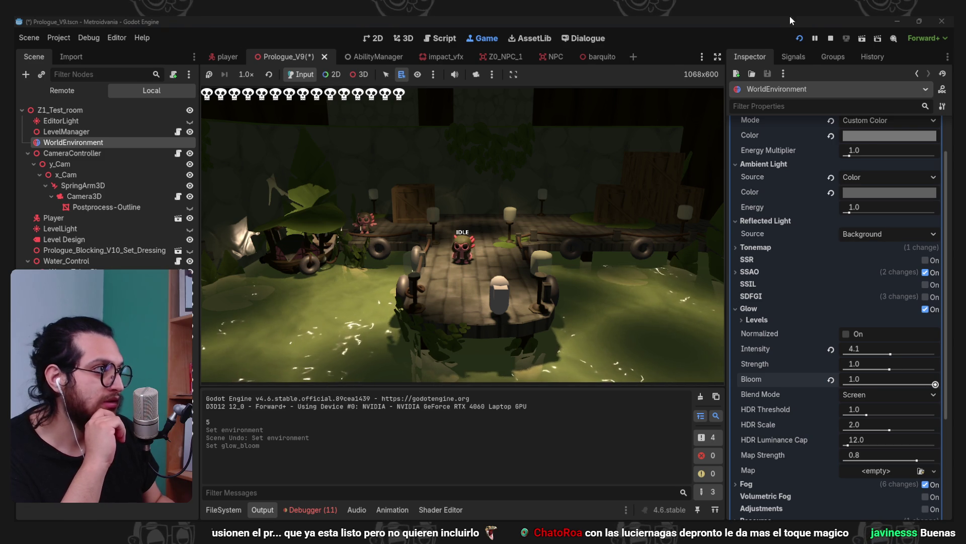
left_click(830, 38)
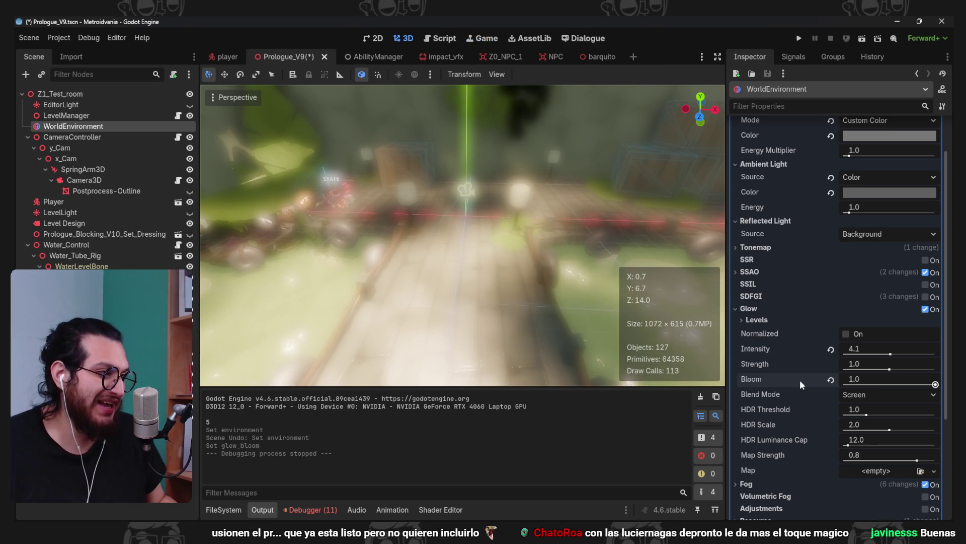
left_click_drag(860, 379, 843, 379)
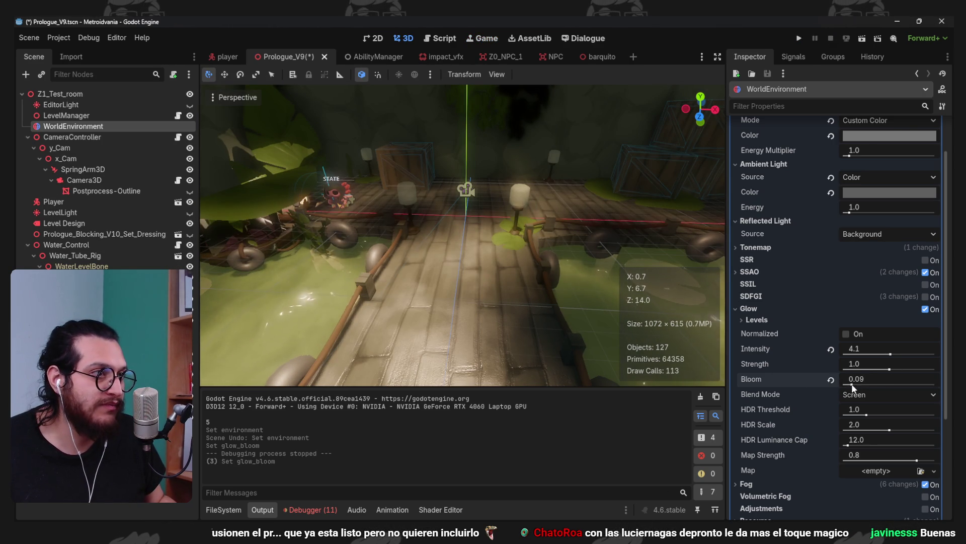
left_click(801, 39)
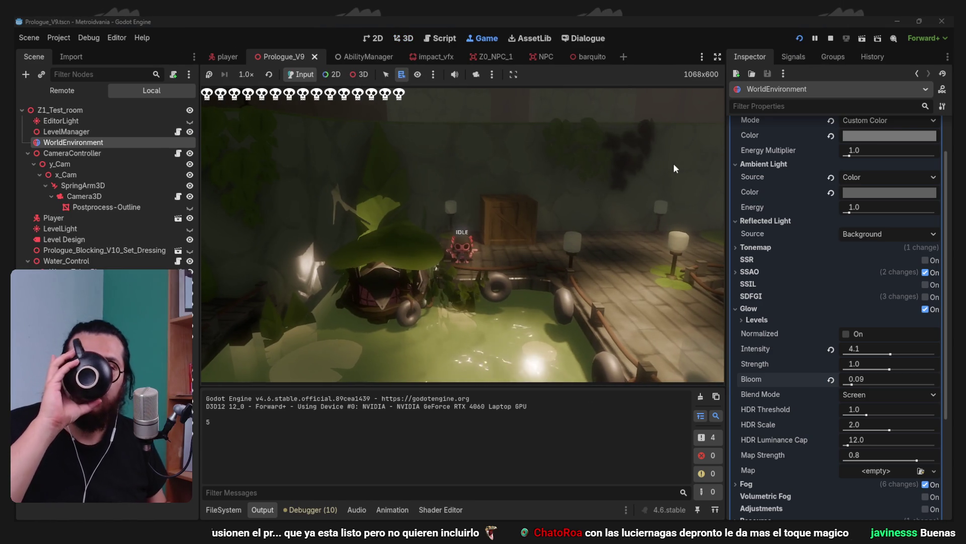
key("w")
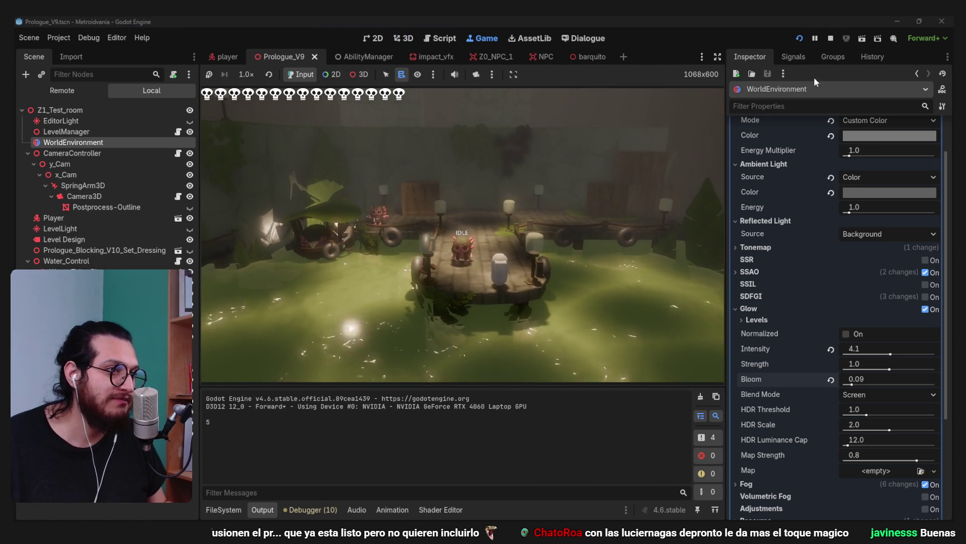
left_click(831, 40)
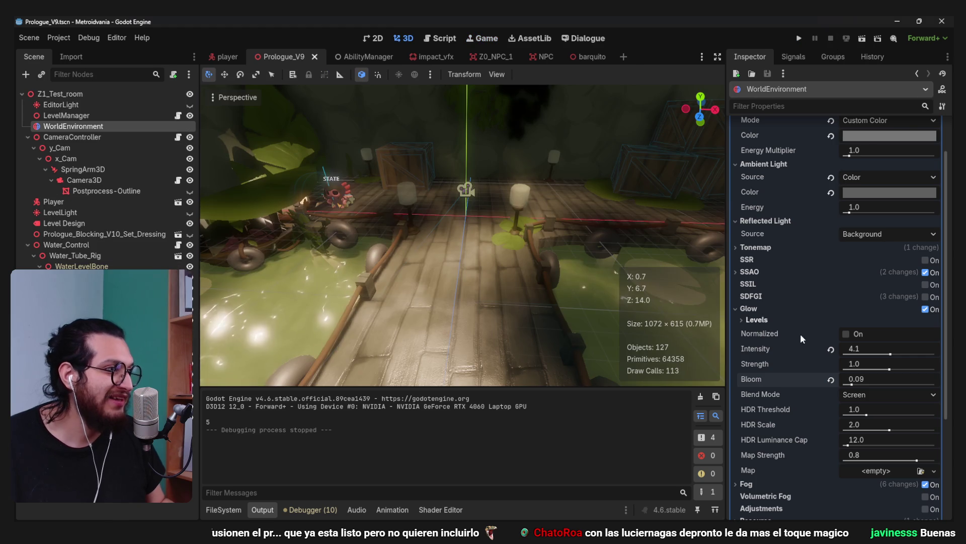
Toggle glow and SDFGI off and on, reset bloom to 0.0 and save
left_click(928, 309)
left_click(928, 308)
left_click(928, 308)
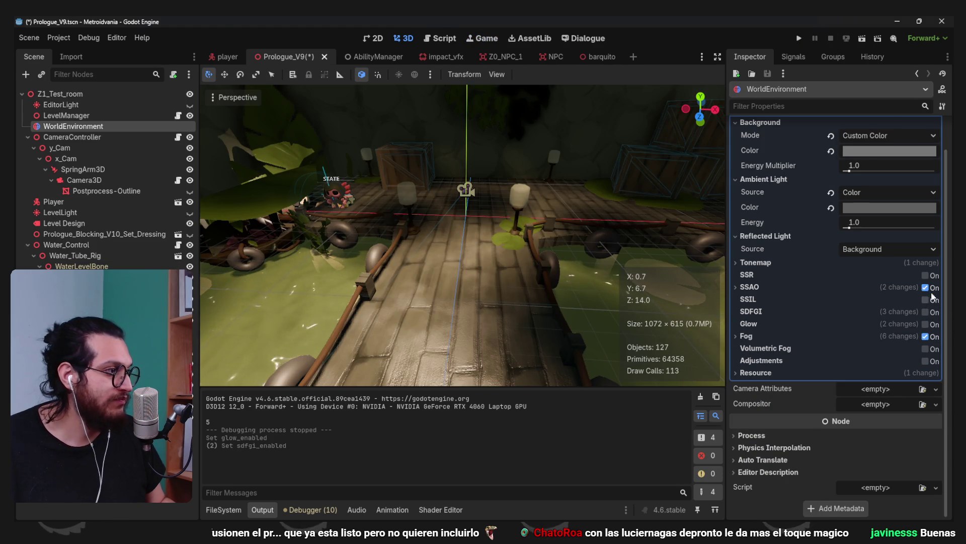
left_click(926, 324)
scroll(810, 322, "down", 4)
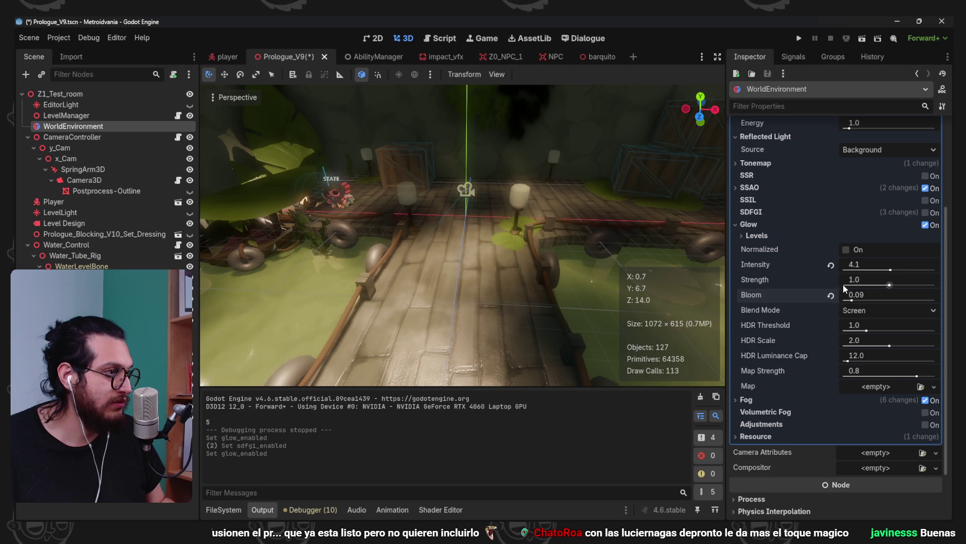
left_click(831, 295)
key("ctrl+s")
scroll(361, 214, "down", 2)
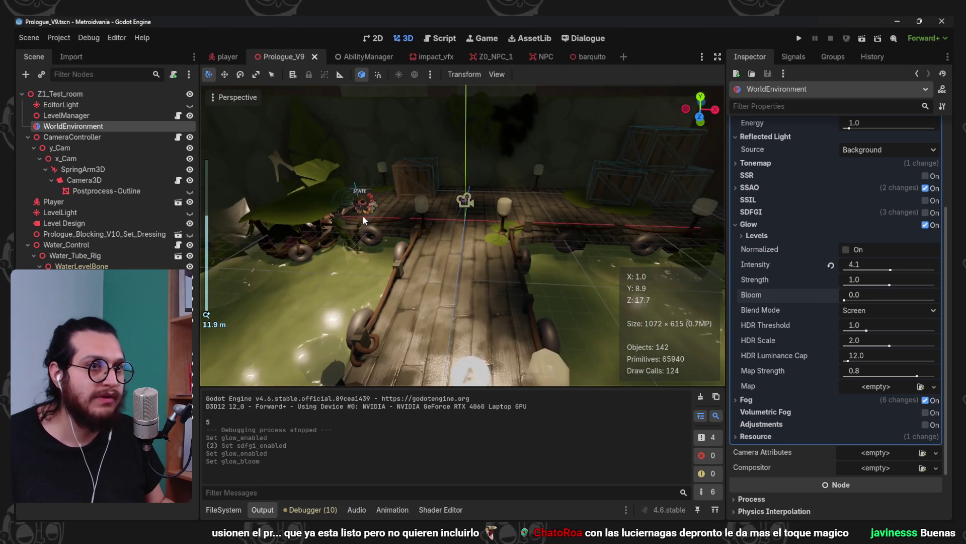
Move the Barquito boat beside the dock with its gizmo and save the scene
left_click(297, 221)
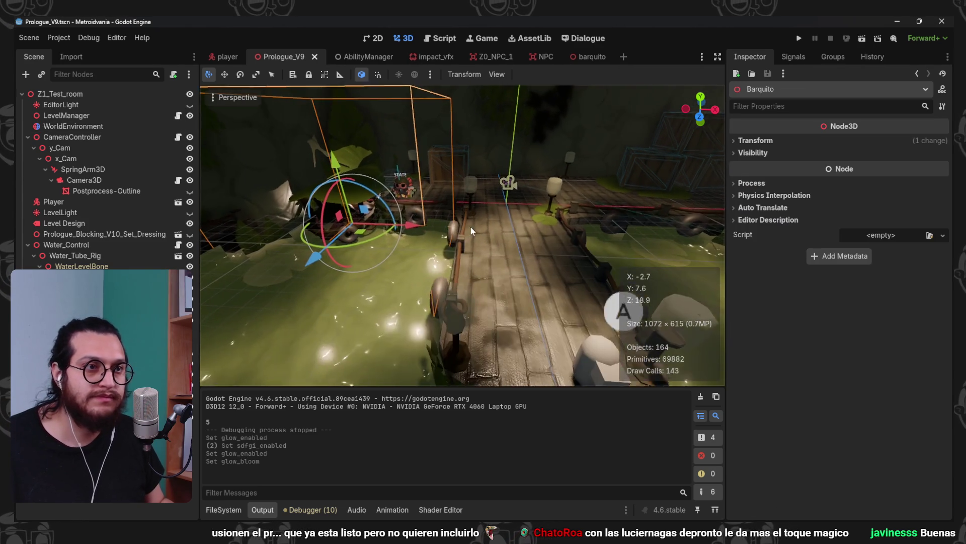
mouse_move(340, 241)
left_mouse_down()
mouse_move(339, 252)
mouse_move(439, 315)
mouse_move(313, 312)
mouse_move(313, 341)
left_mouse_up()
key("f")
scroll(472, 279, "up", 3)
mouse_move(383, 282)
left_mouse_down()
mouse_move(292, 289)
mouse_move(403, 287)
mouse_move(370, 288)
mouse_move(326, 255)
mouse_move(570, 298)
mouse_move(370, 240)
left_mouse_up()
scroll(462, 265, "up", 3)
scroll(462, 264, "down", 2)
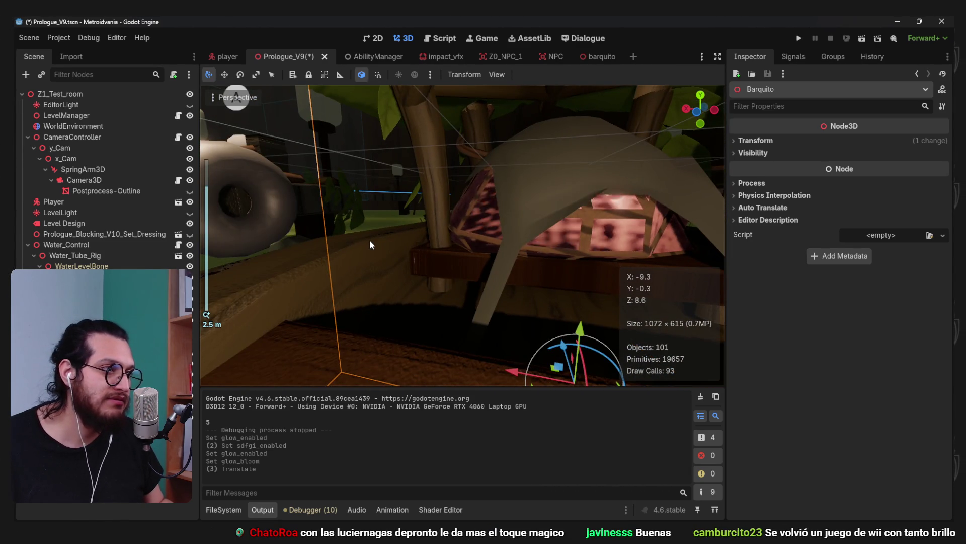
key("f")
mouse_move(538, 267)
left_mouse_down()
mouse_move(636, 268)
mouse_move(656, 243)
mouse_move(480, 246)
left_mouse_up()
key("ctrl+s")
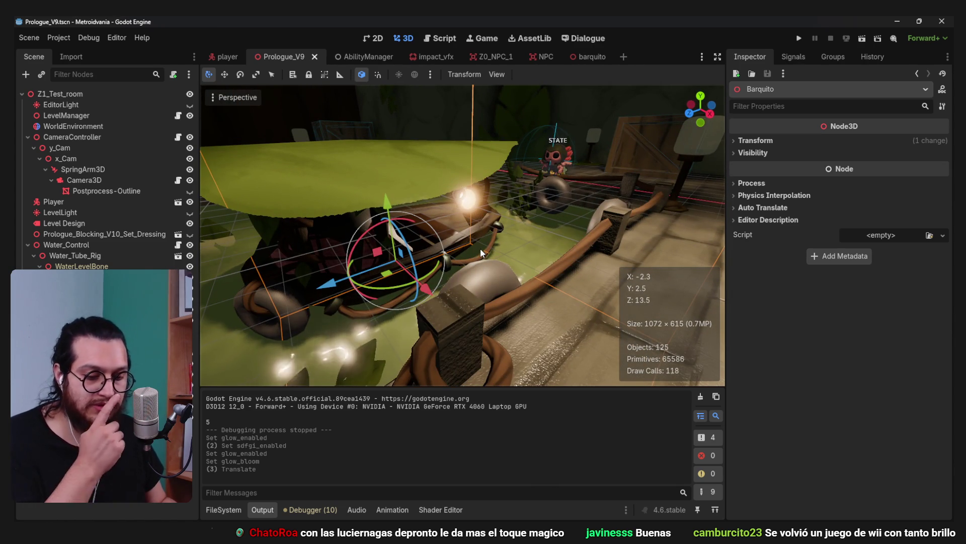
Playtest by walking the character across the dock, then stop the game
left_click(803, 39)
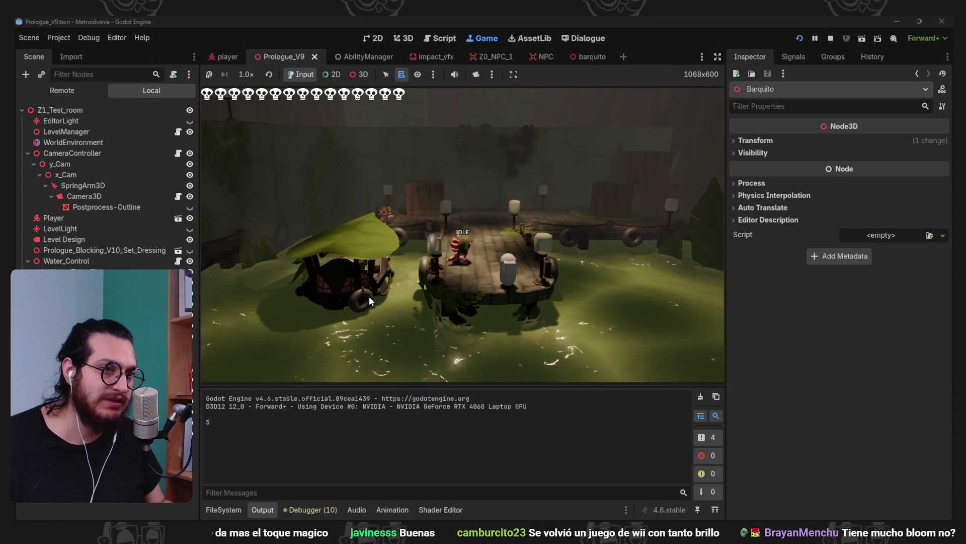
key("w")
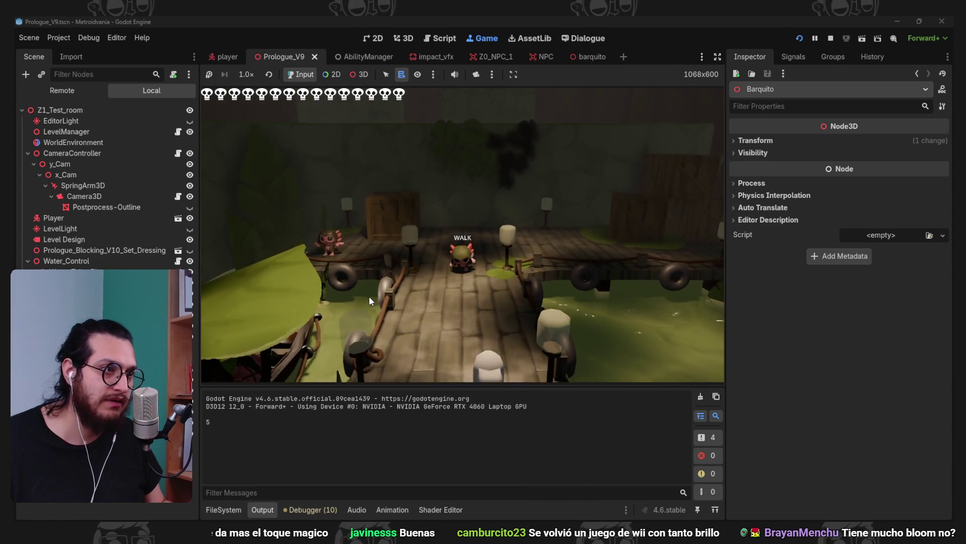
key("w")
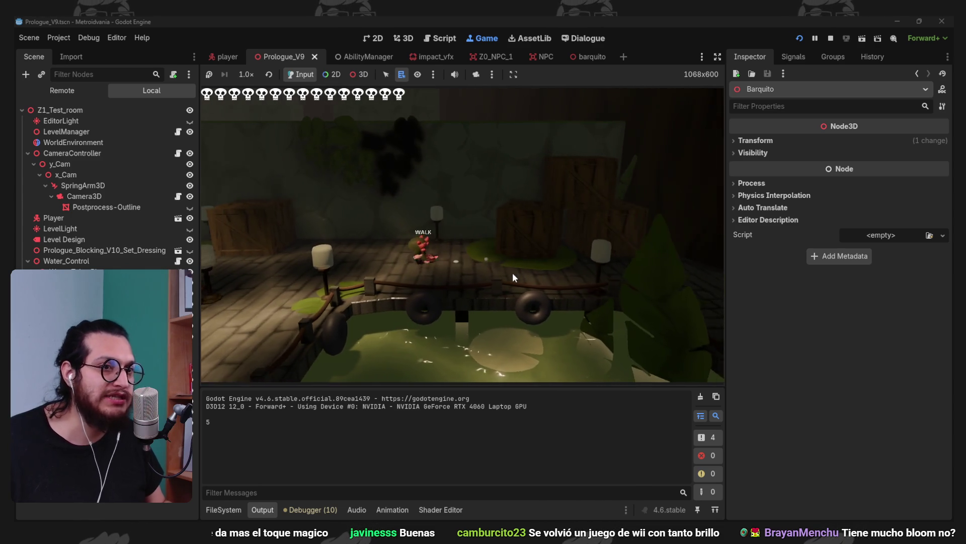
left_click(831, 38)
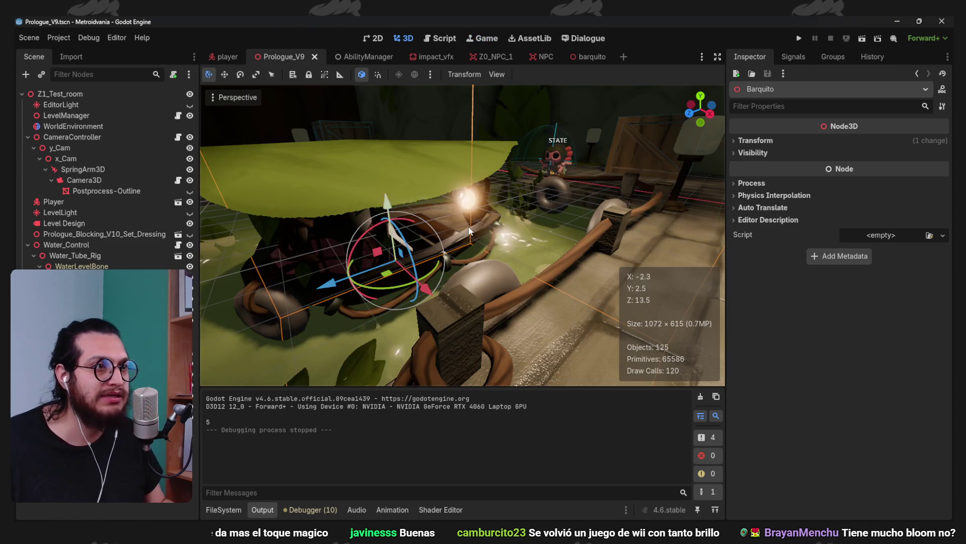
Widen SpotLight3D's cone angle and lower its attenuation to -0.58, then save
left_click(510, 195)
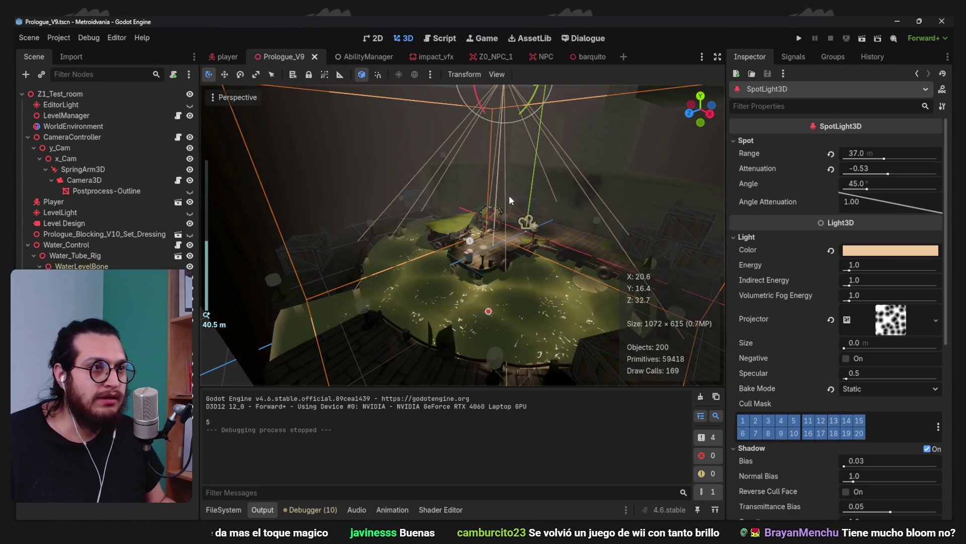
scroll(537, 185, "up", 2)
left_click_drag(525, 176, 486, 169)
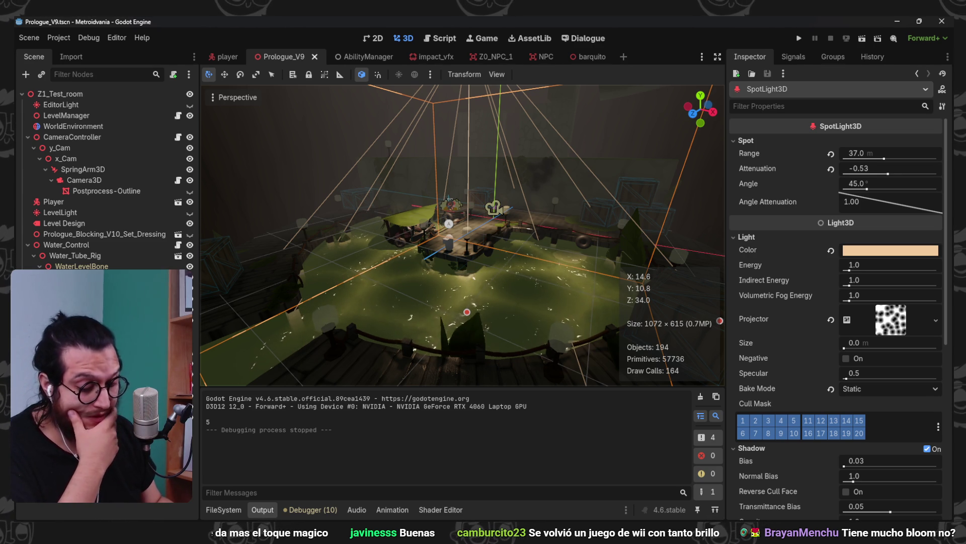
scroll(517, 231, "up", 5)
scroll(517, 232, "down", 2)
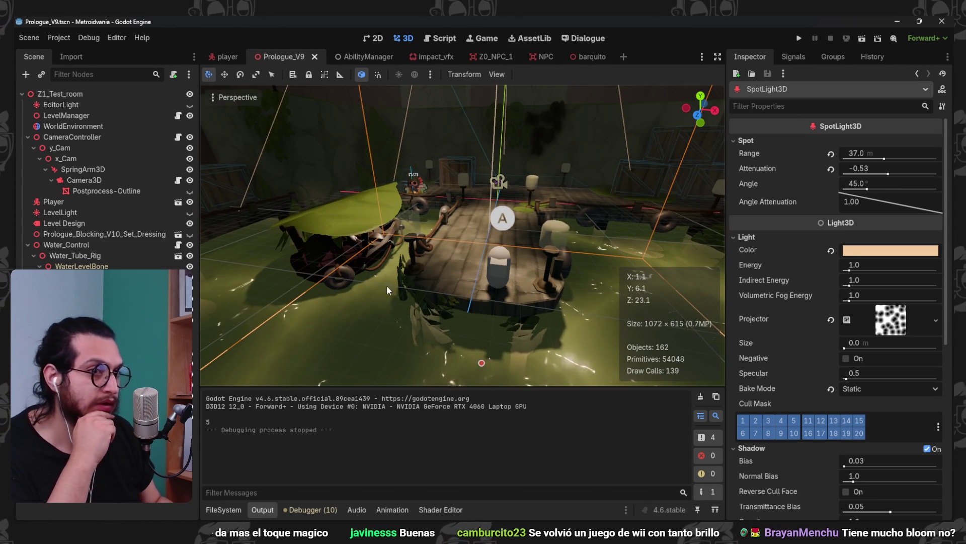
scroll(512, 222, "down", 6)
left_click_drag(465, 207, 679, 273)
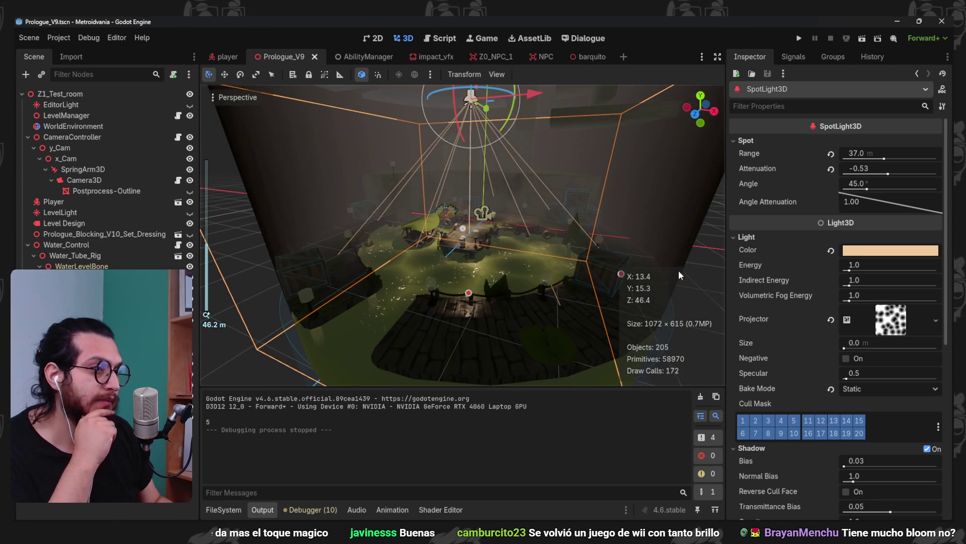
mouse_move(616, 271)
left_mouse_down()
mouse_move(856, 274)
mouse_move(777, 279)
mouse_move(760, 277)
mouse_move(861, 268)
mouse_move(807, 283)
mouse_move(815, 284)
left_mouse_up()
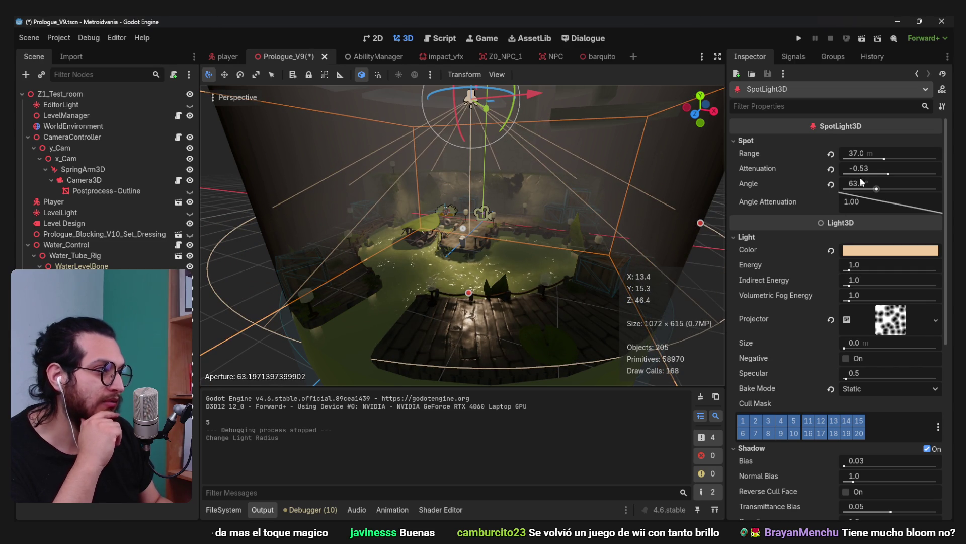
left_click_drag(875, 170, 867, 170)
scroll(511, 229, "up", 5)
key("ctrl+s")
Lower WorldEnvironment glow intensity from 4.1 to 0.3 and save Prologue_V9
left_click(101, 129)
scroll(842, 319, "up", 5)
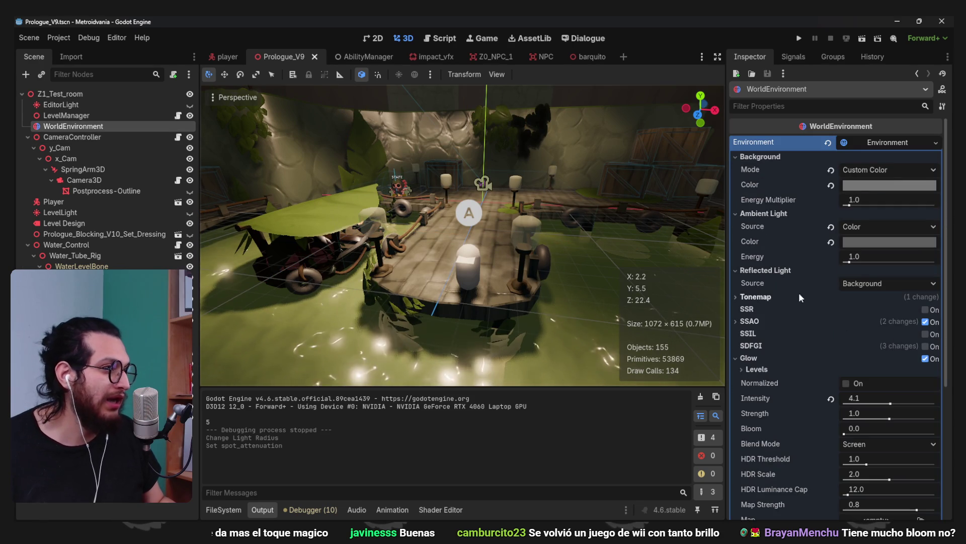
left_click(759, 297)
left_click(759, 297)
mouse_move(720, 297)
left_mouse_down()
mouse_move(492, 196)
mouse_move(466, 219)
mouse_move(482, 213)
mouse_move(538, 277)
mouse_move(514, 247)
mouse_move(551, 245)
mouse_move(511, 235)
mouse_move(604, 267)
mouse_move(567, 269)
mouse_move(538, 220)
mouse_move(558, 232)
mouse_move(517, 237)
mouse_move(488, 215)
mouse_move(595, 236)
mouse_move(506, 198)
mouse_move(466, 212)
mouse_move(682, 218)
mouse_move(599, 225)
left_mouse_up()
scroll(778, 358, "down", 2)
left_click(831, 348)
key("ctrl+s")
Hide the LightSource mesh in the barquito boat scene
left_click(598, 59)
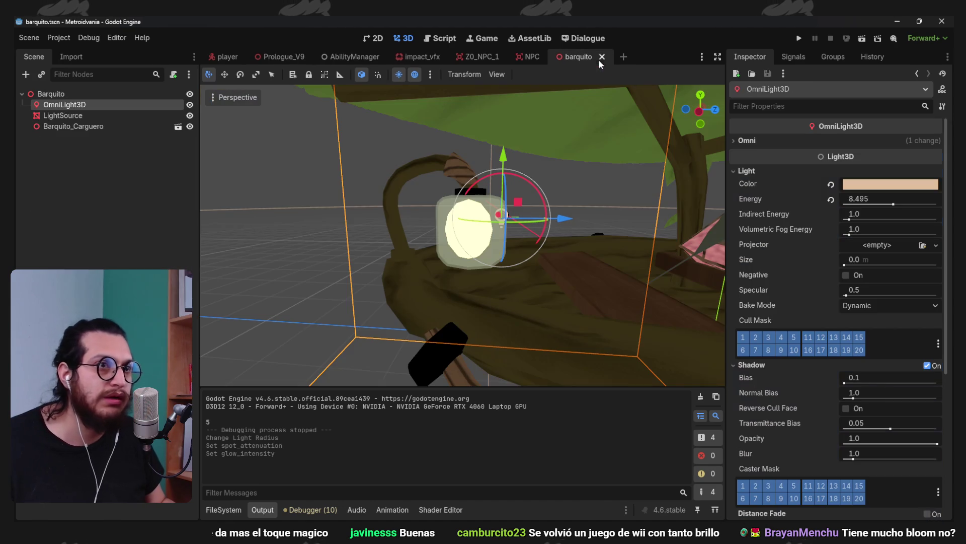
left_click(128, 115)
left_click(190, 116)
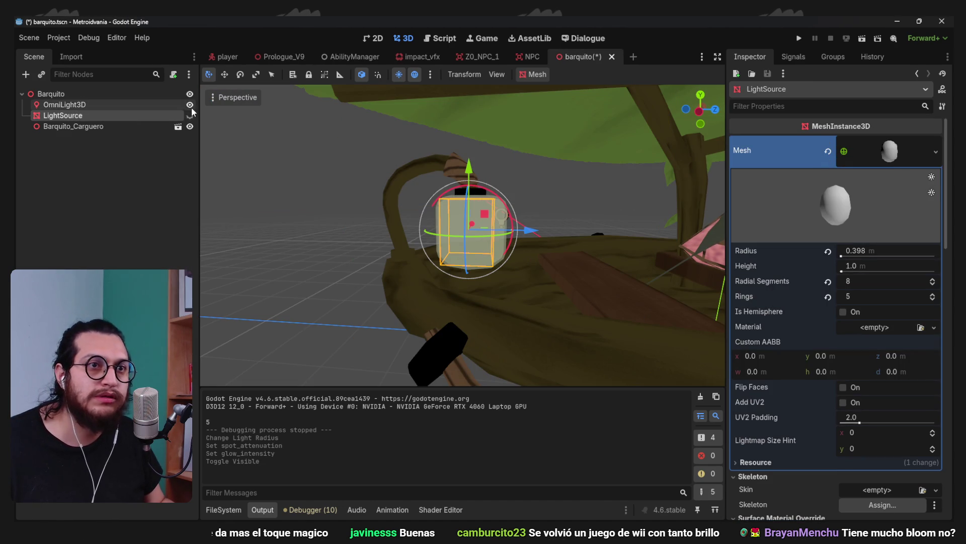
Save the Prologue_V9 scene and launch a playtest
left_click(291, 55)
scroll(481, 204, "down", 3)
mouse_move(425, 204)
left_mouse_down()
mouse_move(309, 214)
mouse_move(524, 257)
mouse_move(527, 182)
mouse_move(503, 190)
left_mouse_up()
scroll(308, 216, "down", 2)
key("ctrl+s")
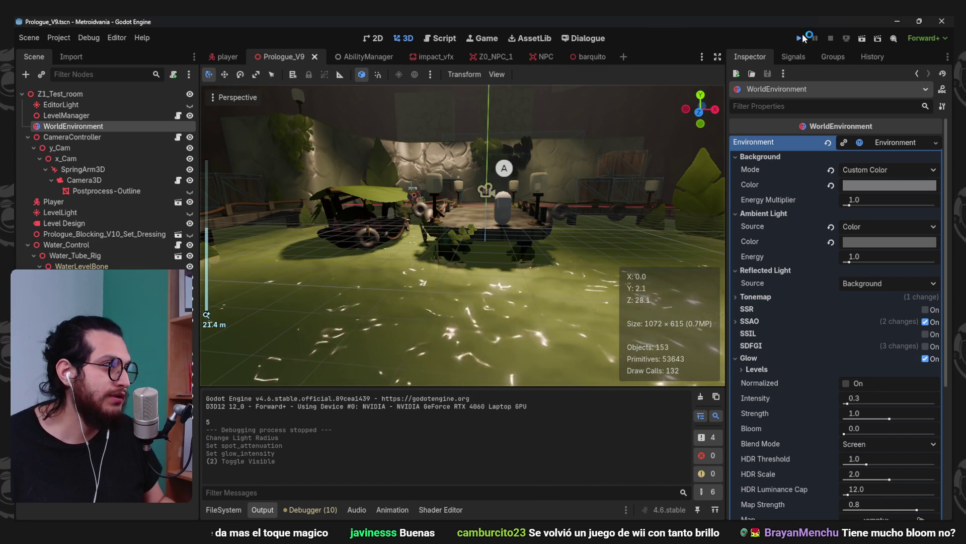
left_click(802, 38)
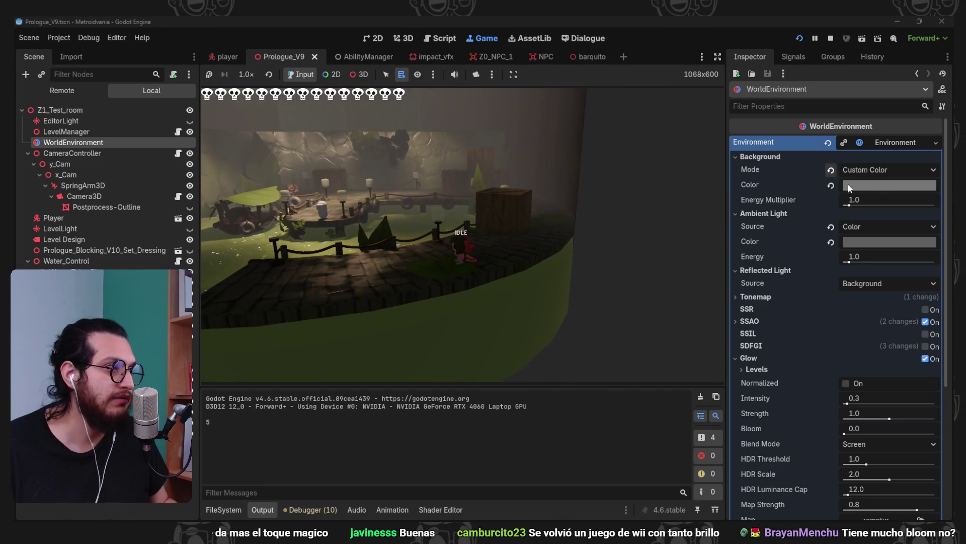
Set the environment background colour to a very dark green-grey, around #182420
left_click(885, 195)
left_click_drag(941, 242, 950, 338)
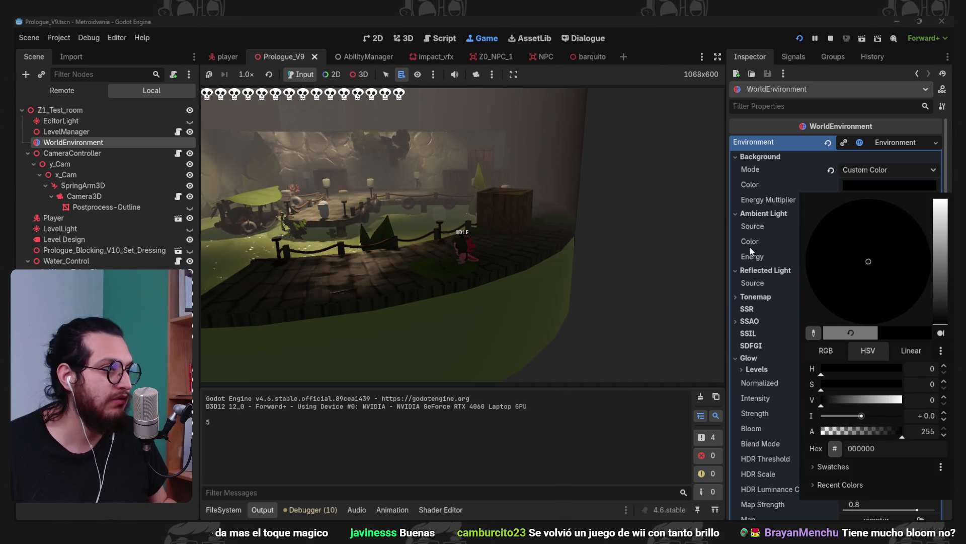
left_click(754, 252)
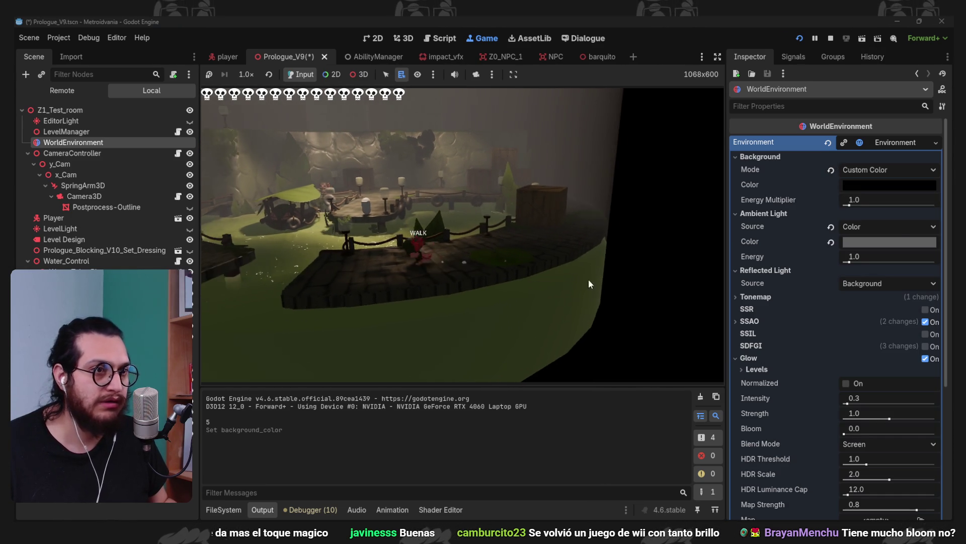
left_click(889, 186)
left_click_drag(939, 300, 933, 306)
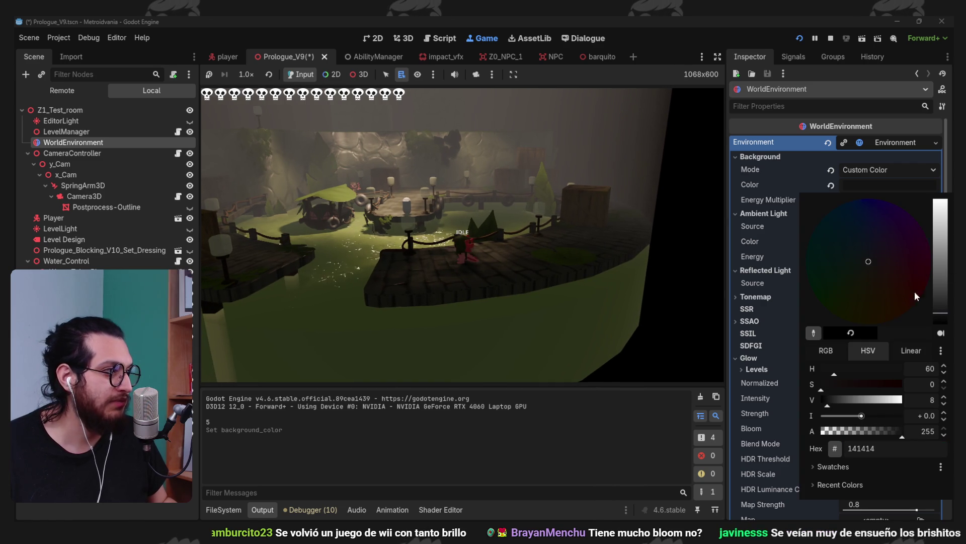
left_click(866, 249)
left_click(766, 182)
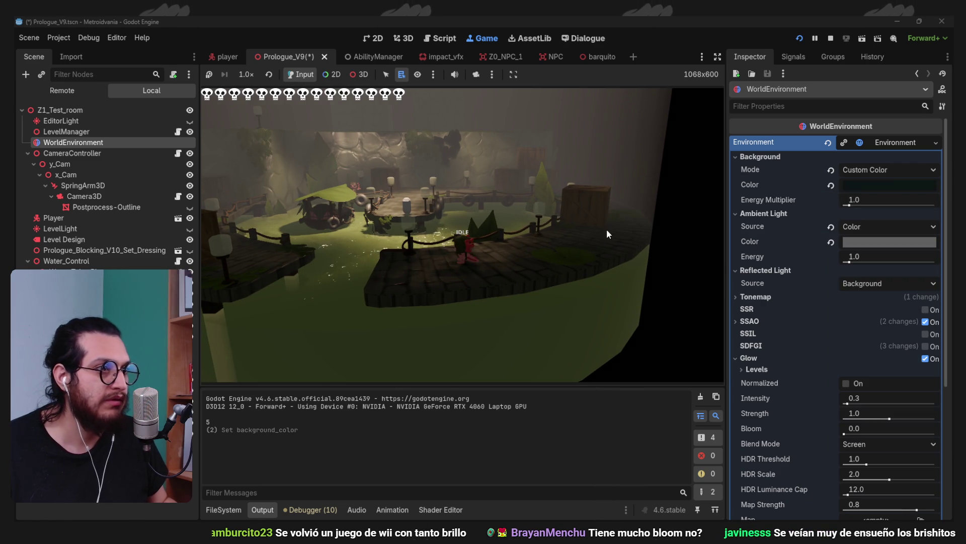
left_click(890, 185)
left_click_drag(943, 311, 867, 263)
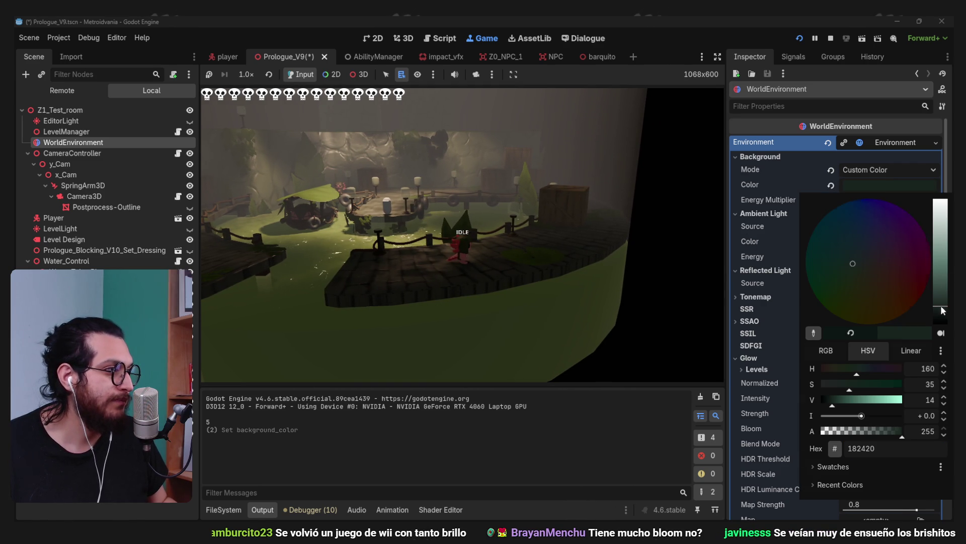
left_click(640, 180)
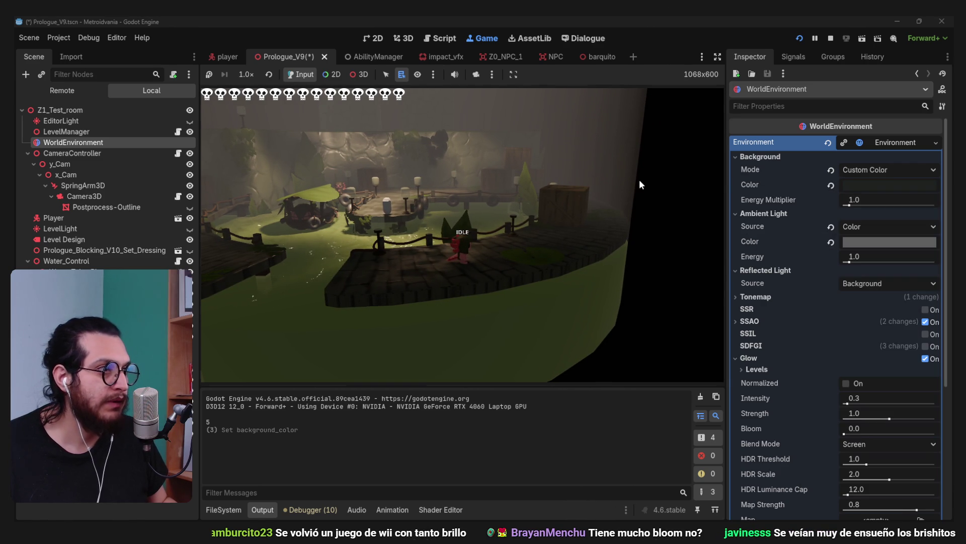
Stop the game, then save and relaunch the Prologue_V9 playtest
left_click(831, 38)
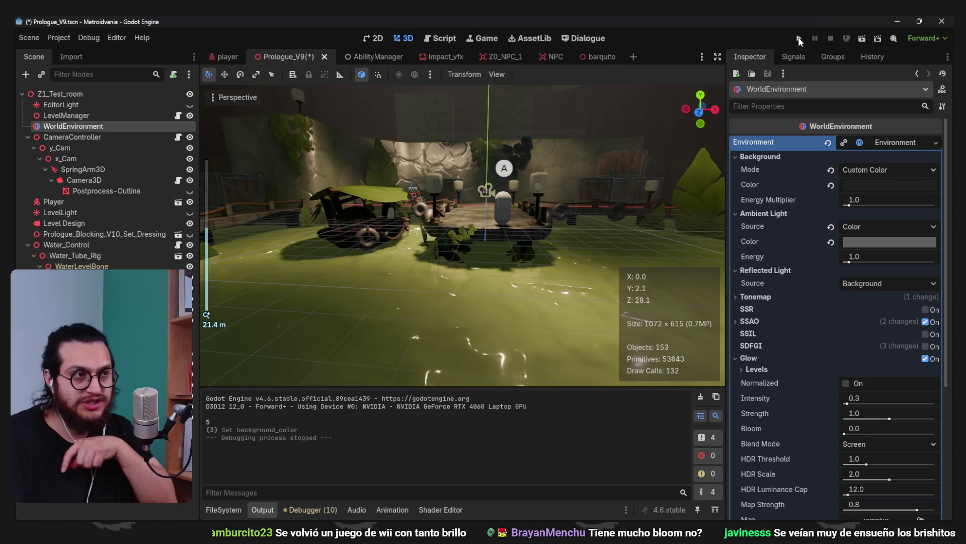
left_click(798, 38)
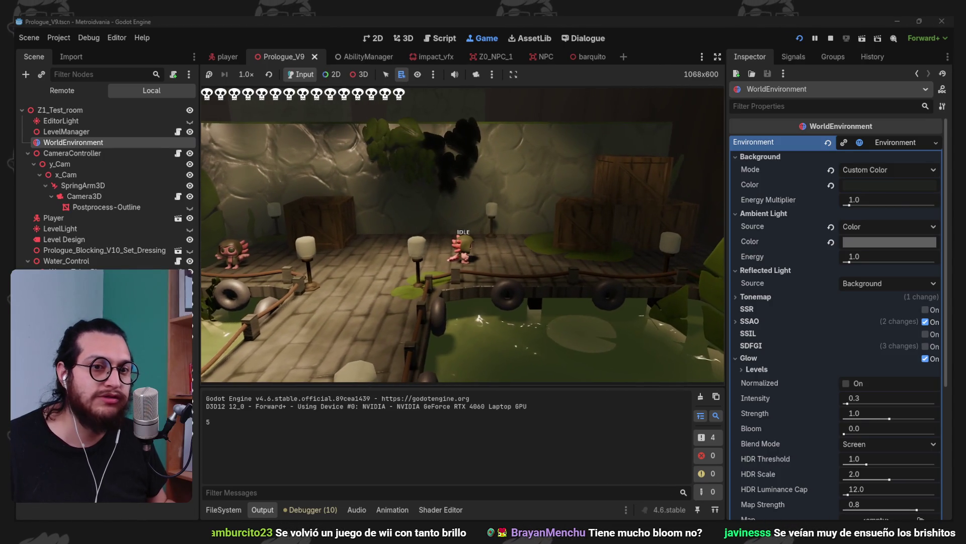
left_click(101, 353)
Toggle VoxelGI's visibility repeatedly to compare the in-game lighting, then stop the game
left_click(101, 383)
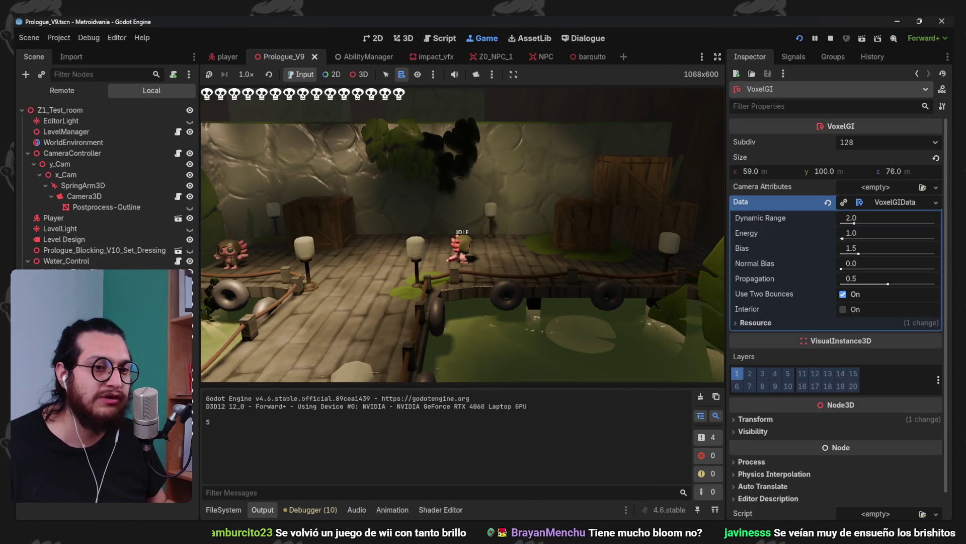
left_click(193, 431)
left_click(192, 431)
left_click(192, 430)
left_click(192, 431)
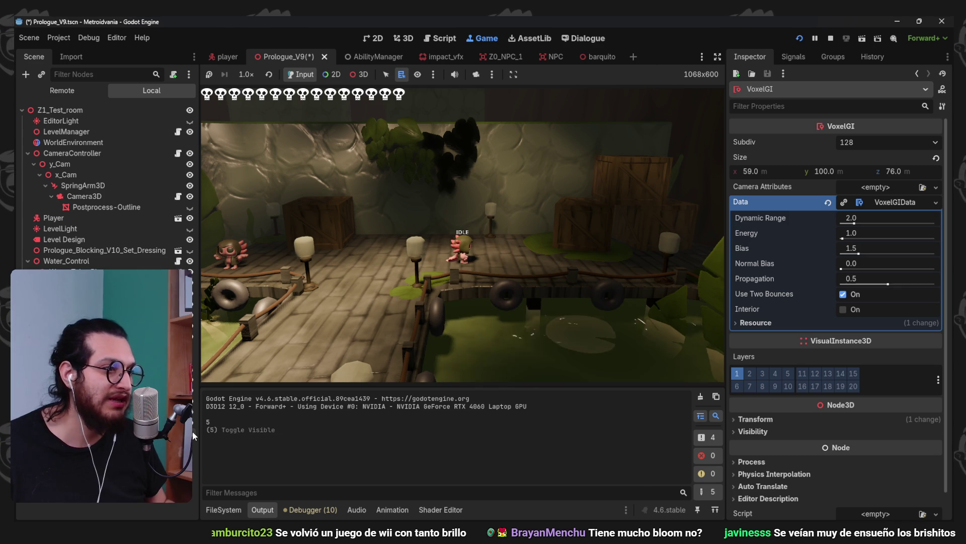
left_click(193, 430)
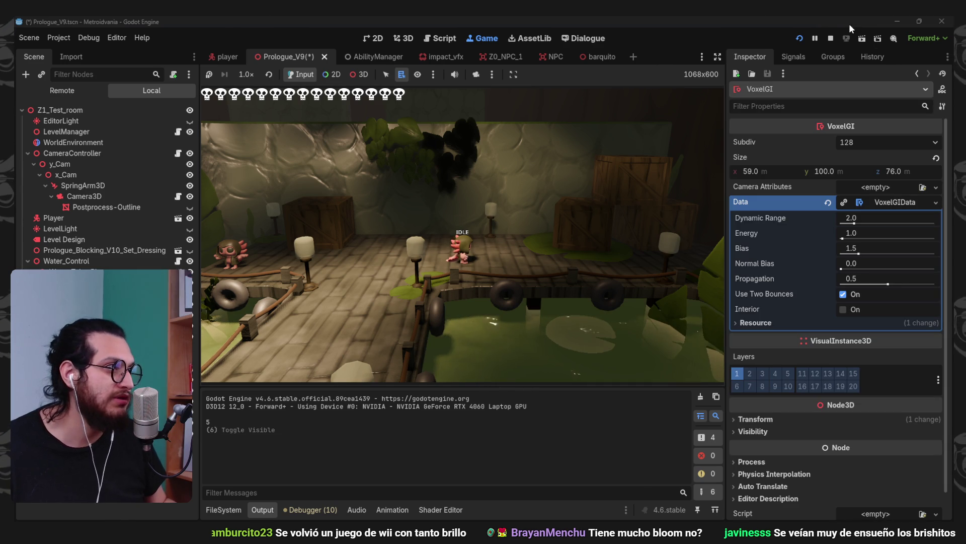
left_click(831, 38)
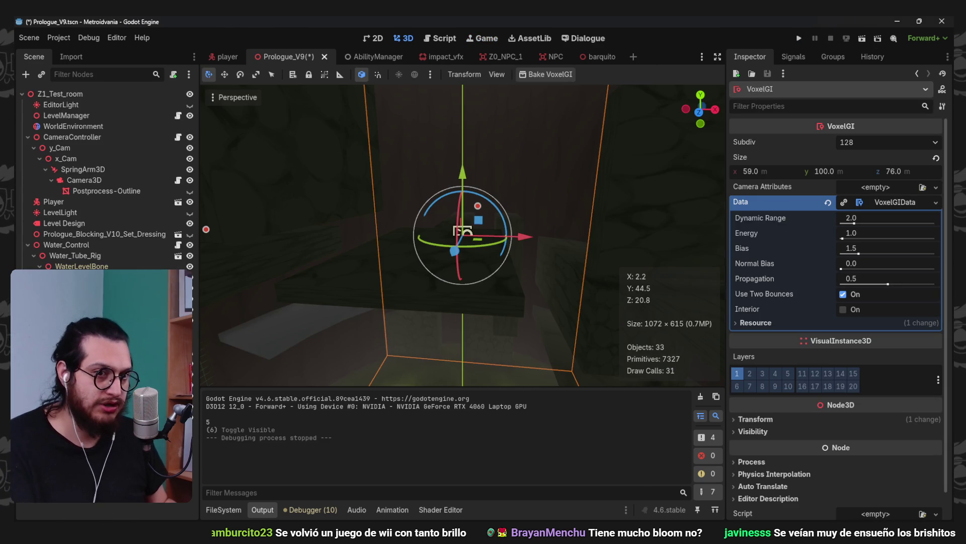
key("super+shift+s")
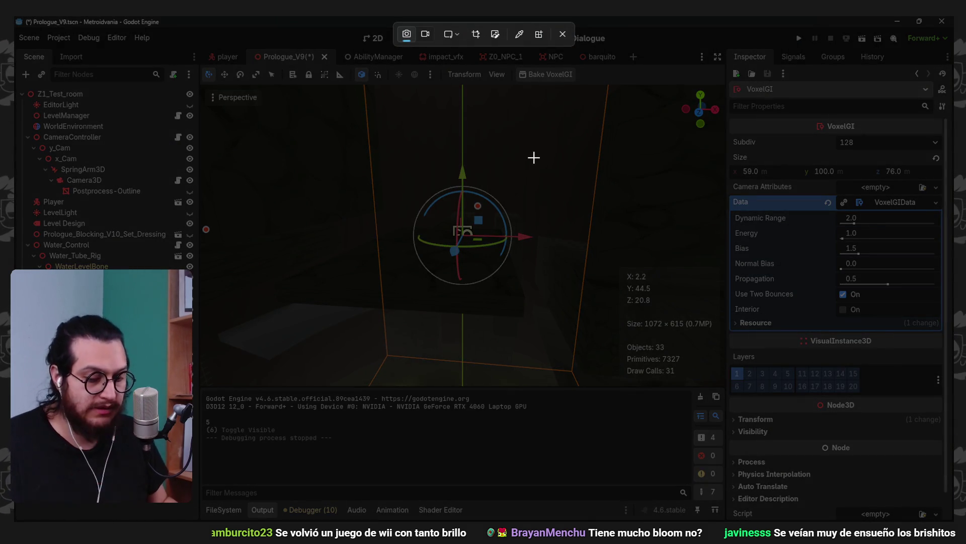
Delete the VoxelGI node and confirm the 'Delete node VoxelGI?' prompt
key("Escape")
key("Delete")
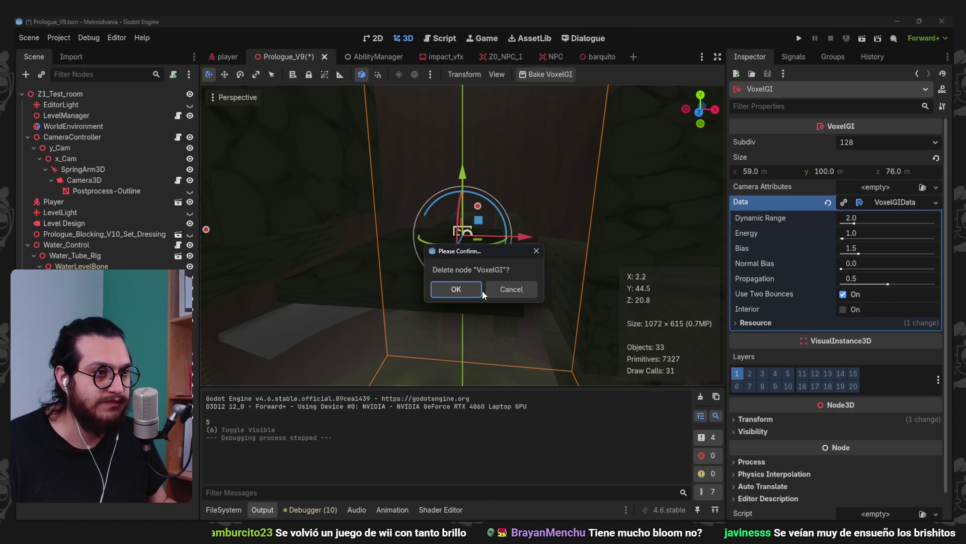
key("Return")
key("ctrl+z")
key("Delete")
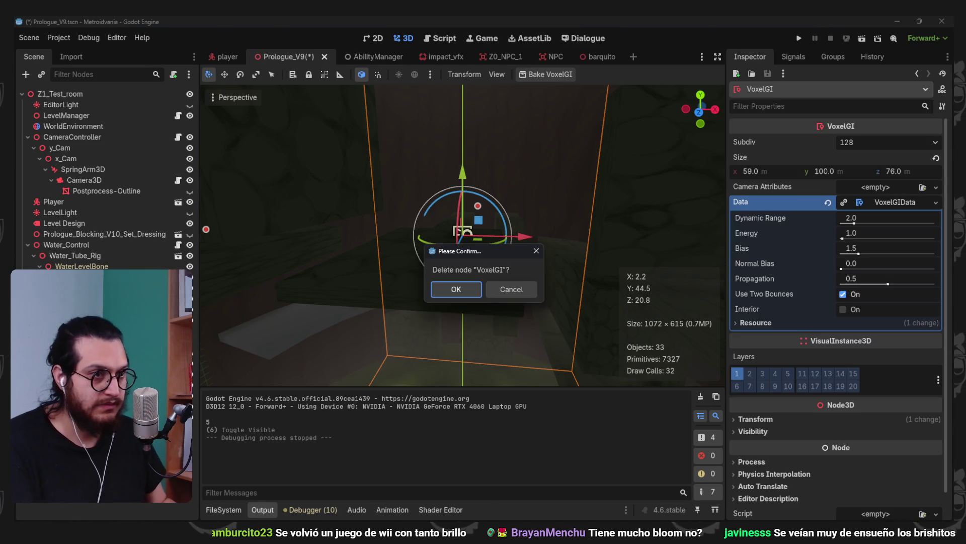
key("Return")
scroll(487, 230, "down", 5)
scroll(480, 222, "up", 8)
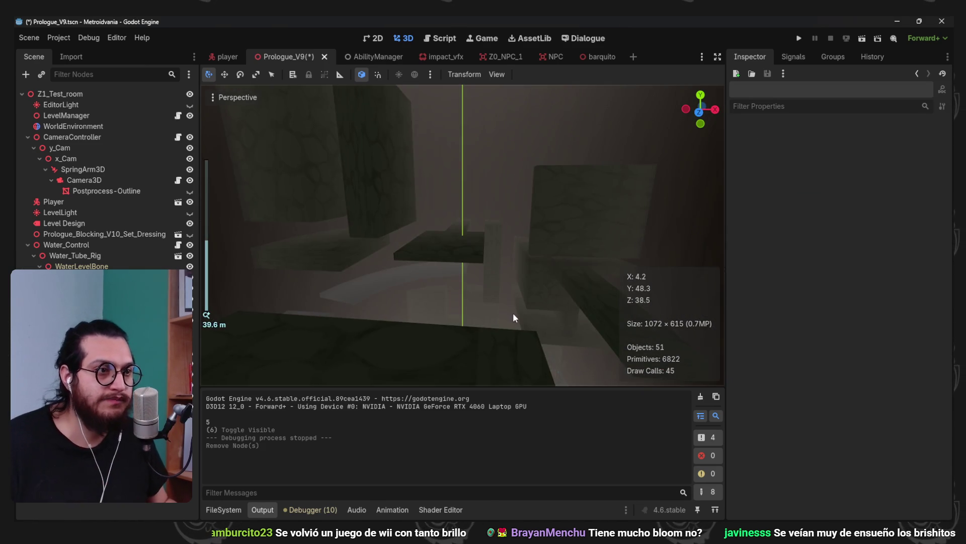
scroll(512, 317, "up", 8)
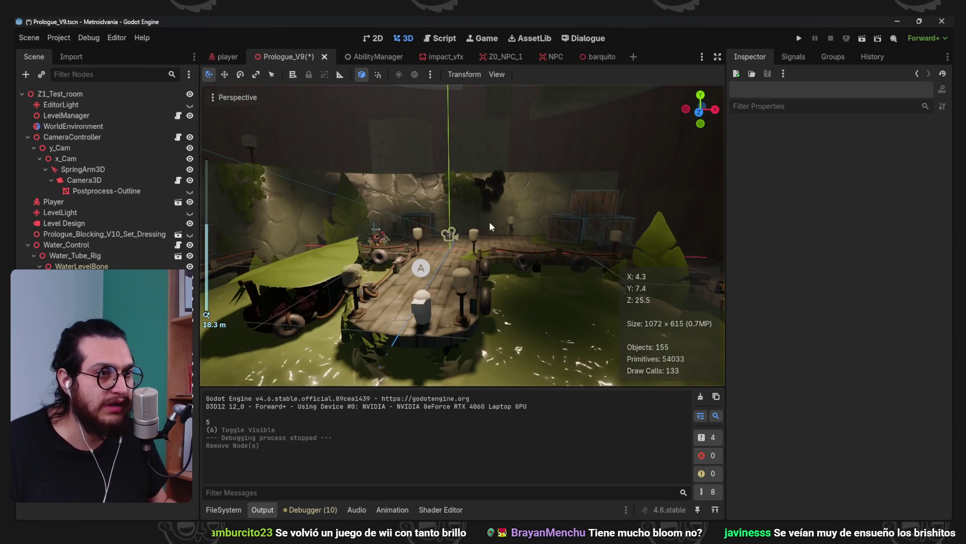
Save Prologue_V9, inspect the SpotLight3D over the dock, and run the project with F5
key("ctrl+s")
left_click(484, 218)
scroll(454, 201, "down", 4)
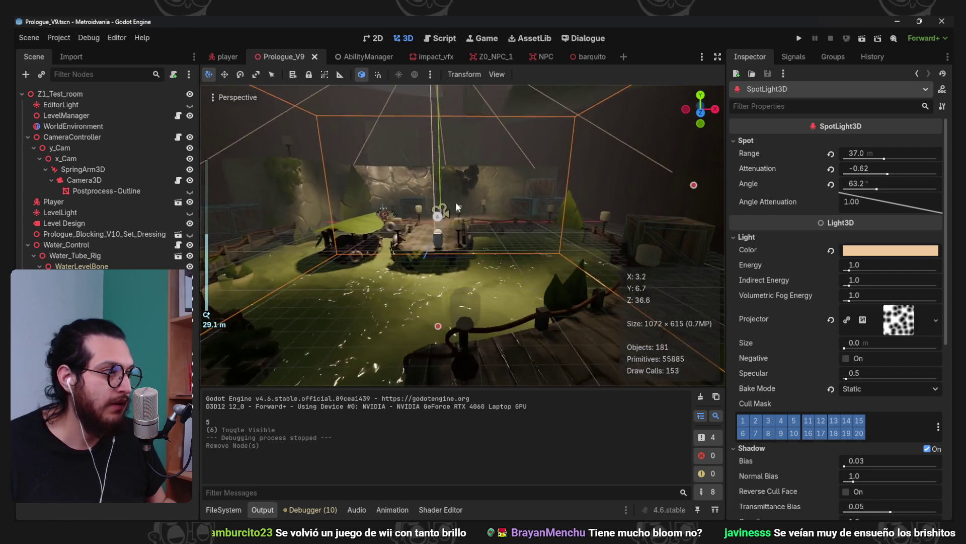
scroll(455, 202, "down", 6)
scroll(431, 229, "up", 10)
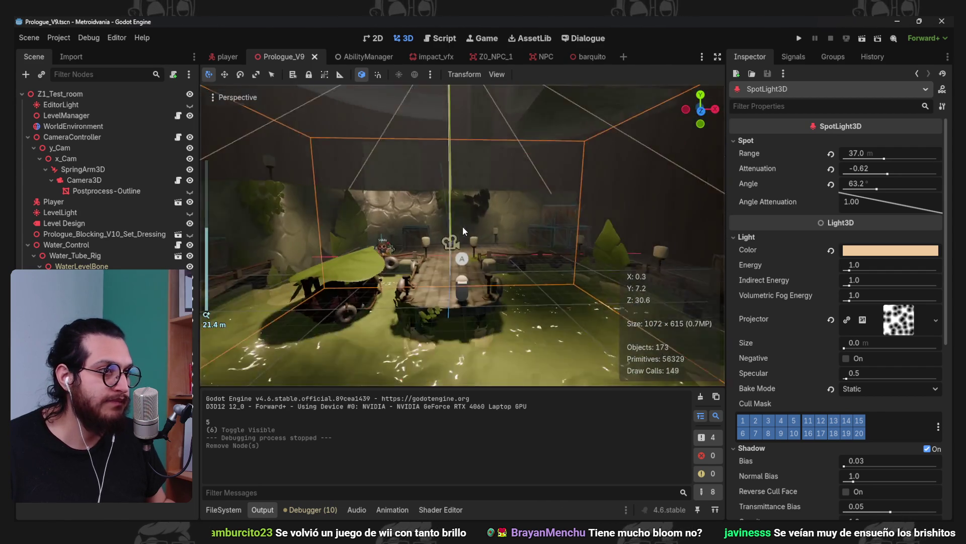
scroll(463, 227, "up", 3)
mouse_move(457, 253)
left_mouse_down()
mouse_move(436, 254)
mouse_move(523, 347)
mouse_move(411, 251)
mouse_move(358, 243)
mouse_move(620, 150)
left_mouse_up()
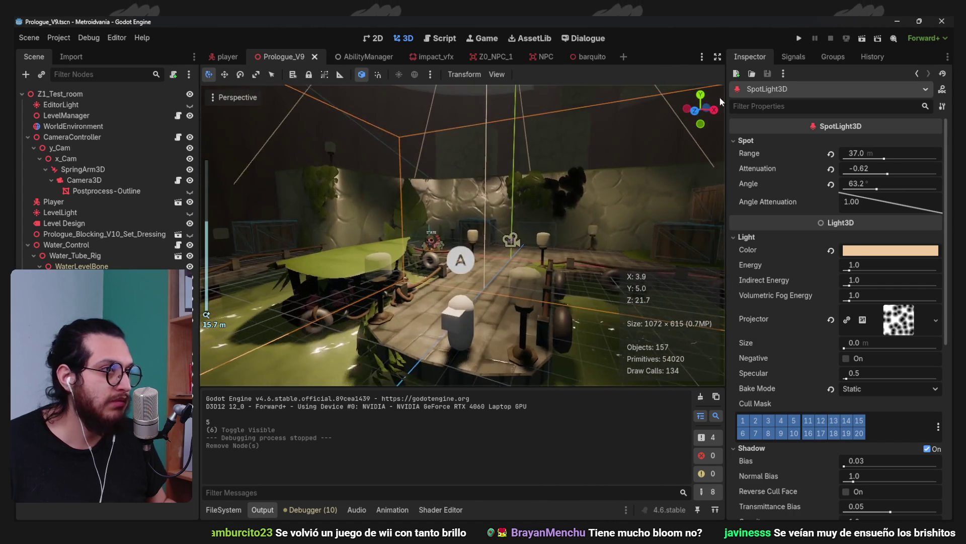
key("F5")
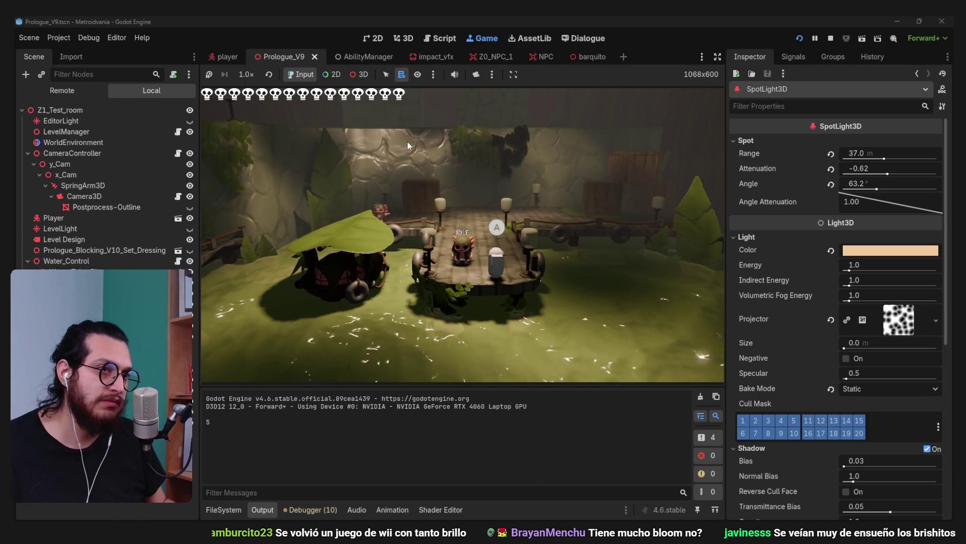
Lower the Specular of Shaders/Physical_Materials/Rocks.tres from 1.0 to 0.53
left_click(240, 507)
scroll(259, 466, "down", 5)
left_click(266, 459)
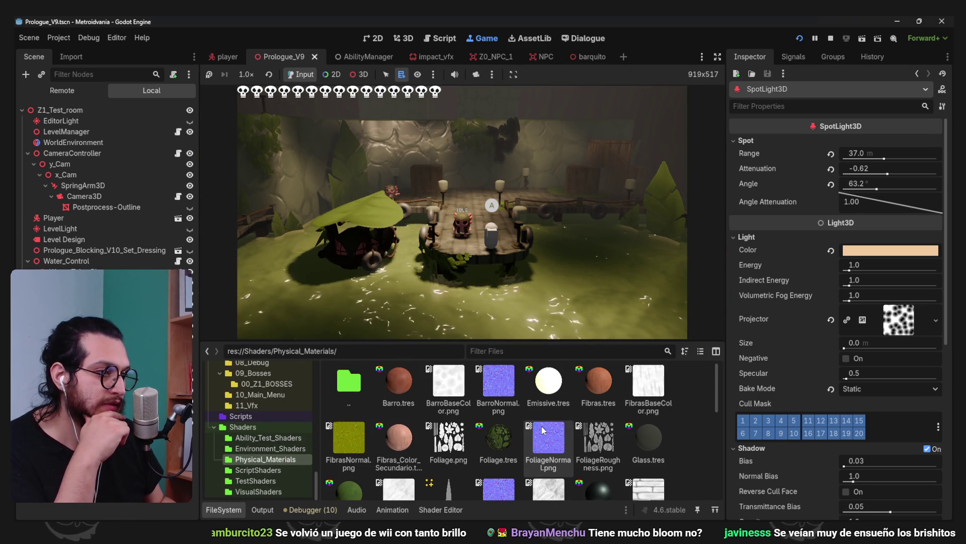
scroll(347, 463, "down", 4)
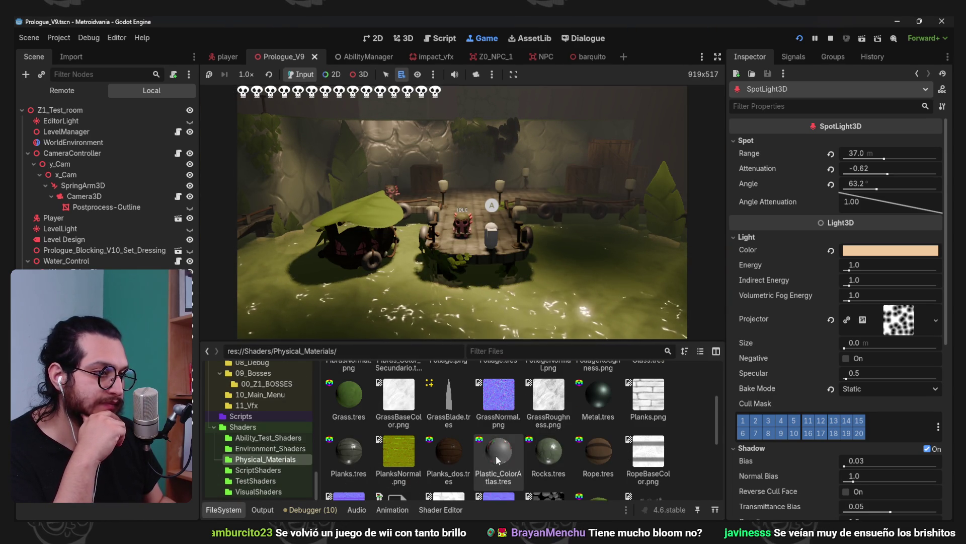
left_click(534, 452)
scroll(817, 400, "down", 2)
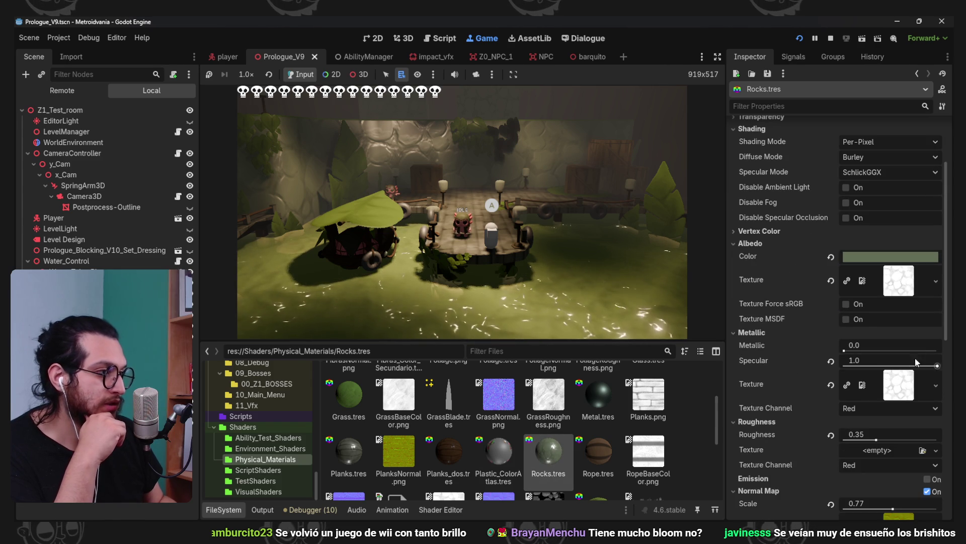
left_click_drag(938, 365, 894, 369)
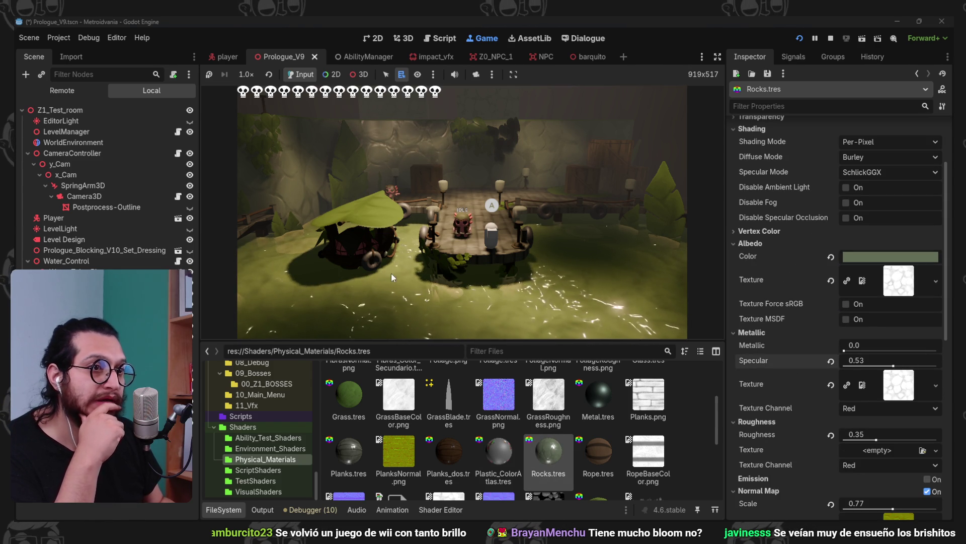
scroll(418, 493, "up", 2)
scroll(418, 493, "down", 3)
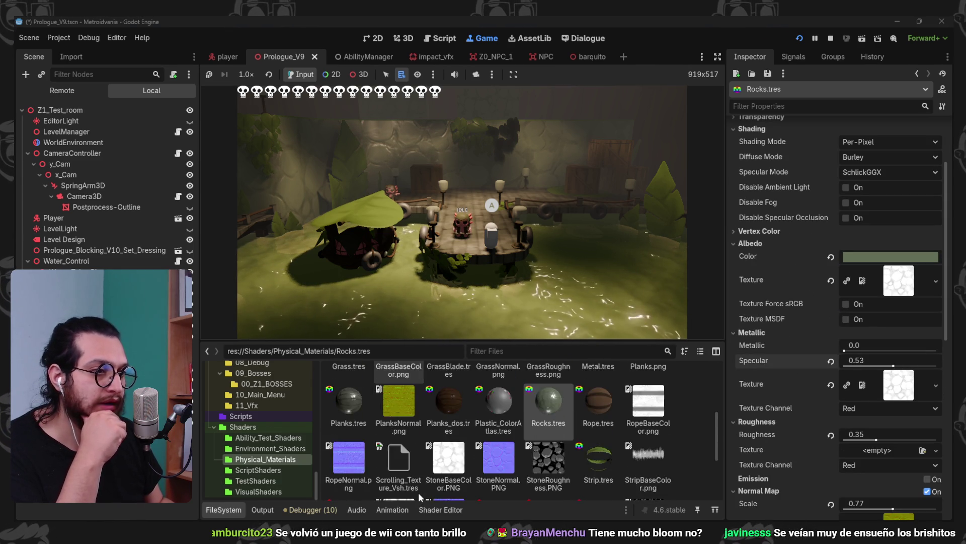
scroll(418, 492, "up", 3)
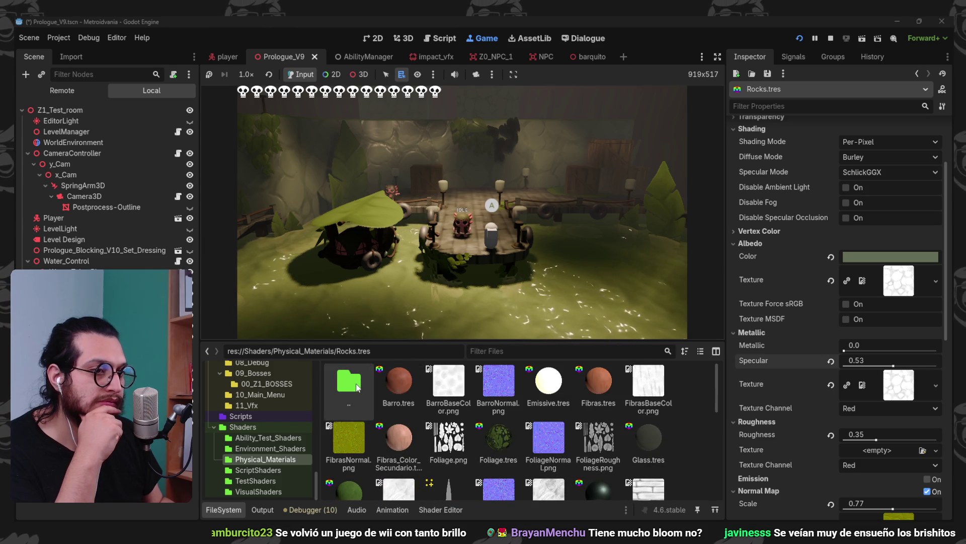
Open wax_river_material.tres from the visual shaders folder and collapse the Shader Editor panel
double_click(349, 381)
double_click(647, 383)
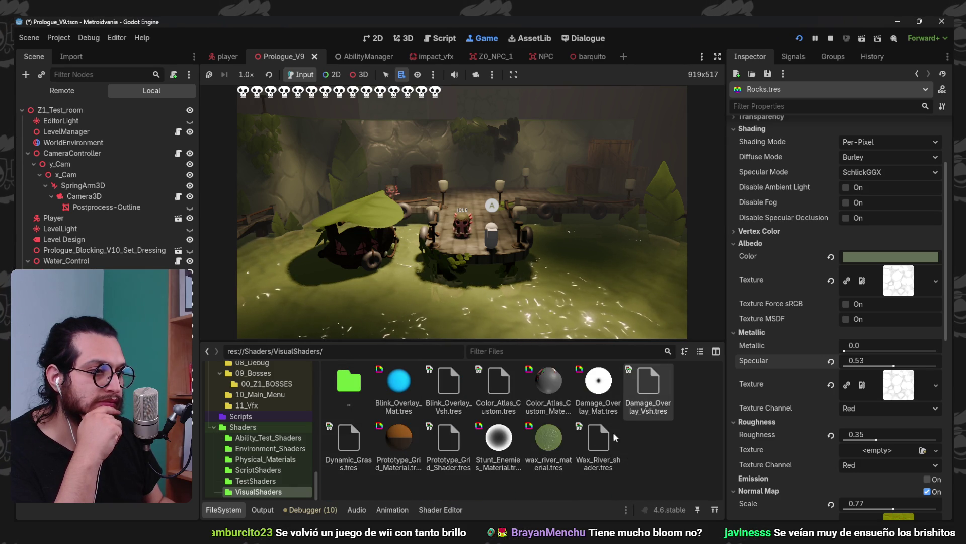
double_click(556, 434)
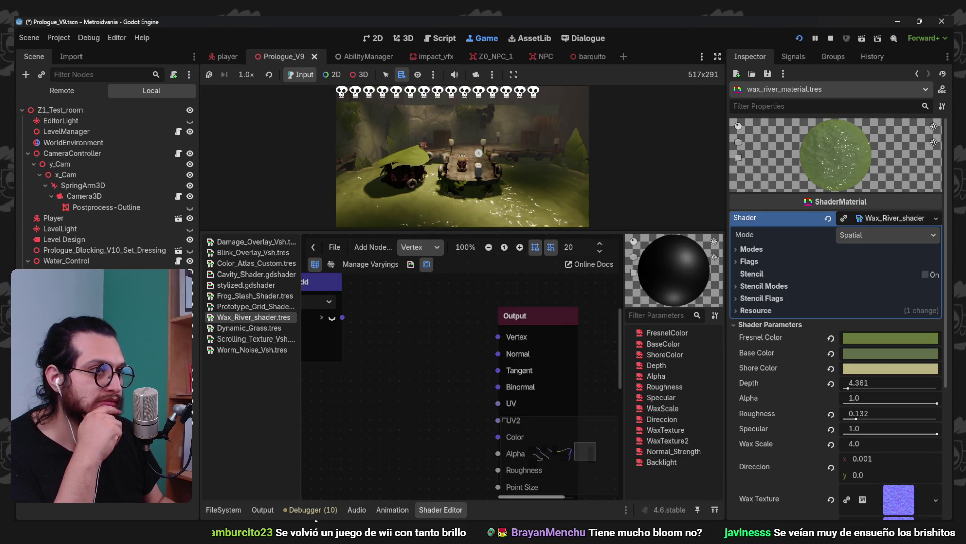
left_click(445, 509)
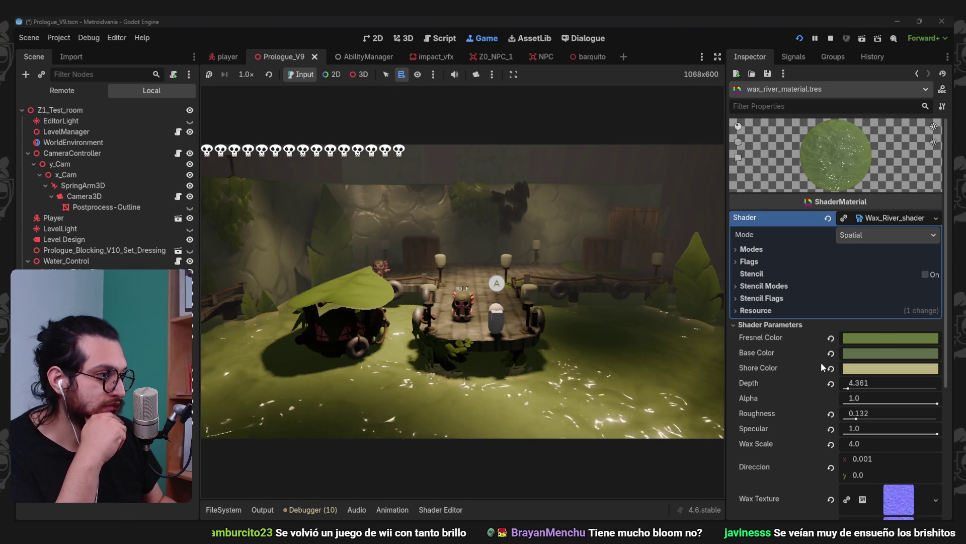
Try teal Base, Fresnel and light teal Shore colours, then undo them to keep green
left_click(881, 354)
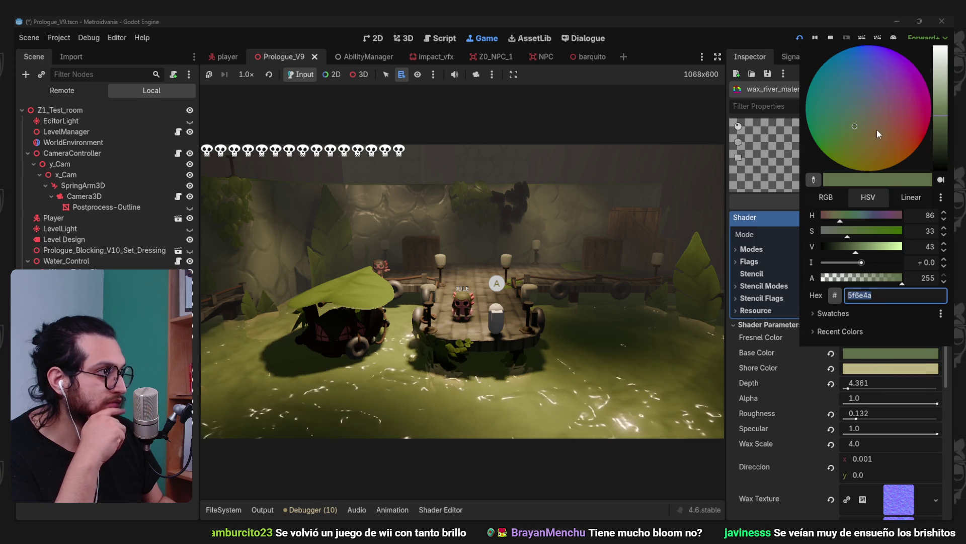
left_click(778, 401)
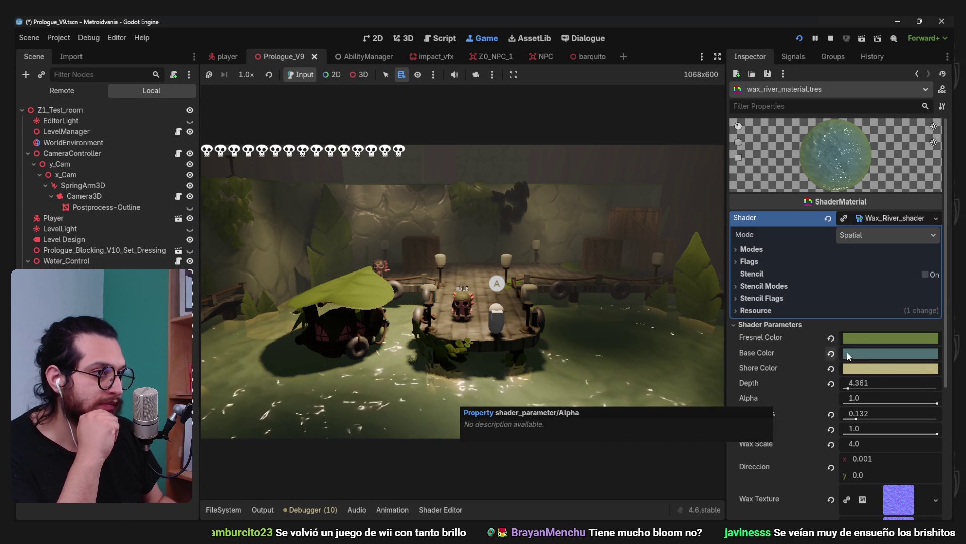
left_click(860, 339)
left_click(850, 75)
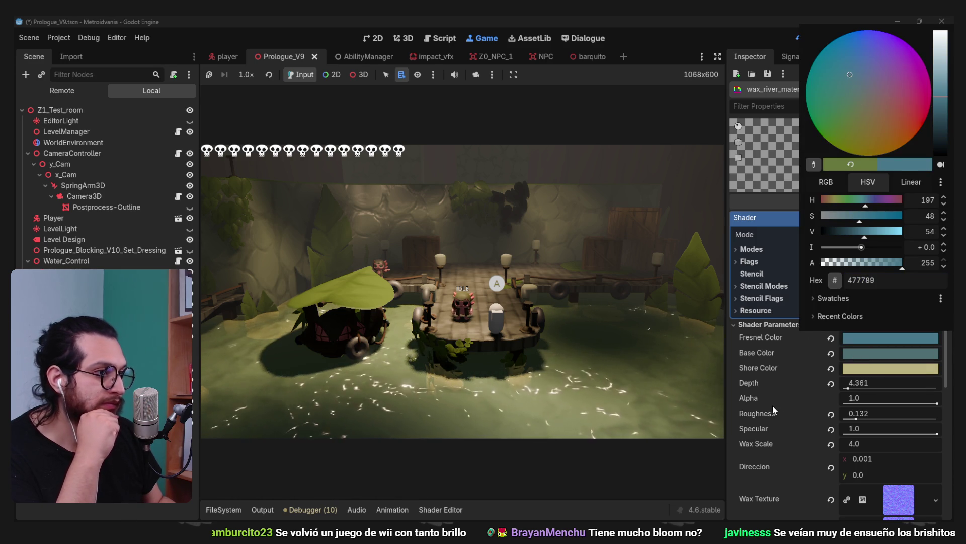
left_click(772, 404)
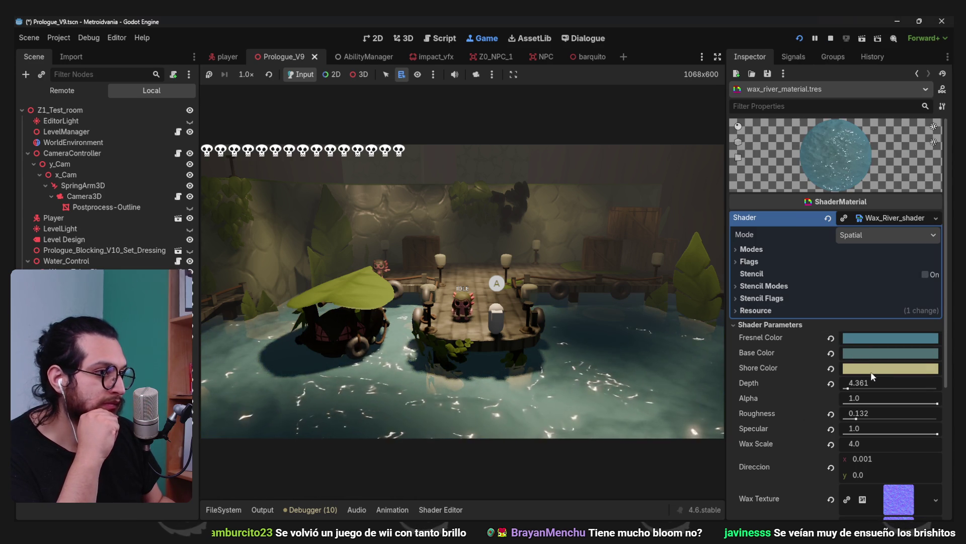
left_click(872, 373)
left_click(847, 125)
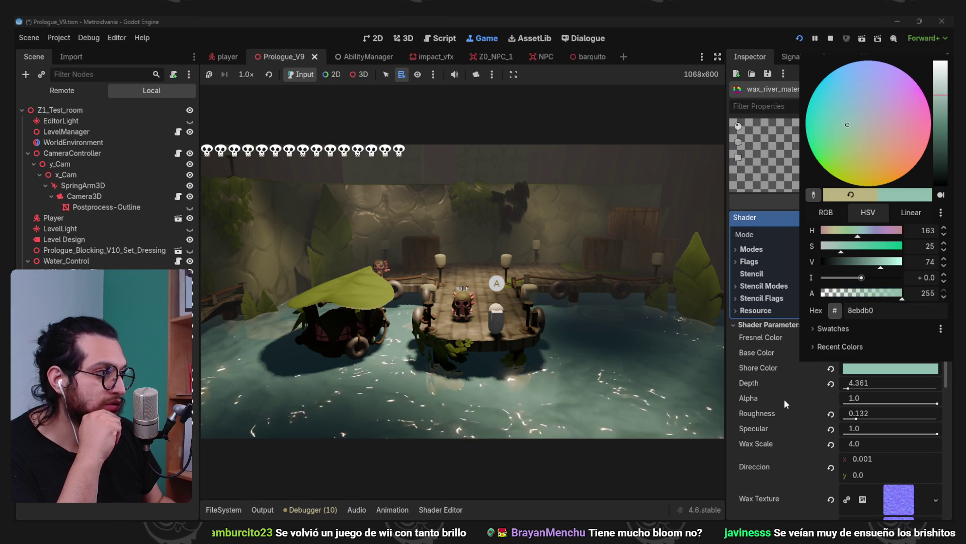
left_click(785, 400)
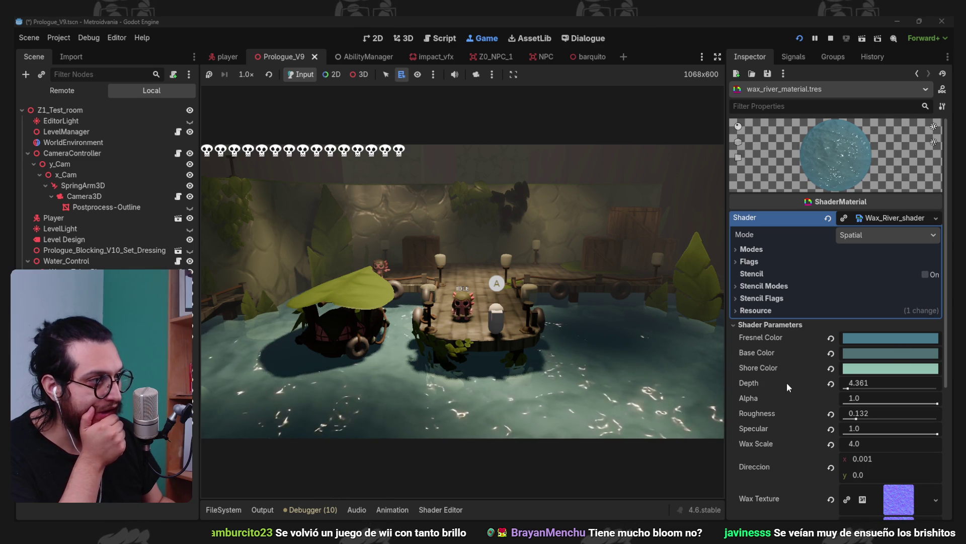
key("ctrl+z")
key("ctrl+z")
key("ctrl+z")
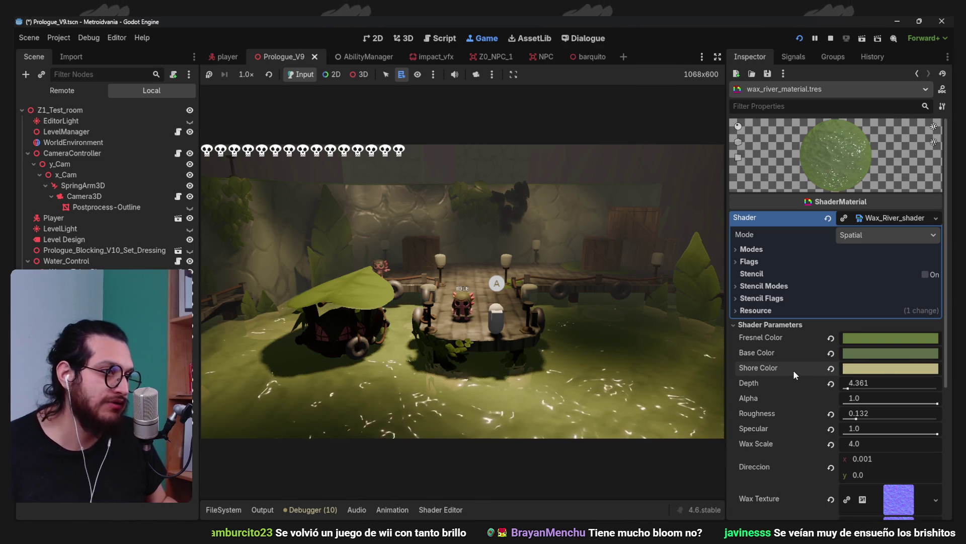
Test the water's Alpha, then desaturate Base, Fresnel and Shore colours to grey
mouse_move(938, 404)
left_mouse_down()
mouse_move(869, 412)
mouse_move(929, 405)
mouse_move(898, 428)
mouse_move(830, 438)
mouse_move(946, 432)
left_mouse_up()
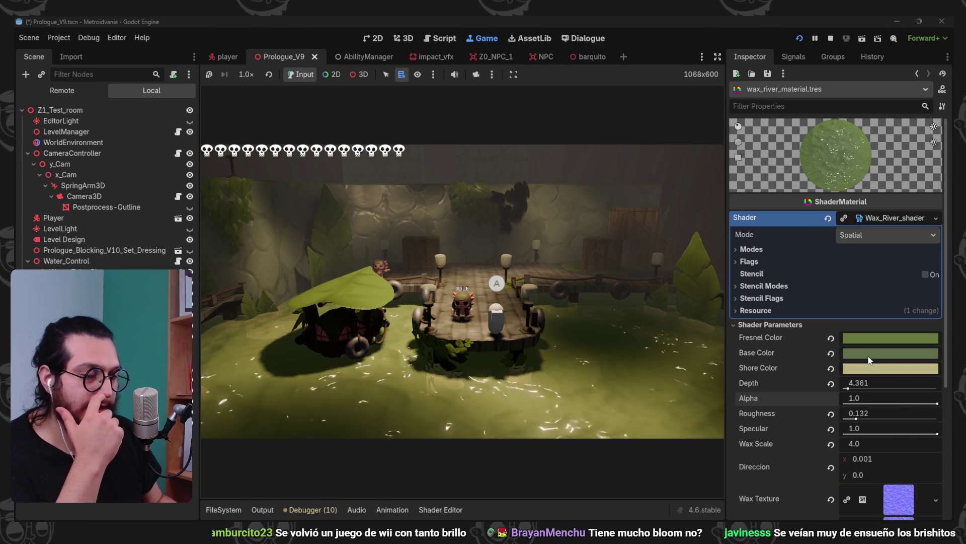
left_click(884, 361)
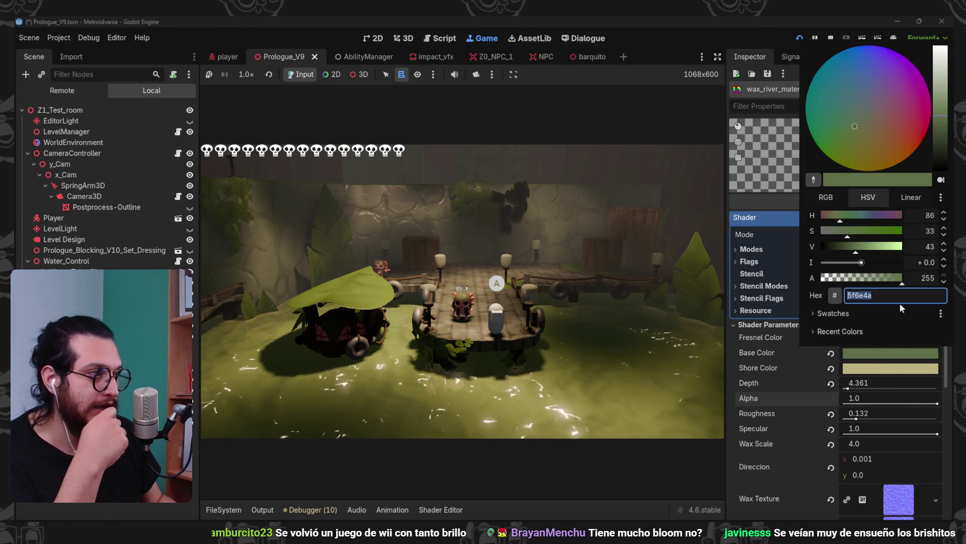
left_click_drag(853, 231, 814, 231)
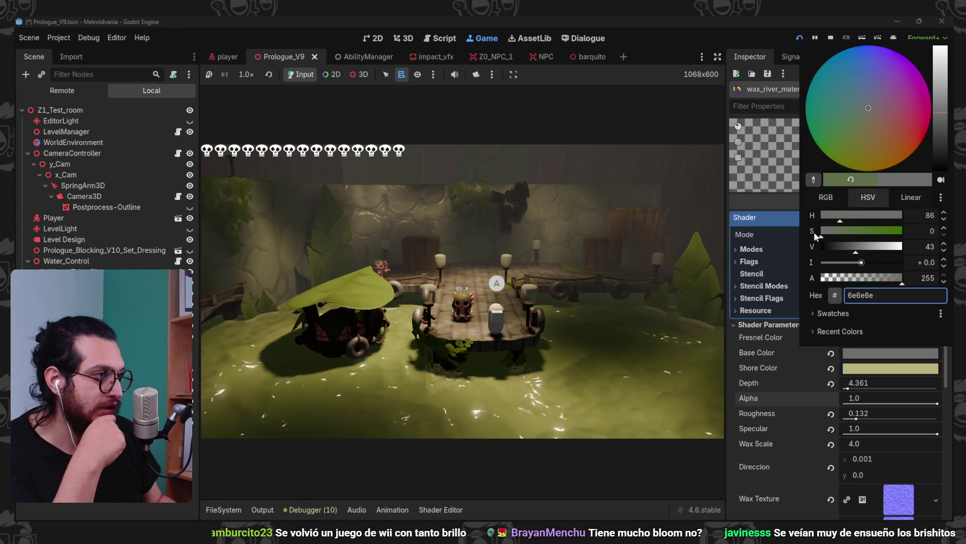
left_click(793, 368)
left_click(877, 343)
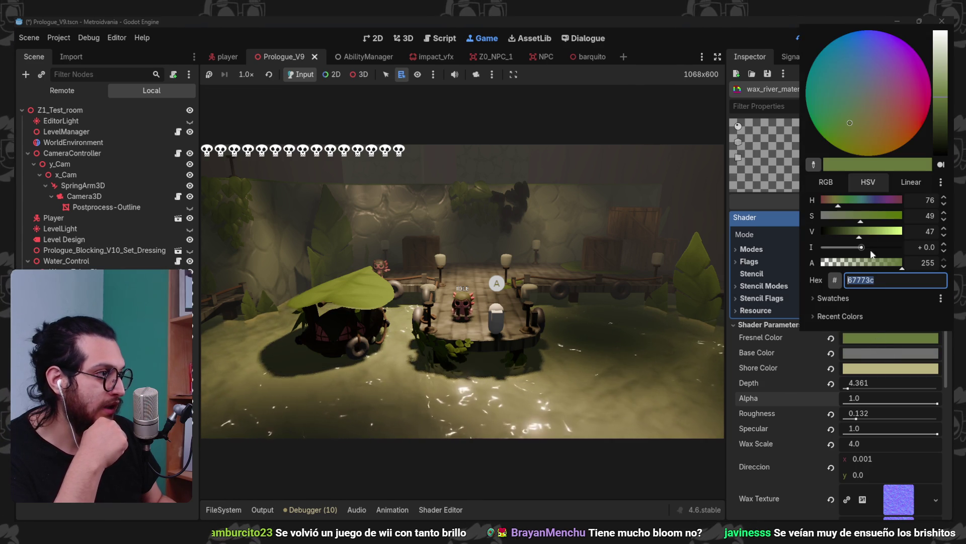
left_click_drag(858, 217, 824, 216)
left_click(796, 397)
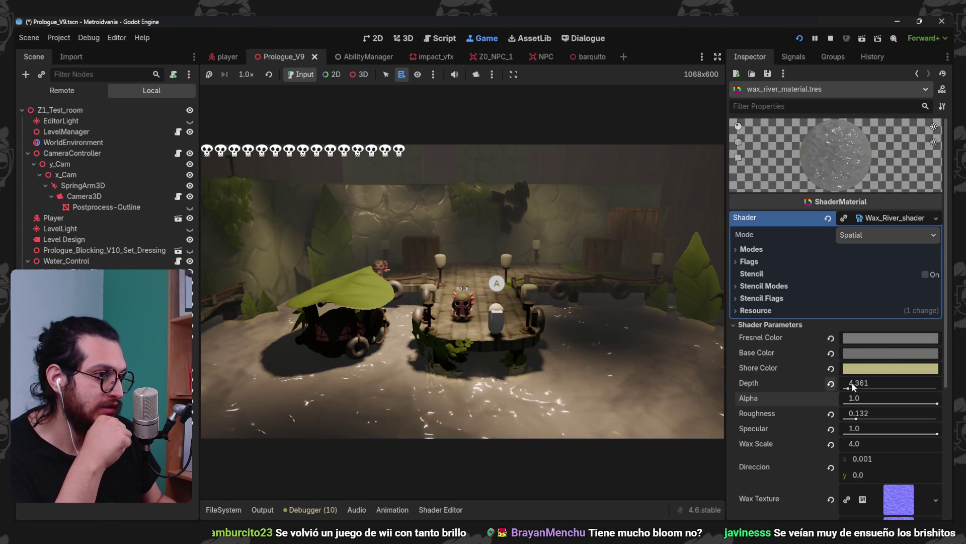
left_click(881, 369)
left_click_drag(847, 246, 821, 246)
left_click(791, 407)
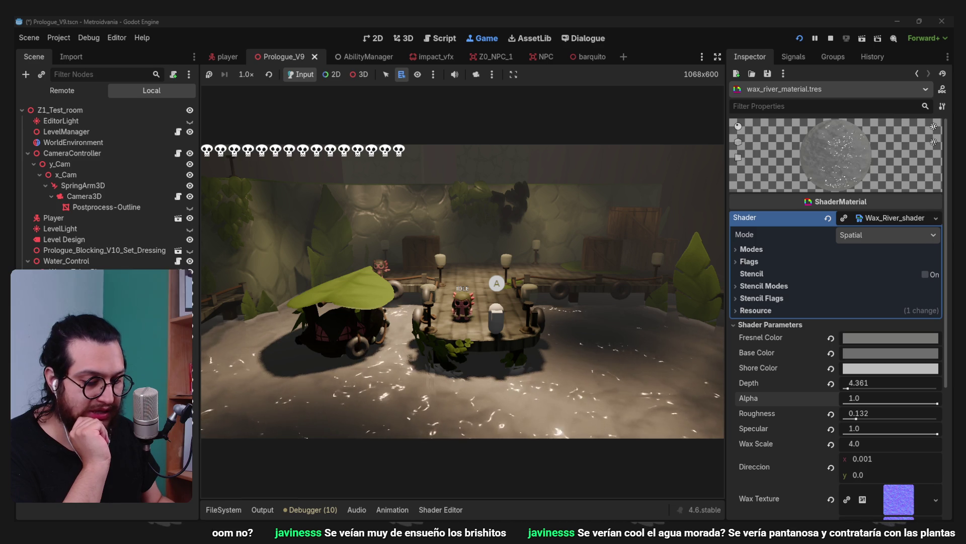
Pick purple Base and Fresnel colours and a pale lilac c7b2e7 Shore Color
left_click(884, 354)
left_click(874, 84)
left_click(760, 392)
left_click(871, 338)
left_click(886, 50)
left_click(776, 374)
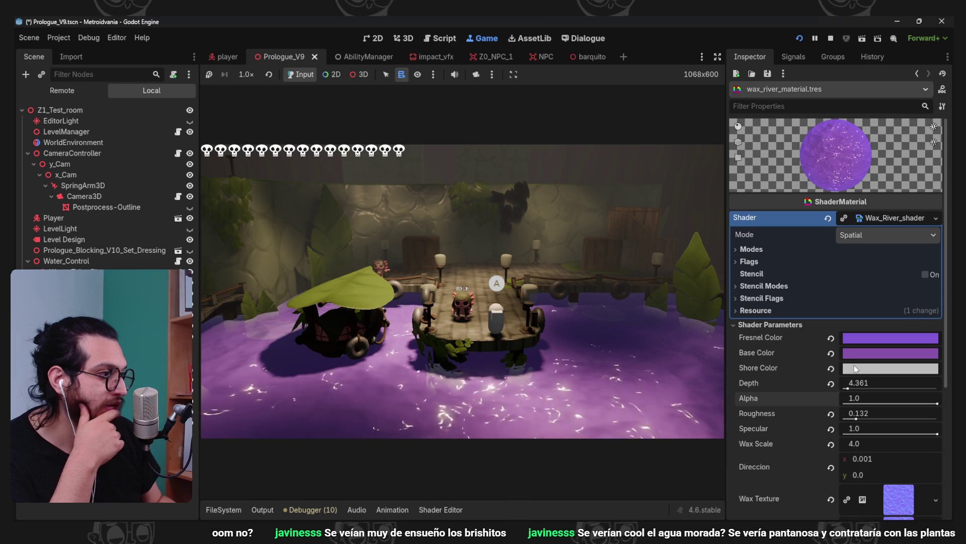
left_click(854, 369)
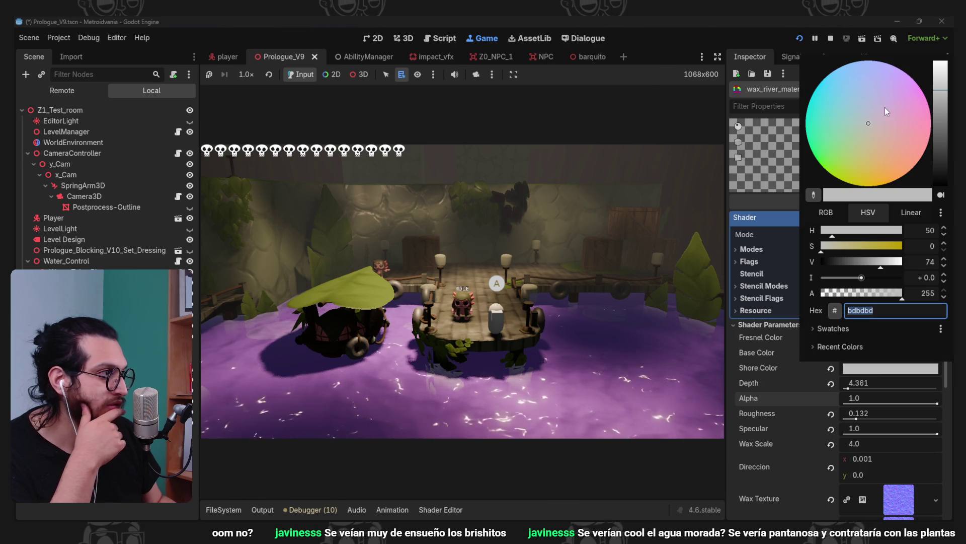
left_click(887, 94)
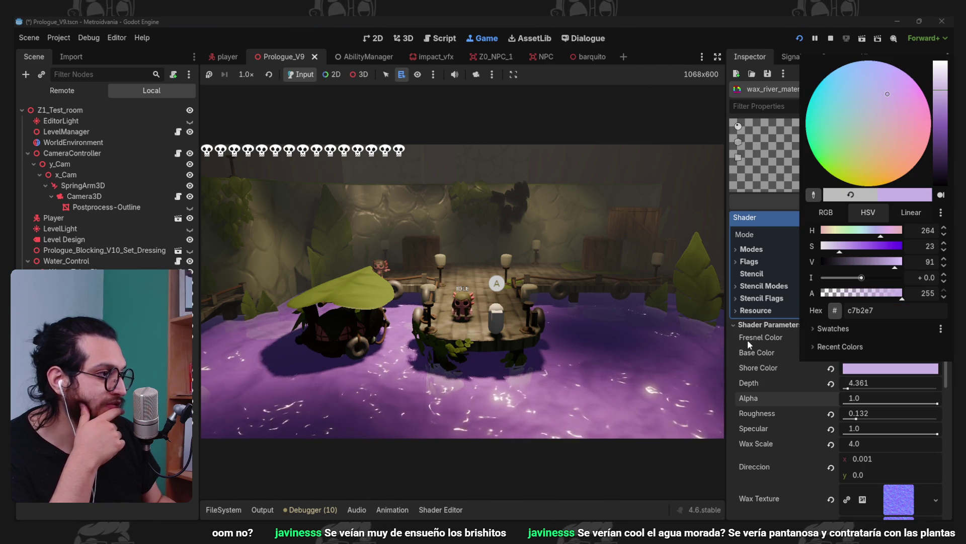
left_click(742, 333)
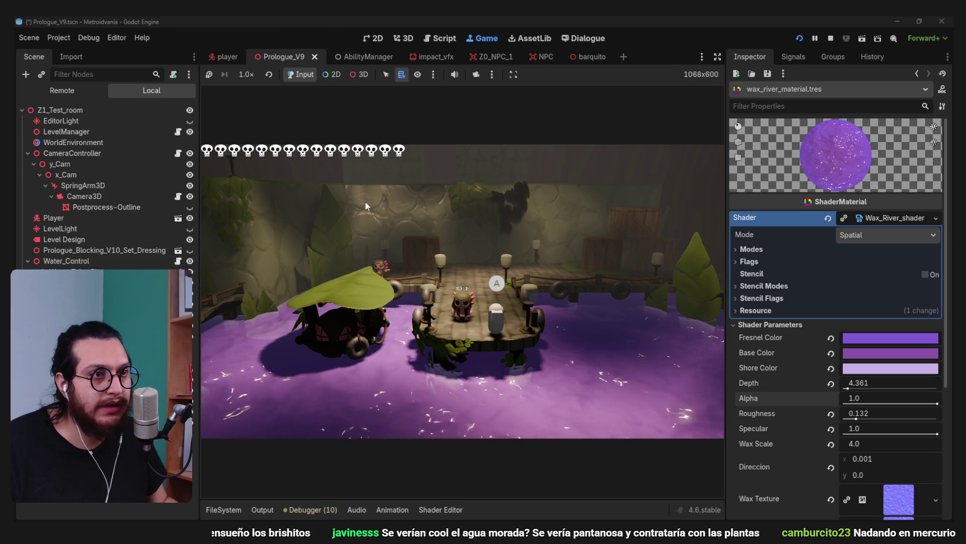
Walk, dash and jump the character around the dock to view the purple water
key("w")
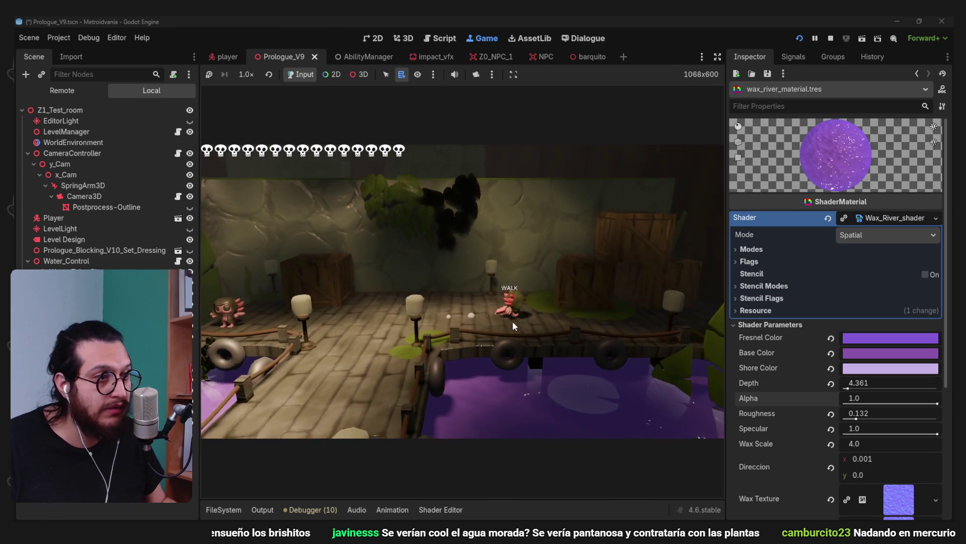
key("shift")
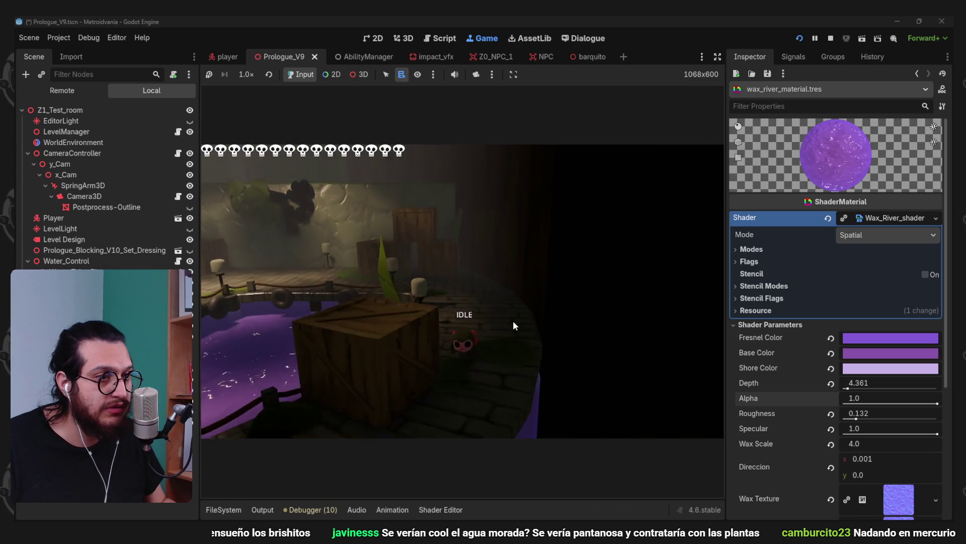
key("w")
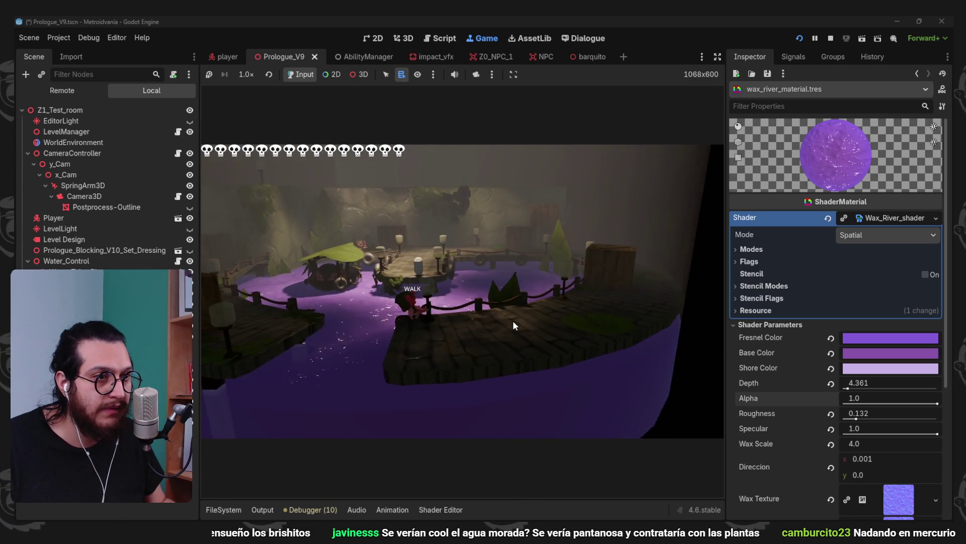
key("w")
key("w")
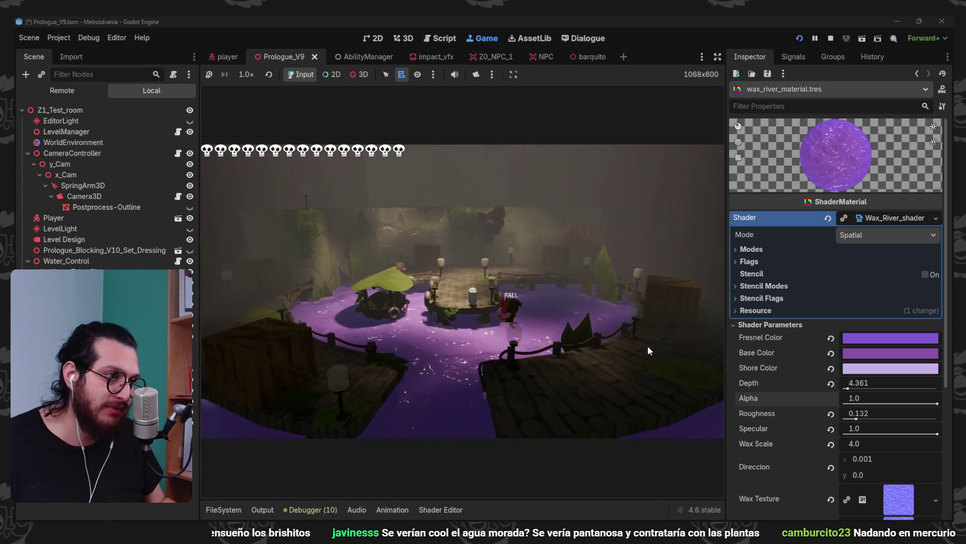
key("w")
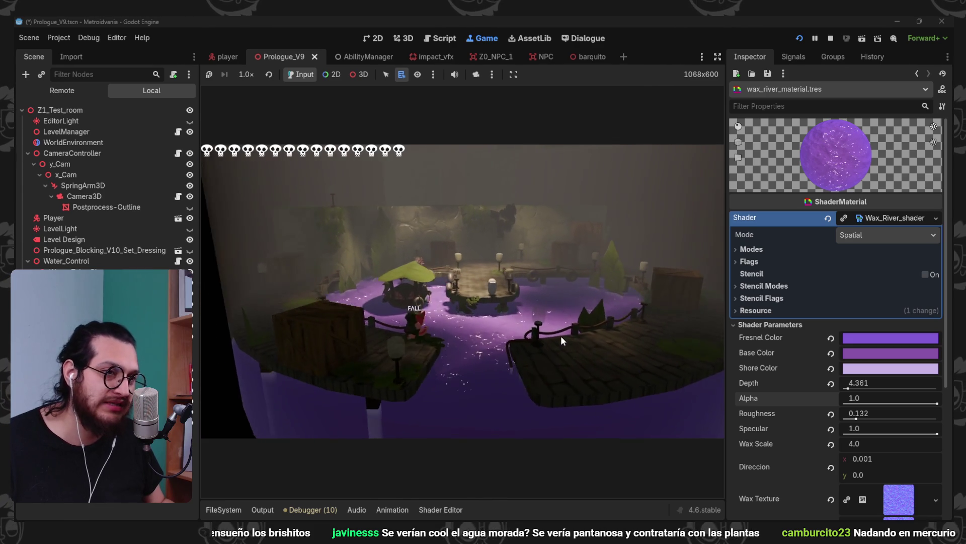
key("w")
key("w")
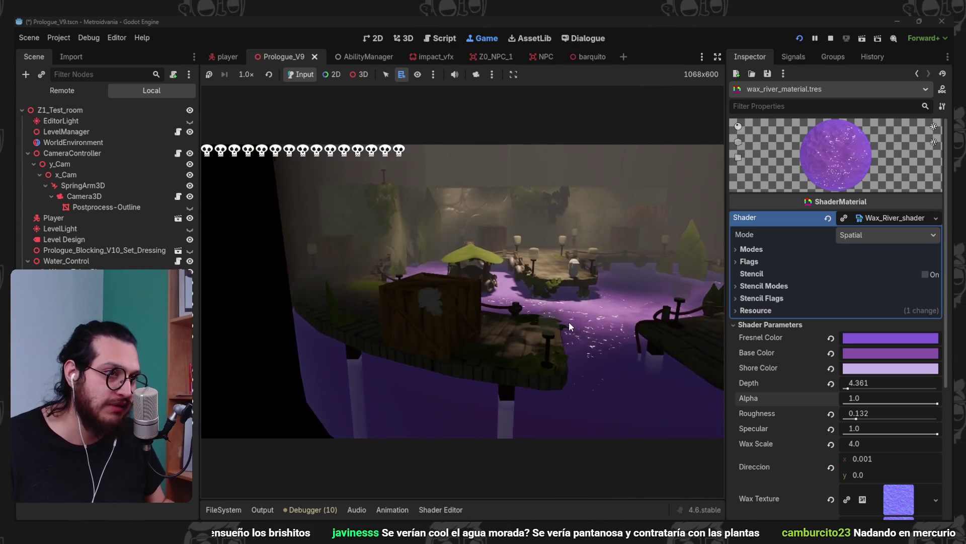
key("space")
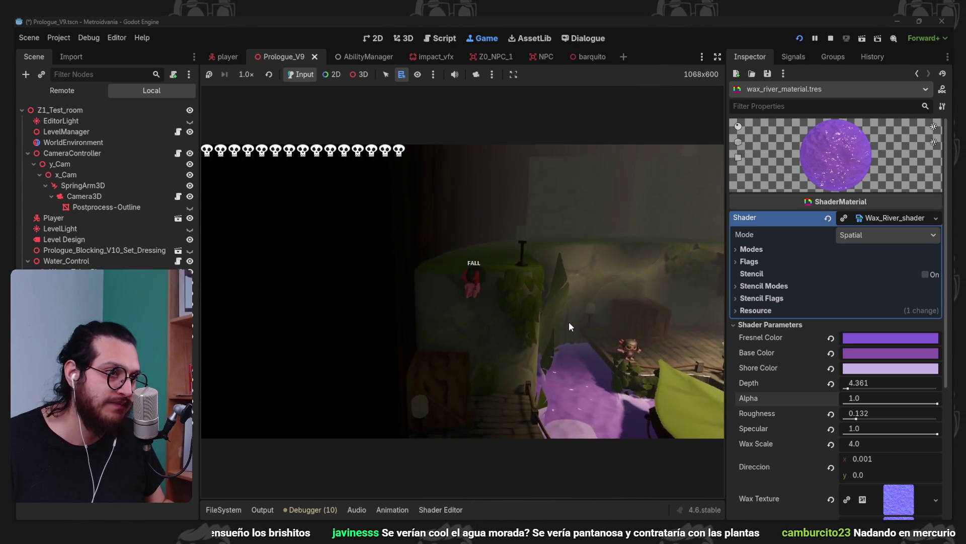
key("w")
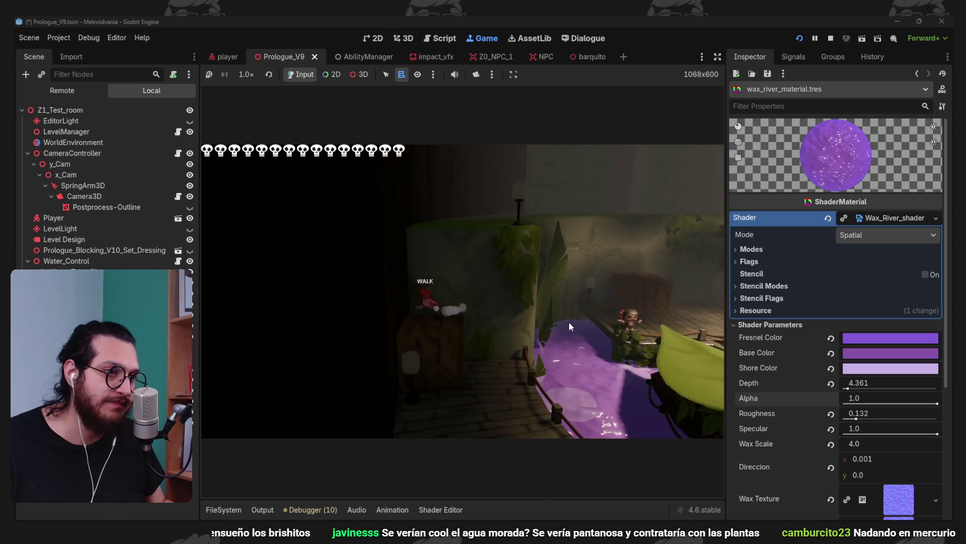
key("w")
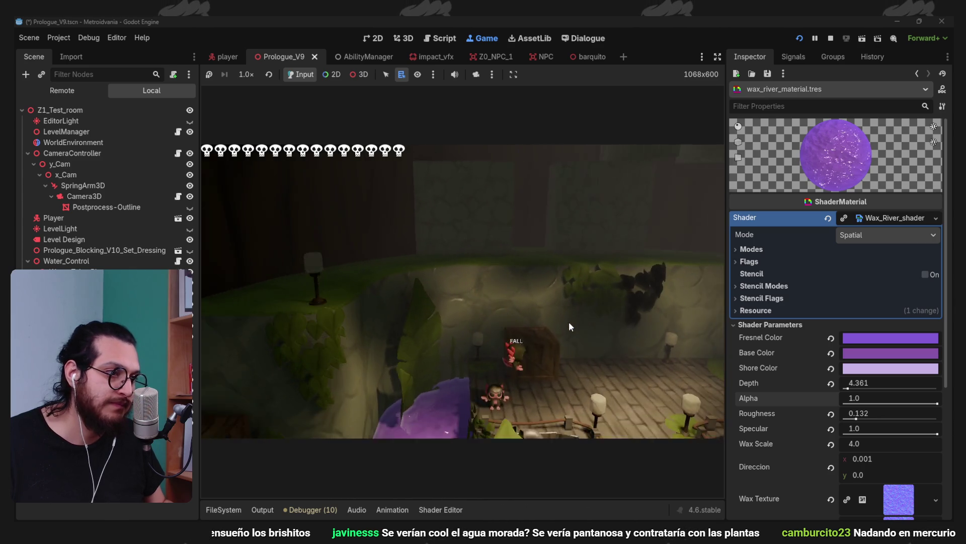
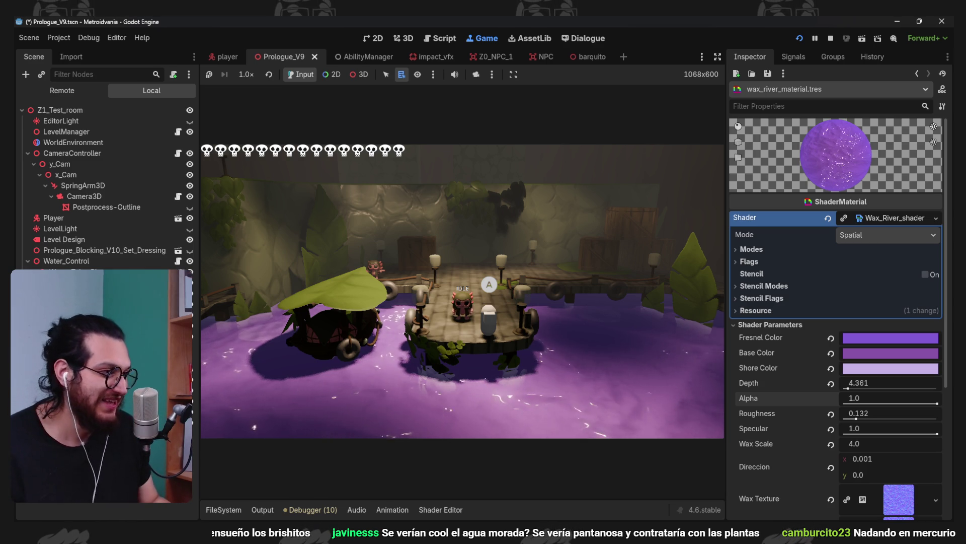
Undo back to the earlier non-purple colours and make the river's Fresnel Color brown
key("ctrl+z")
key("ctrl+z")
key("ctrl+z")
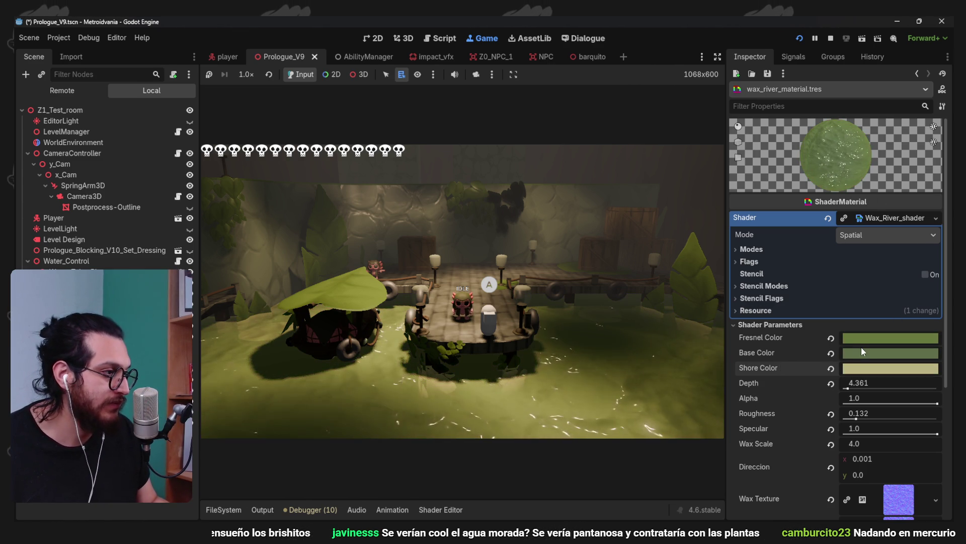
left_click(864, 353)
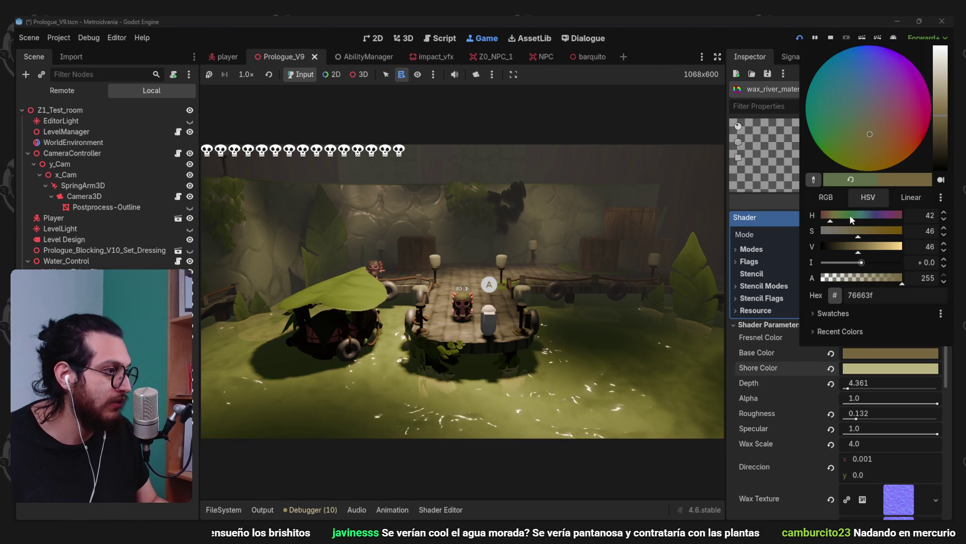
left_click(865, 353)
left_click(865, 337)
left_click(871, 125)
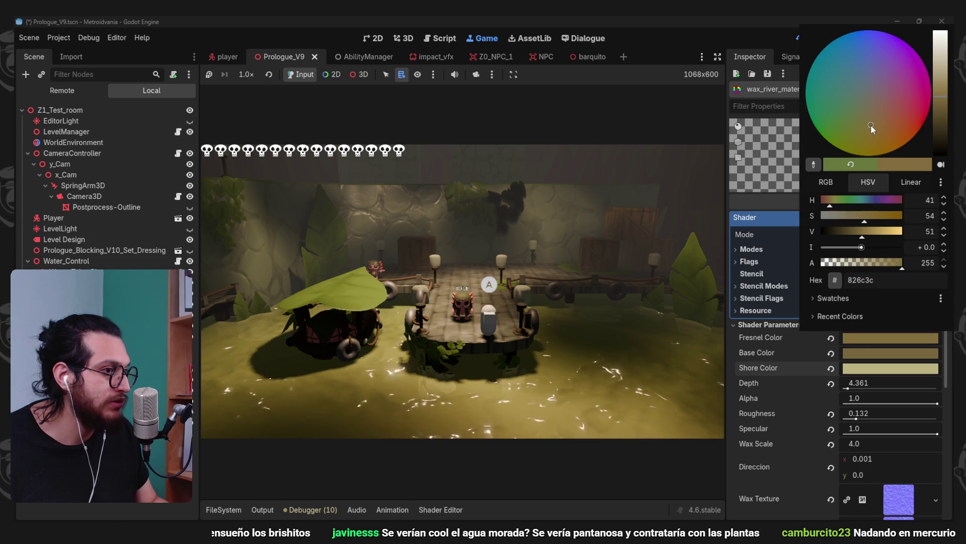
left_click(777, 377)
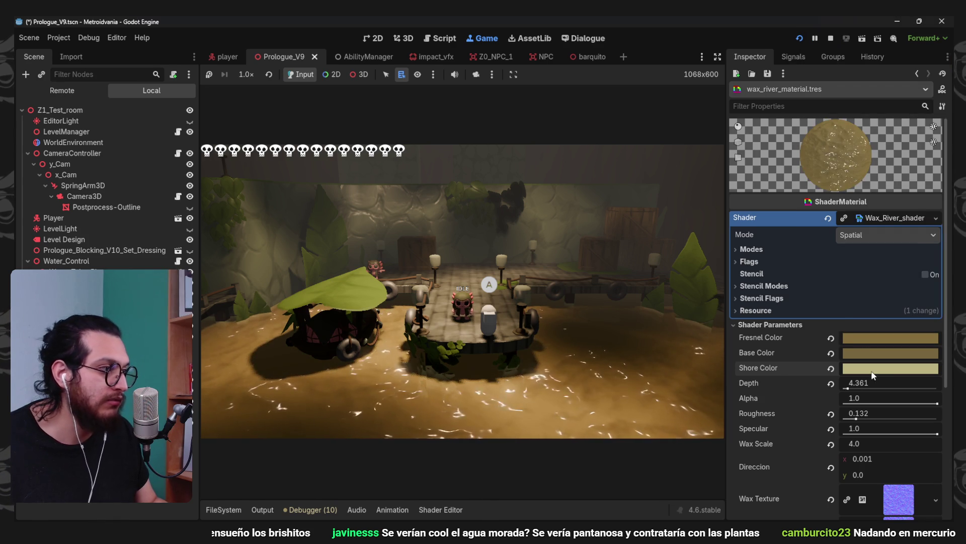
Set the wax river's Shore Color to a pale tan
left_click(886, 367)
left_click(878, 156)
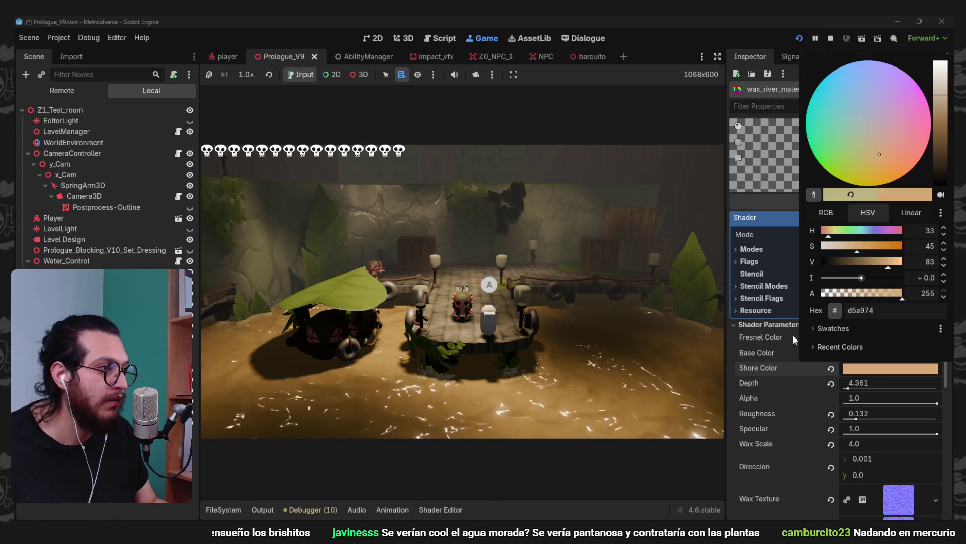
left_click(745, 365)
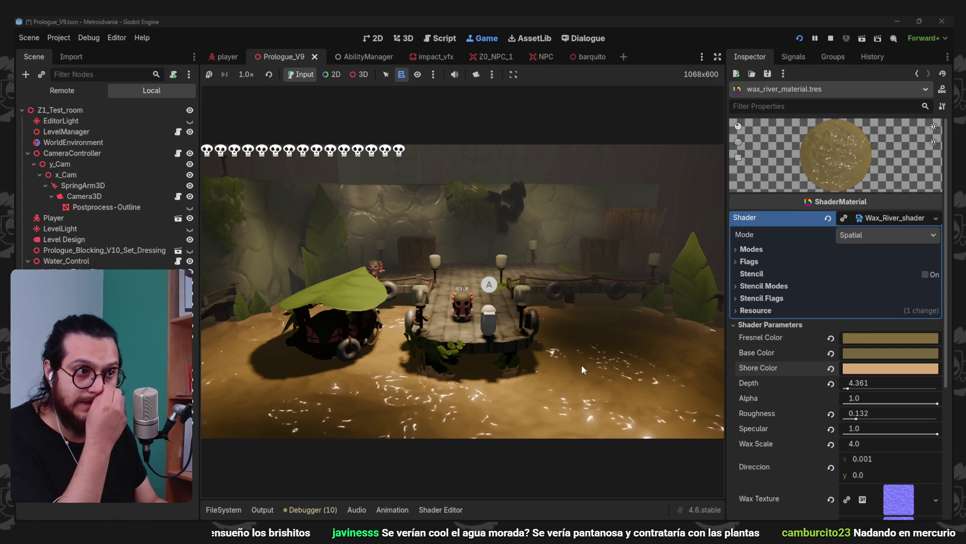
Shift the river's Base Color and Fresnel Color to a reddish brown
left_click(864, 355)
left_click_drag(881, 142, 884, 132)
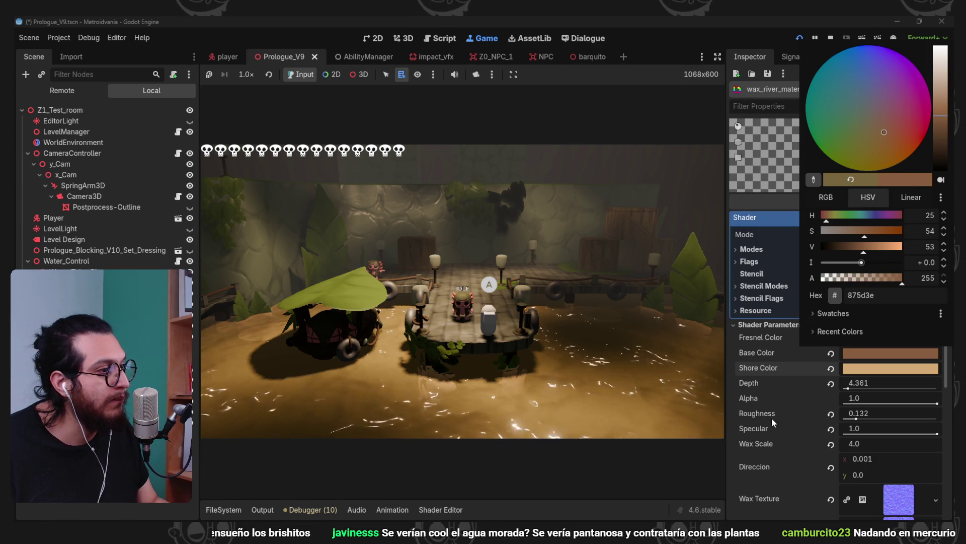
left_click(774, 414)
left_click(860, 339)
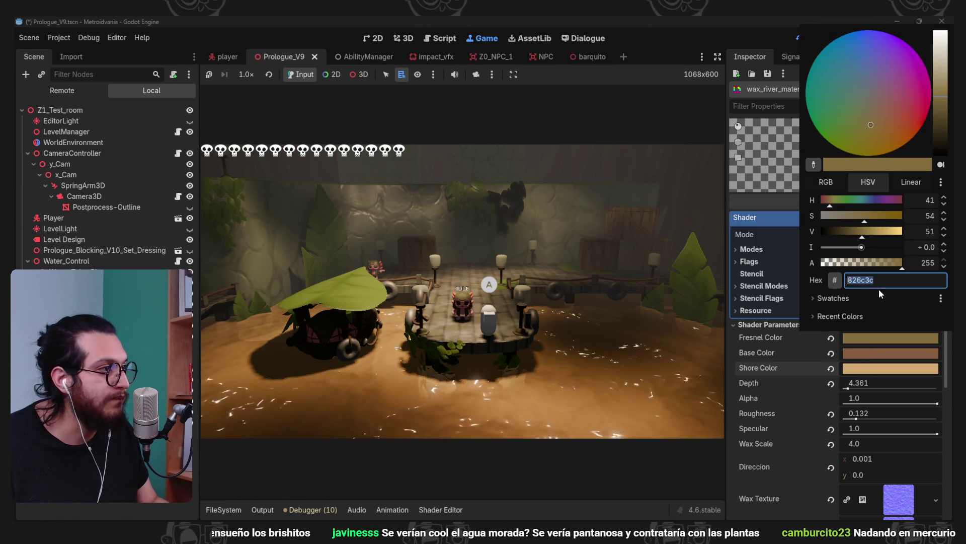
left_click(884, 120)
left_click(941, 108)
left_click(755, 424)
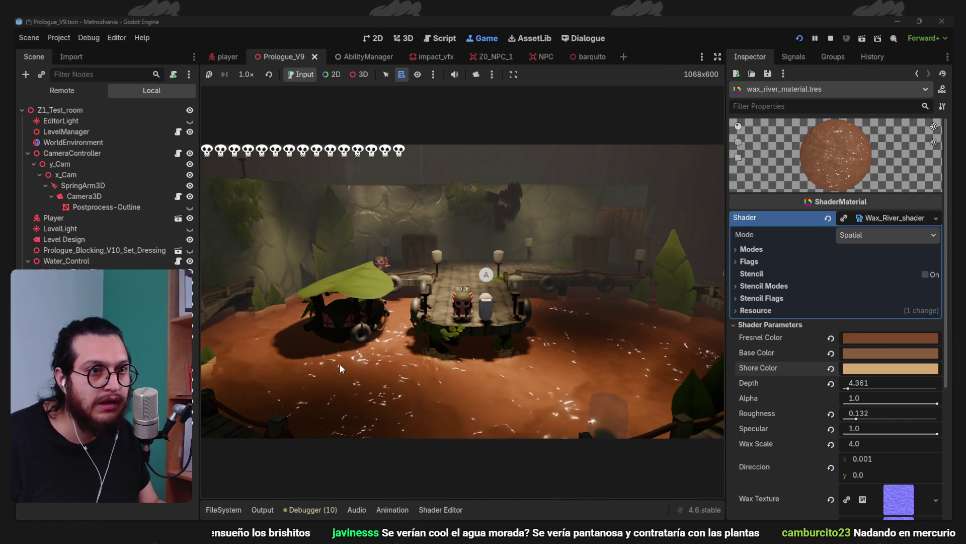
left_click(231, 512)
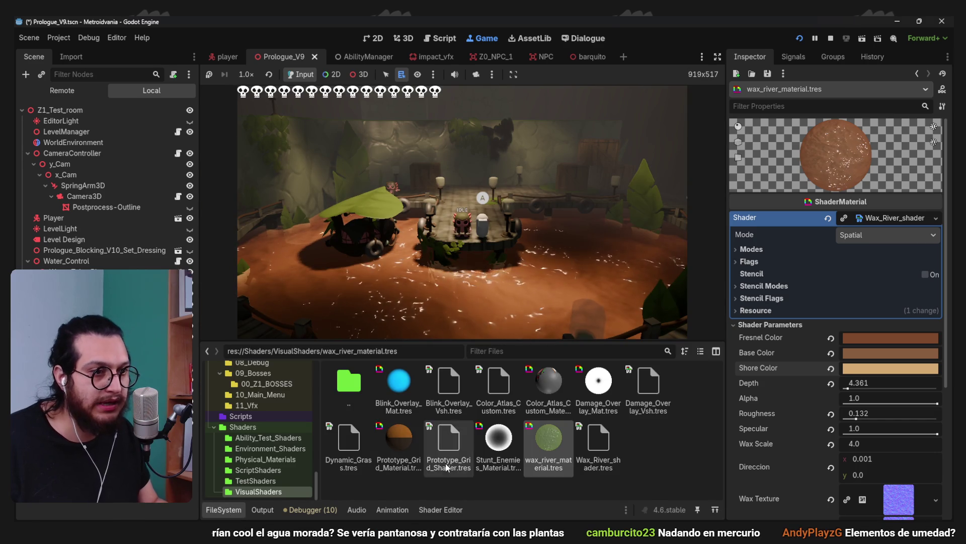
Open Planks.tres from Physical_Materials and tint its albedo olive green
left_click(265, 459)
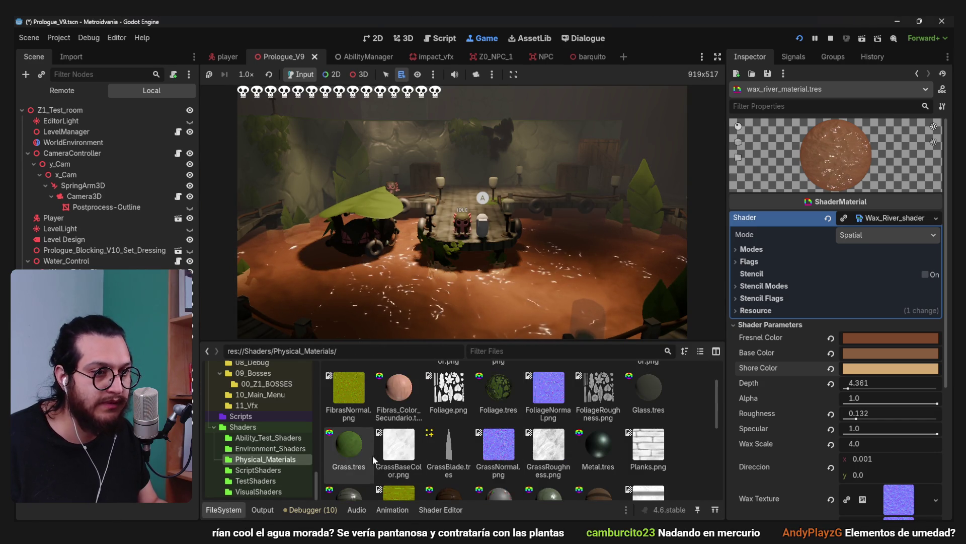
scroll(372, 455, "down", 2)
left_click(347, 442)
left_click(234, 511)
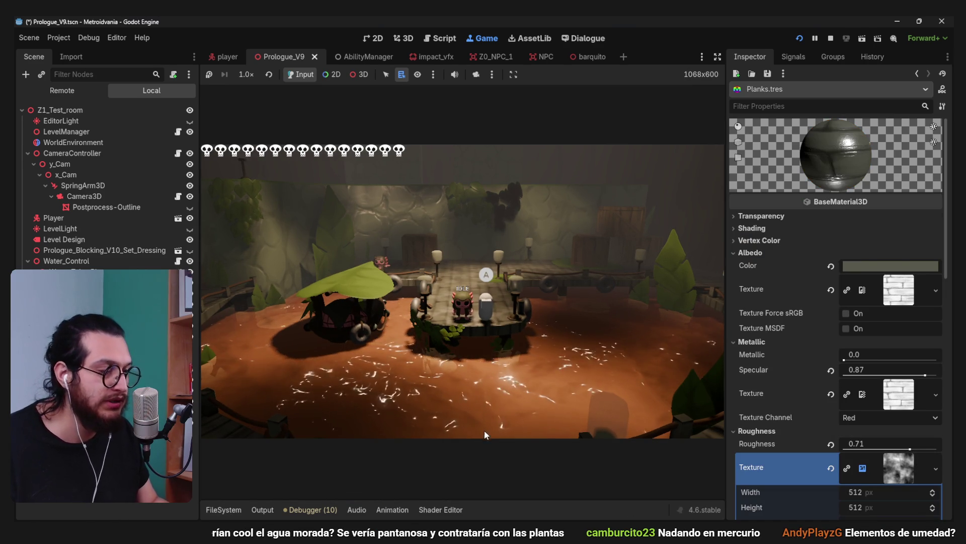
left_click(865, 267)
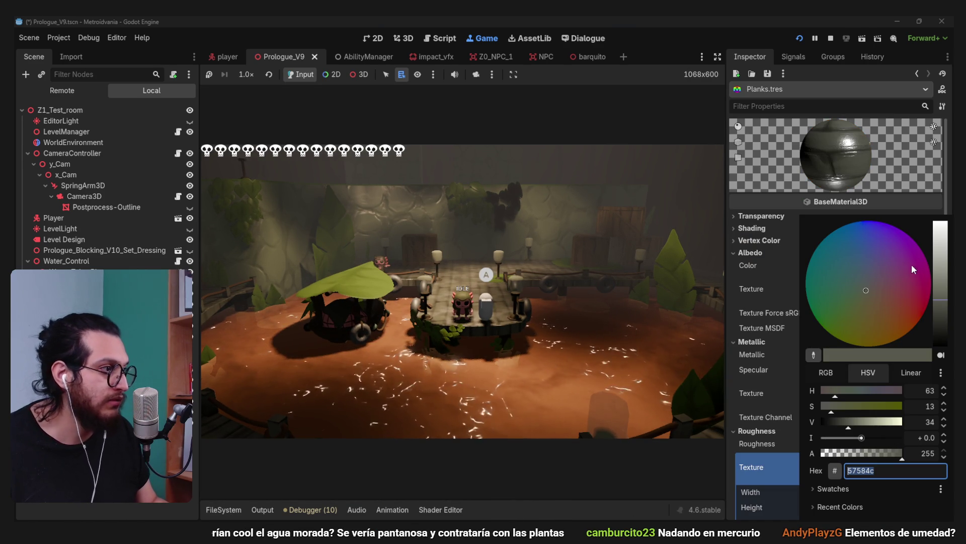
left_click(859, 301)
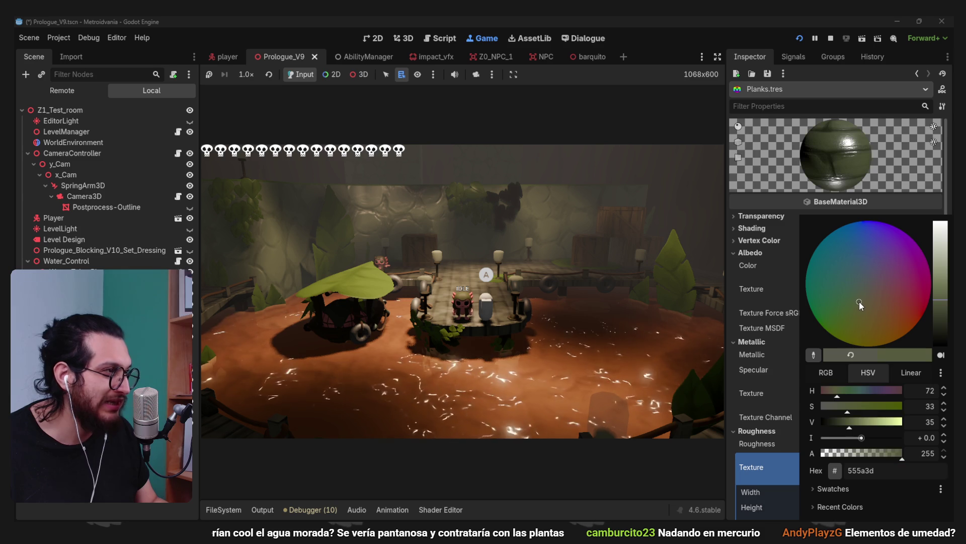
left_click(762, 369)
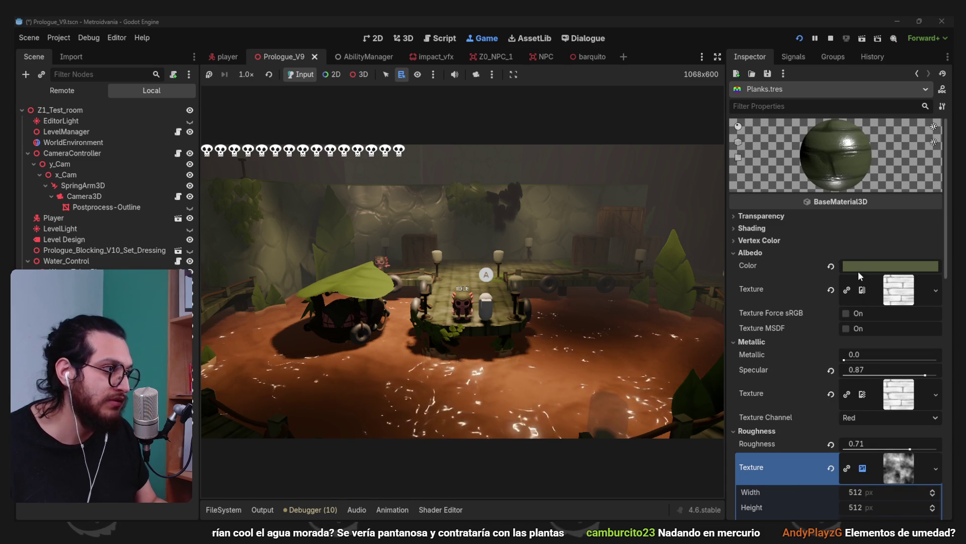
Try teal, olive and brown variants of the Planks albedo colour
left_click(858, 270)
left_click_drag(860, 301, 838, 309)
left_click(763, 370)
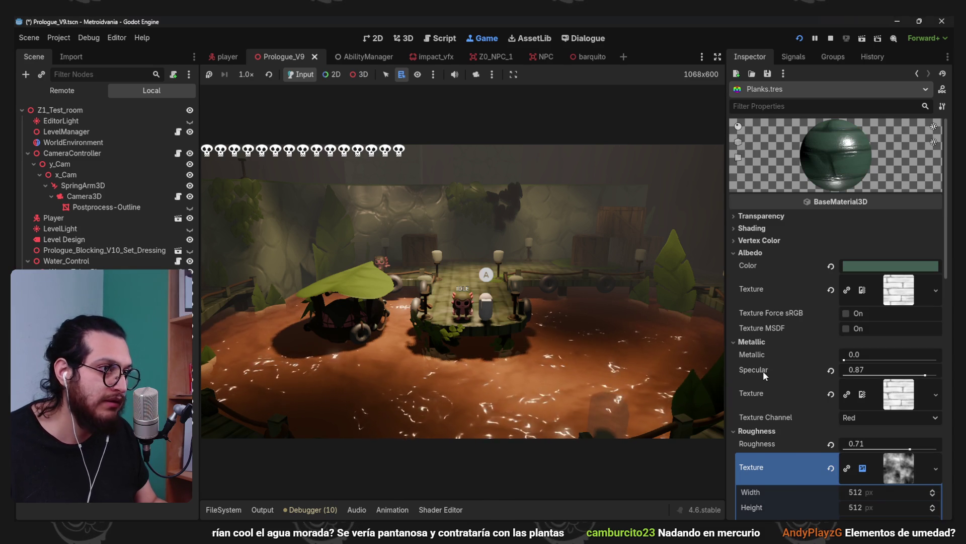
left_click(866, 268)
type("4e5c45")
left_click(775, 365)
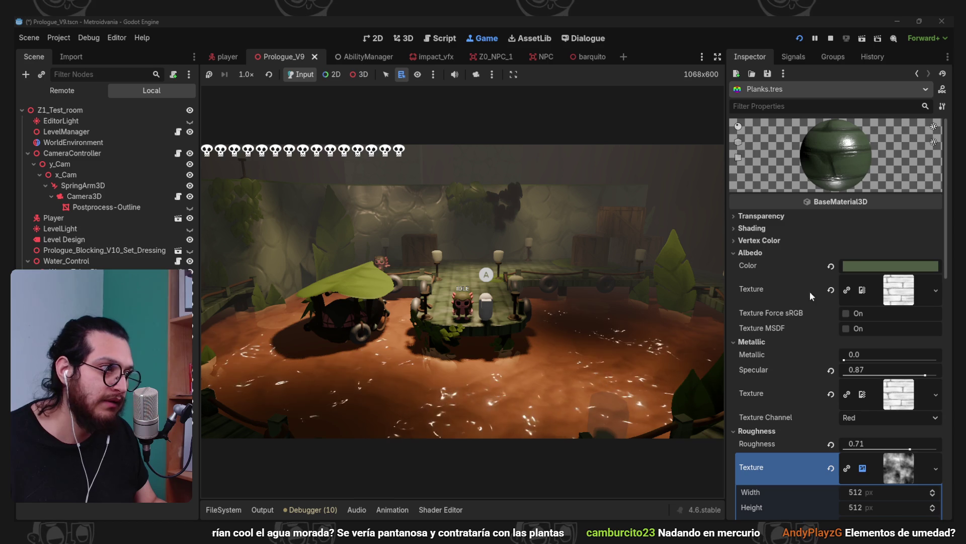
left_click(862, 267)
type("6c503b")
left_click(763, 324)
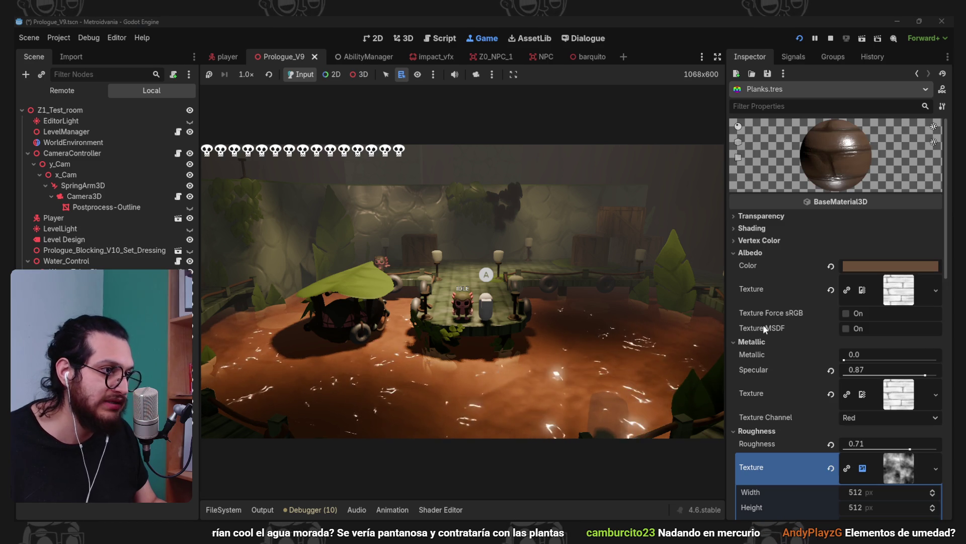
Settle the Planks albedo on a dull olive, 59593b
left_click(866, 266)
left_click(864, 298)
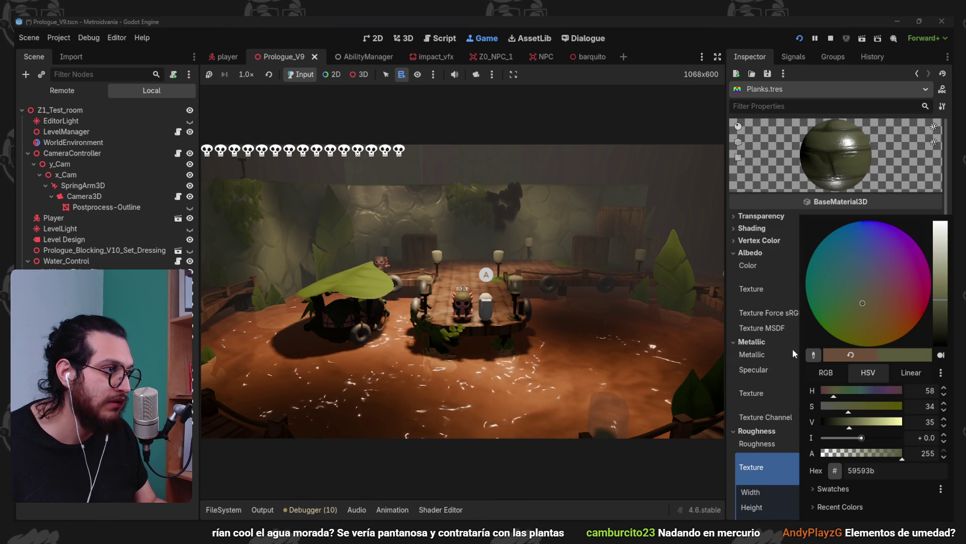
left_click(765, 337)
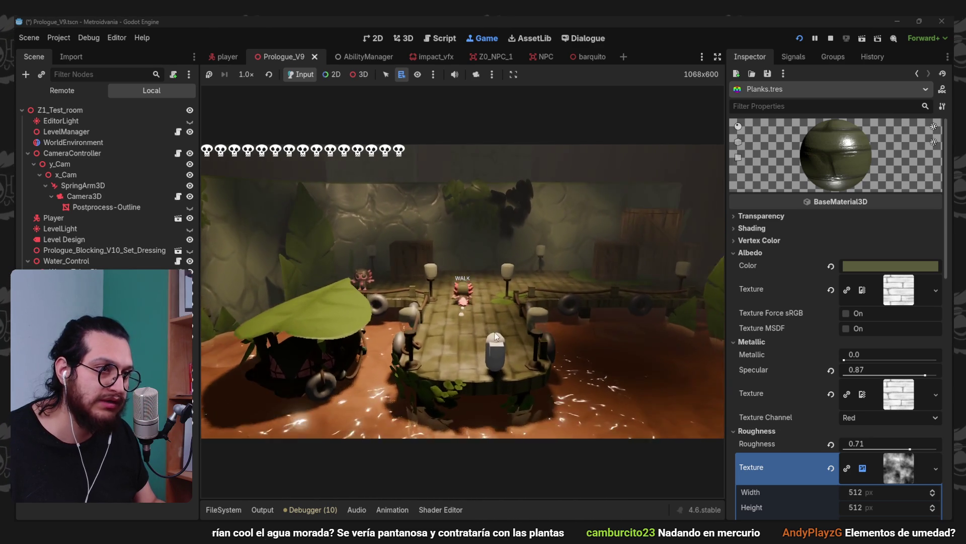
left_click(238, 513)
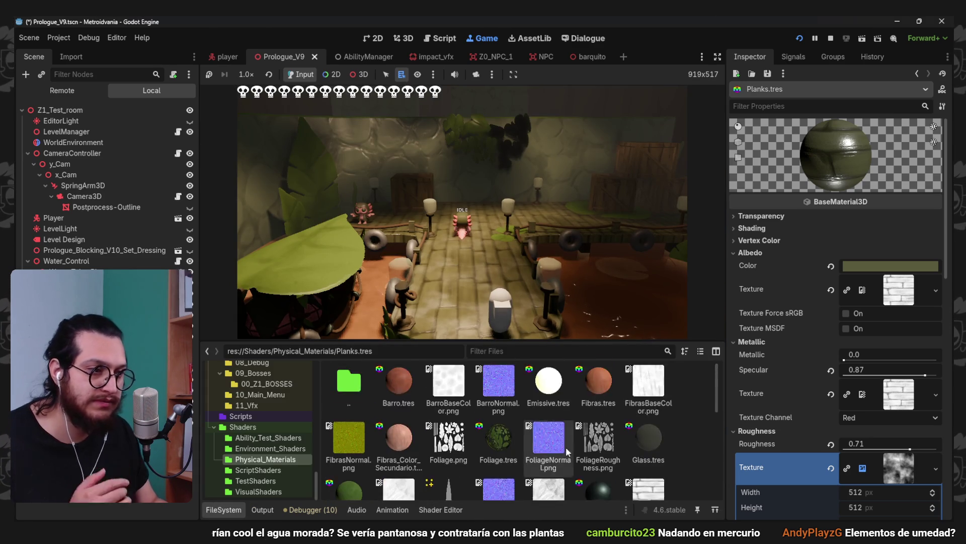
Lighten the Rope.tres albedo to a pale tan and view it in the running game
left_click(594, 483)
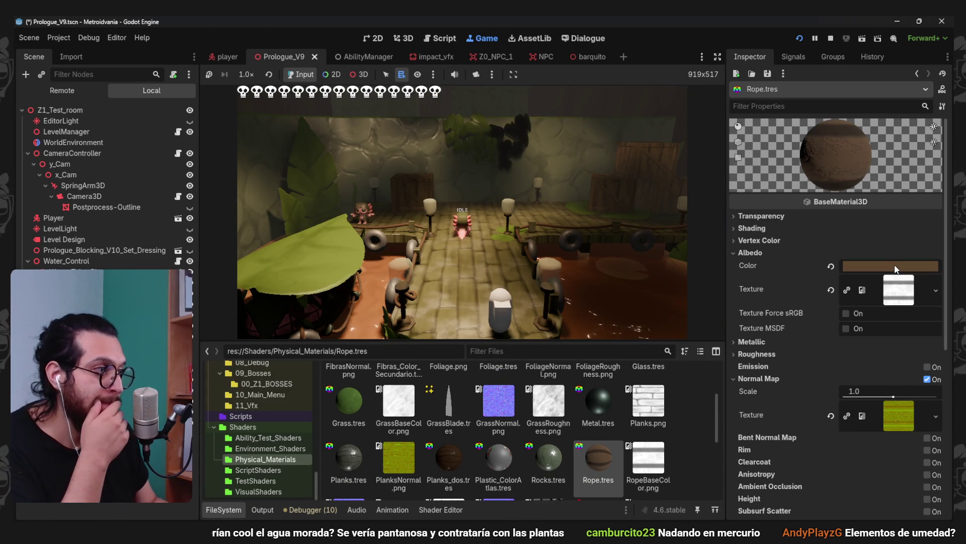
left_click(890, 267)
left_click(935, 283)
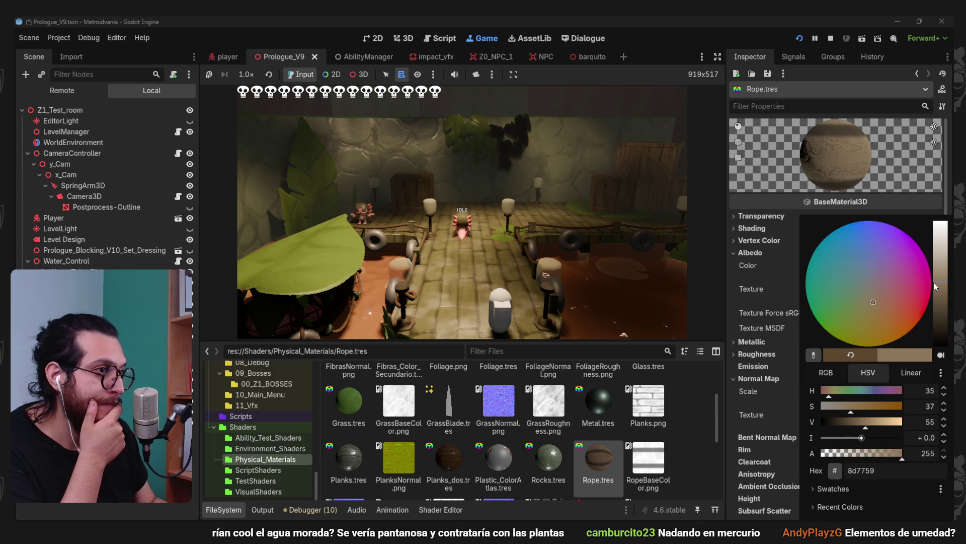
left_click(752, 309)
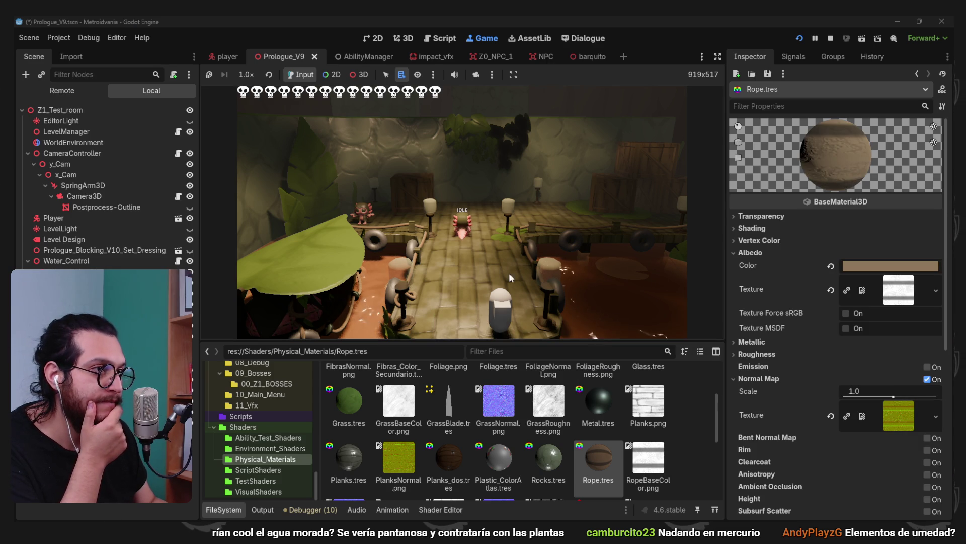
left_click(455, 246)
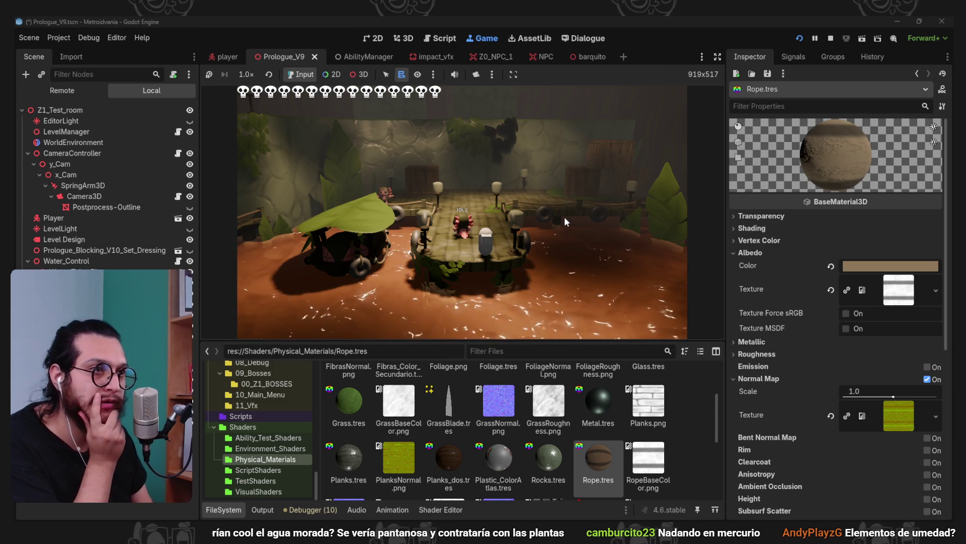
left_click(239, 512)
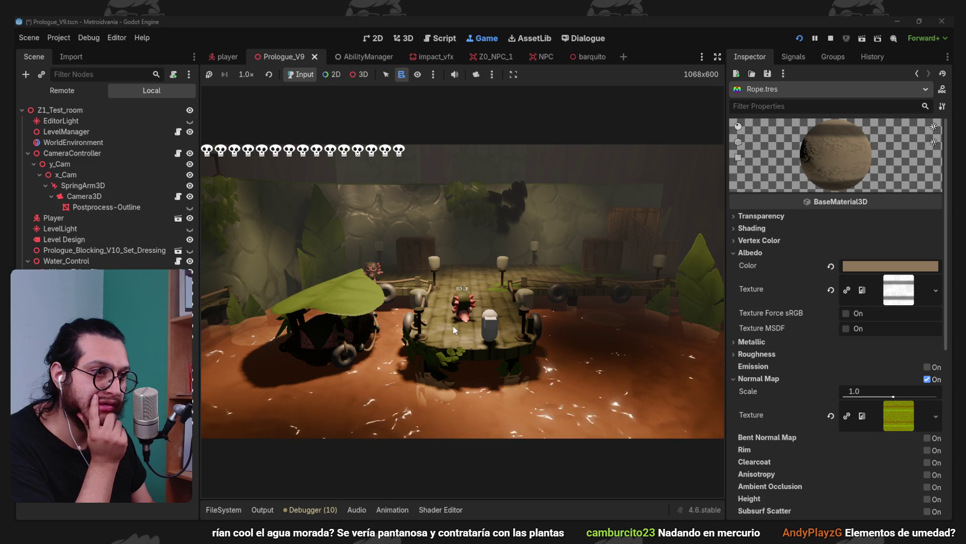
left_click(224, 510)
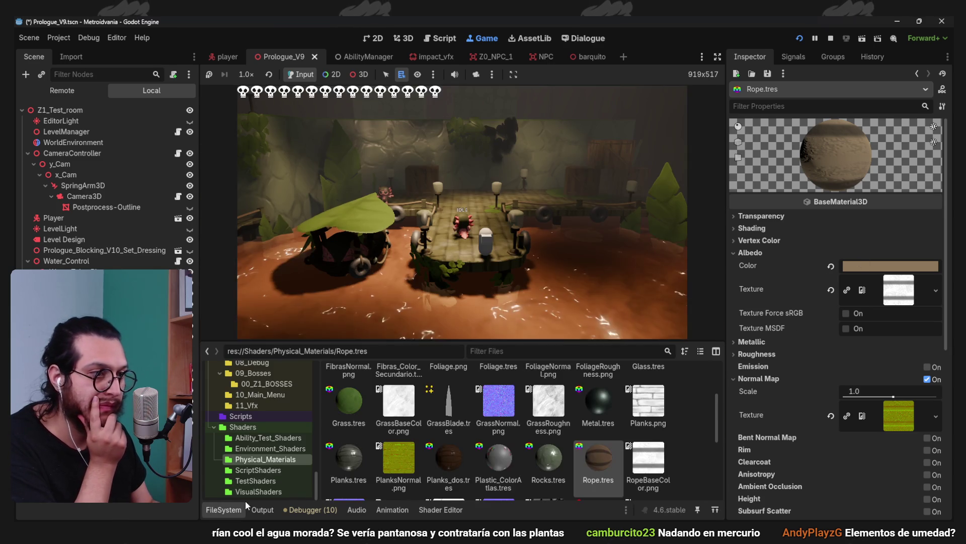
Open the wax river shader, collapse its panel, and darken the Shore Color to brown
left_click(262, 481)
double_click(541, 452)
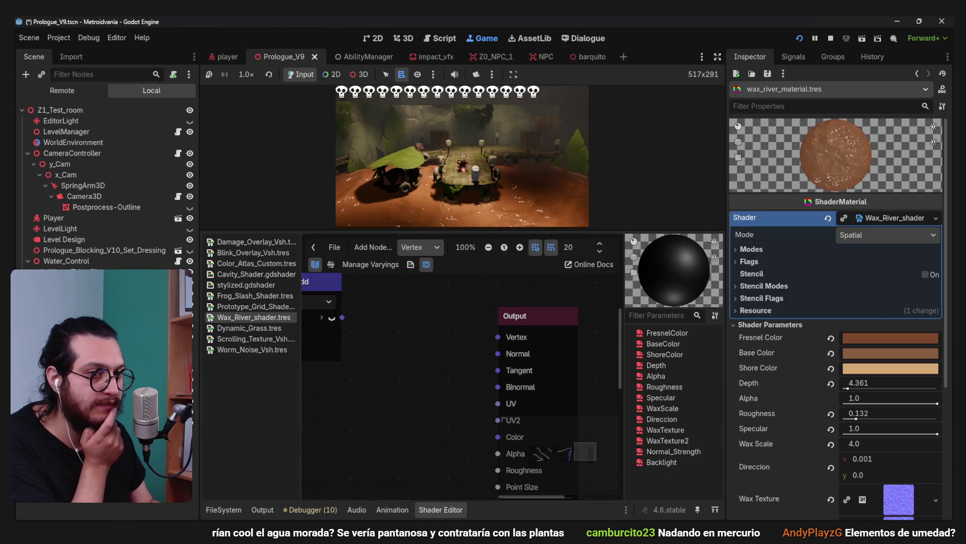
left_click(433, 509)
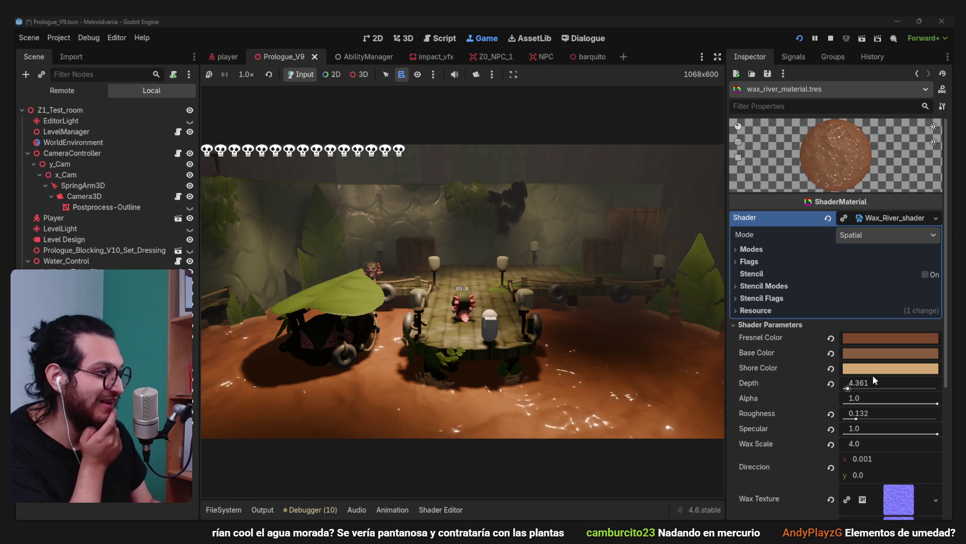
left_click(883, 368)
left_click(867, 326)
left_click(780, 440)
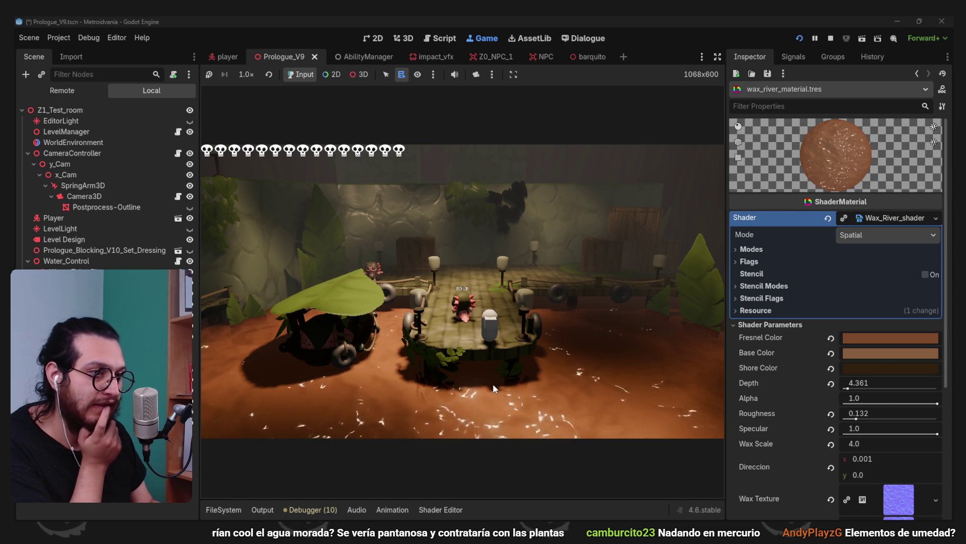
Brighten the river's Shore Color step by step to a light peach
left_click(865, 368)
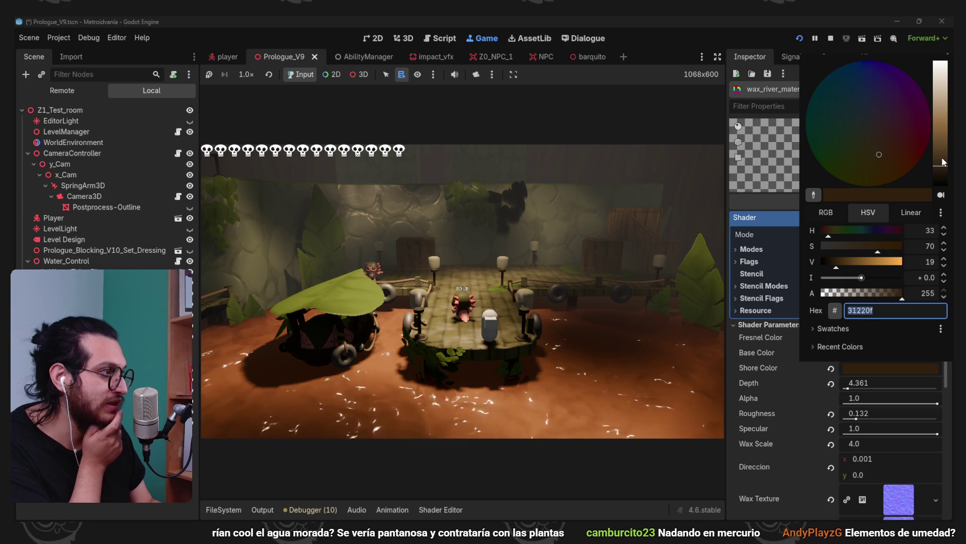
left_click(943, 164)
left_click(455, 409)
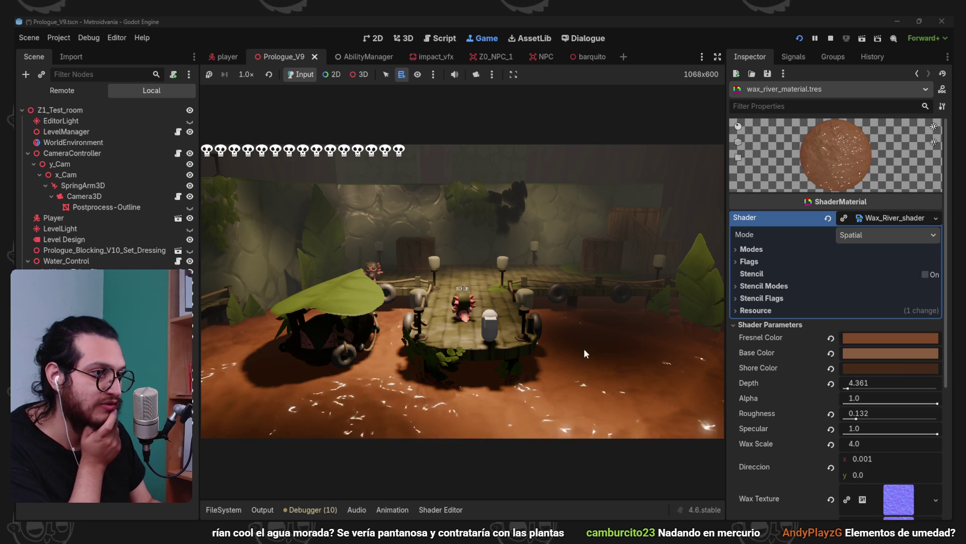
left_click(862, 368)
left_click(935, 110)
left_click(777, 441)
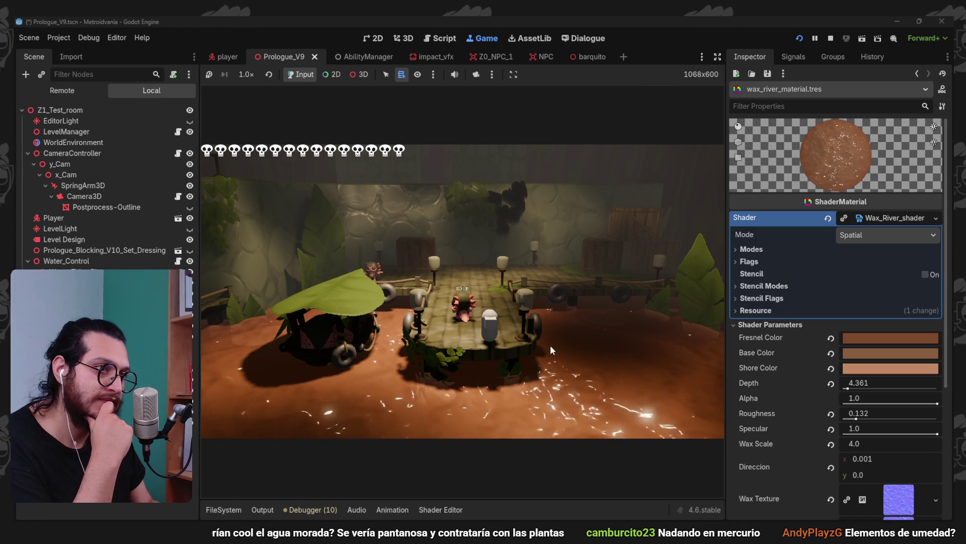
left_click(73, 142)
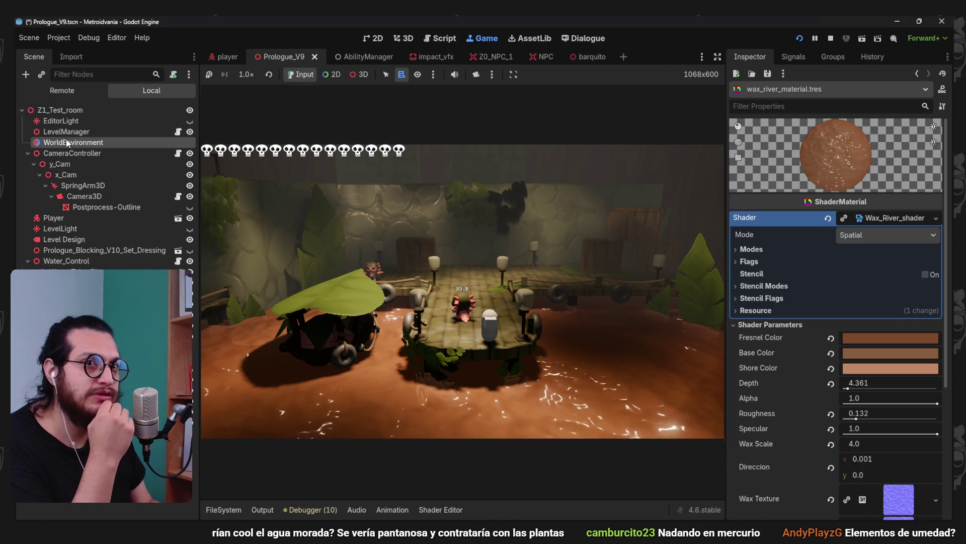
Set the WorldEnvironment Ambient Light Color to brown #795739
left_click(872, 246)
left_click(881, 307)
left_click(787, 348)
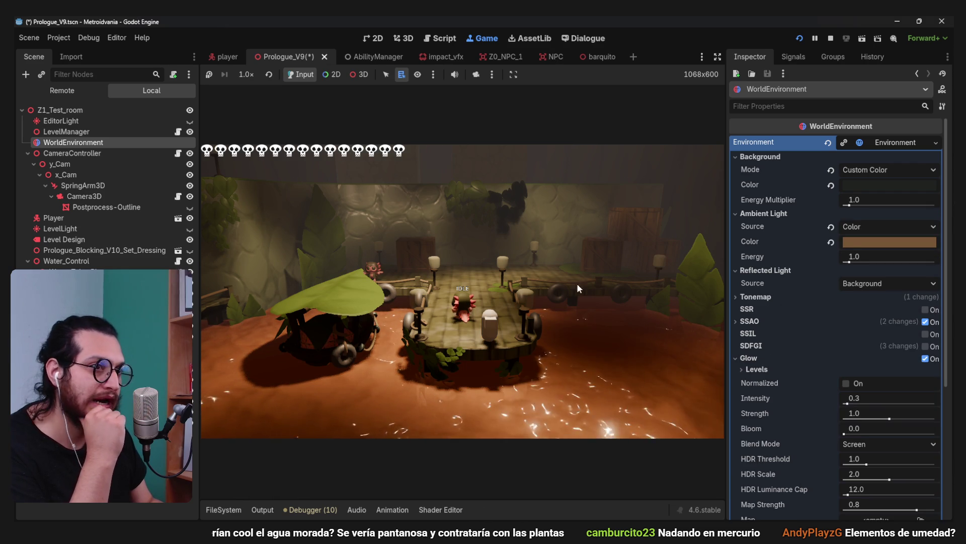
left_click(876, 242)
left_click(782, 236)
left_click(891, 243)
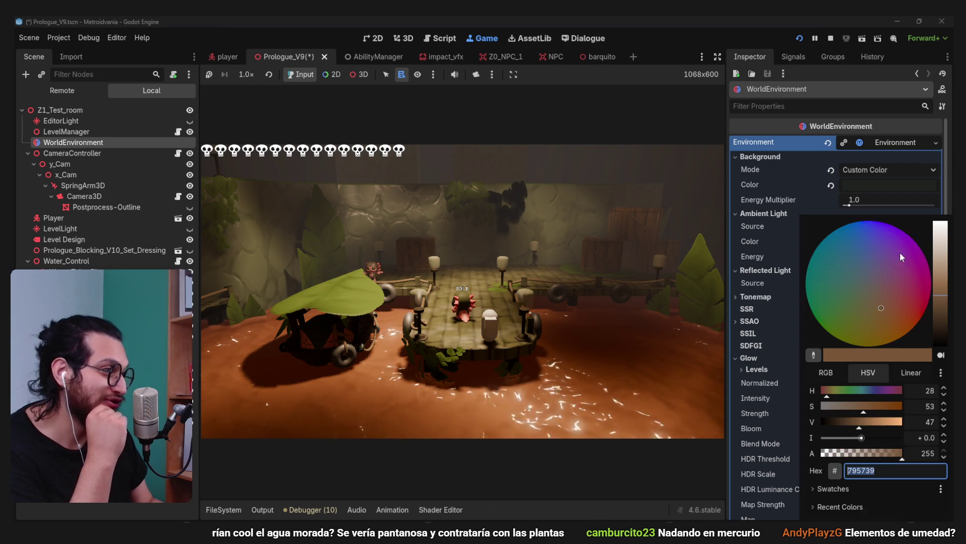
left_click(756, 293)
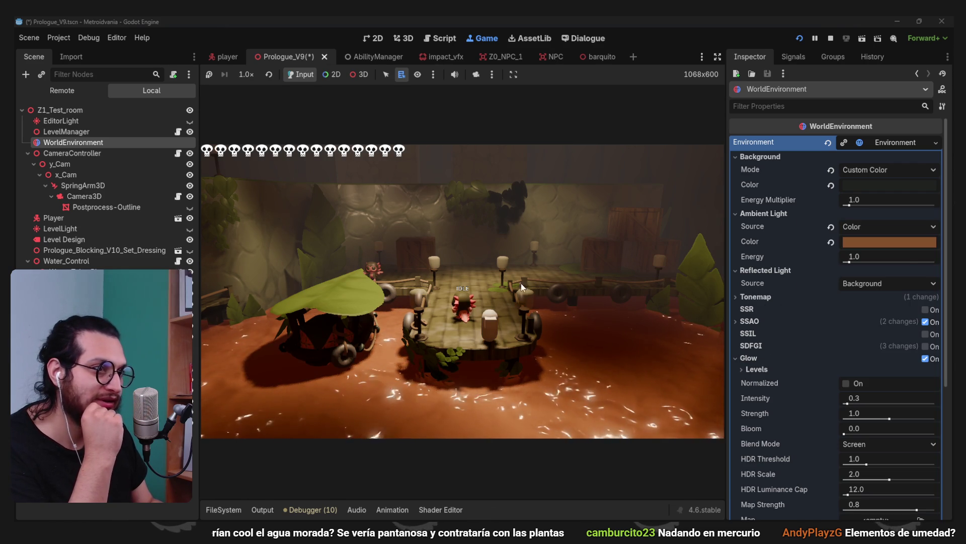
Walk and dash the player around the dock and crate, then stop the game
key("s")
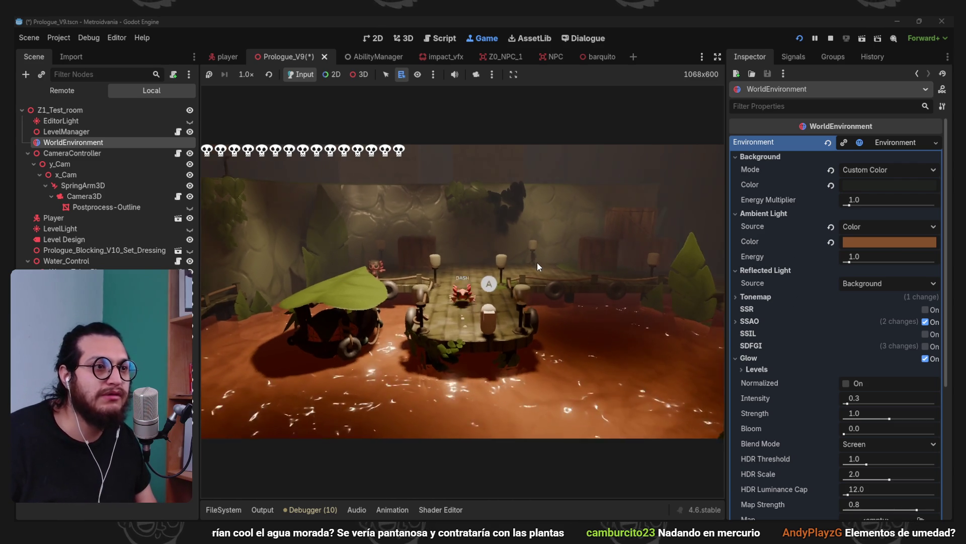
key("d")
key("shift")
key("a")
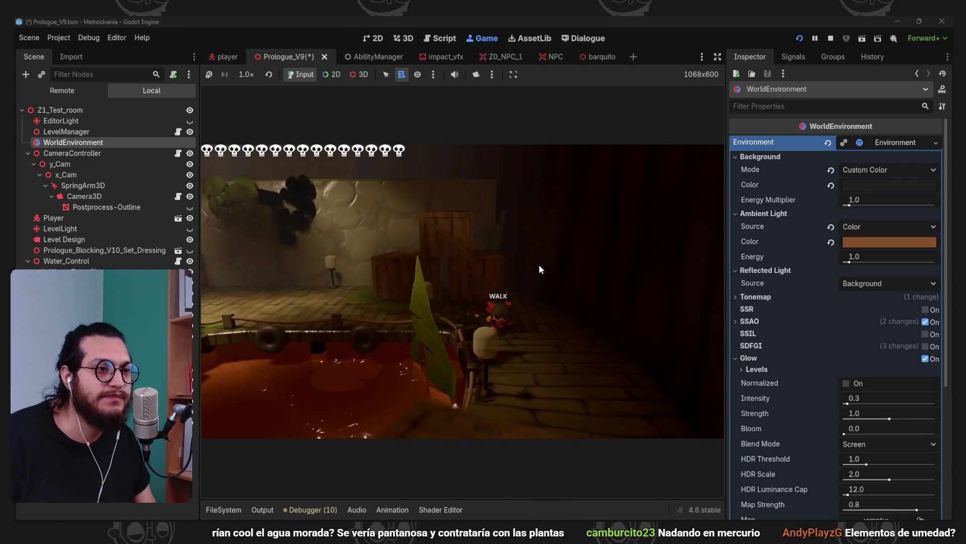
key("a")
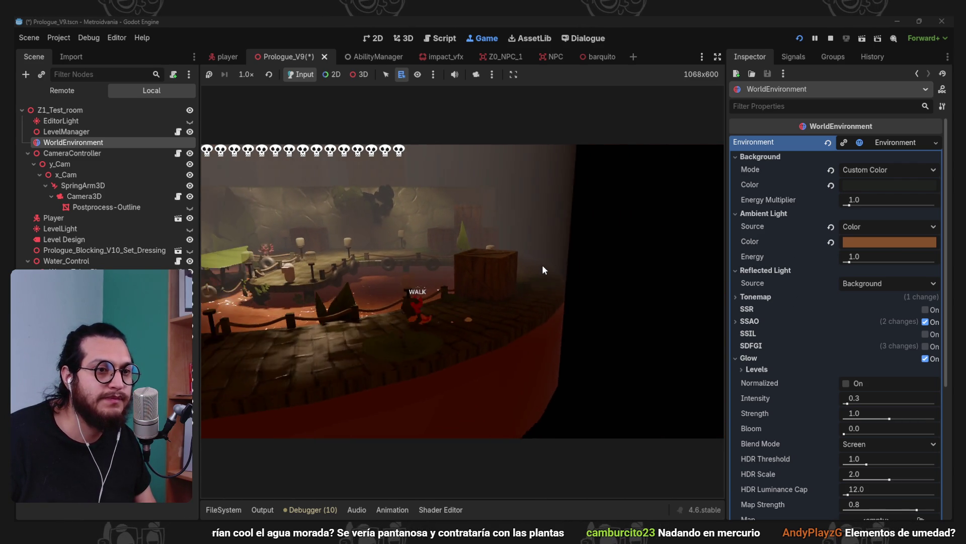
key("a")
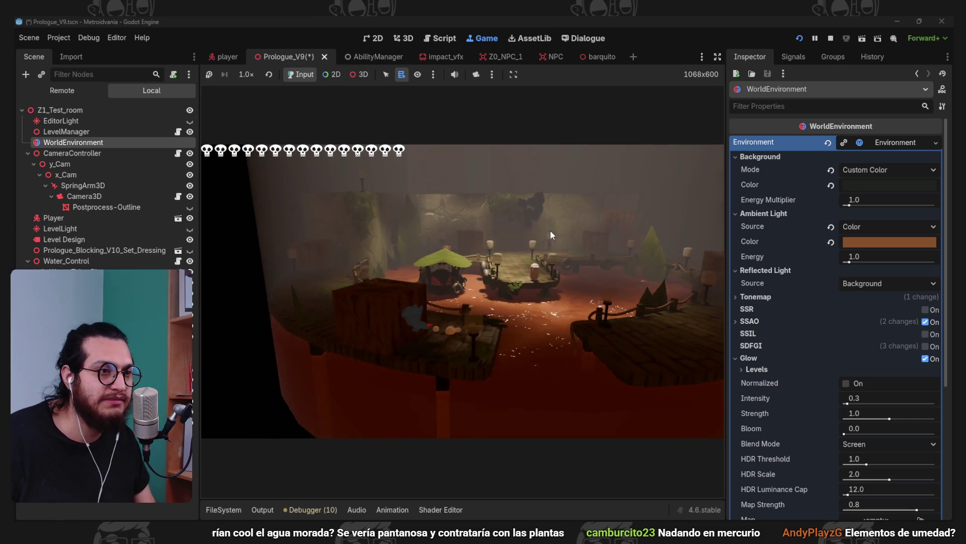
key("a")
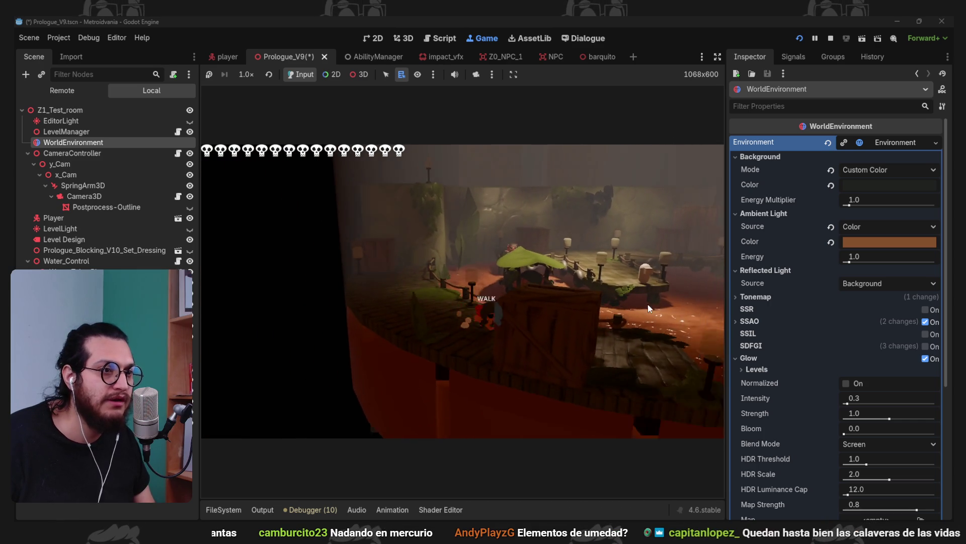
left_click(832, 35)
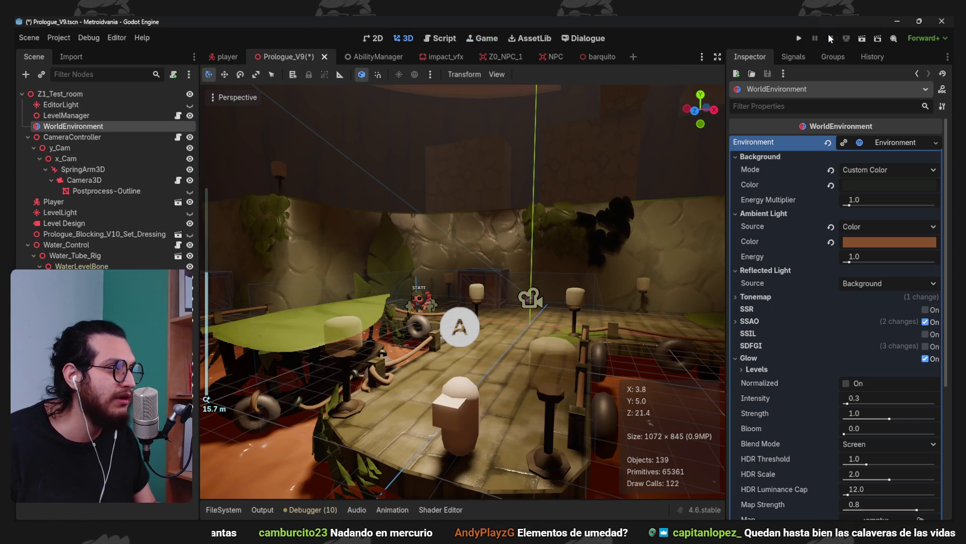
Run the game, reset Ambient Light Color, then set it to dark grey 202020
left_click(799, 39)
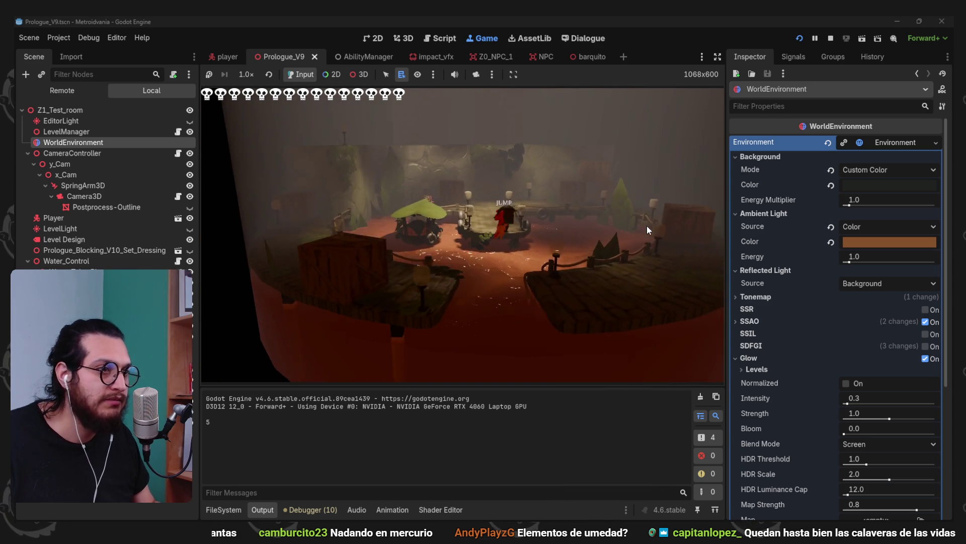
left_click(833, 241)
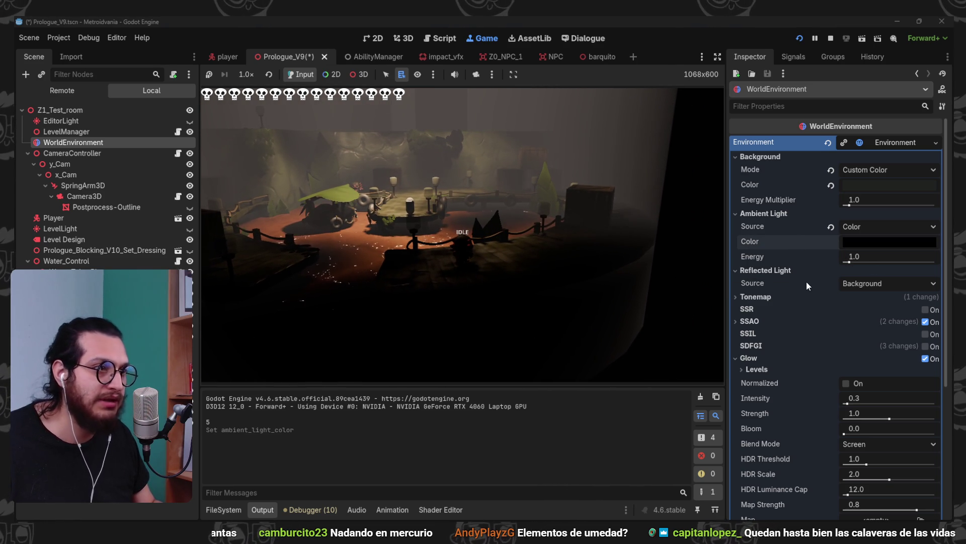
left_click(864, 244)
left_click(868, 284)
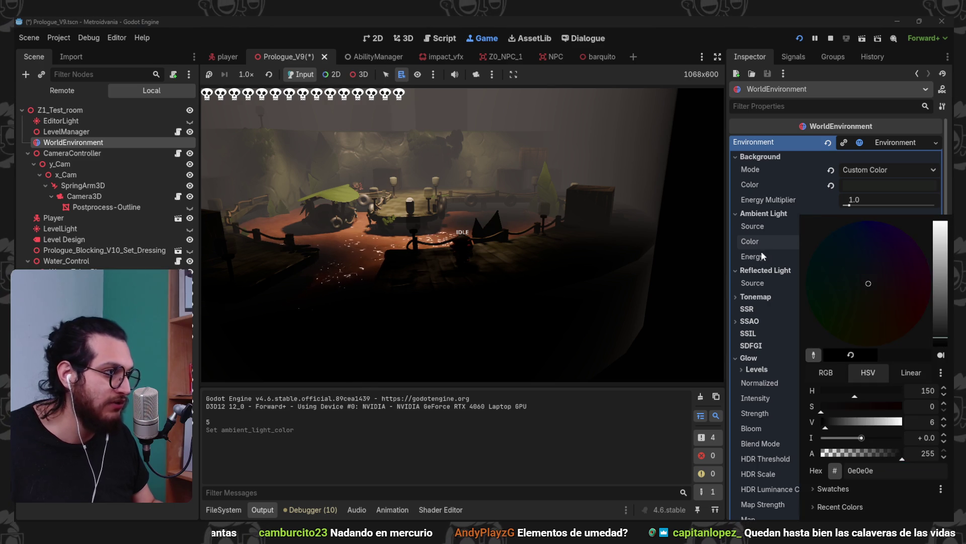
left_click(762, 252)
left_click(908, 244)
left_click(938, 328)
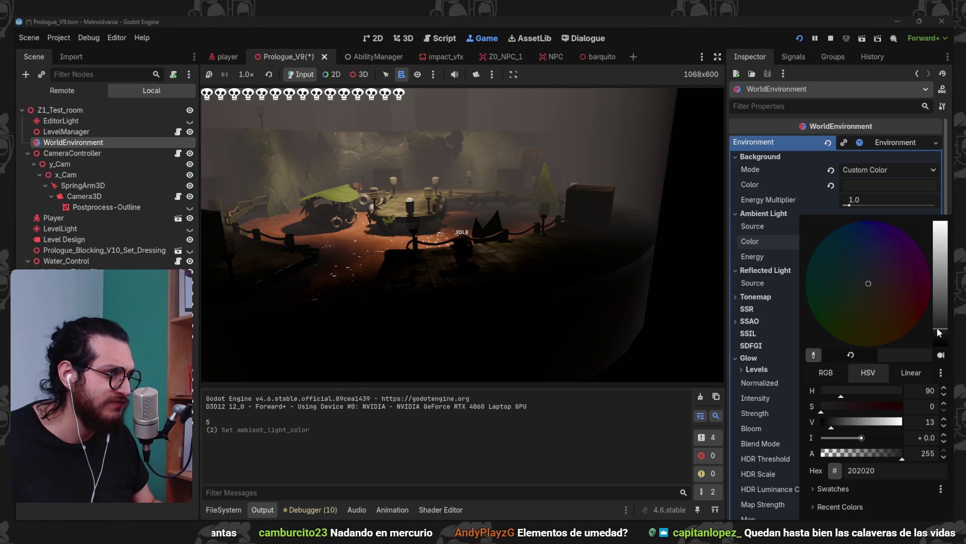
left_click(789, 264)
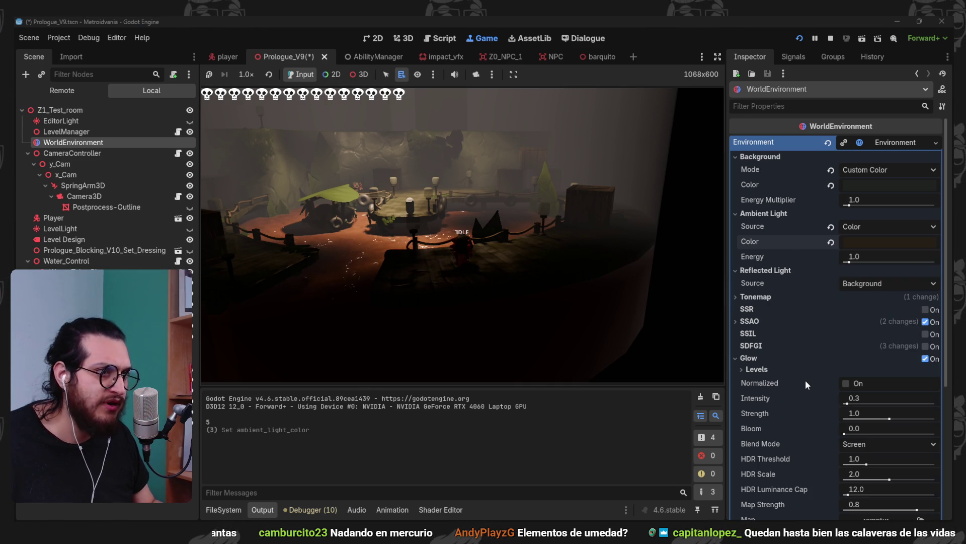
Expand the Fog section and bring up its Light Color picker
scroll(806, 382, "down", 5)
scroll(807, 377, "up", 2)
left_click(822, 436)
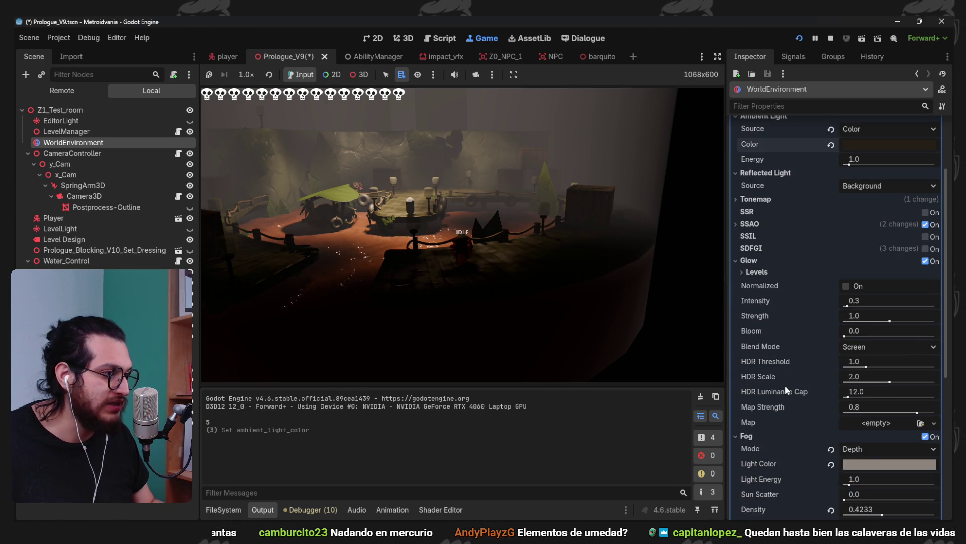
scroll(845, 382, "down", 5)
scroll(856, 322, "up", 3)
left_click(878, 368)
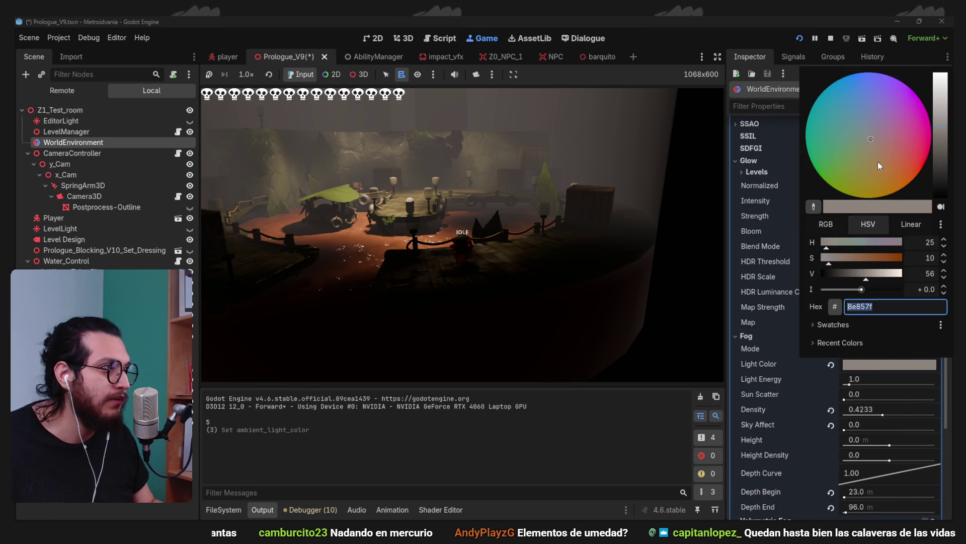
Apply a warm orange fog light colour and walk the character up the boardwalk to review it
left_click(767, 394)
mouse_move(480, 249)
left_mouse_down()
mouse_move(488, 285)
mouse_move(547, 301)
mouse_move(594, 273)
mouse_move(650, 271)
mouse_move(674, 283)
left_mouse_up()
key("w")
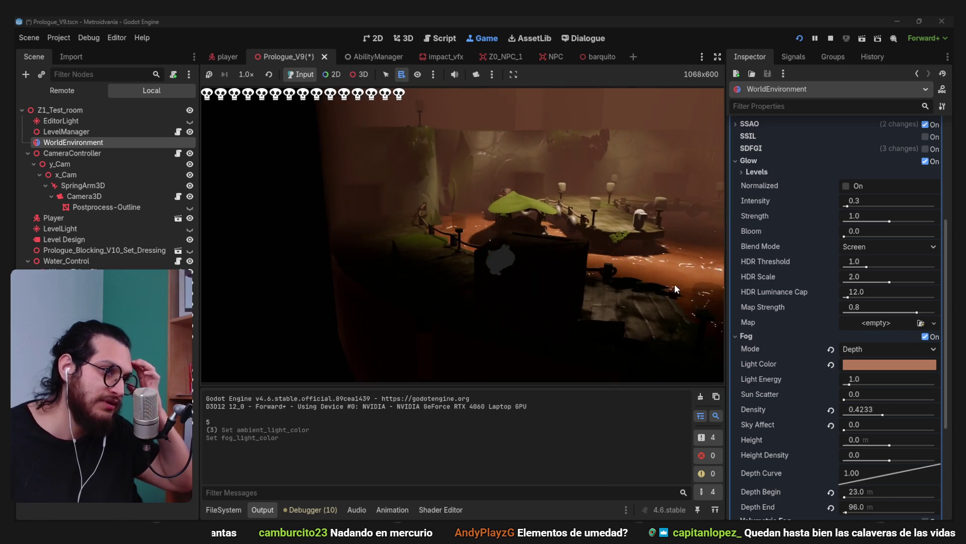
key("w")
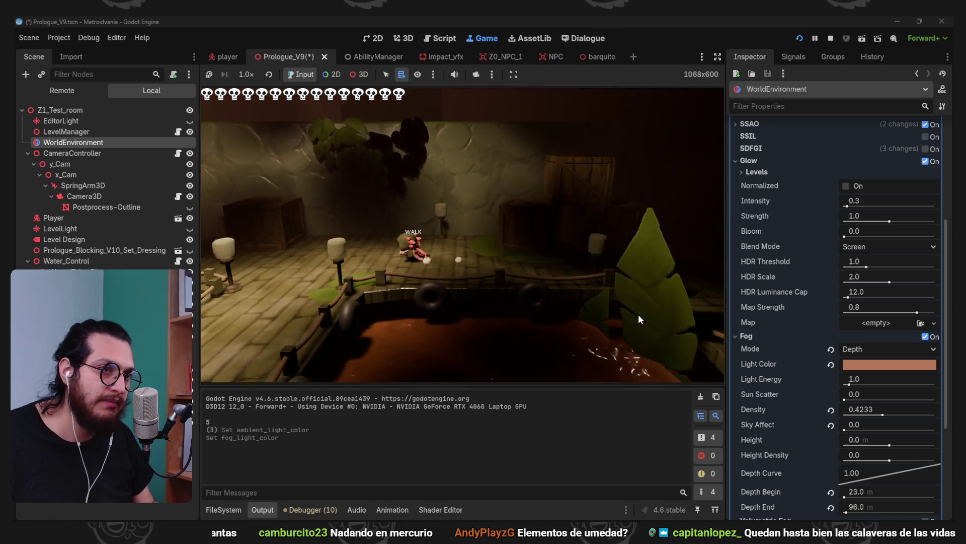
key("w")
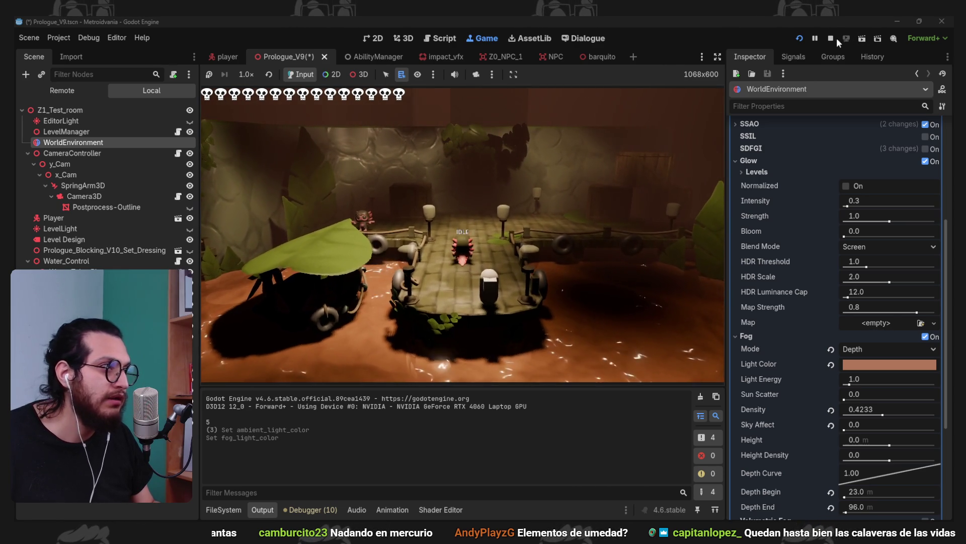
Stop the game, then rotate and nudge the SpotLight3D, undoing the -15° rotation
left_click(831, 38)
left_click(512, 240)
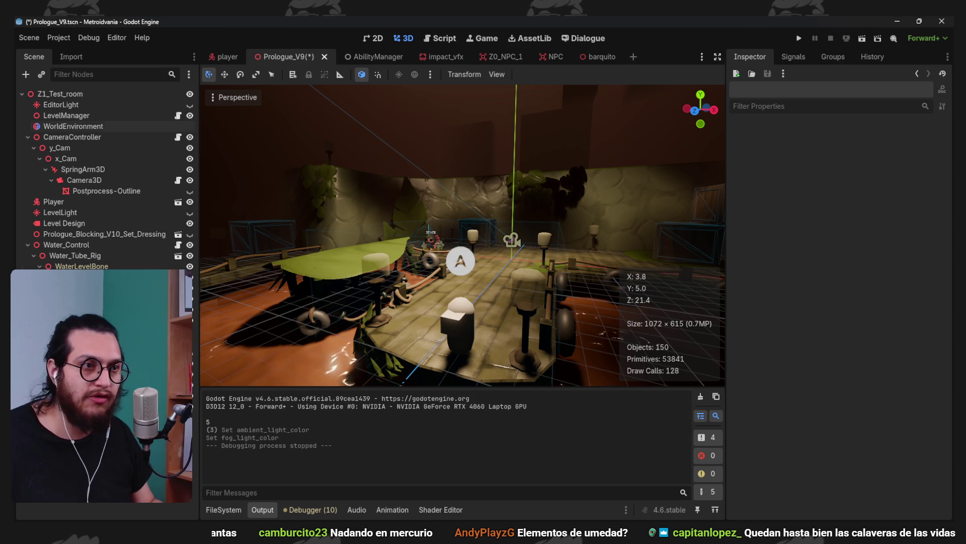
scroll(544, 228, "down", 5)
scroll(422, 235, "up", 2)
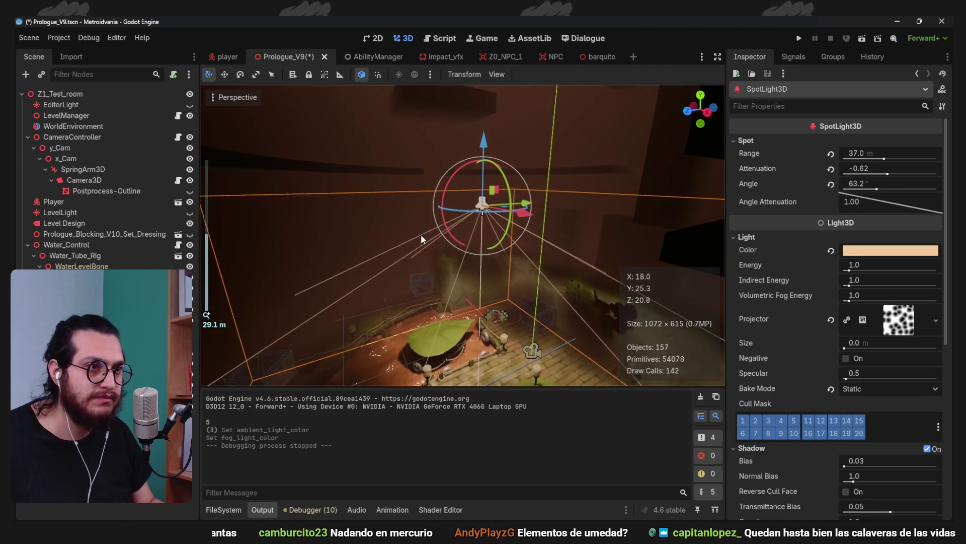
left_click_drag(444, 228, 444, 214)
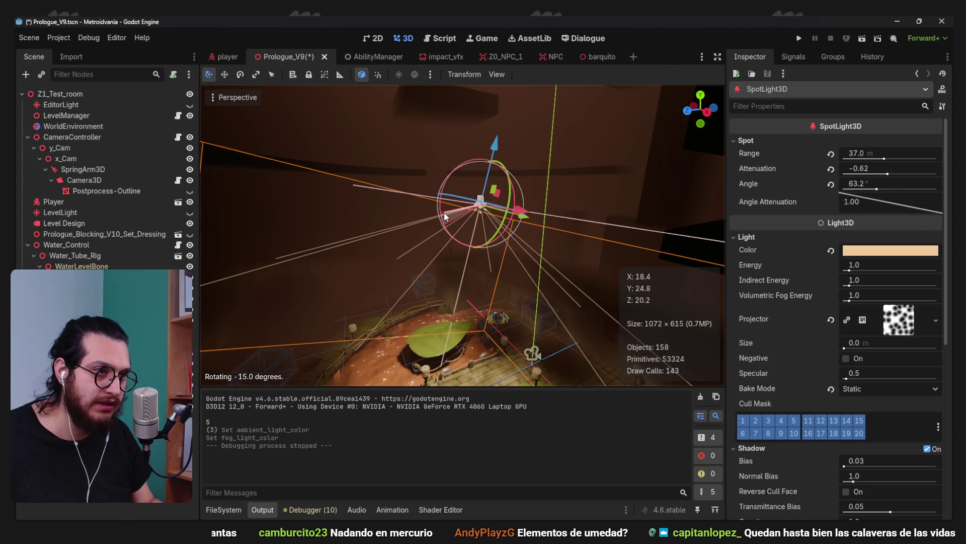
mouse_move(518, 224)
left_mouse_down()
mouse_move(545, 226)
mouse_move(506, 239)
mouse_move(517, 239)
left_mouse_up()
left_click_drag(501, 184, 505, 191)
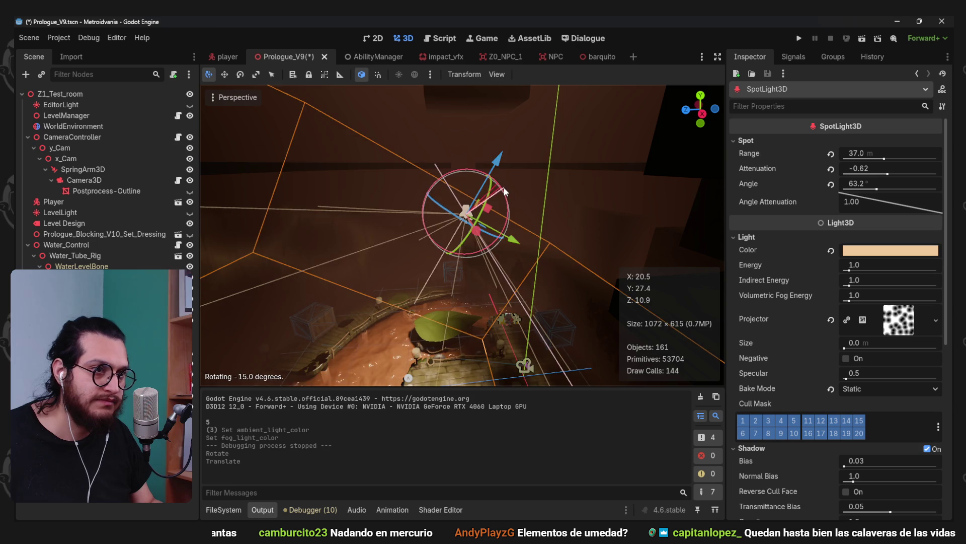
key("ctrl+z")
Orbit the 3D view low around the boat and save the Prologue_V9 scene
scroll(514, 206, "up", 3)
mouse_move(527, 245)
left_mouse_down()
mouse_move(546, 251)
mouse_move(524, 193)
mouse_move(505, 196)
mouse_move(523, 189)
mouse_move(491, 156)
mouse_move(328, 315)
mouse_move(358, 281)
mouse_move(409, 301)
mouse_move(436, 297)
mouse_move(387, 303)
left_mouse_up()
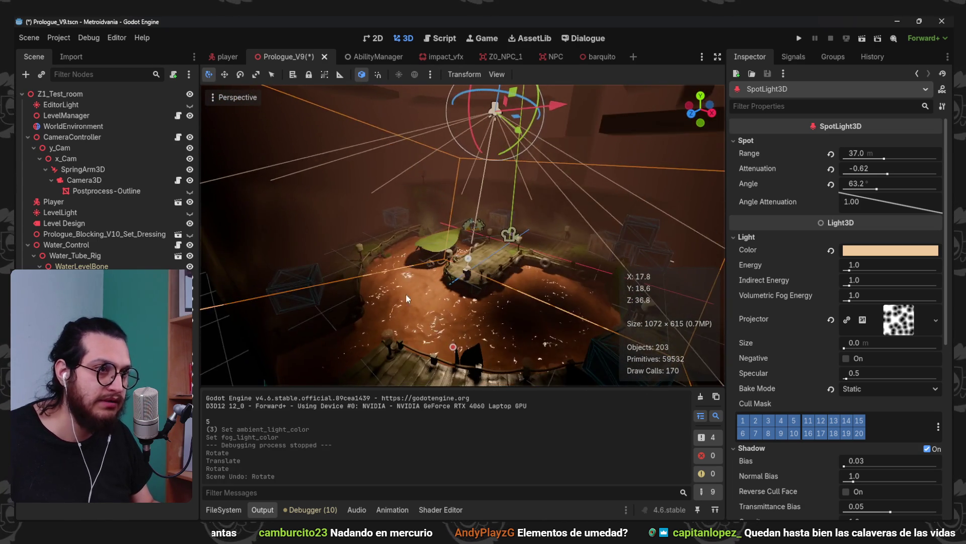
scroll(388, 303, "up", 5)
mouse_move(448, 241)
left_mouse_down()
mouse_move(463, 216)
mouse_move(592, 233)
left_mouse_up()
key("ctrl+s")
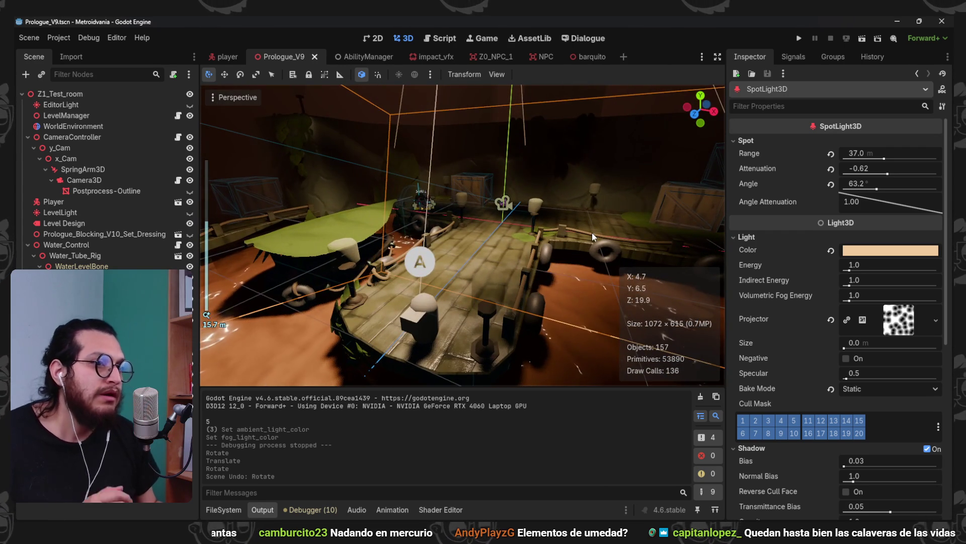
scroll(524, 233, "down", 5)
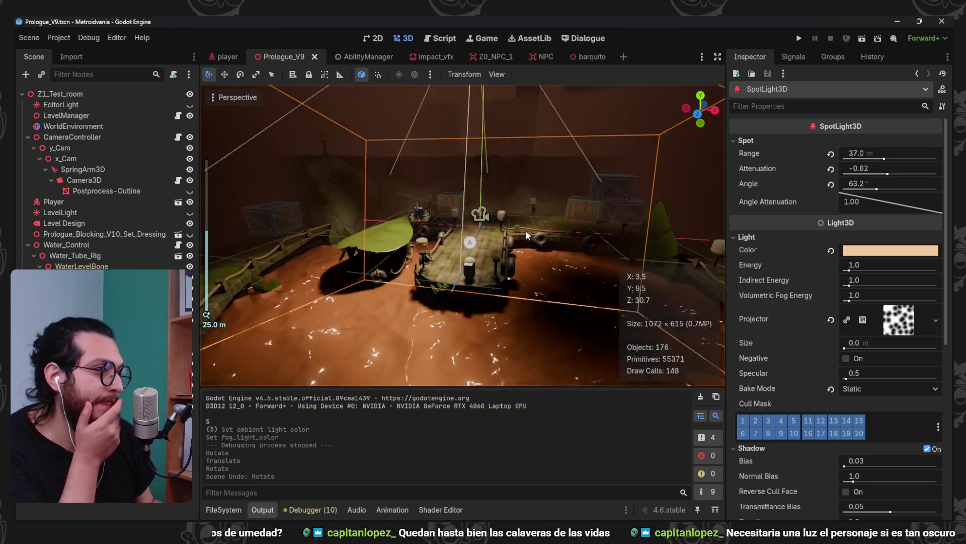
scroll(526, 235, "down", 4)
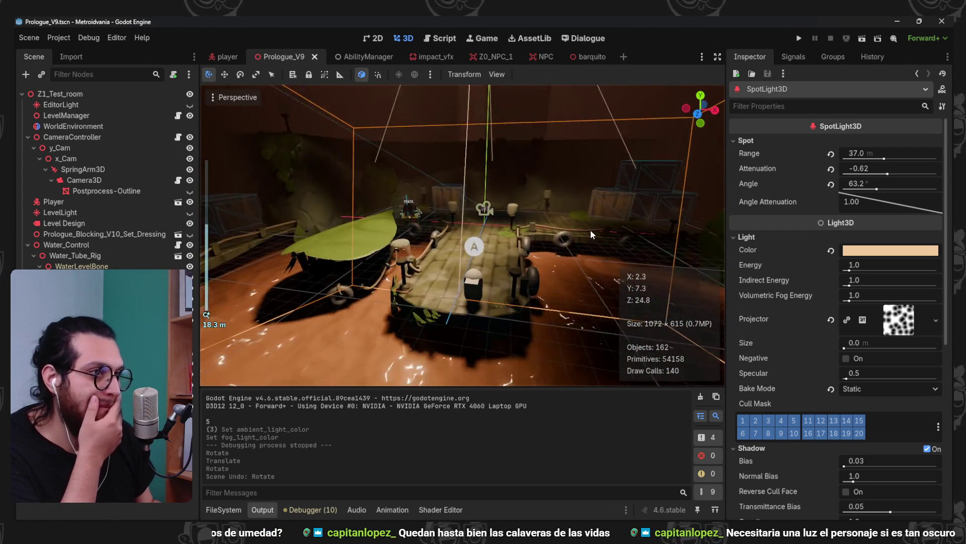
Change the WorldEnvironment fog Light Color to muted teal 58807c and run the project
left_click(73, 125)
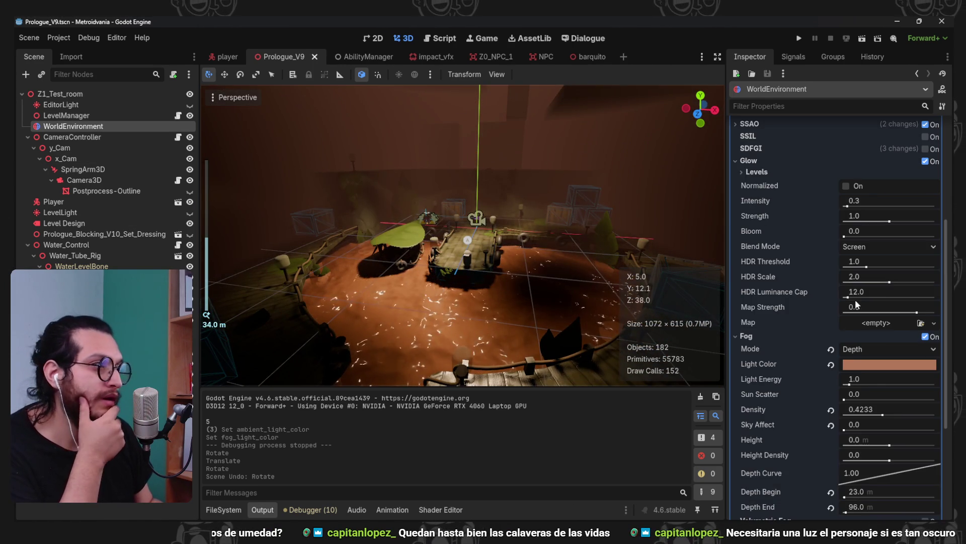
left_click(871, 364)
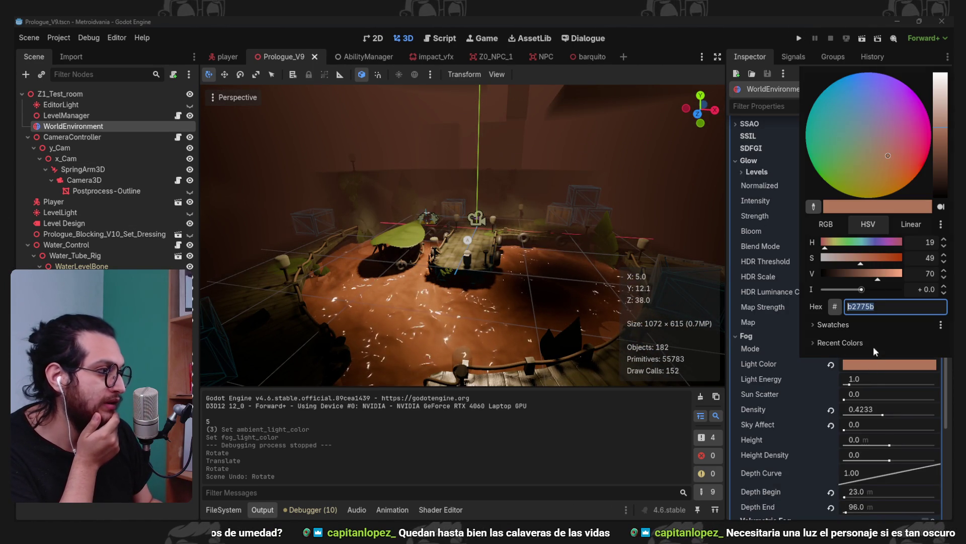
left_click(940, 140)
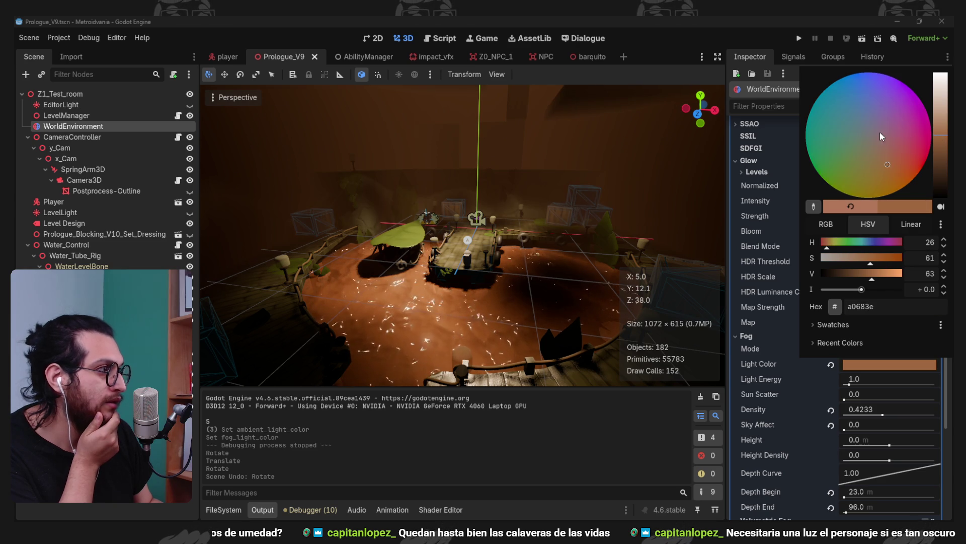
left_click(875, 156)
left_click_drag(880, 156, 851, 139)
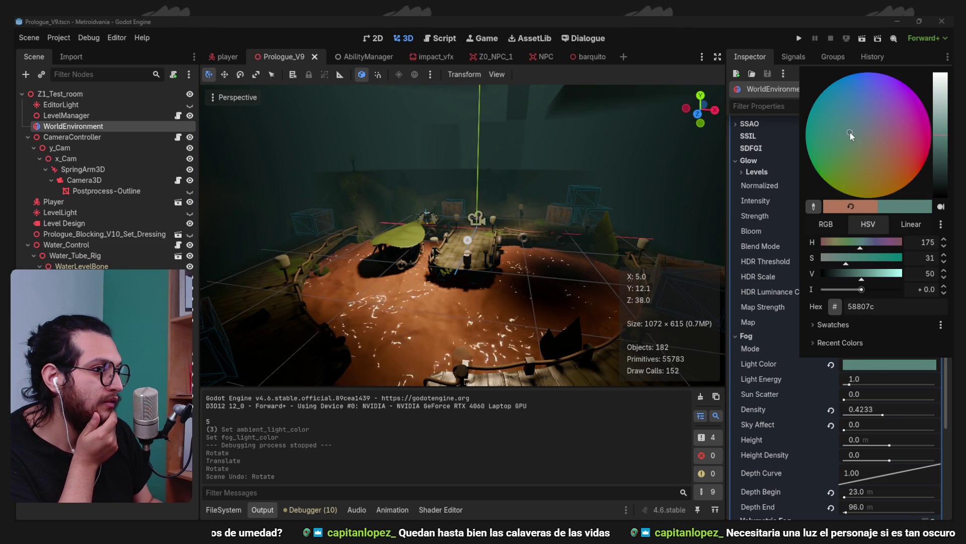
left_click(792, 35)
left_click(798, 37)
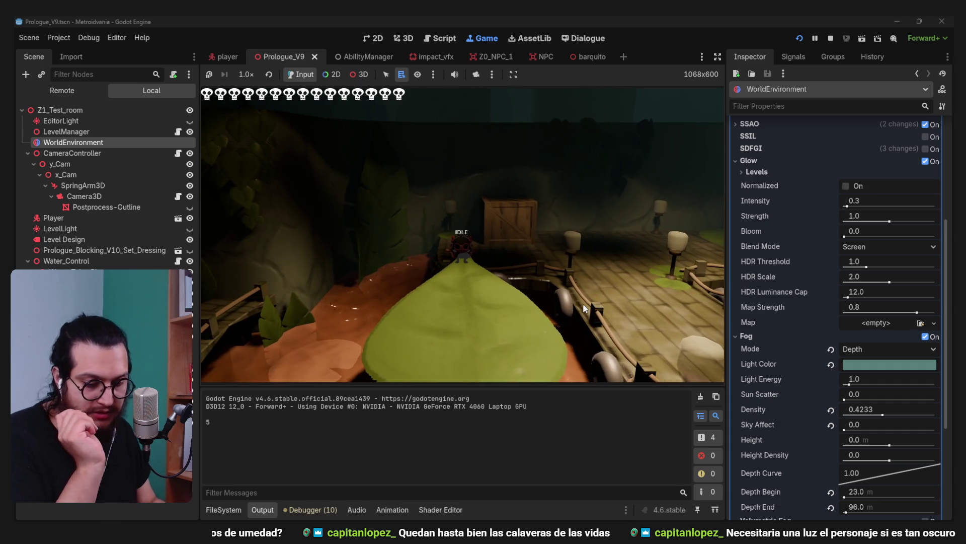
Walk and jump the character along the dock and back to judge the teal fog
key("w")
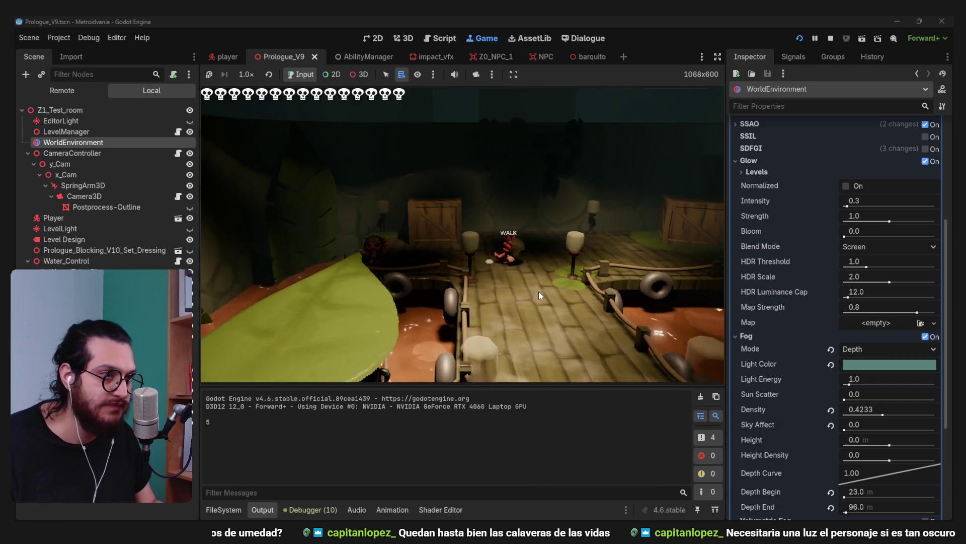
key("space")
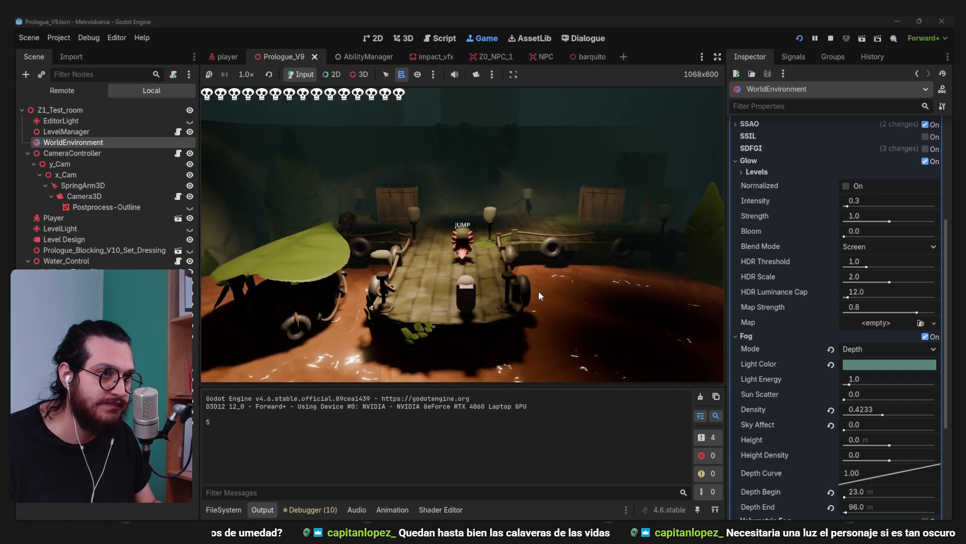
key("d")
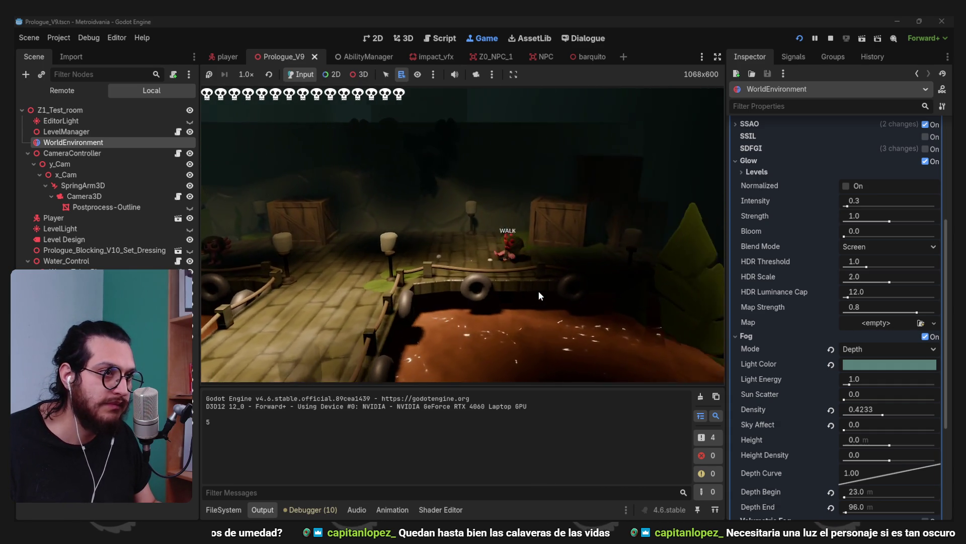
key("a")
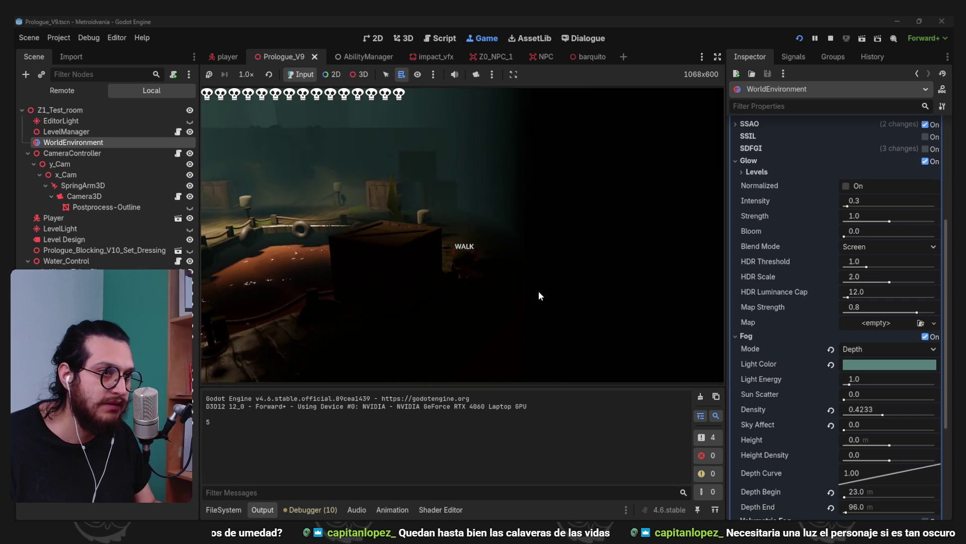
key("a")
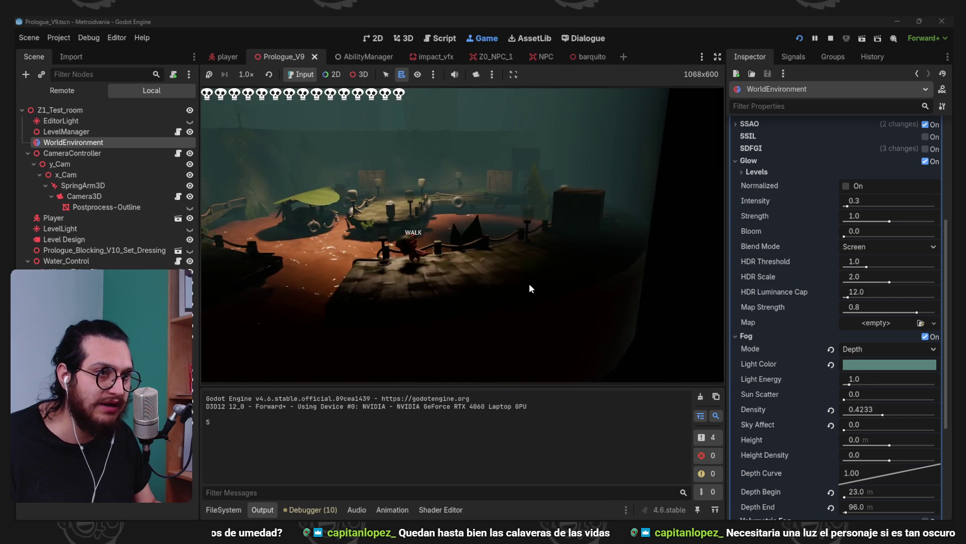
key("a")
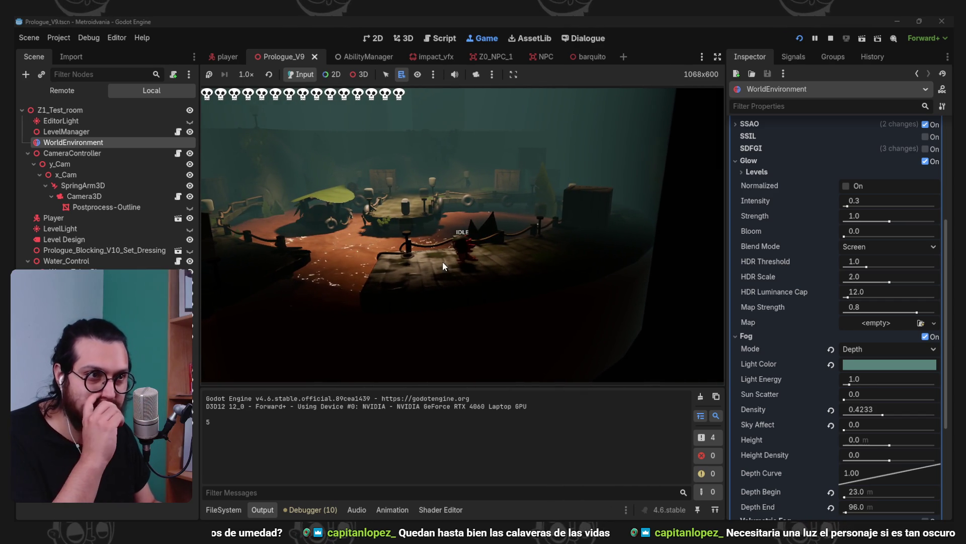
key("space")
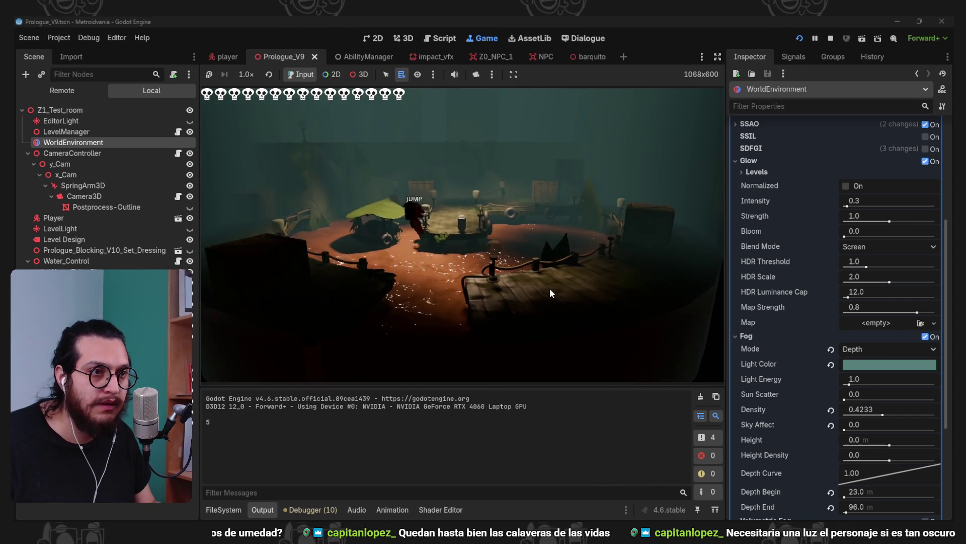
key("d")
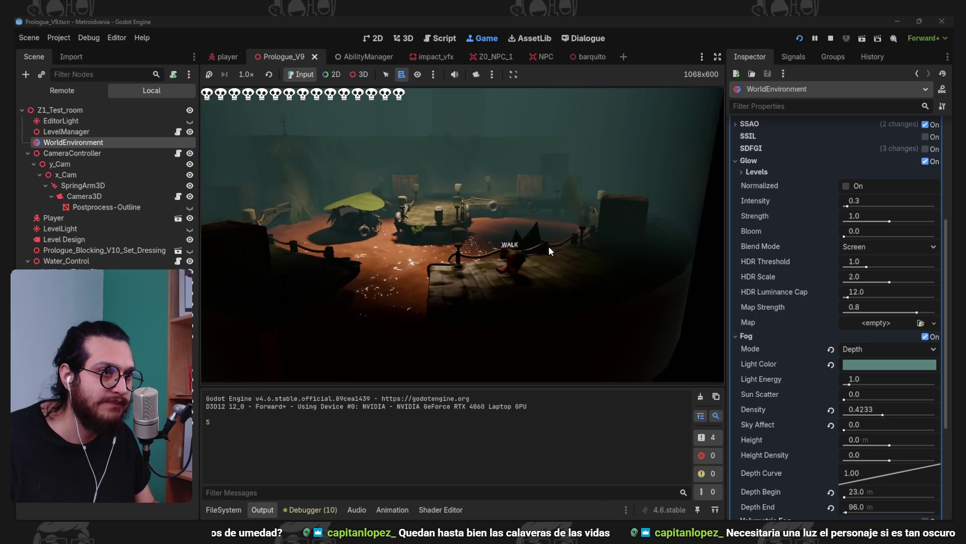
key("a")
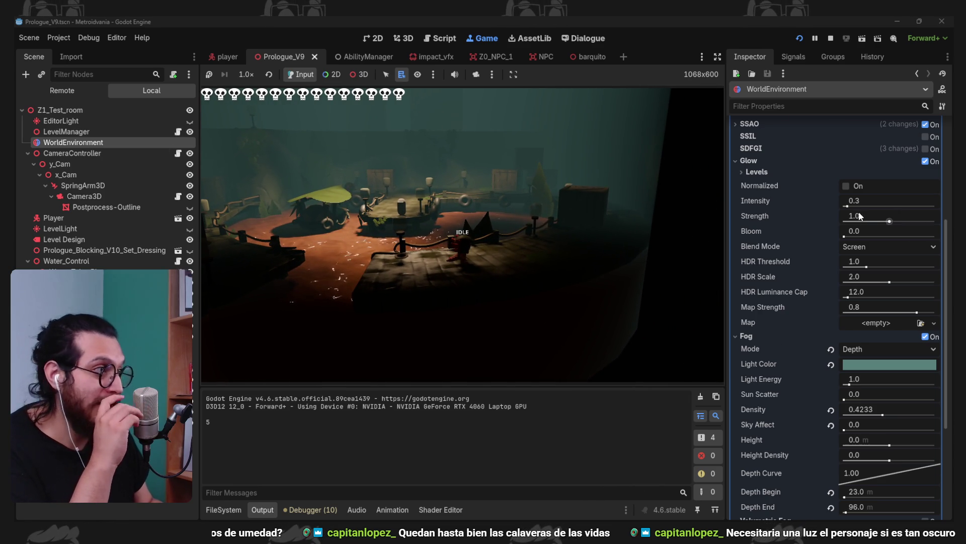
scroll(811, 234, "up", 5)
scroll(810, 234, "down", 4)
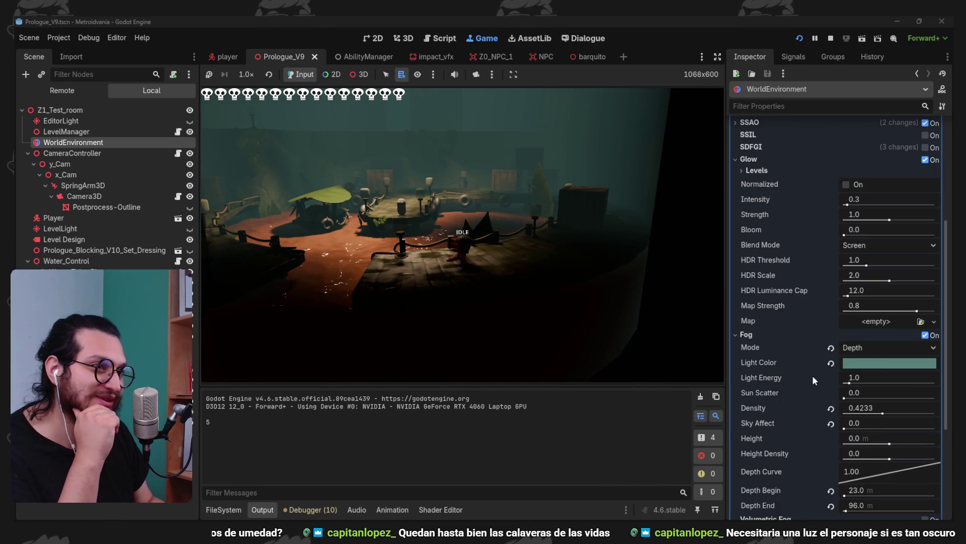
scroll(757, 227, "up", 3)
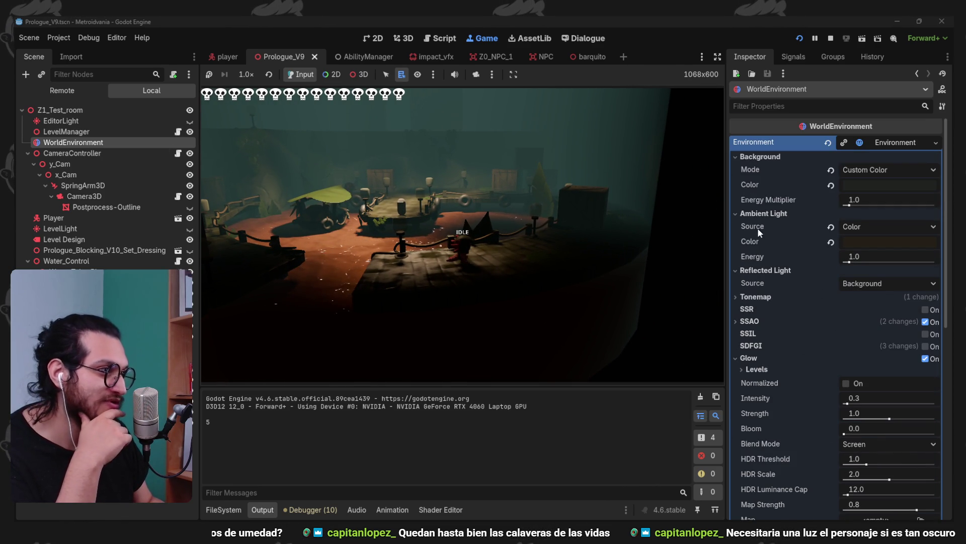
Try greyish, brighter blue and muted green ambient light colours, walking the character to compare
left_click(861, 241)
left_click(936, 317)
left_click(869, 279)
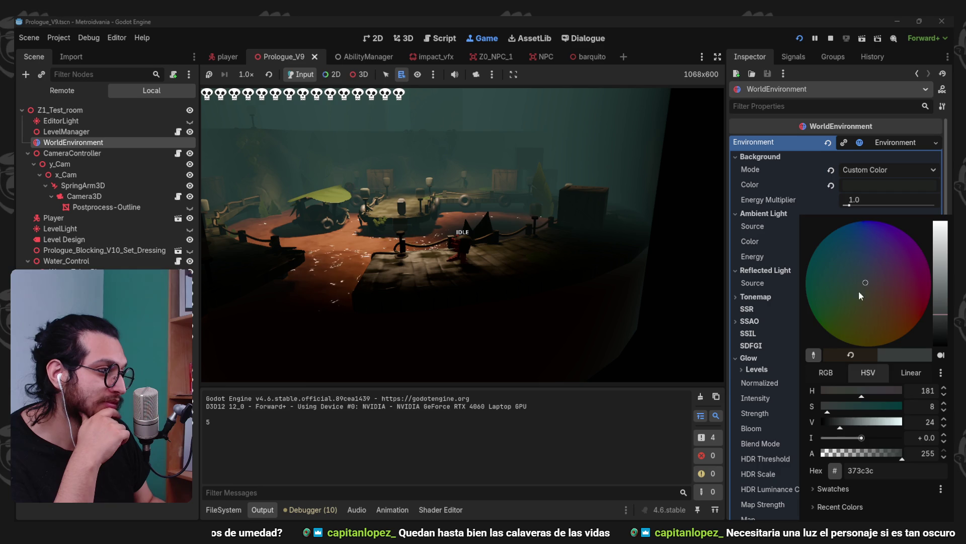
left_click(756, 301)
left_click(886, 242)
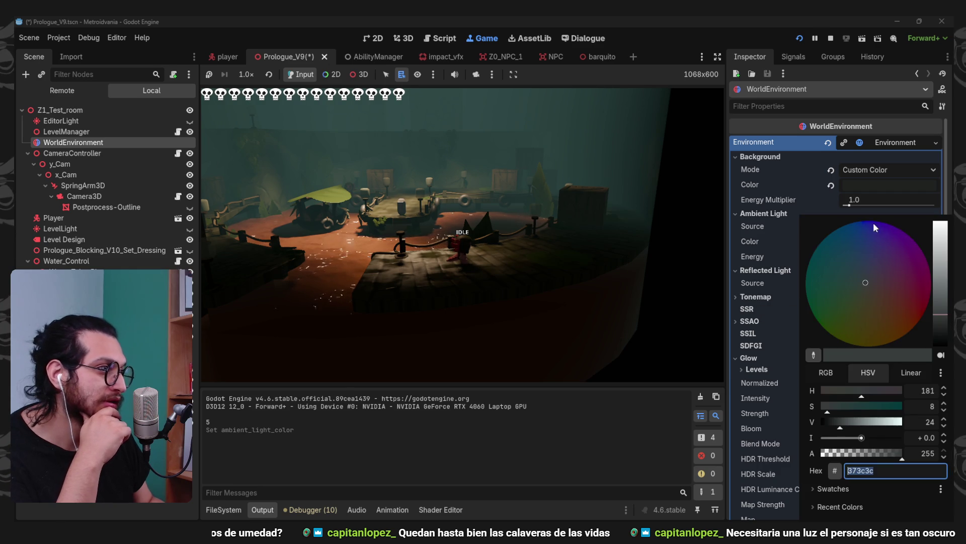
left_click(766, 258)
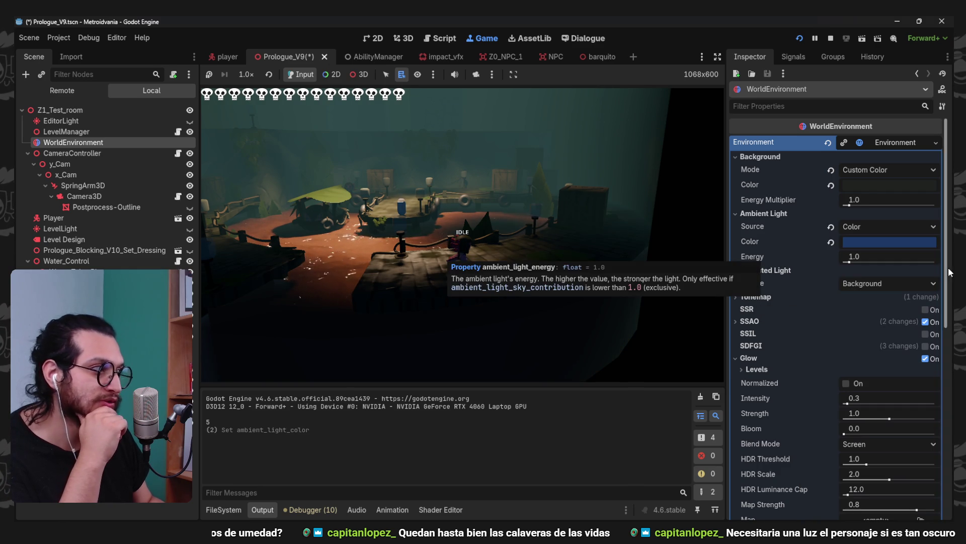
left_click(909, 244)
left_click(938, 292)
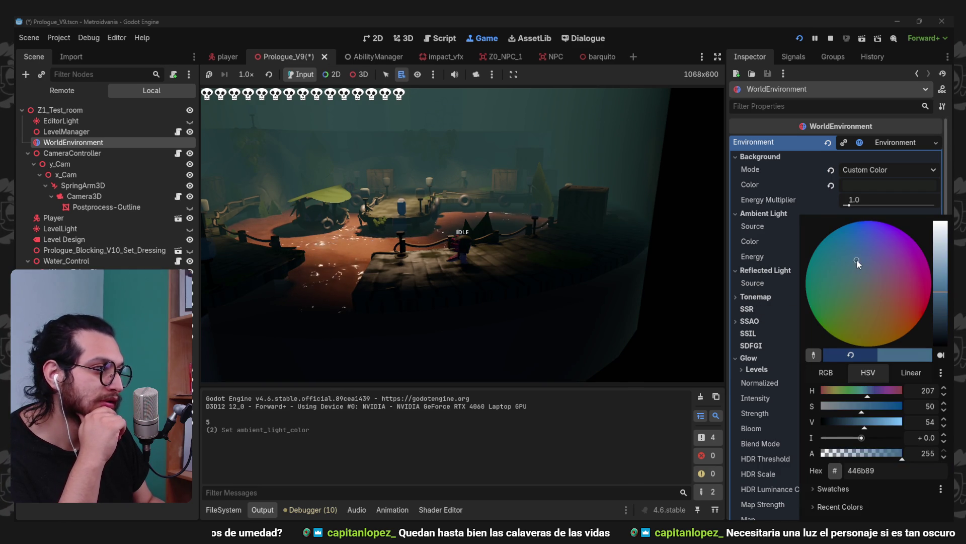
left_click(768, 243)
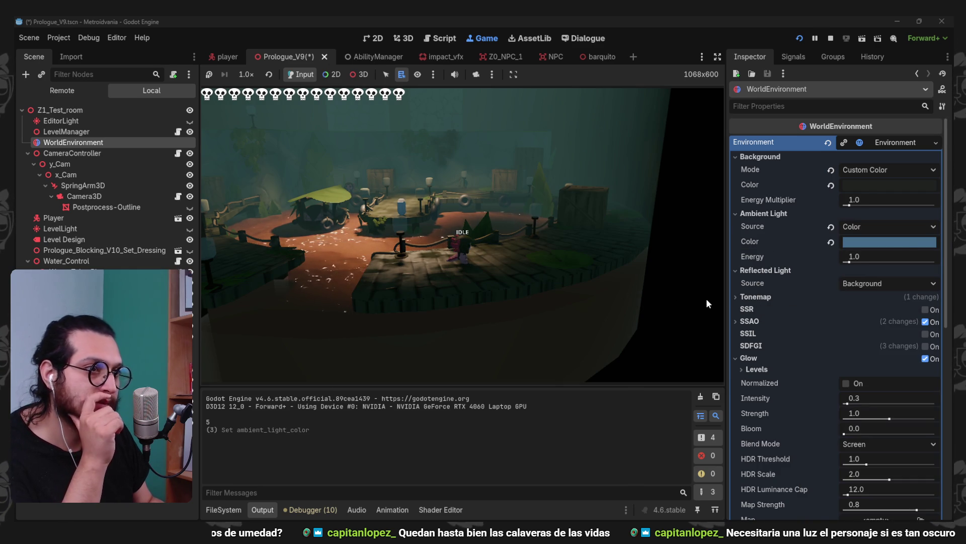
left_click(908, 245)
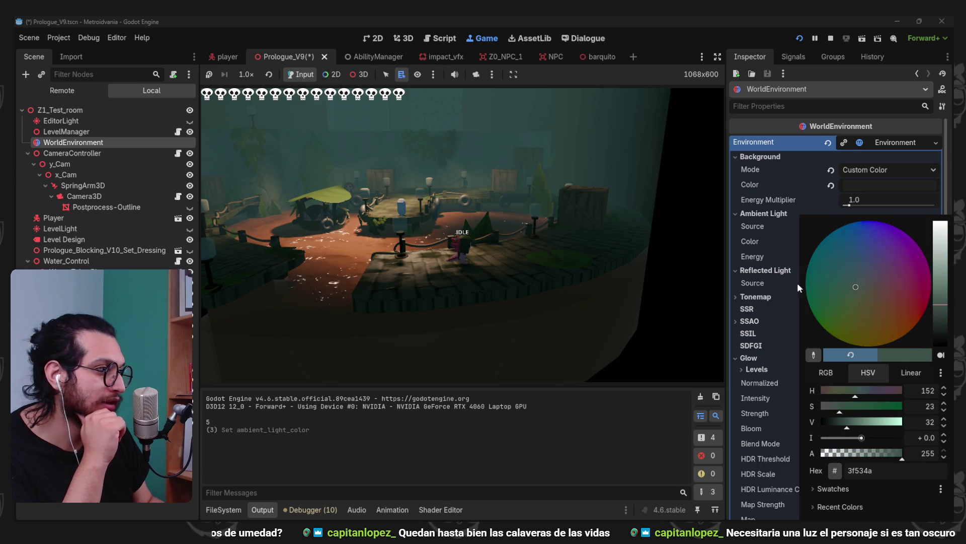
left_click(774, 283)
key("d")
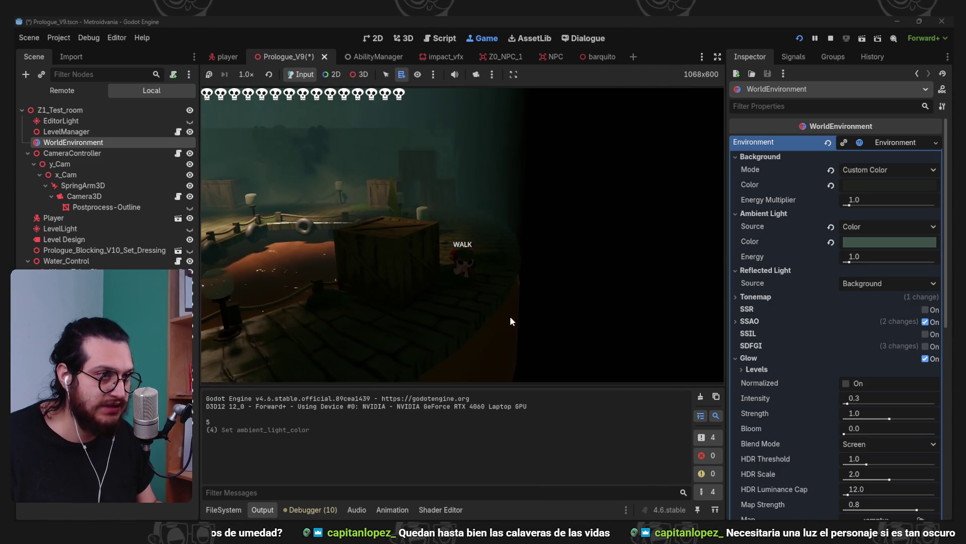
Darken the WorldEnvironment's ambient light colour and commit it
left_click(917, 242)
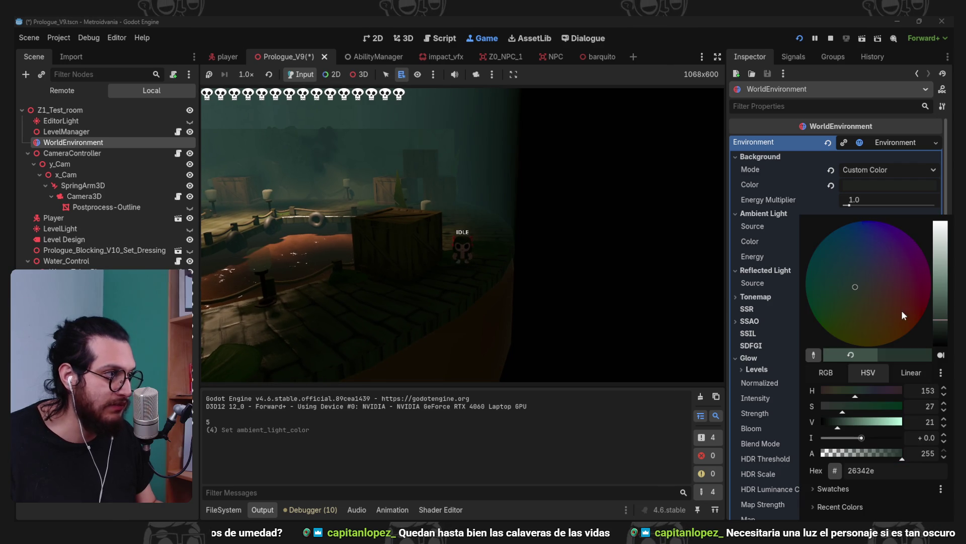
left_click_drag(938, 336, 937, 346)
left_click(533, 251)
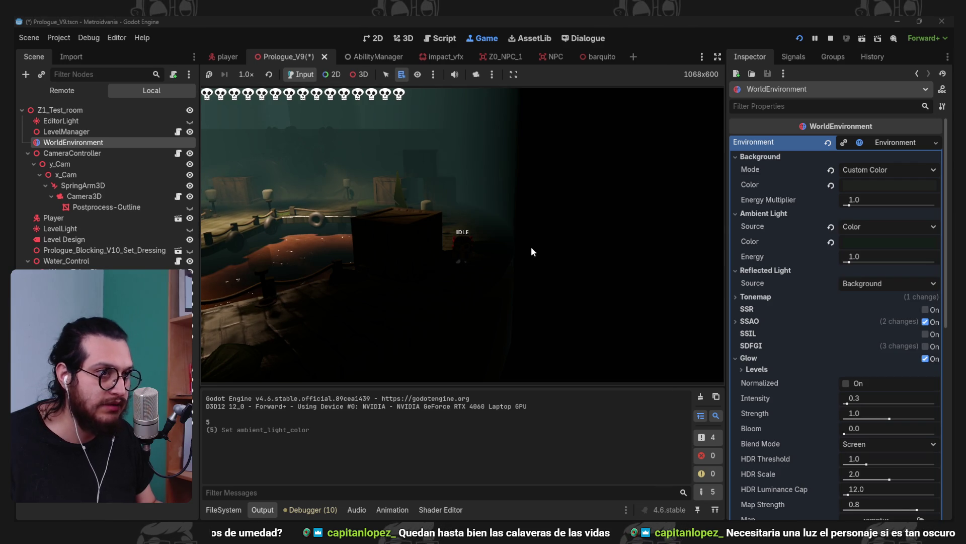
left_click(889, 244)
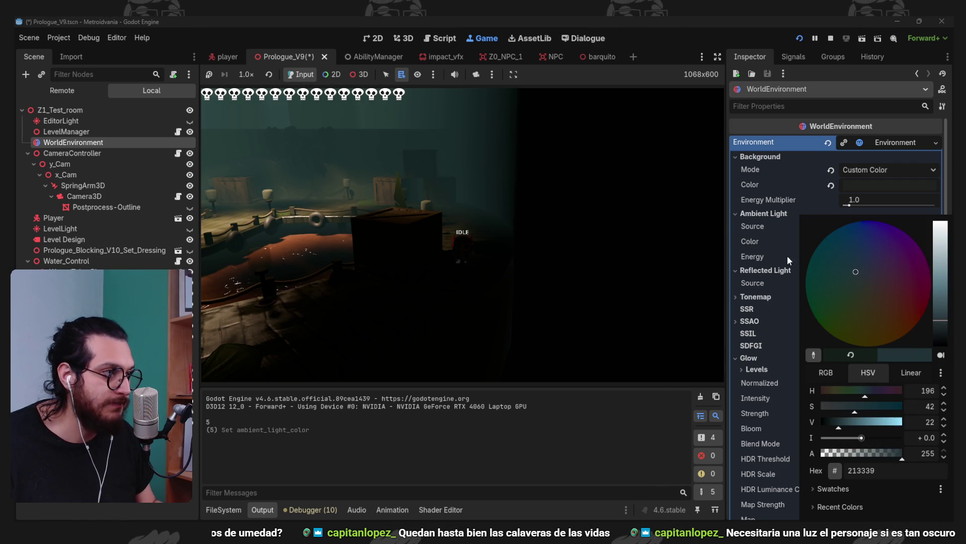
left_click(569, 255)
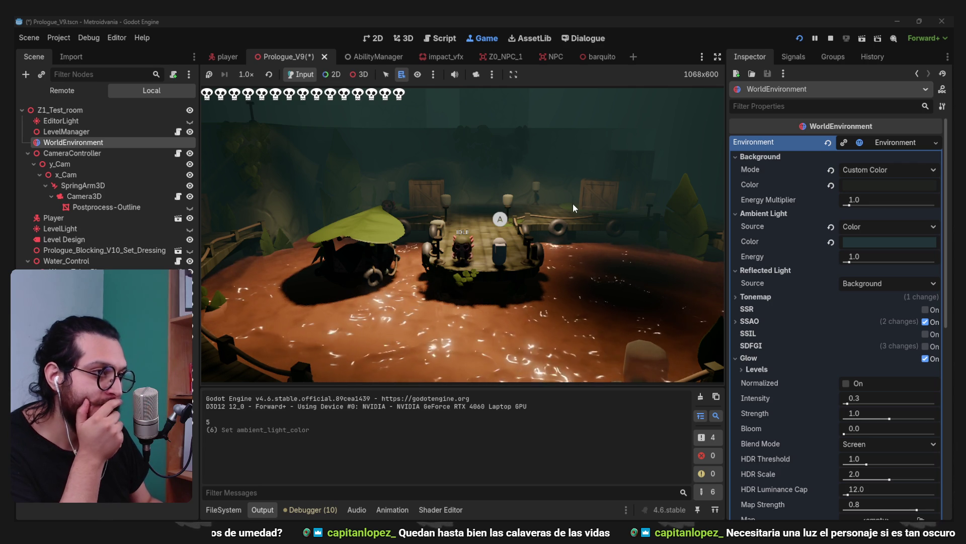
Brighten the ambient light colour to a lighter teal-grey
scroll(821, 317, "down", 5)
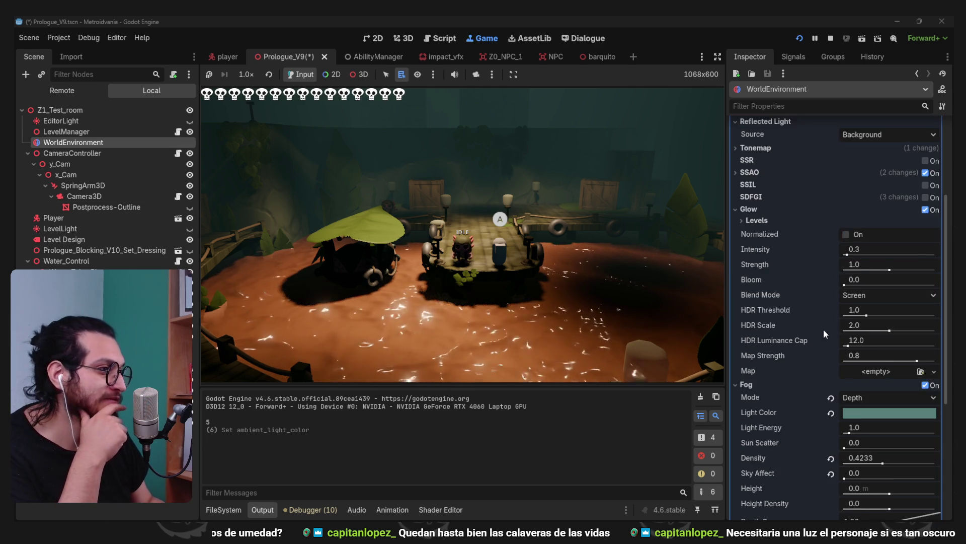
scroll(825, 330, "down", 3)
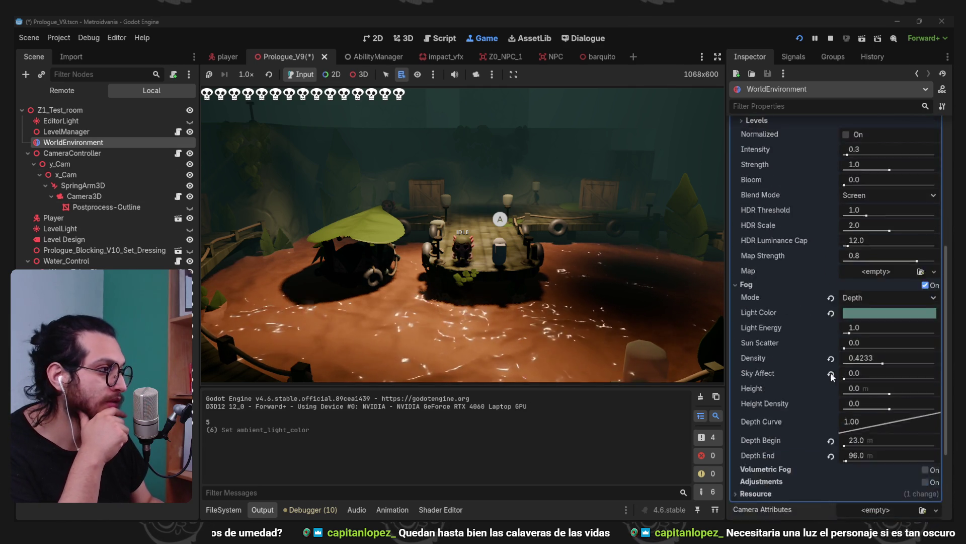
scroll(831, 372, "up", 8)
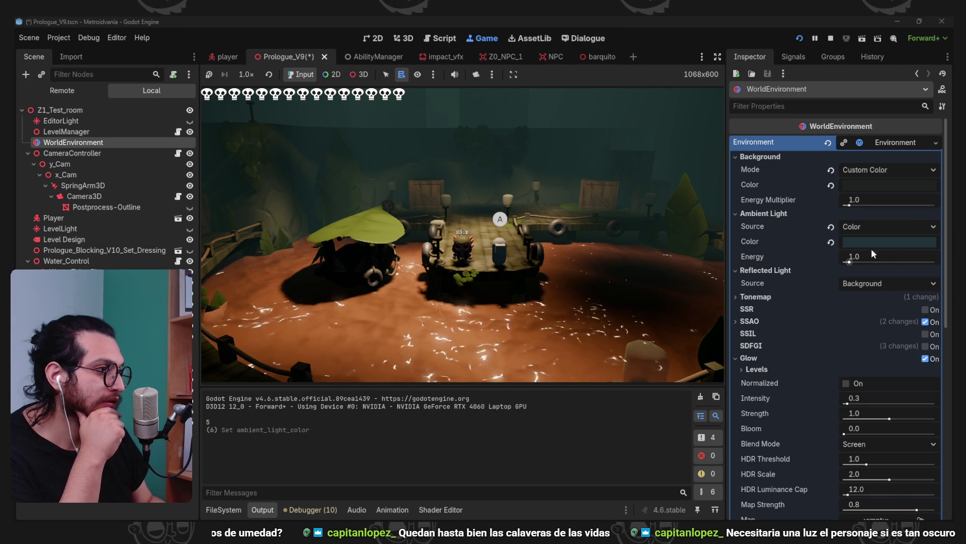
left_click(889, 242)
left_click(913, 261)
left_click(775, 255)
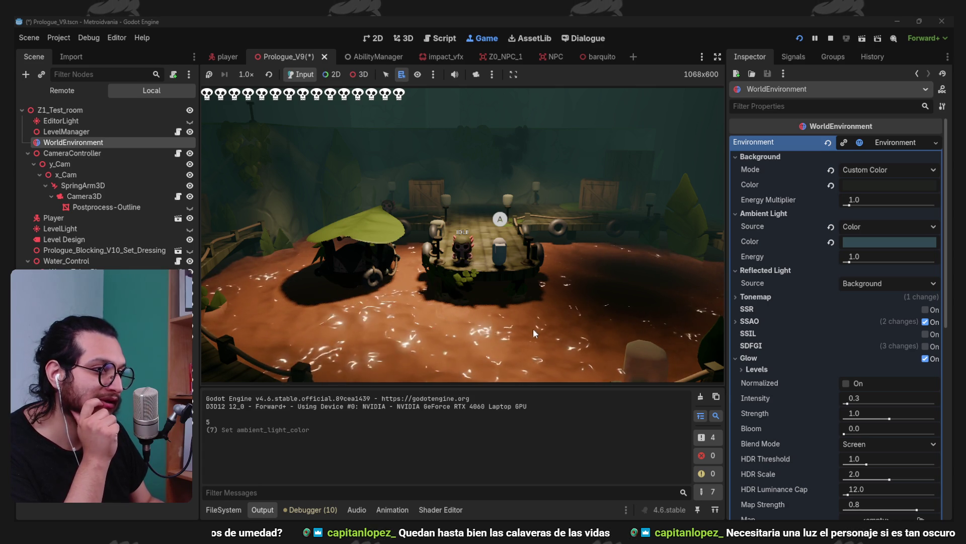
left_click(219, 509)
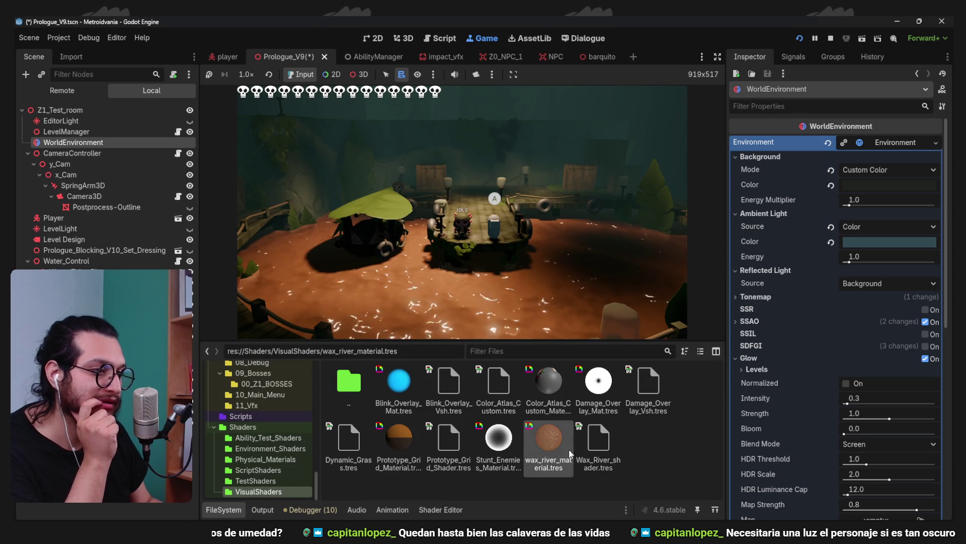
Open wax_river_material.tres, hide the shader graph, and slightly darken the river's Base Color
double_click(529, 456)
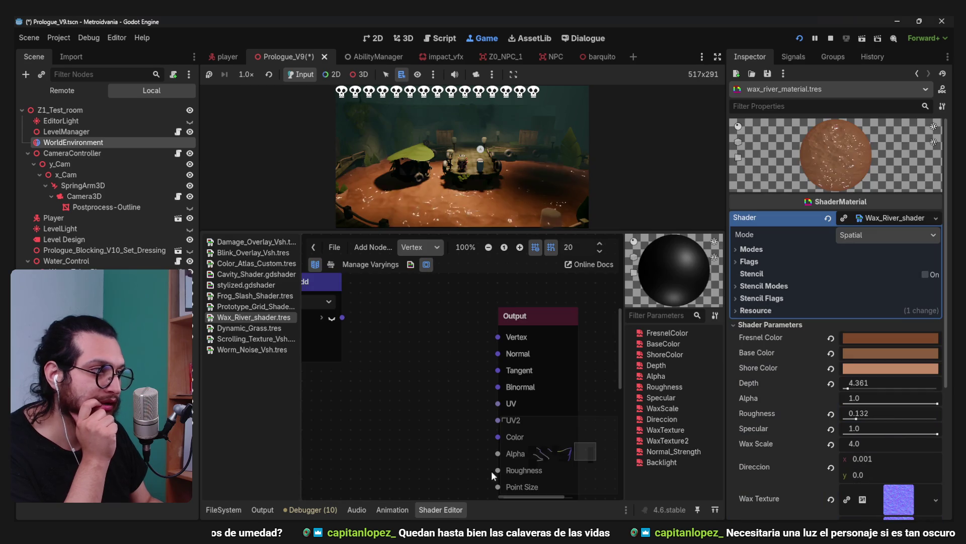
left_click(436, 509)
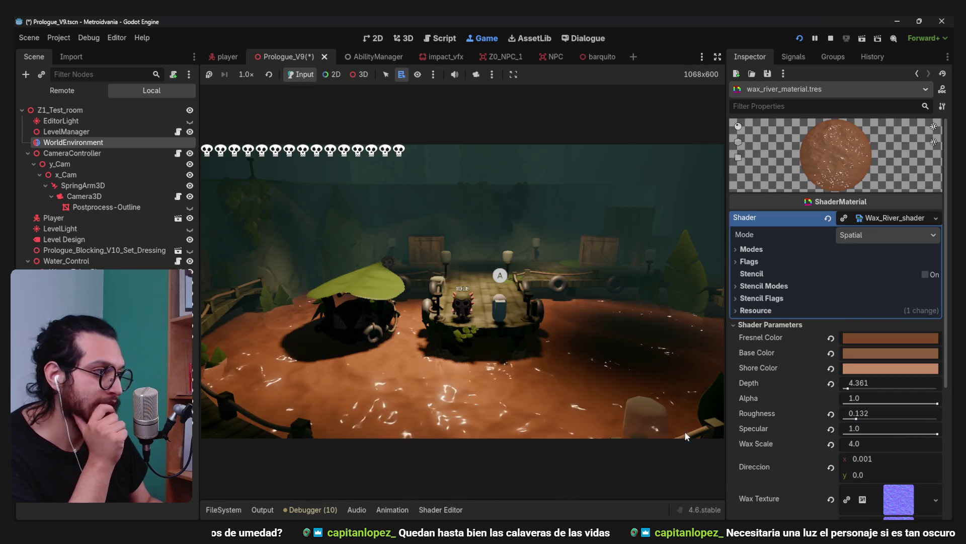
left_click(891, 355)
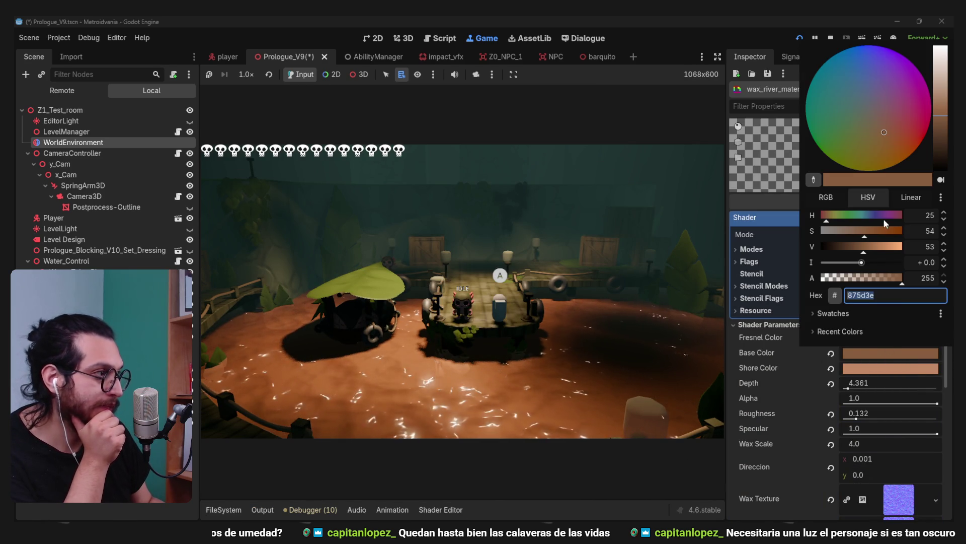
left_click(877, 129)
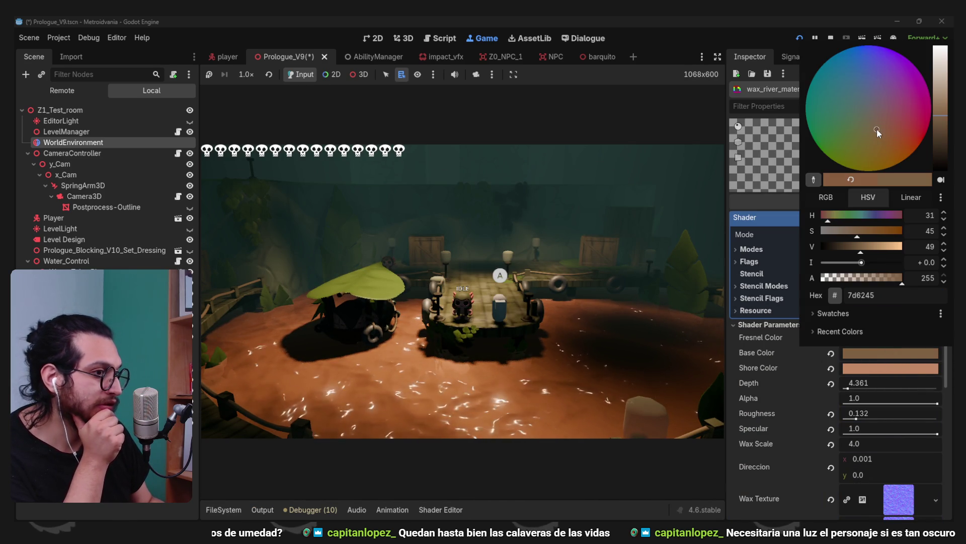
left_click(778, 376)
Make the river's Shore Color a paler, duller beige
left_click(901, 338)
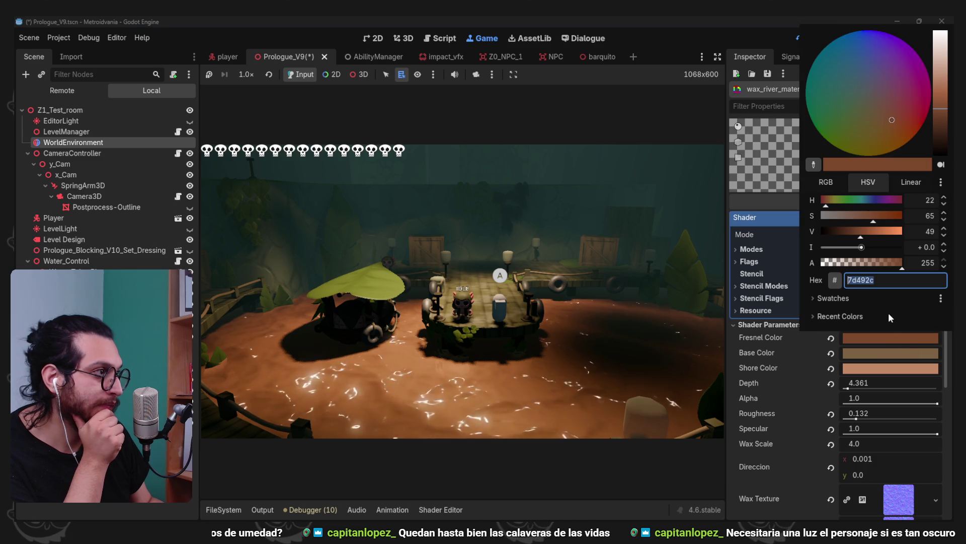
left_click(774, 354)
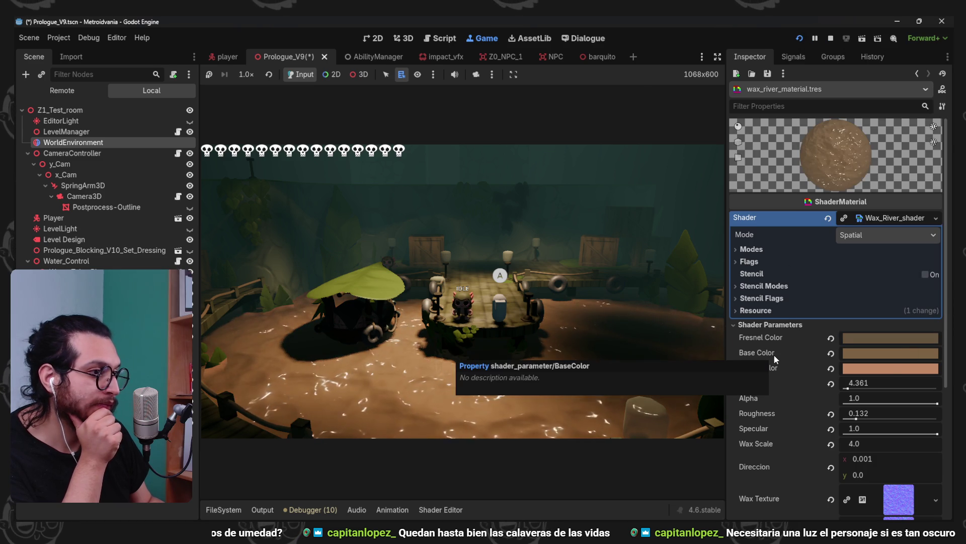
left_click(891, 368)
left_click(865, 131)
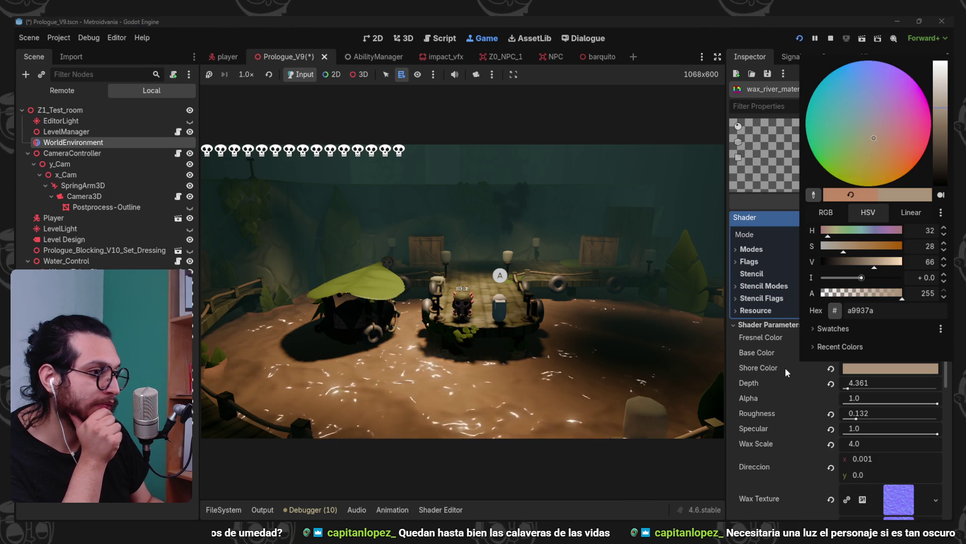
left_click(786, 367)
Darken Base Color to muddy brown and make Fresnel Color near-black
left_click(896, 352)
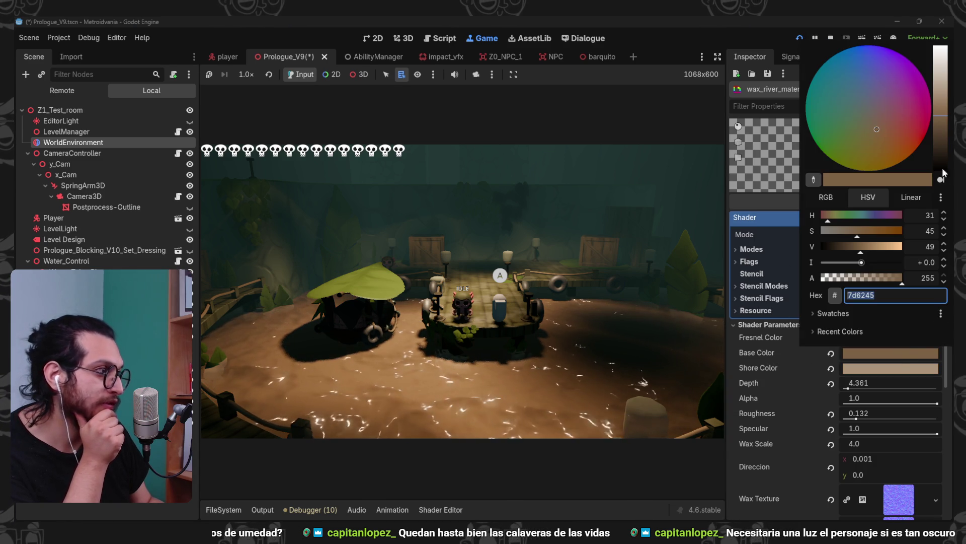
left_click(877, 130)
left_click(810, 406)
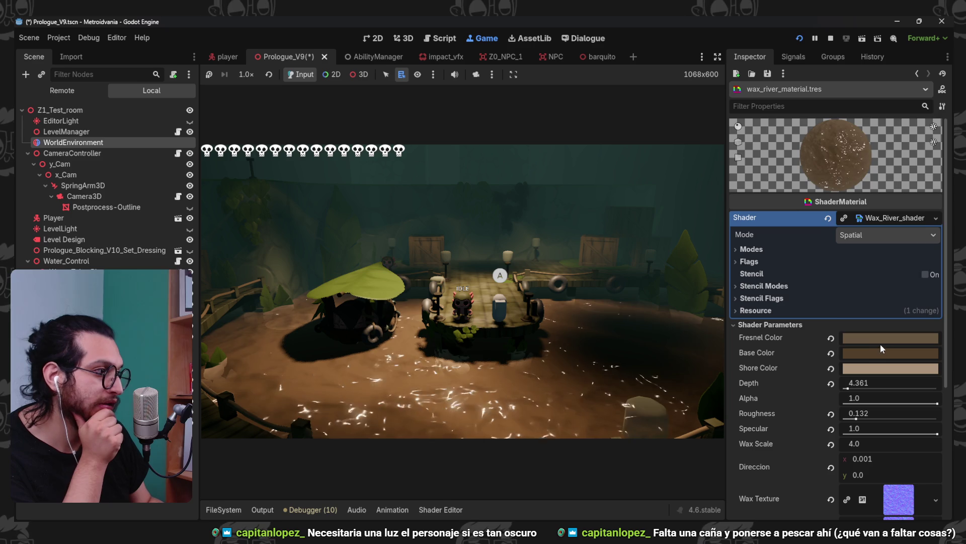
left_click(883, 338)
left_click(945, 143)
left_click(779, 396)
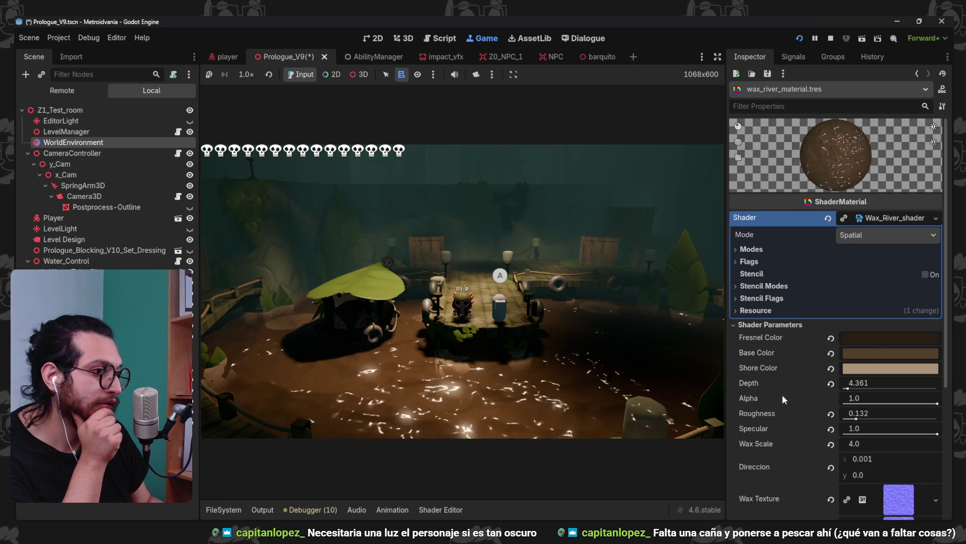
Darken the Shore Color to a more muted tan
left_click(871, 370)
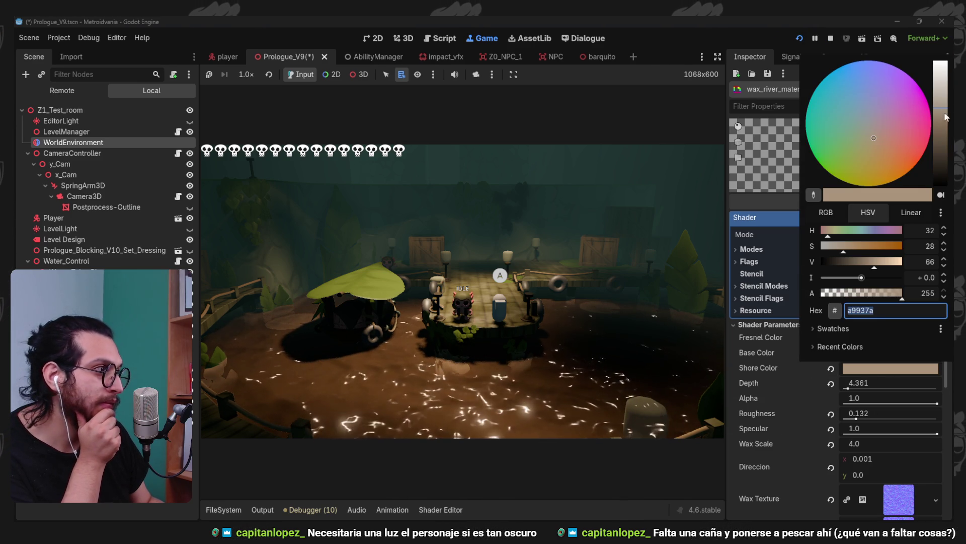
left_click(800, 418)
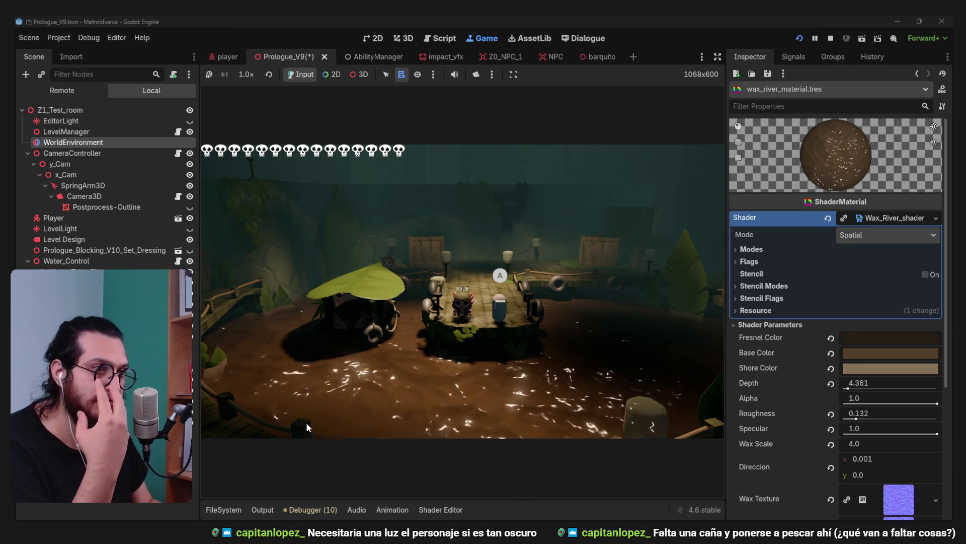
left_click(236, 510)
left_click(243, 512)
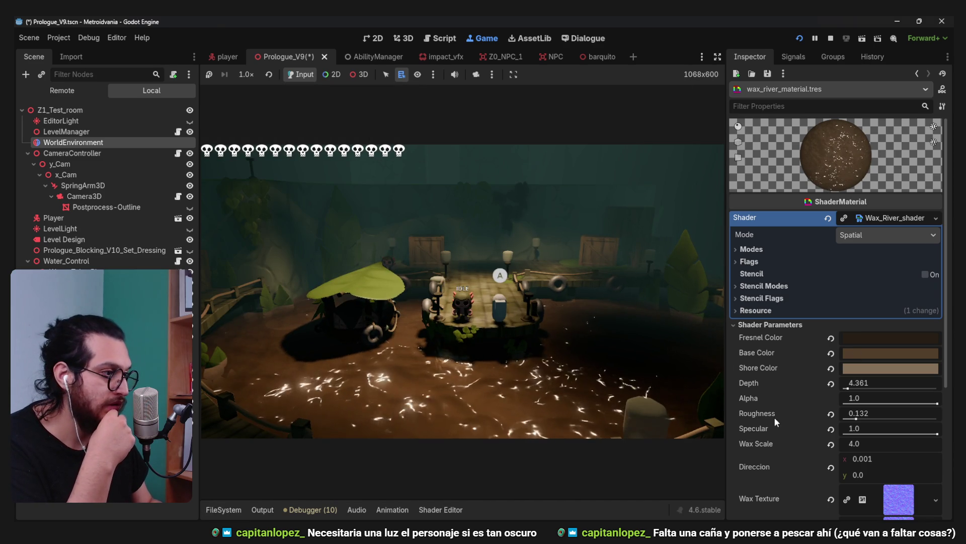
Lower Specular to 0.257 and Roughness to 0.577 to dull the river's highlights
left_click_drag(939, 434, 854, 441)
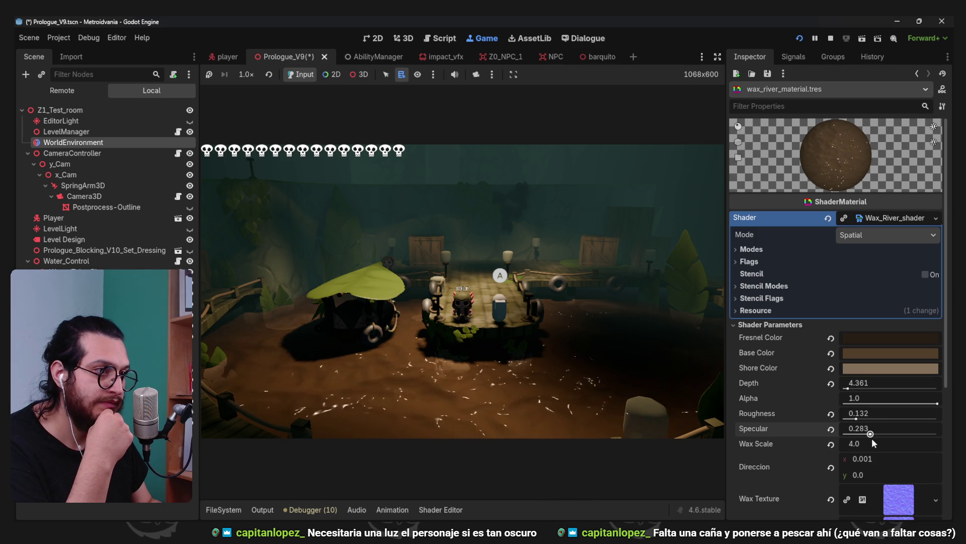
mouse_move(932, 433)
left_mouse_down()
mouse_move(864, 436)
mouse_move(859, 417)
mouse_move(913, 417)
mouse_move(871, 417)
mouse_move(893, 425)
left_mouse_up()
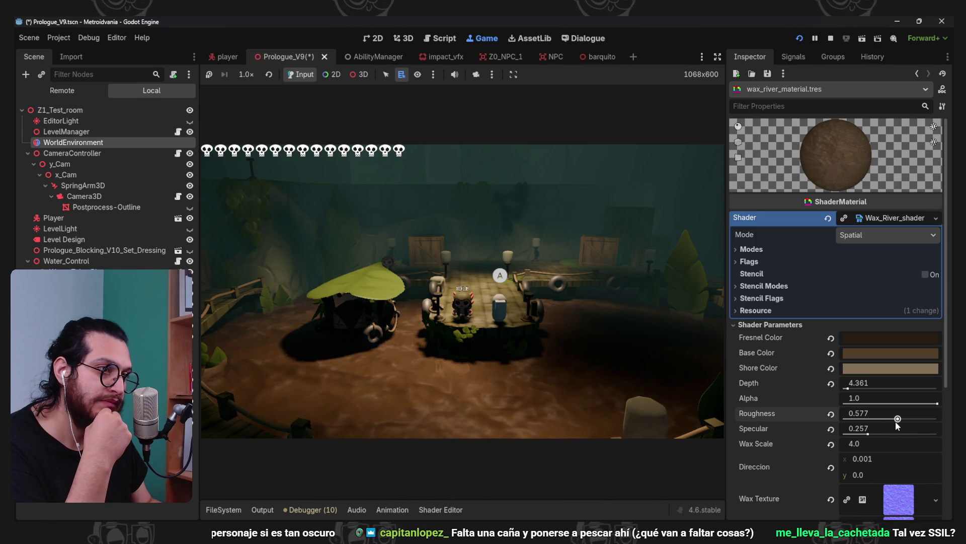
scroll(790, 427, "down", 2)
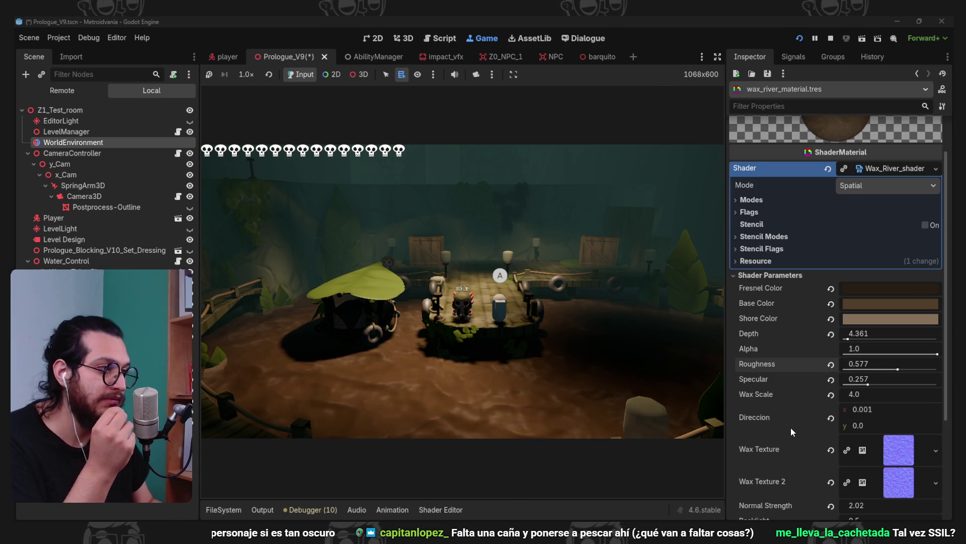
scroll(804, 406, "down", 2)
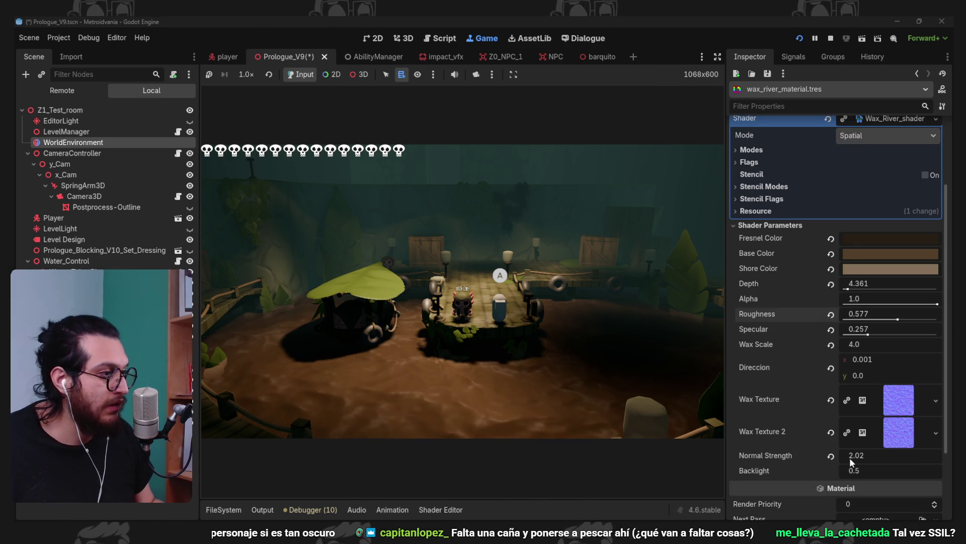
scroll(796, 455, "up", 1)
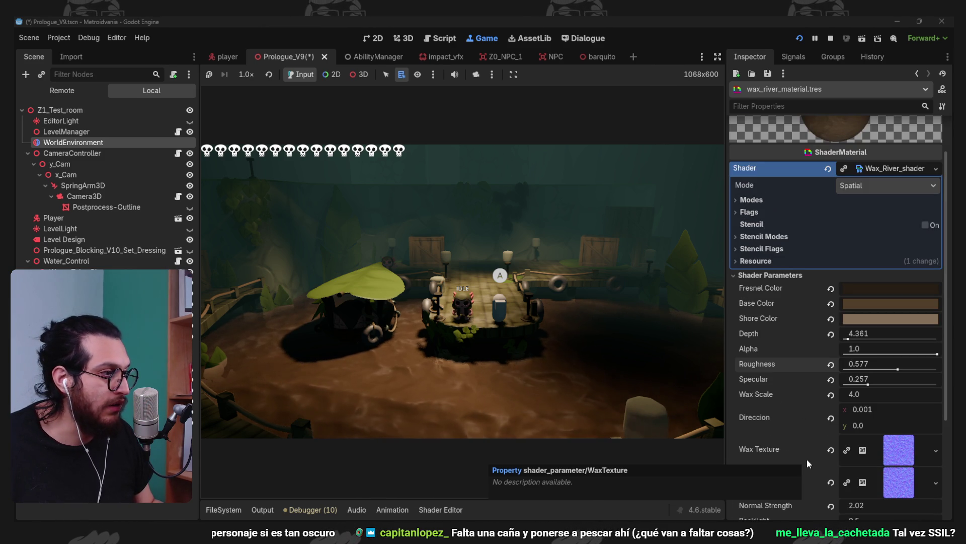
scroll(820, 357, "down", 1)
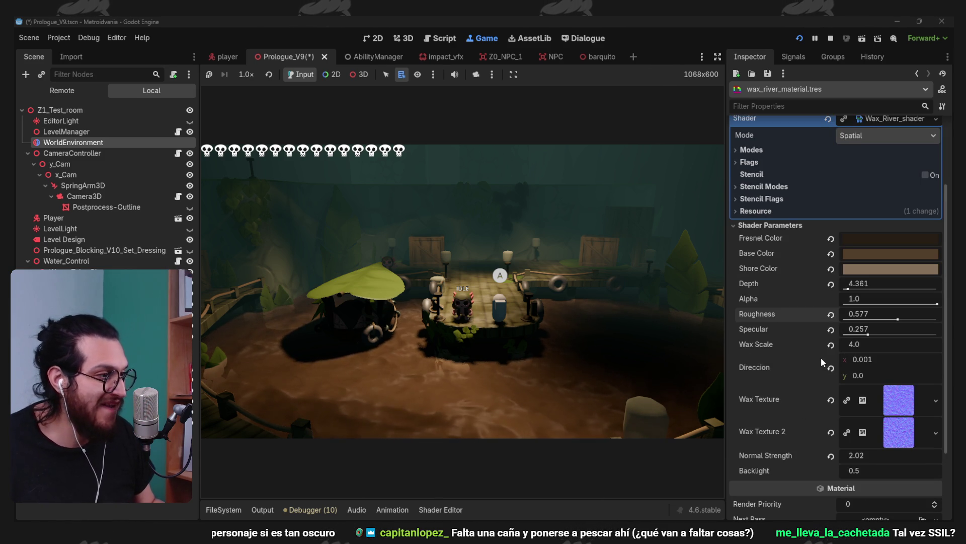
scroll(791, 461, "down", 1)
scroll(792, 461, "up", 1)
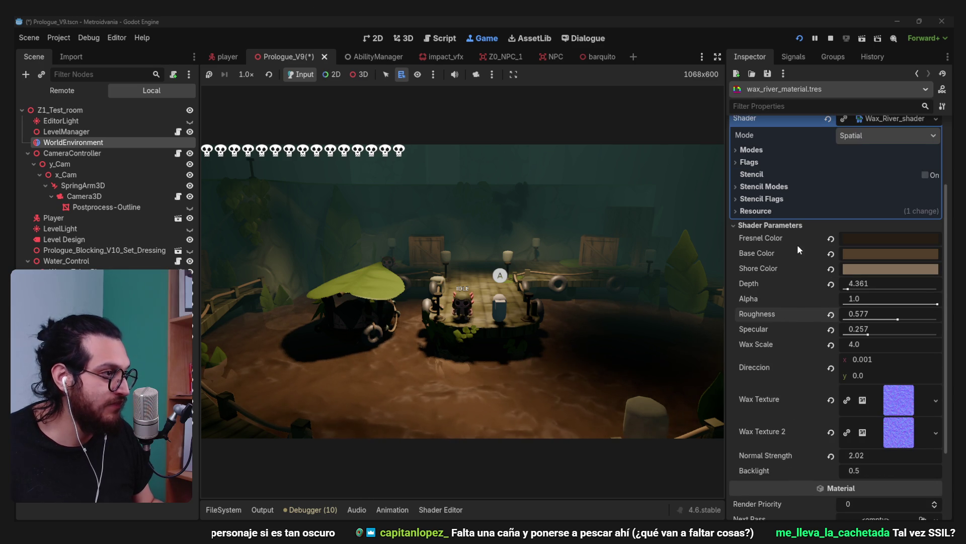
scroll(793, 362, "down", 1)
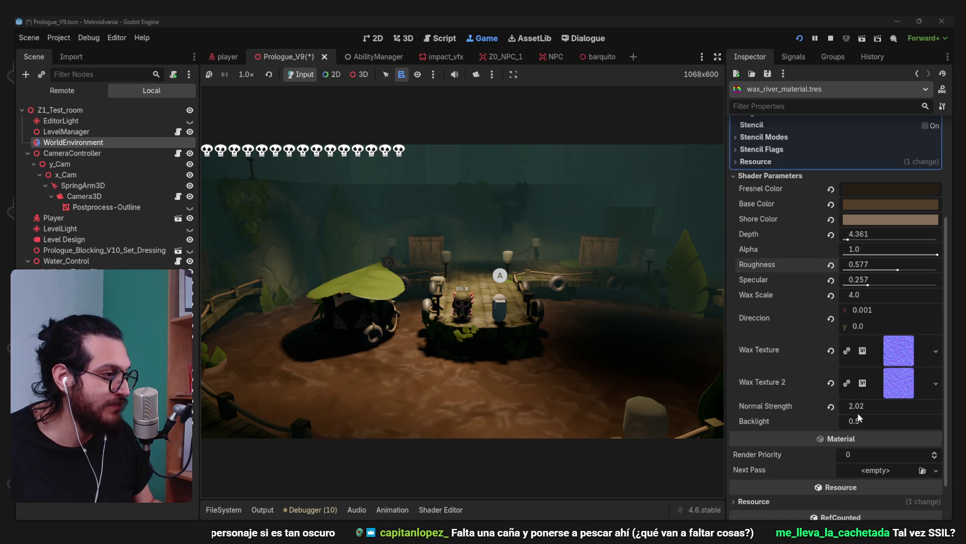
Compare the river with Backlight at 0, then undo to restore Backlight 1.37
mouse_move(855, 420)
left_mouse_down()
mouse_move(831, 421)
mouse_move(891, 420)
mouse_move(871, 428)
left_mouse_up()
left_click(881, 425)
type("0")
key("Return")
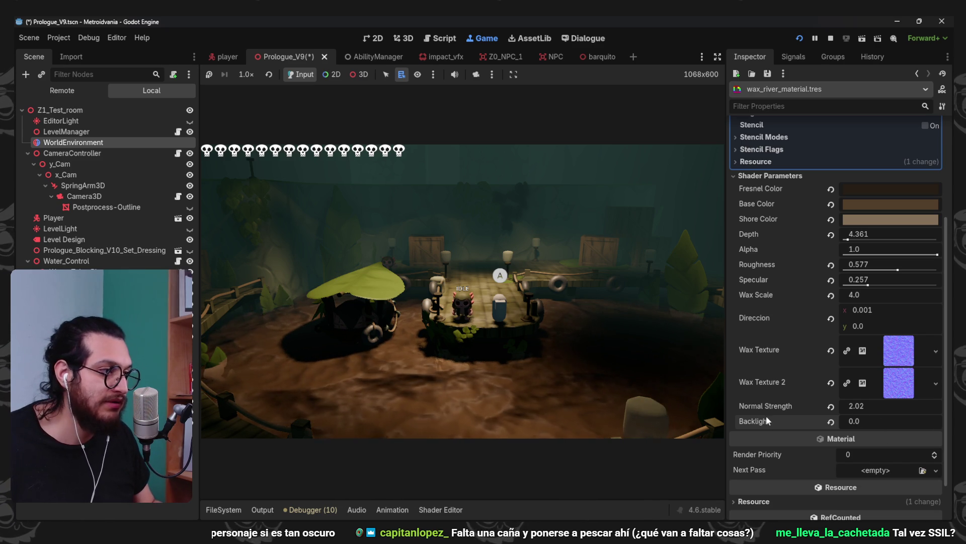
key("ctrl+z")
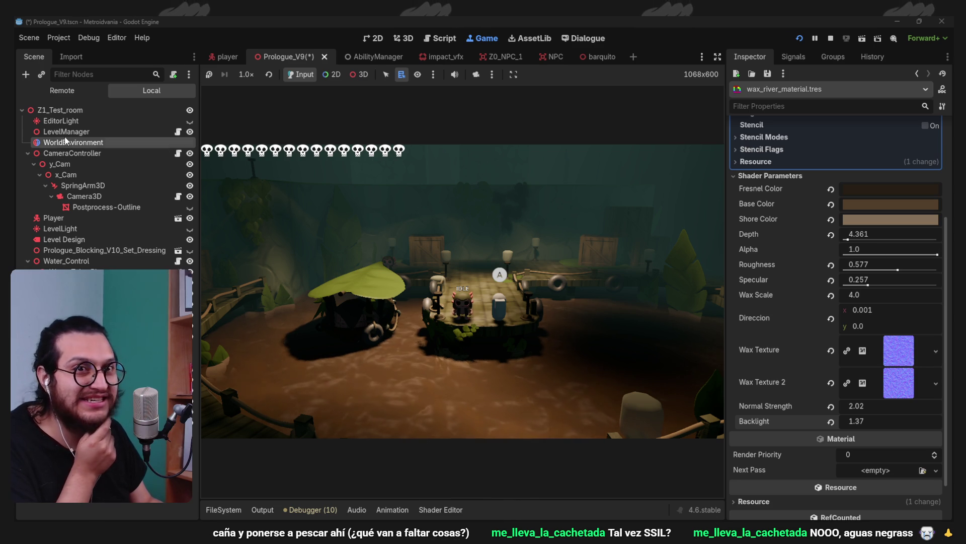
scroll(822, 297, "up", 3)
scroll(804, 285, "up", 5)
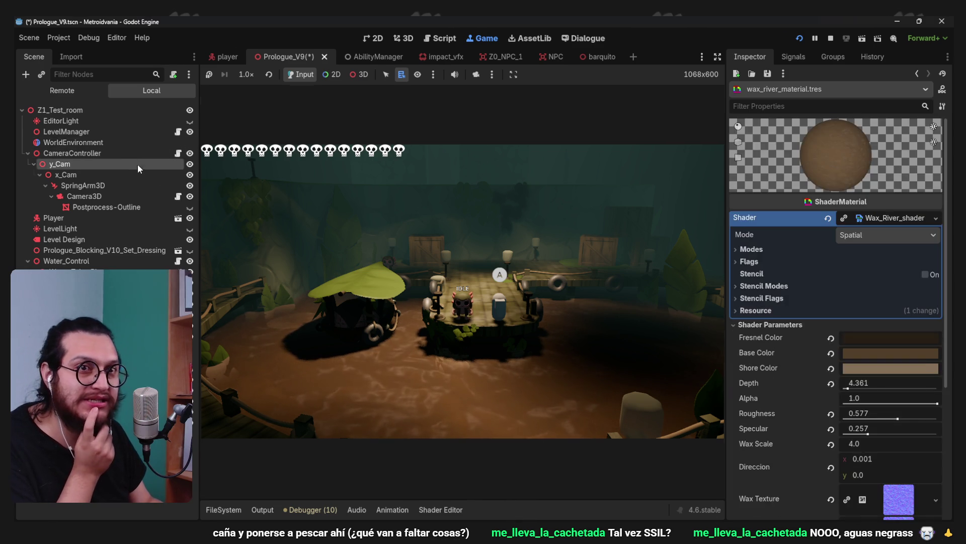
Enable SSIL on the WorldEnvironment, collapsing Glow and Fog, and stop the running game
left_click(73, 142)
left_click(756, 358)
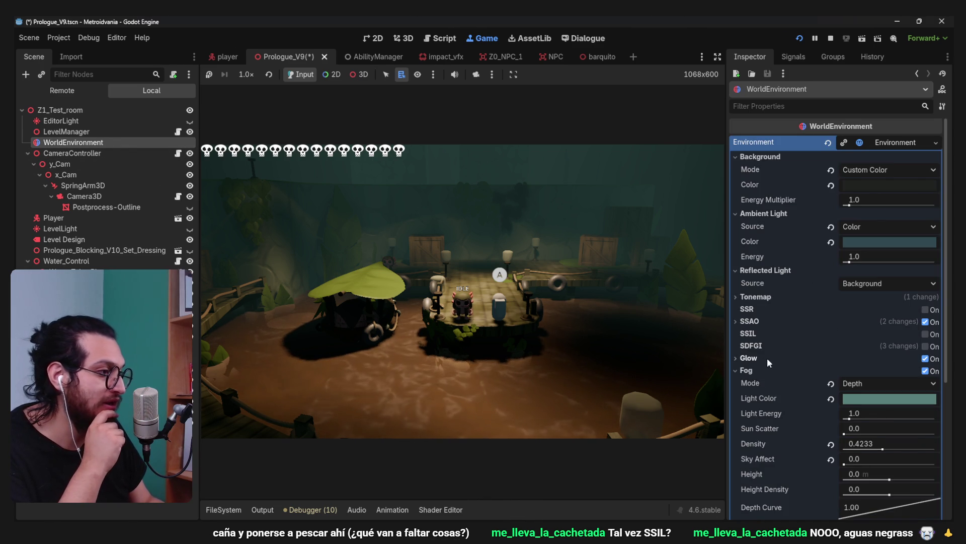
left_click(751, 370)
left_click(925, 334)
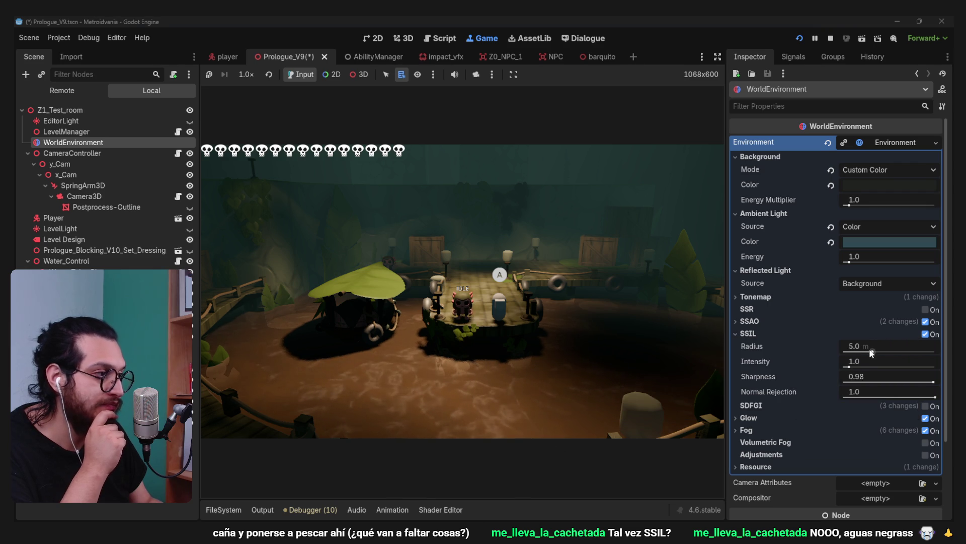
left_click_drag(870, 350, 895, 351)
left_click(830, 39)
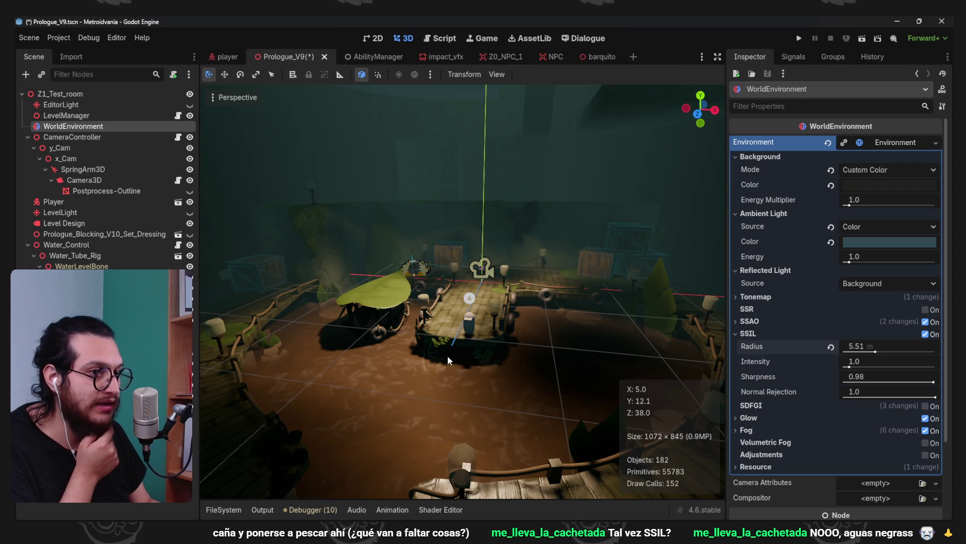
Set SSIL Radius to 0.81 and Intensity to 16.0, then run the game
scroll(448, 360, "up", 3)
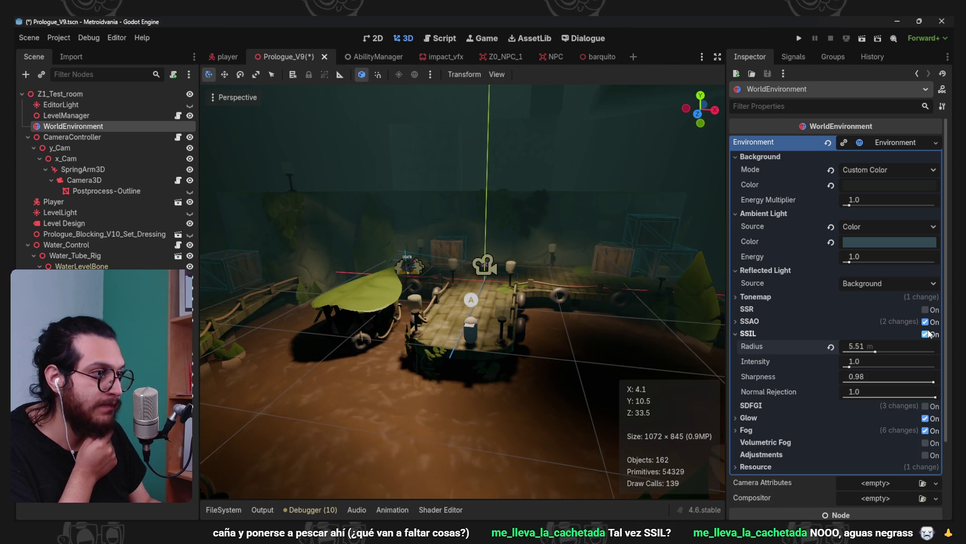
left_click(831, 347)
left_click_drag(850, 366, 854, 367)
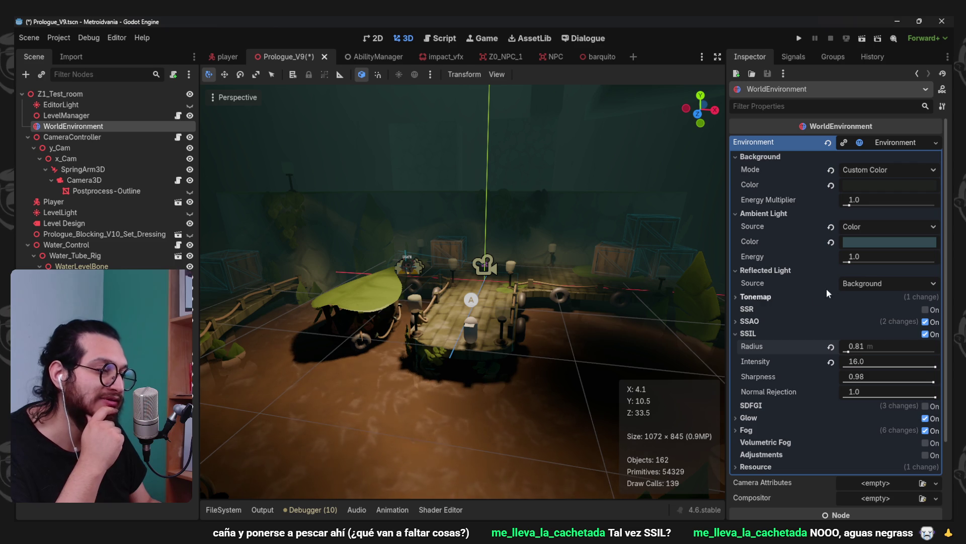
mouse_move(748, 338)
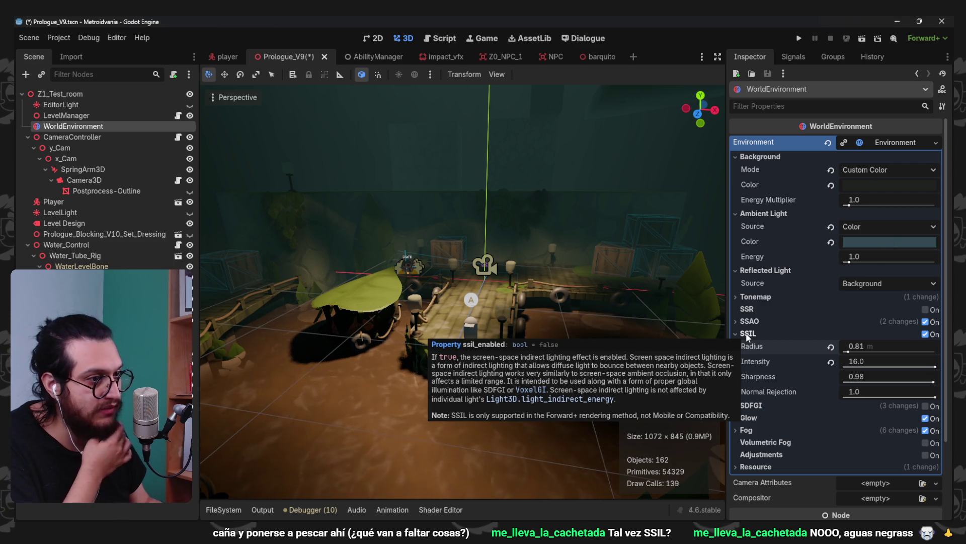
left_click(799, 39)
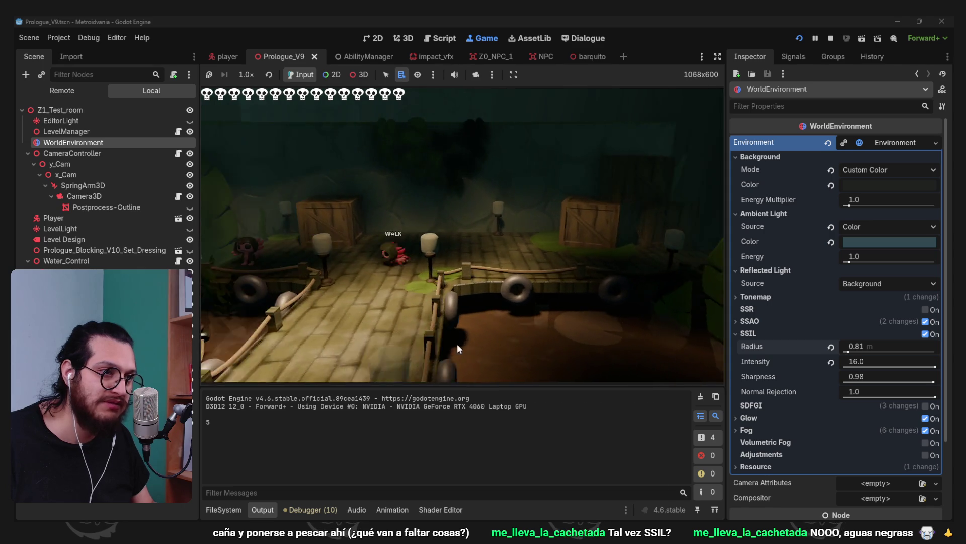
left_click(930, 334)
left_click(930, 334)
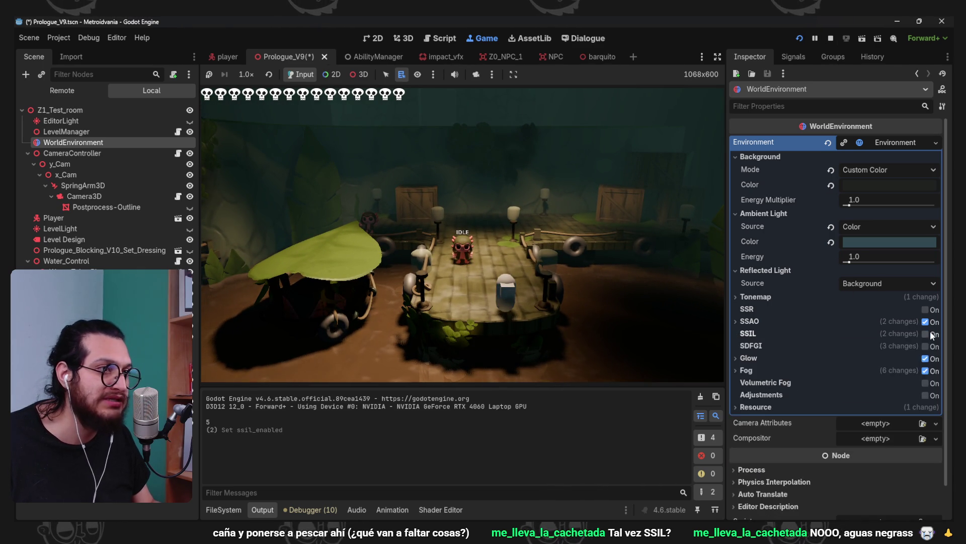
left_click(930, 334)
left_click(931, 334)
left_click(930, 334)
left_click(930, 334)
left_click(931, 334)
left_click(930, 335)
left_click(930, 334)
left_click(930, 334)
left_click(931, 334)
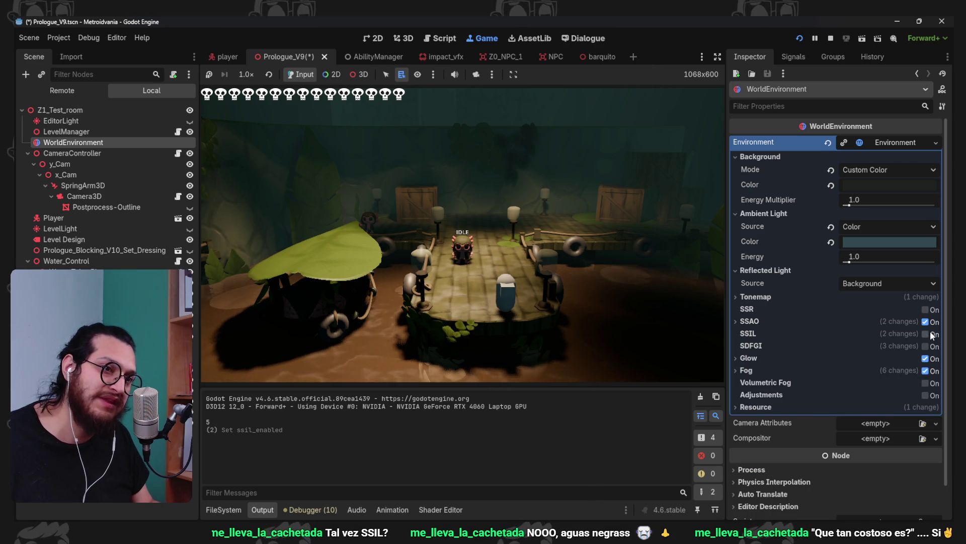
left_click(931, 334)
left_click(930, 335)
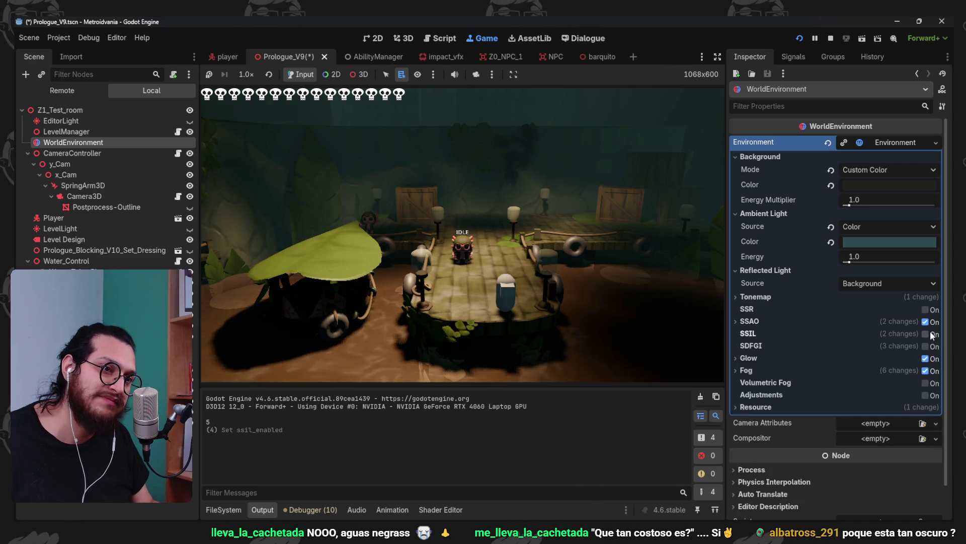
left_click(930, 335)
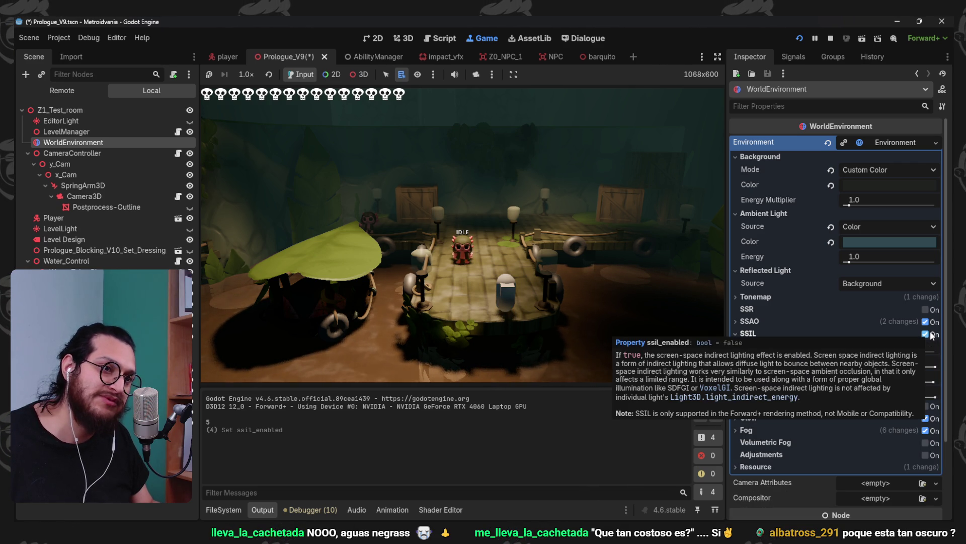
left_click(930, 335)
left_click(930, 334)
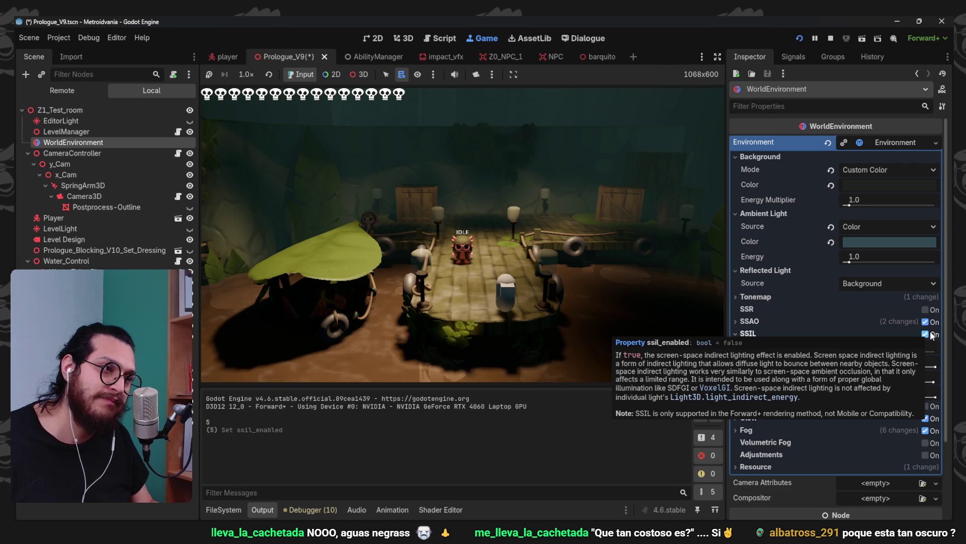
left_click(930, 334)
left_click(930, 334)
left_click(931, 334)
left_click(930, 335)
left_click(930, 335)
left_click(930, 334)
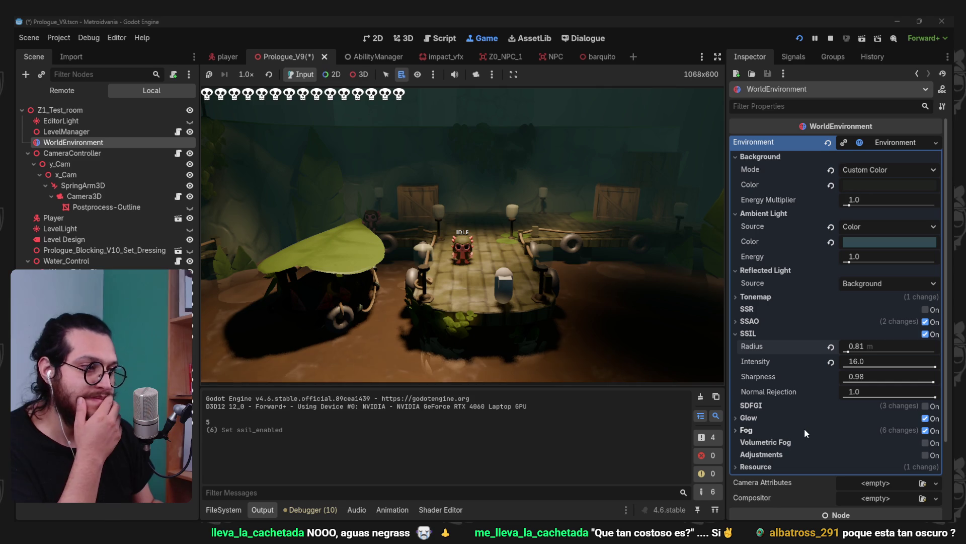
left_click(926, 454)
Drop Adjustments Saturation to 0.0, walk the greyscale level, then uncheck SSIL
scroll(845, 475, "down", 2)
mouse_move(889, 453)
left_mouse_down()
mouse_move(853, 453)
mouse_move(485, 264)
left_mouse_up()
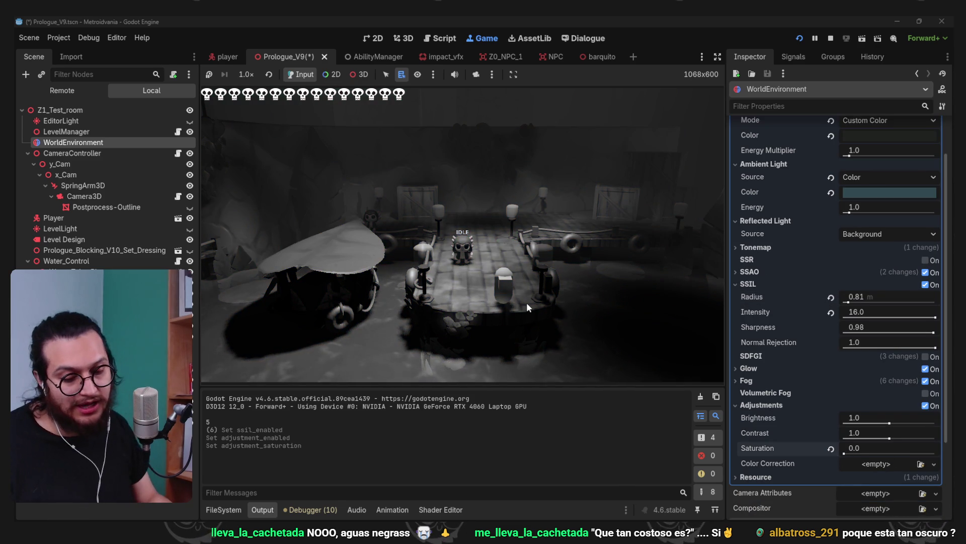
key("w")
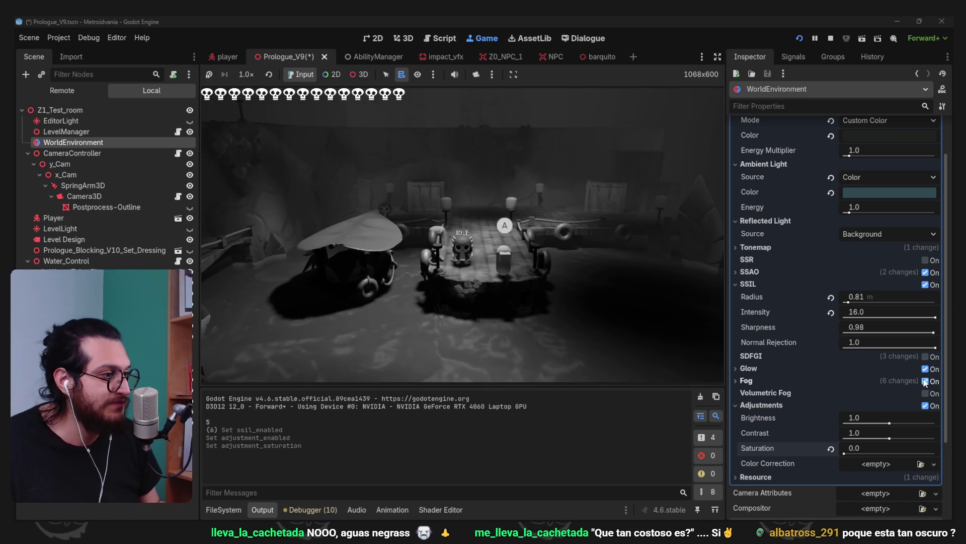
left_click(926, 285)
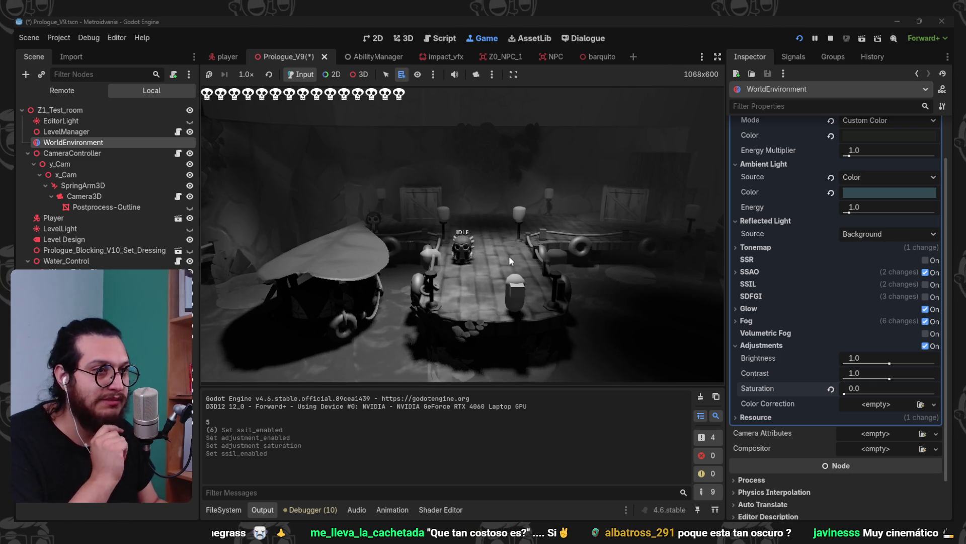
Revert Saturation to 1.0 and play-test walking, jumping and attacking onto the dock
left_click(831, 389)
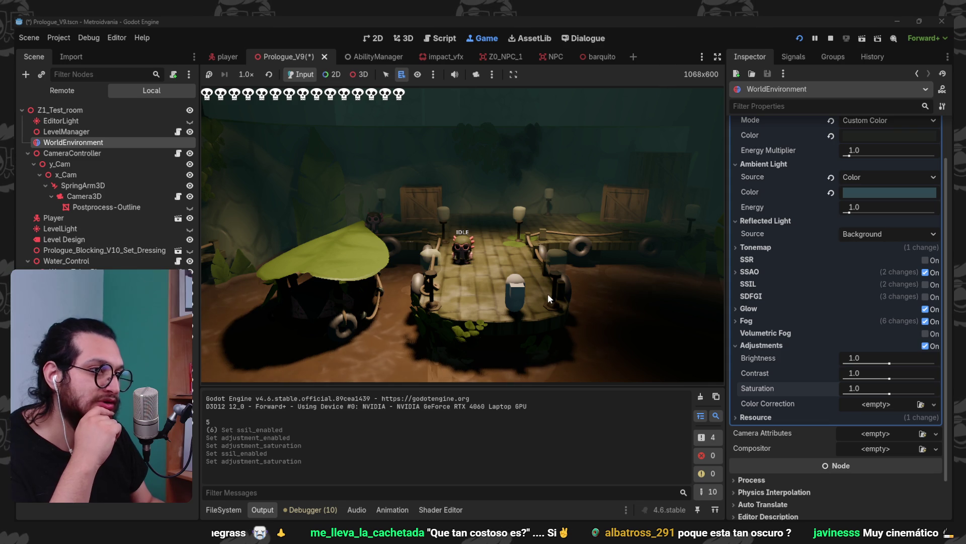
key("w")
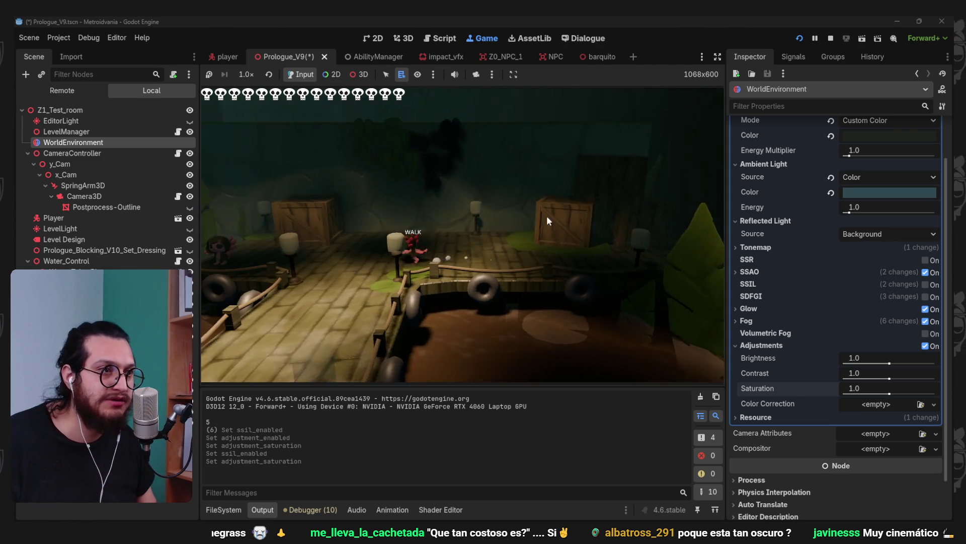
key("space")
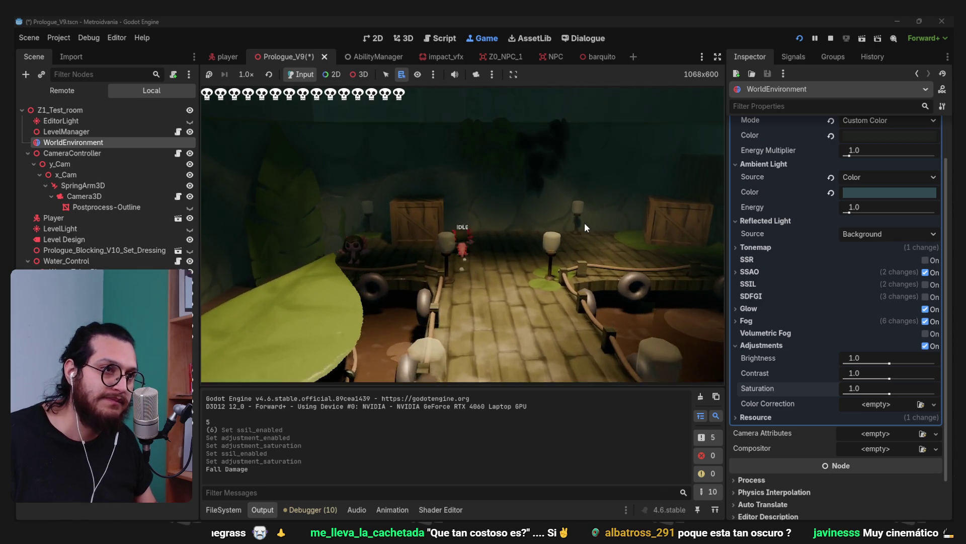
left_click(584, 223)
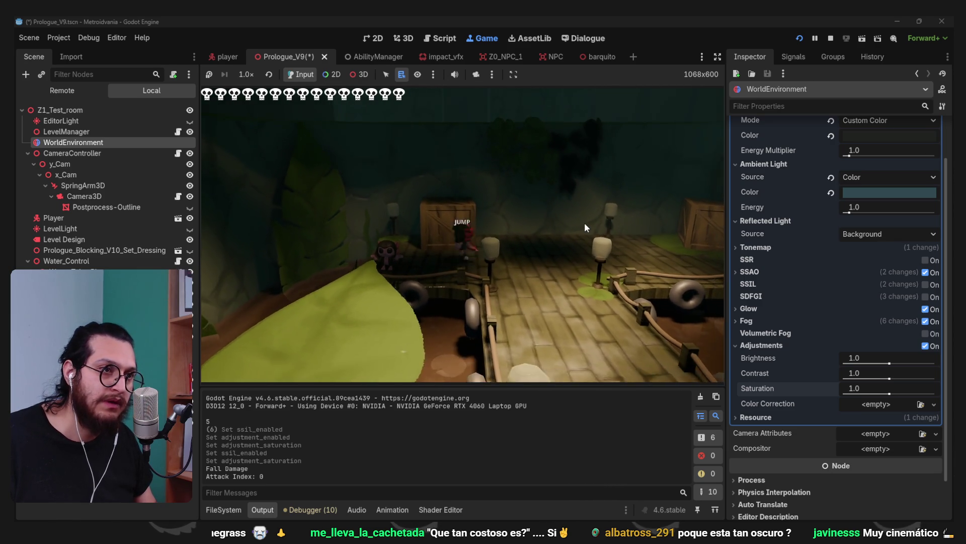
key("w")
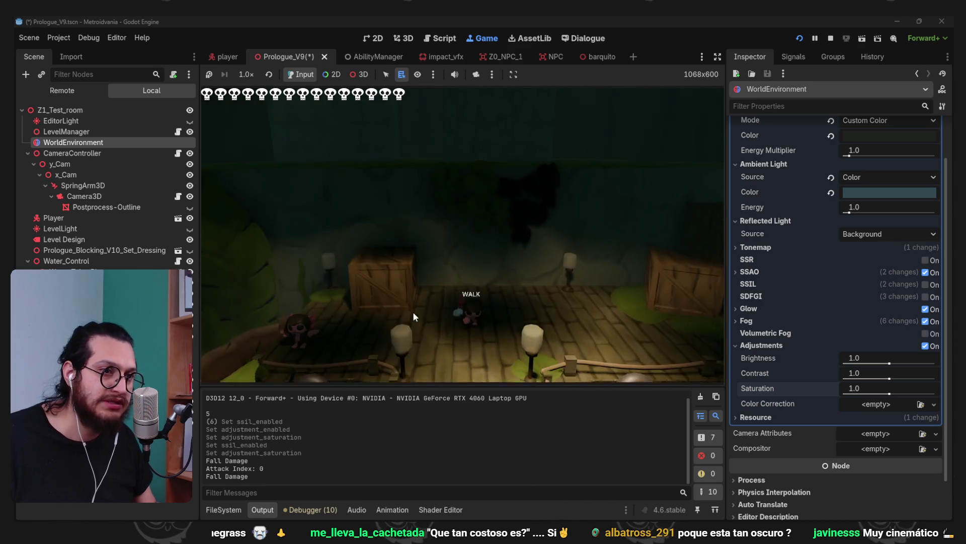
key("w")
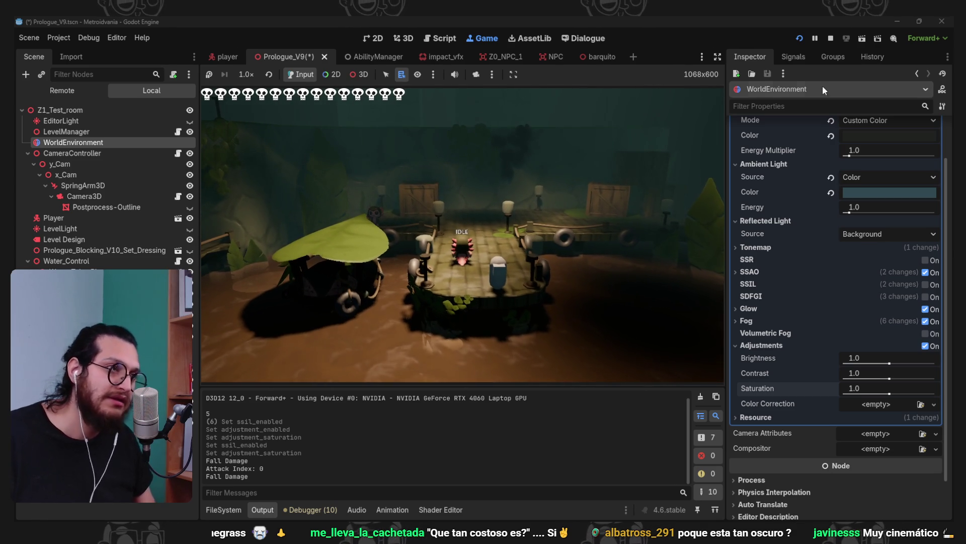
Stop the game, switch to Blender's Prologue_Set_Dressing.blend, and delete Cube.002
left_click(830, 38)
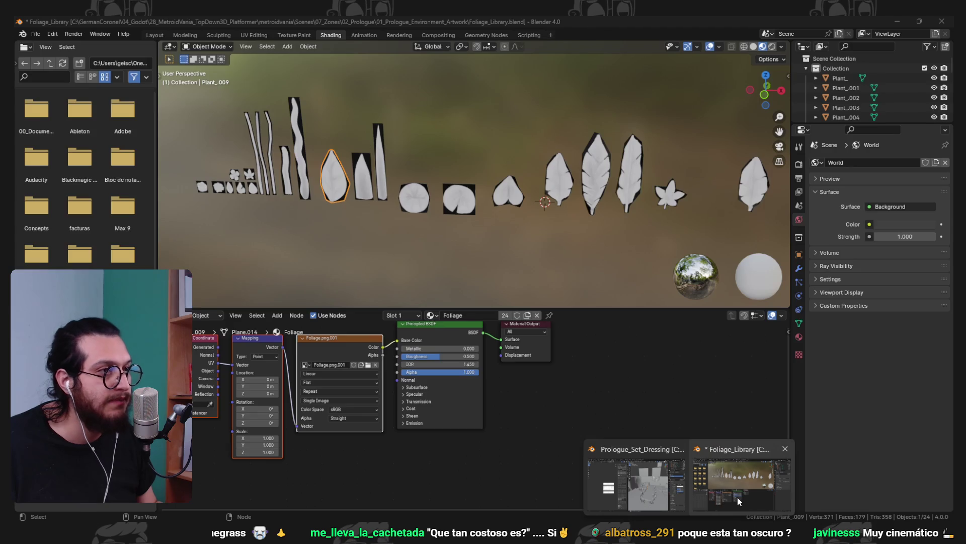
left_click(738, 497)
key("Delete")
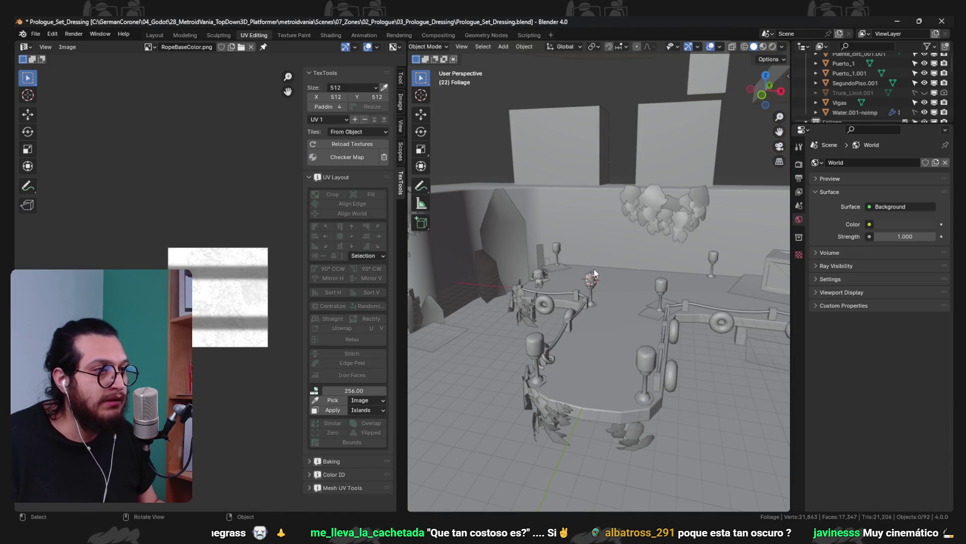